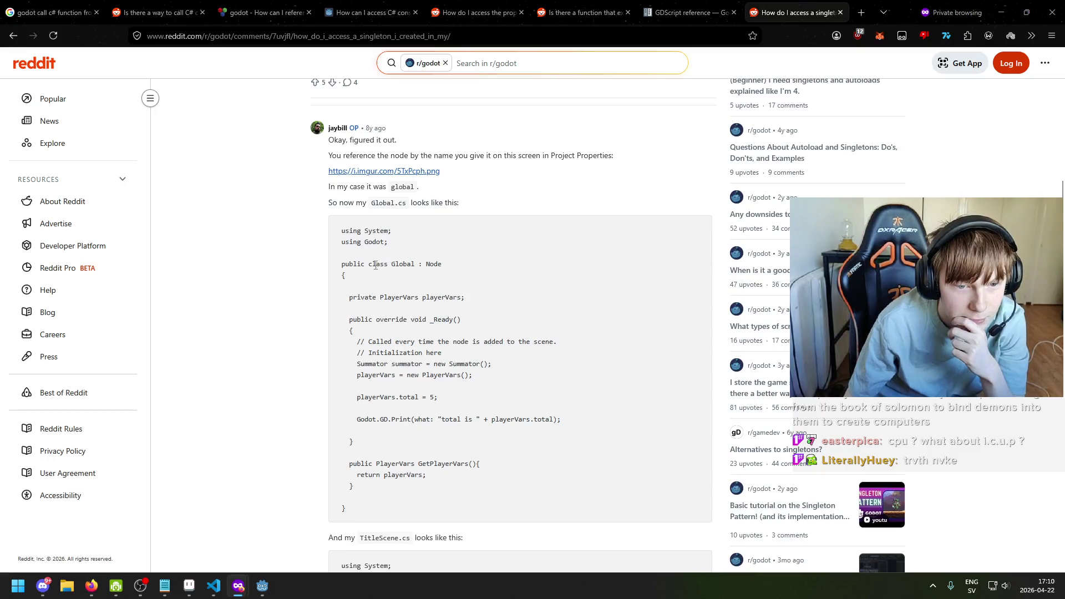
Select and read lines of the Reddit singleton code sample.
left_click_drag(353, 297, 456, 307)
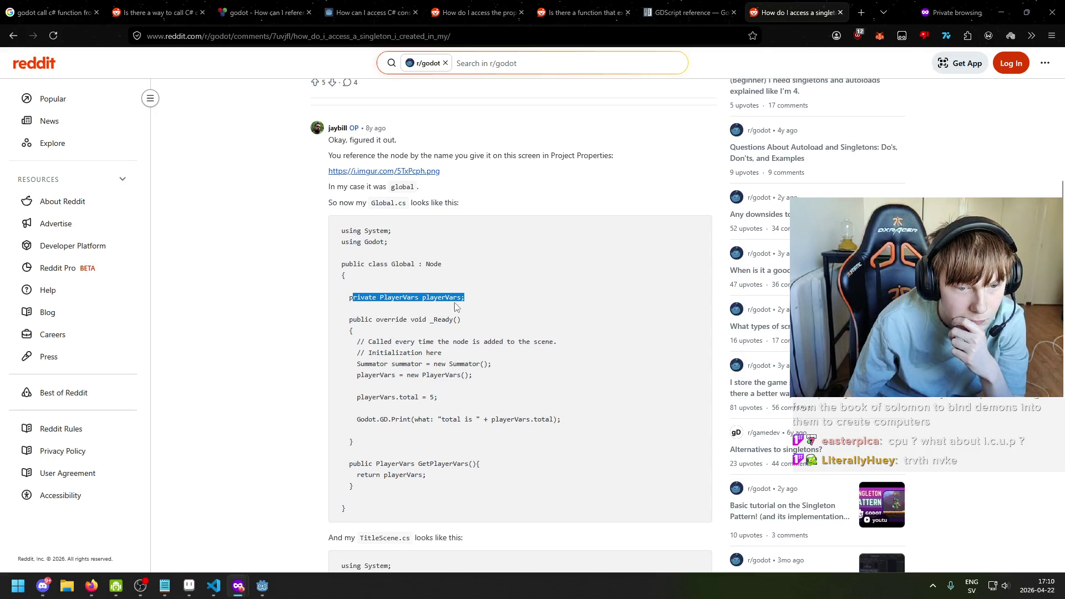
left_click_drag(359, 350, 421, 363)
left_click(358, 358)
scroll(358, 358, "down", 3)
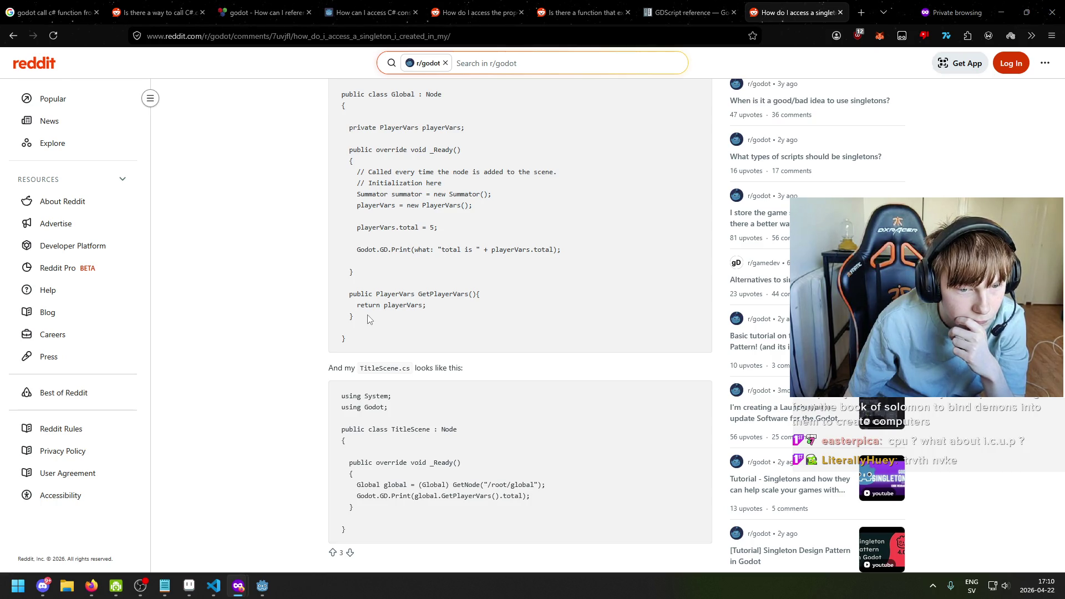
scroll(367, 318, "down", 3)
Go back to the Google results for accessing a C# singleton from GDScript and scroll through them.
key("alt+Left")
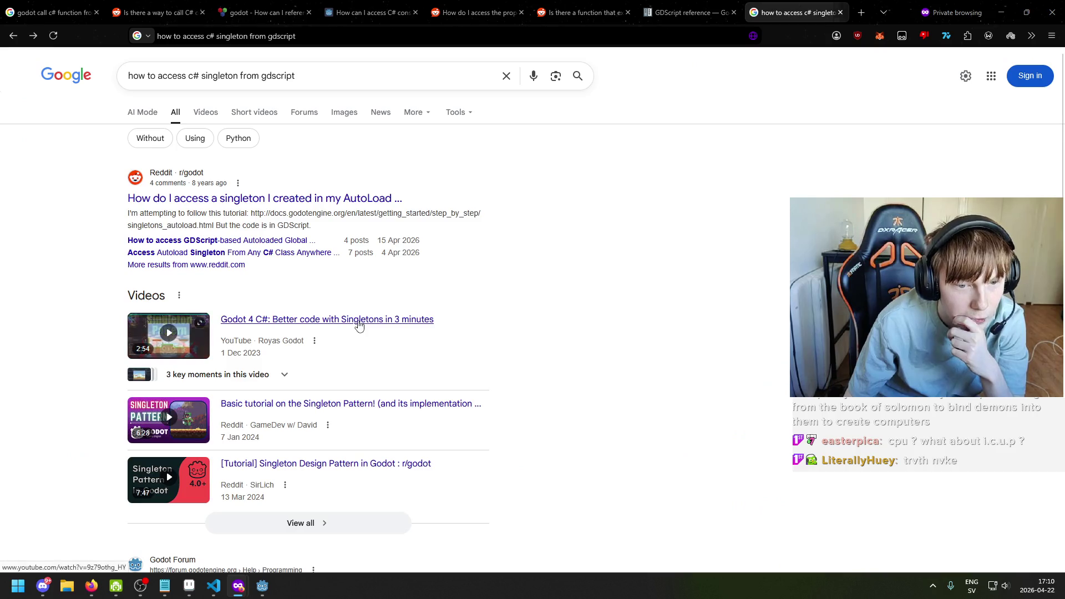
scroll(282, 314, "down", 5)
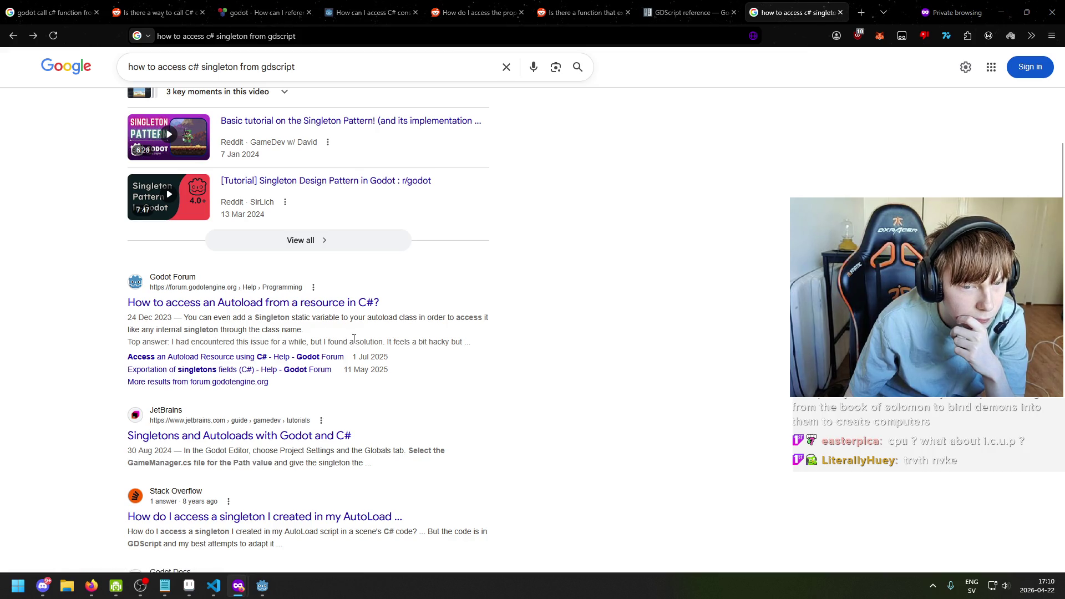
scroll(353, 340, "down", 1)
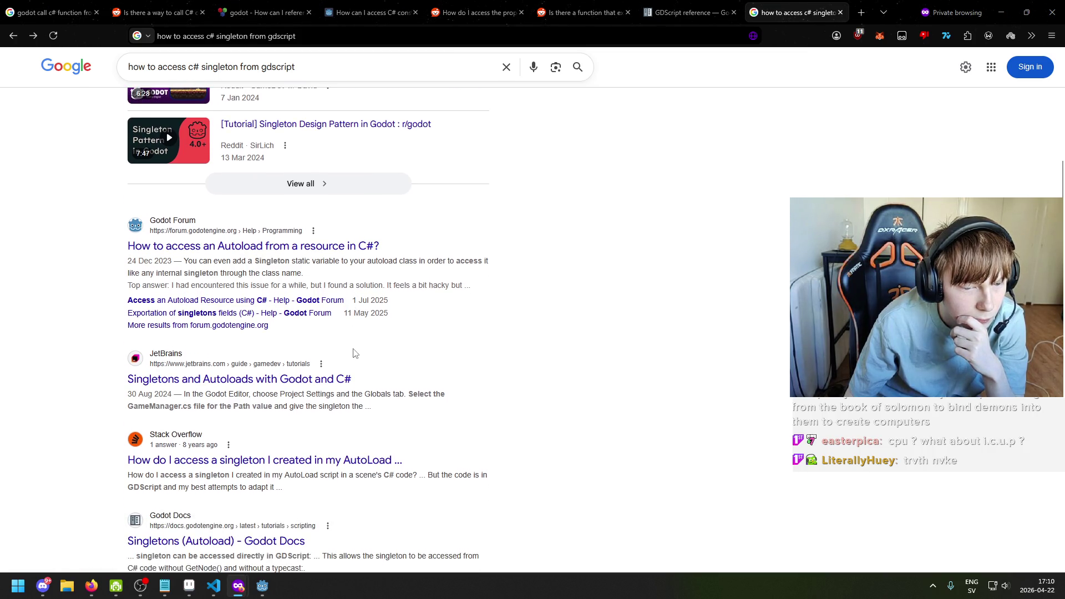
scroll(355, 353, "down", 2)
scroll(354, 352, "down", 1)
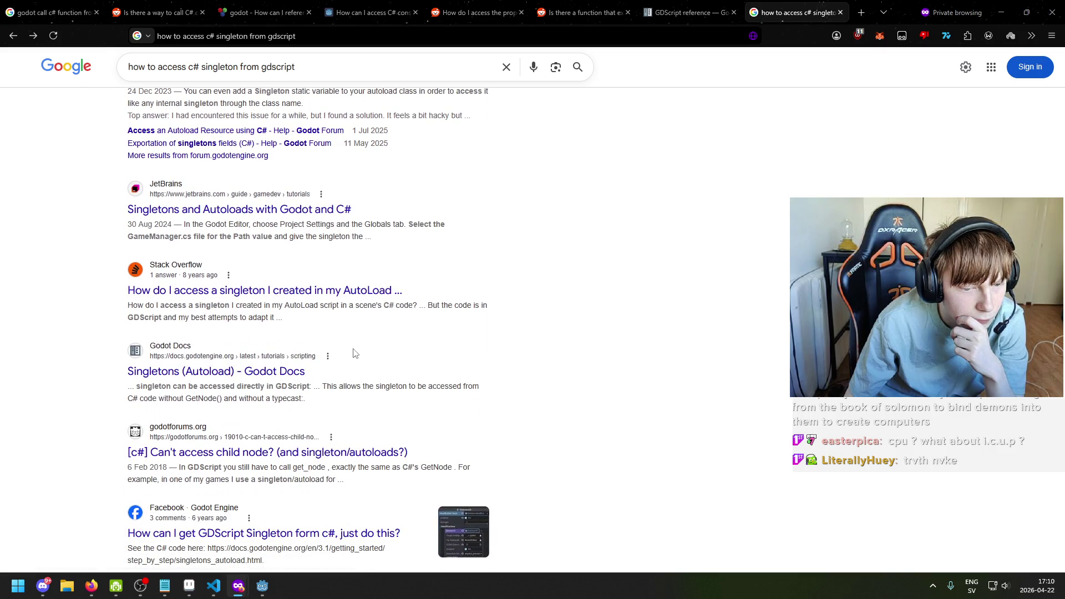
scroll(355, 352, "up", 10)
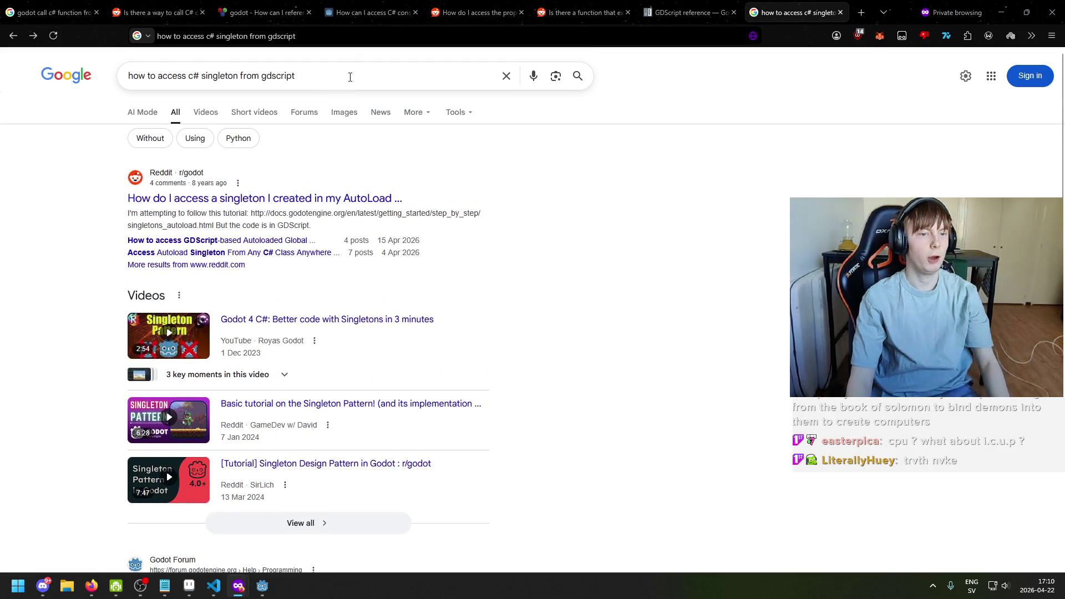
Search Google for 'how to access c# method from gdscript'.
left_click(352, 73)
type("how to acce")
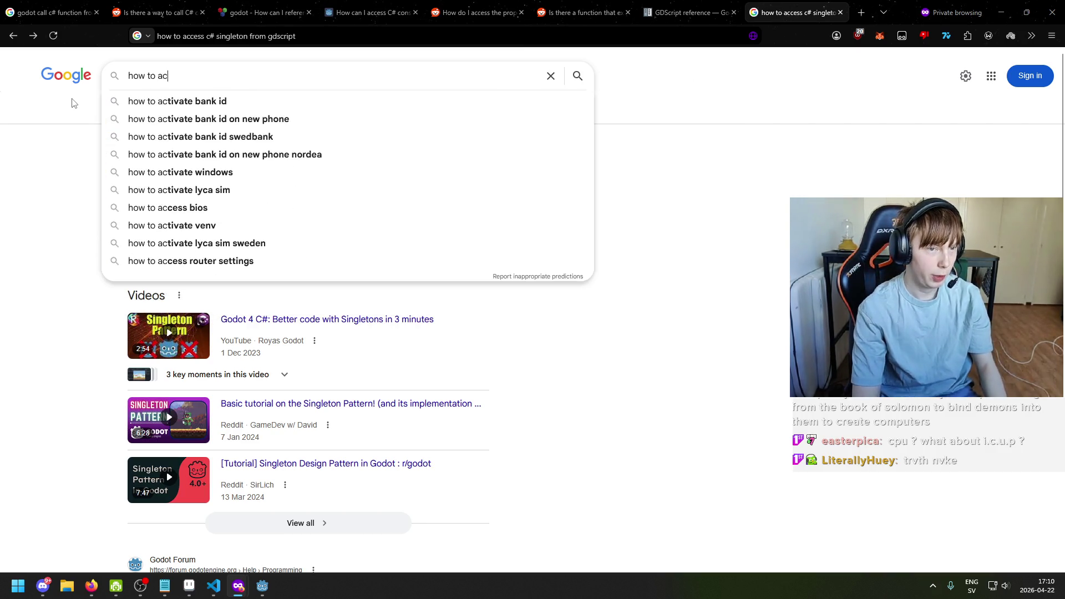
type("ss c# ")
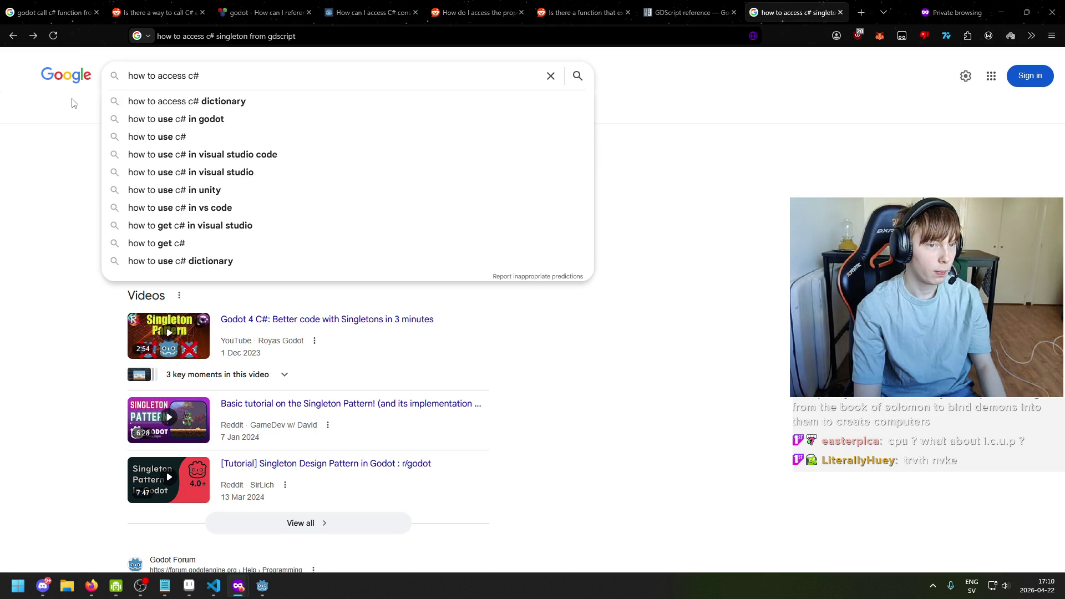
type("method froom")
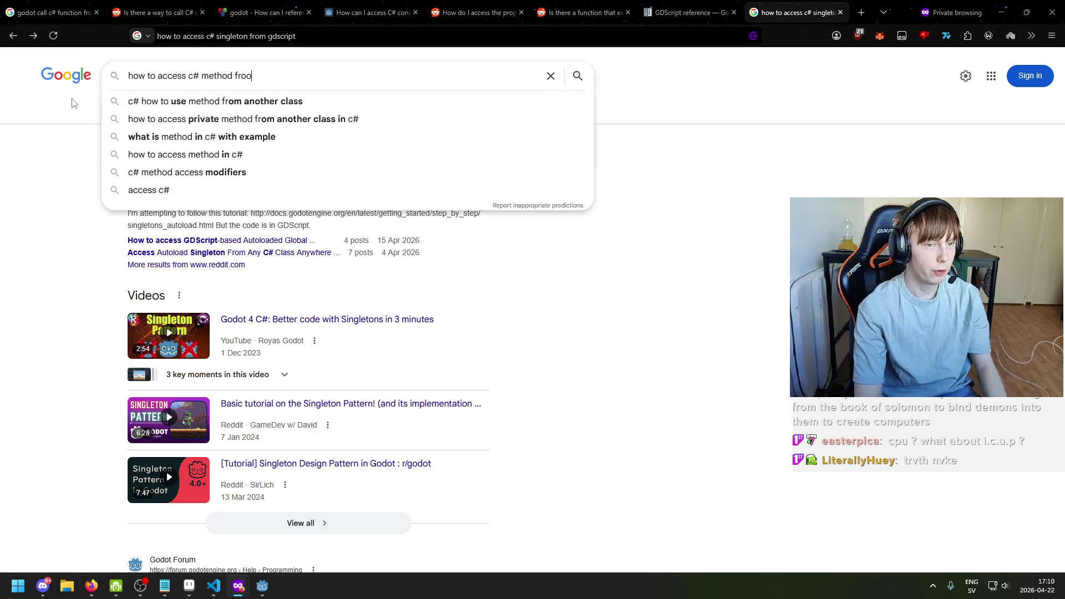
key("BackSpace")
key("BackSpace")
key("BackSpace")
type("m gds")
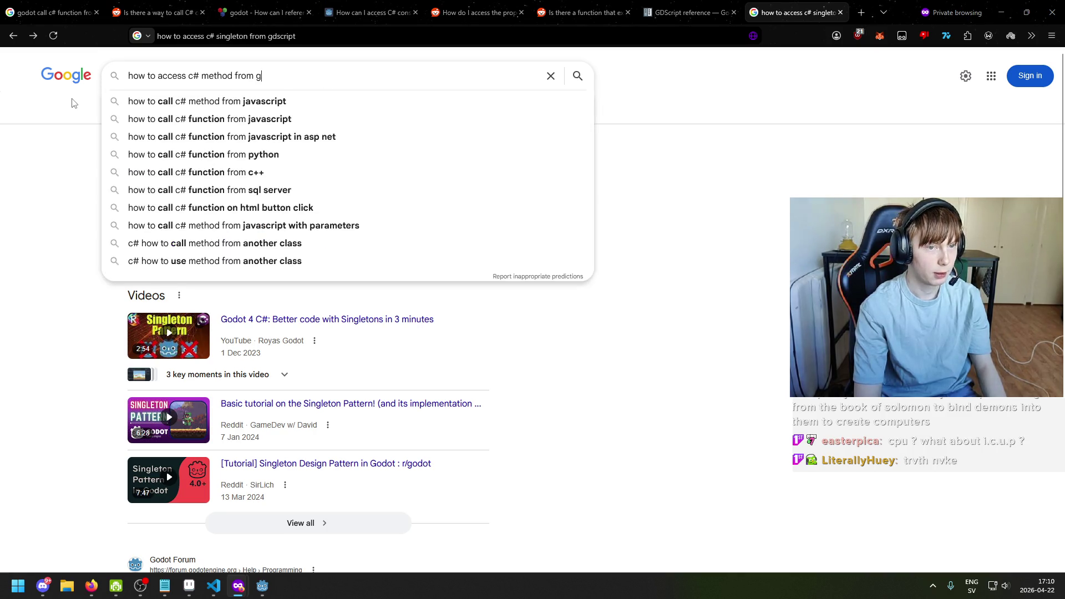
type("cript")
key("Return")
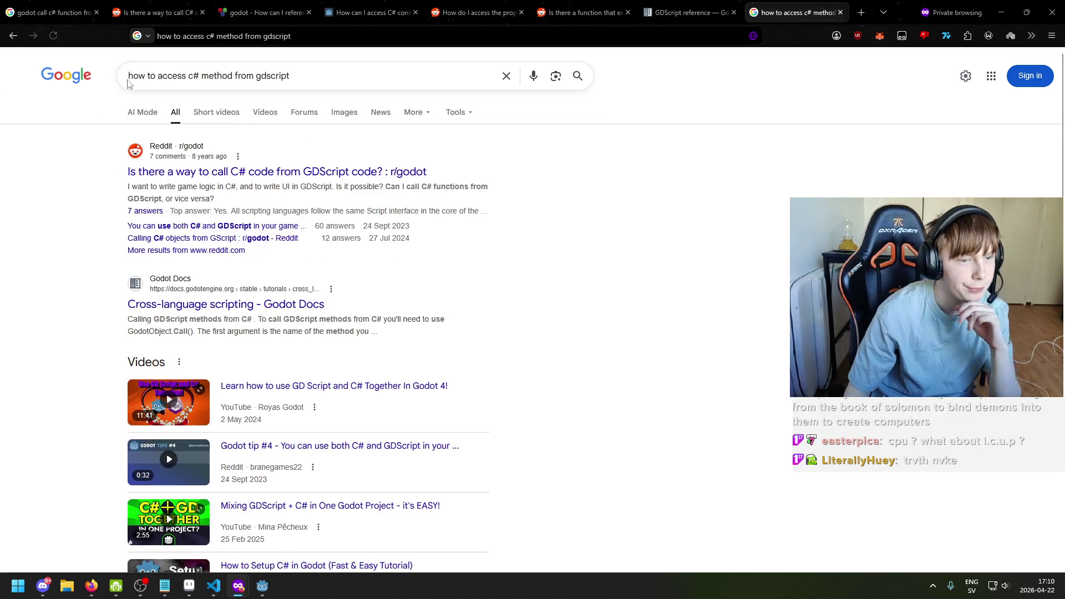
Open the Reddit thread in the background and the Godot Docs Cross-language scripting page.
middle_click(195, 172)
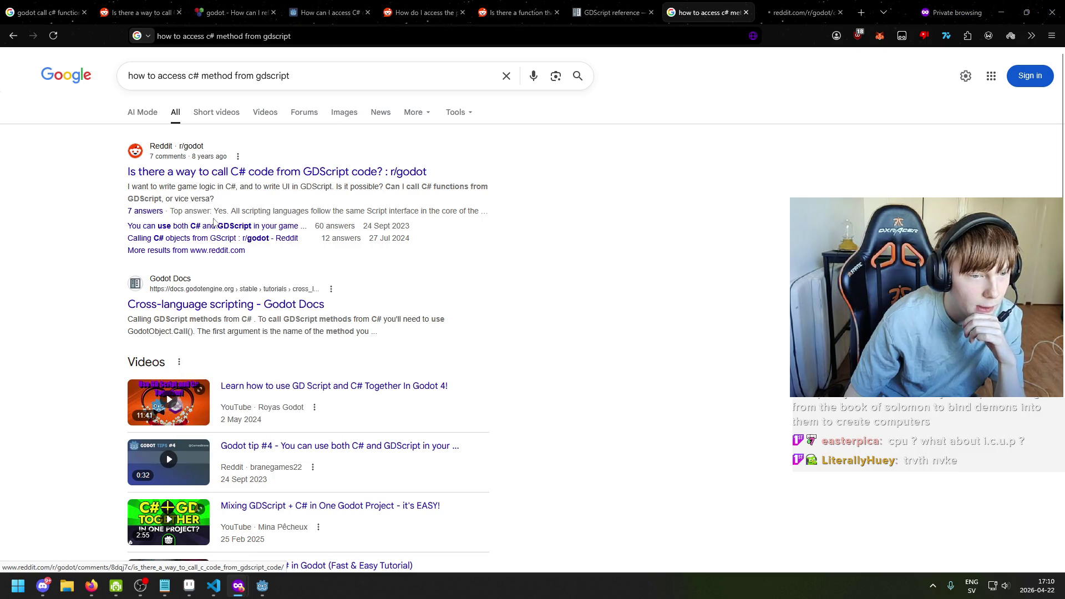
scroll(172, 288, "down", 1)
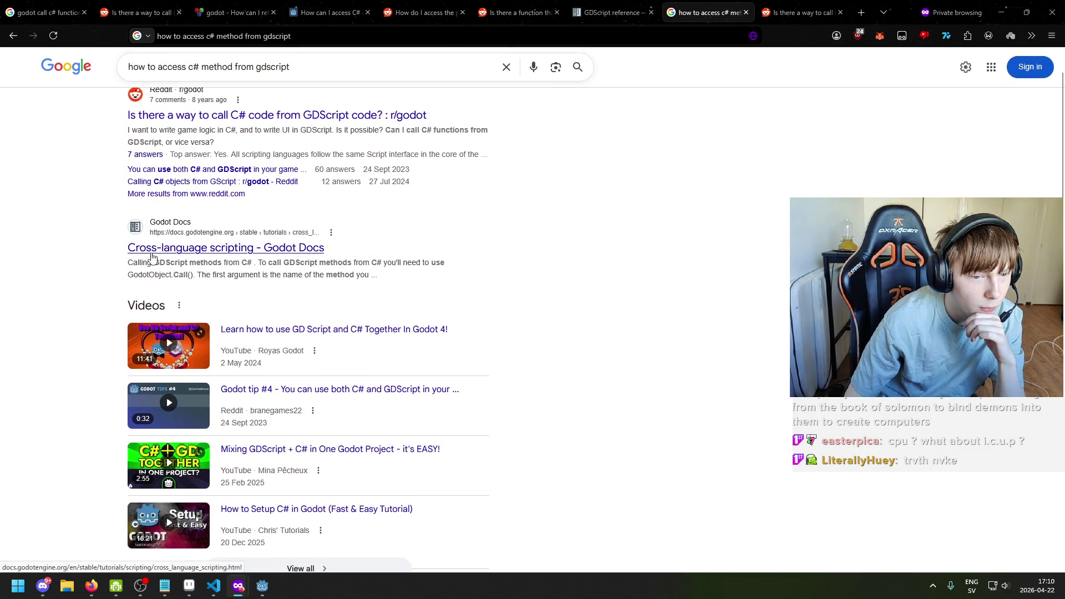
left_click(153, 253)
scroll(442, 295, "down", 3)
scroll(442, 295, "up", 1)
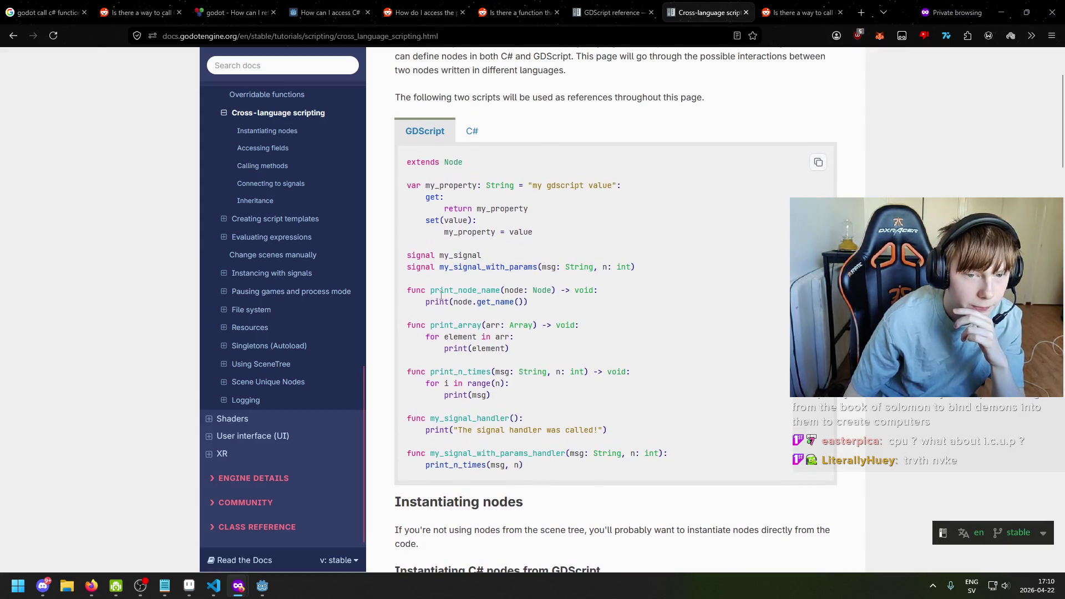
left_click_drag(442, 194, 615, 195)
left_click(615, 196)
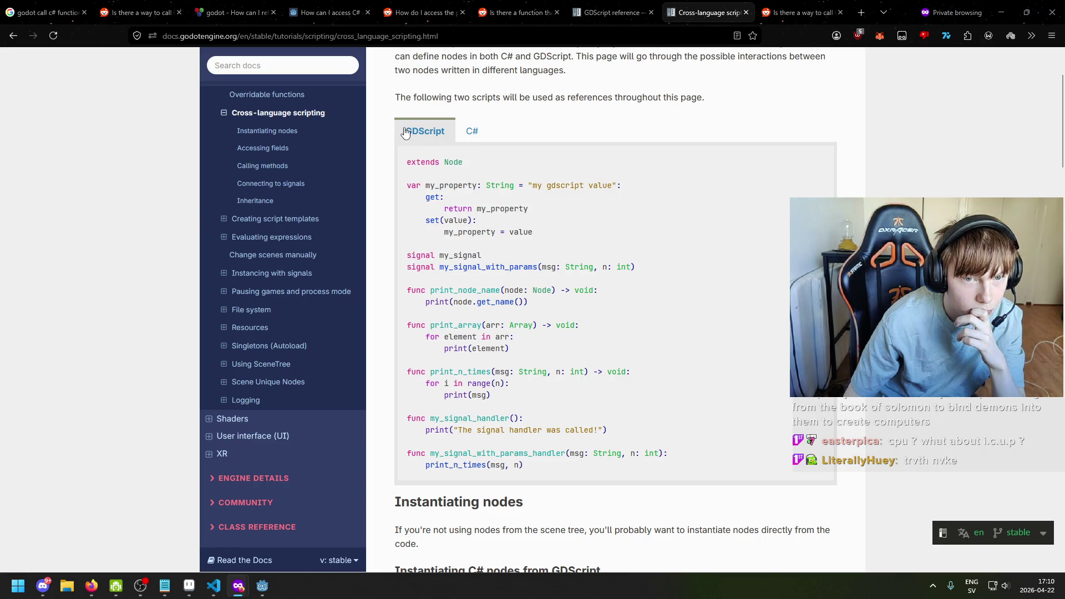
left_click_drag(406, 162, 463, 162)
mouse_move(406, 185)
left_mouse_down()
mouse_move(443, 196)
mouse_move(407, 189)
left_mouse_up()
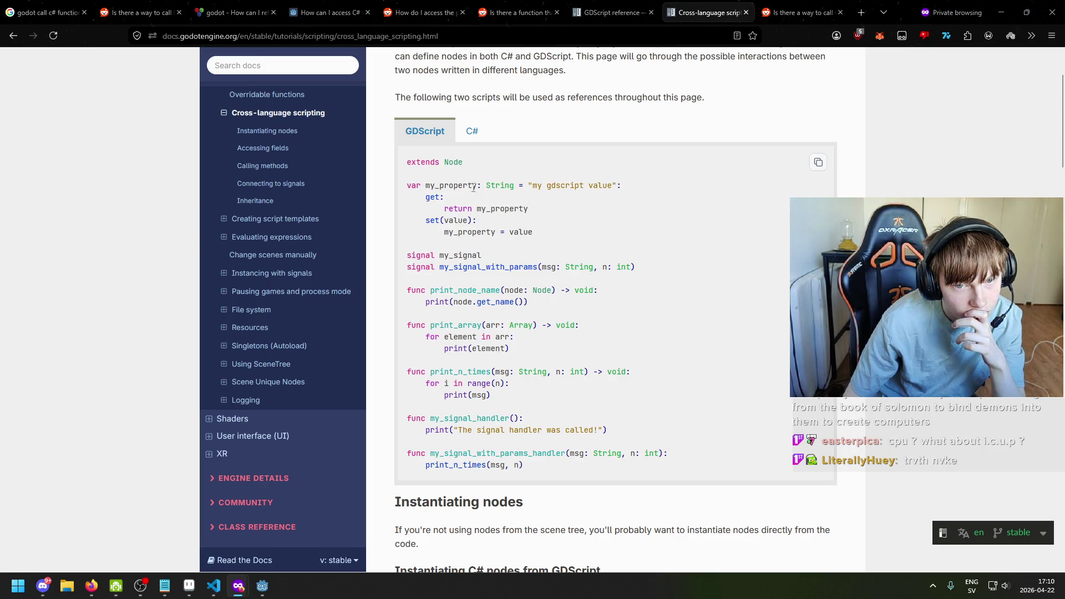
mouse_move(527, 187)
left_mouse_down()
mouse_move(406, 186)
mouse_move(459, 209)
mouse_move(525, 208)
left_mouse_up()
left_click(567, 202)
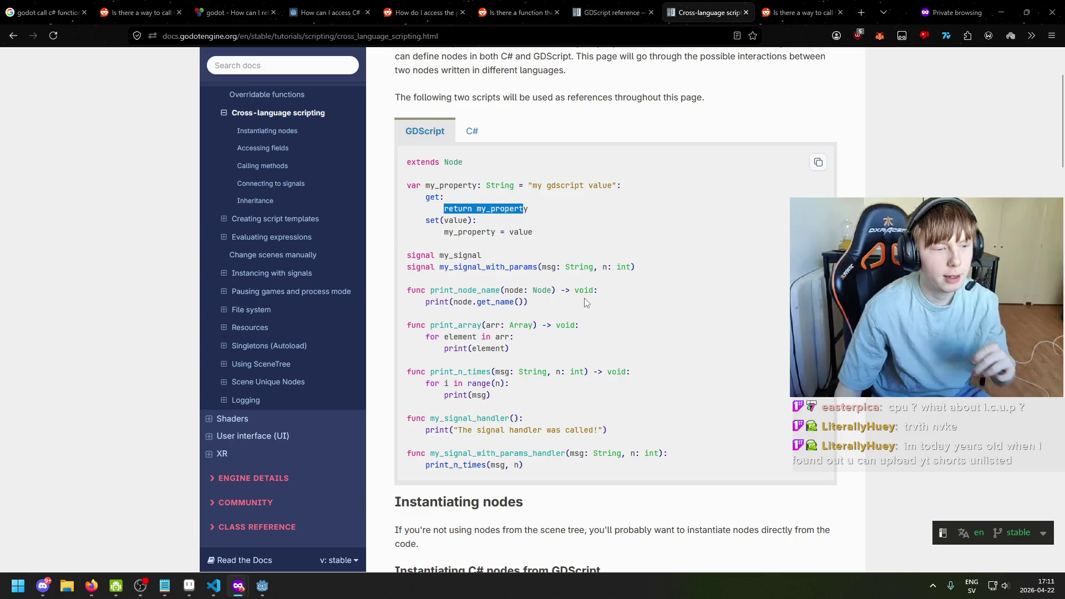
right_click(631, 326)
left_click(481, 177)
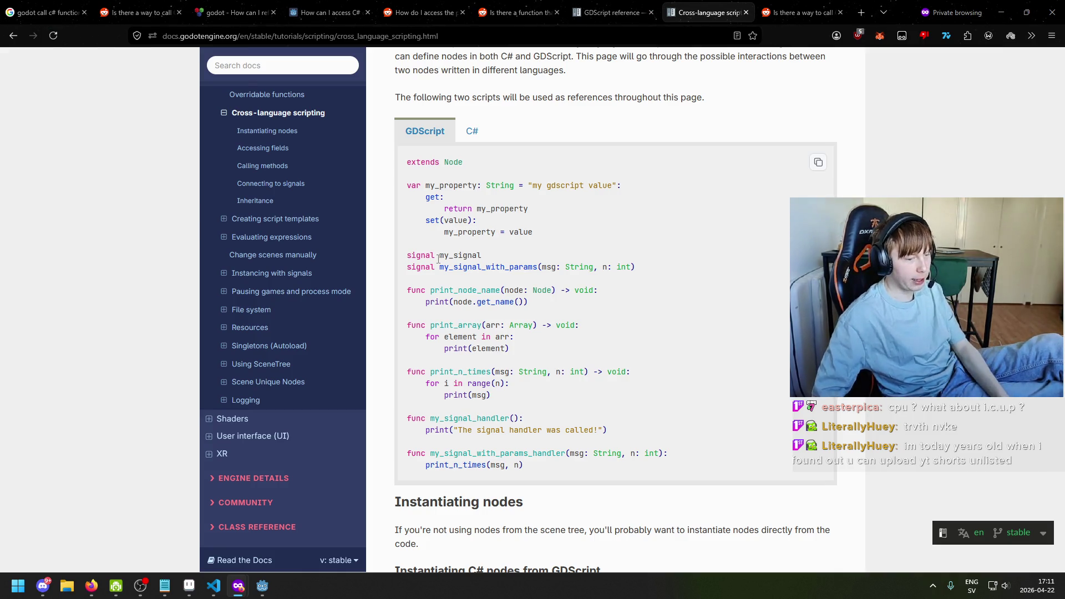
scroll(504, 288, "down", 2)
scroll(505, 287, "up", 2)
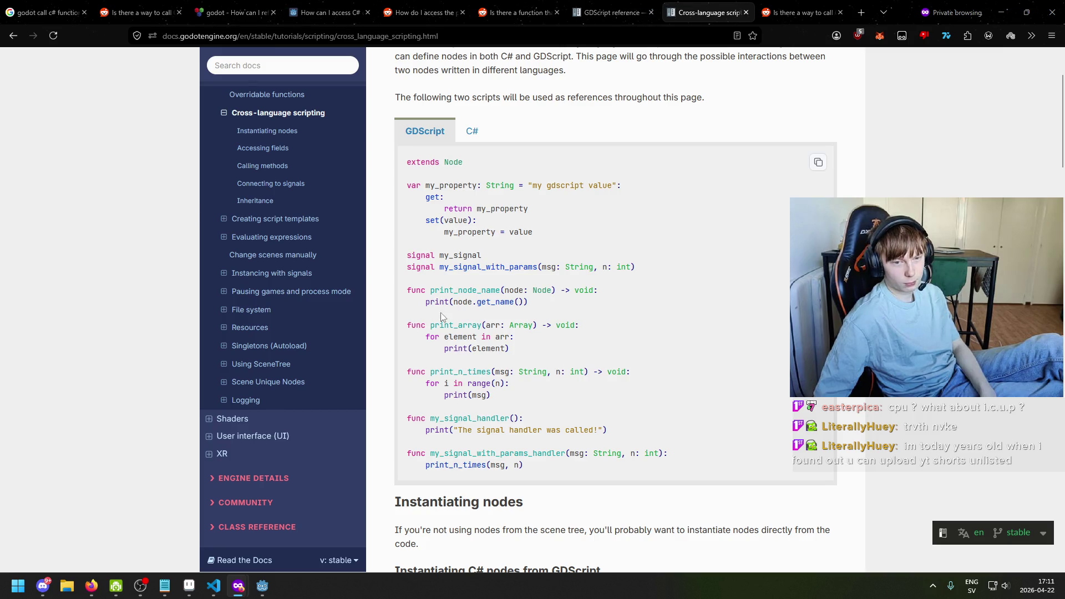
scroll(452, 328, "down", 5)
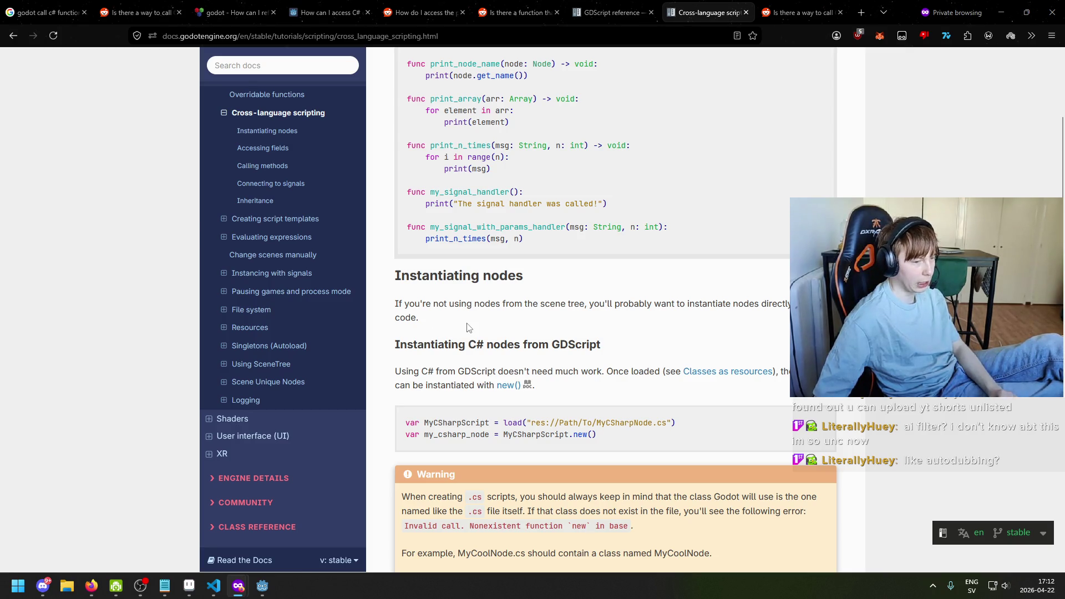
left_click(861, 12)
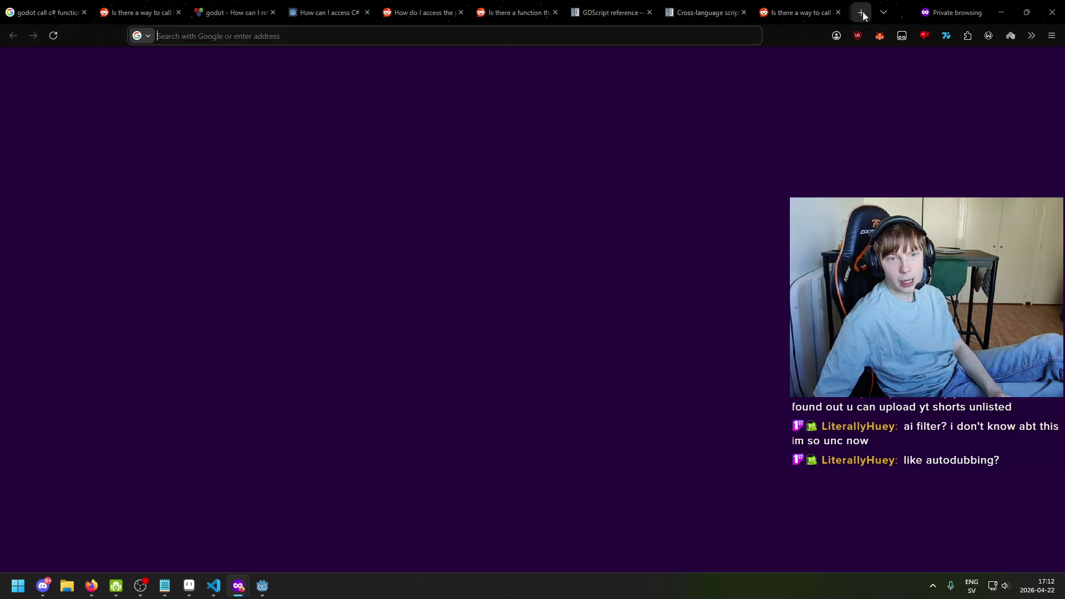
type("www.youtube.com")
key("Return")
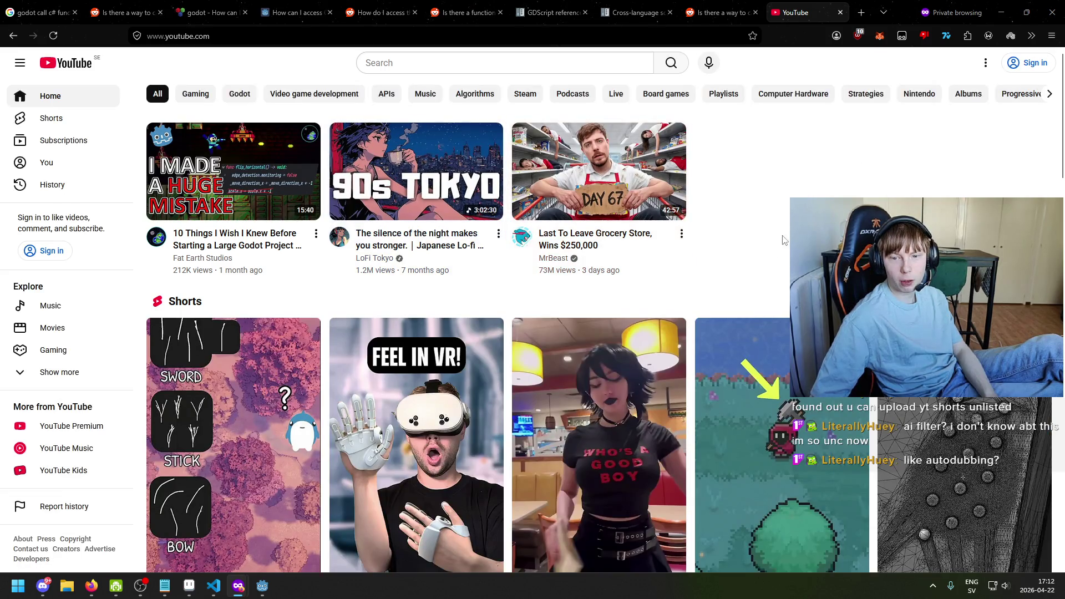
scroll(725, 245, "down", 1)
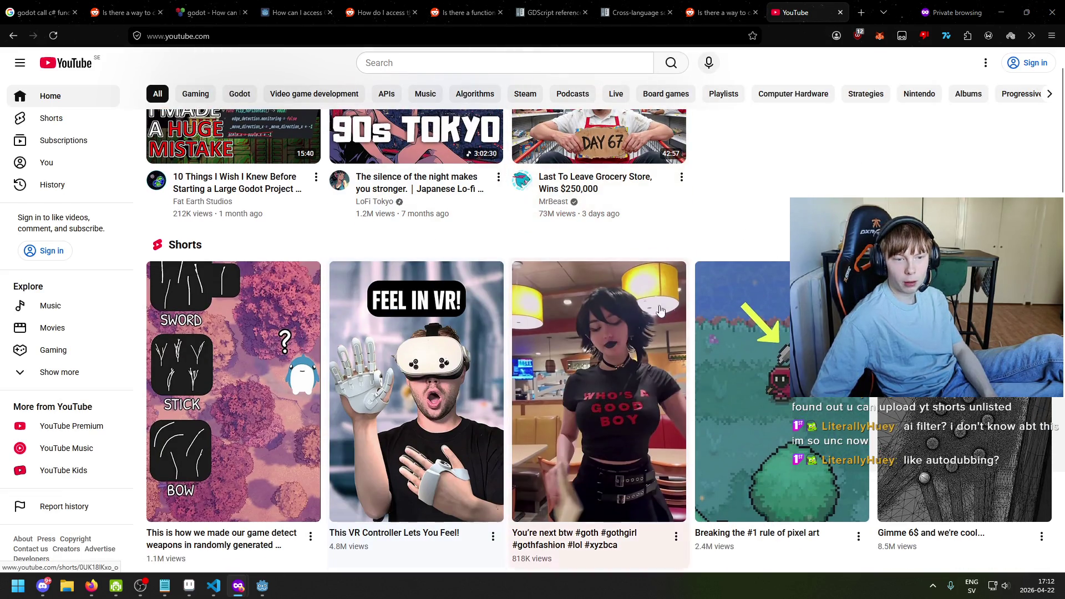
scroll(620, 337, "down", 3)
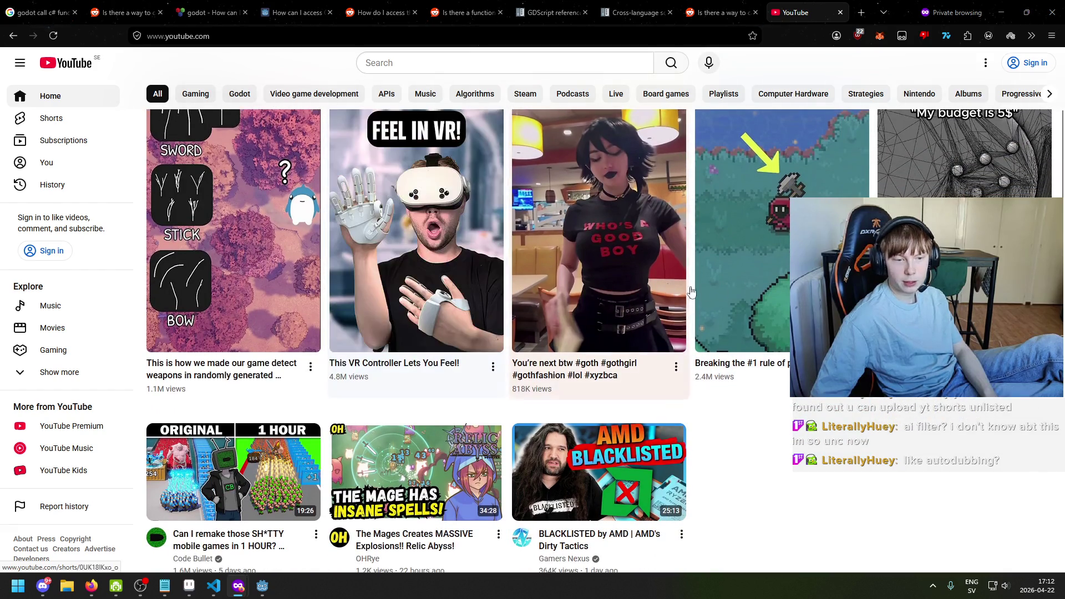
scroll(620, 337, "up", 2)
scroll(651, 385, "down", 12)
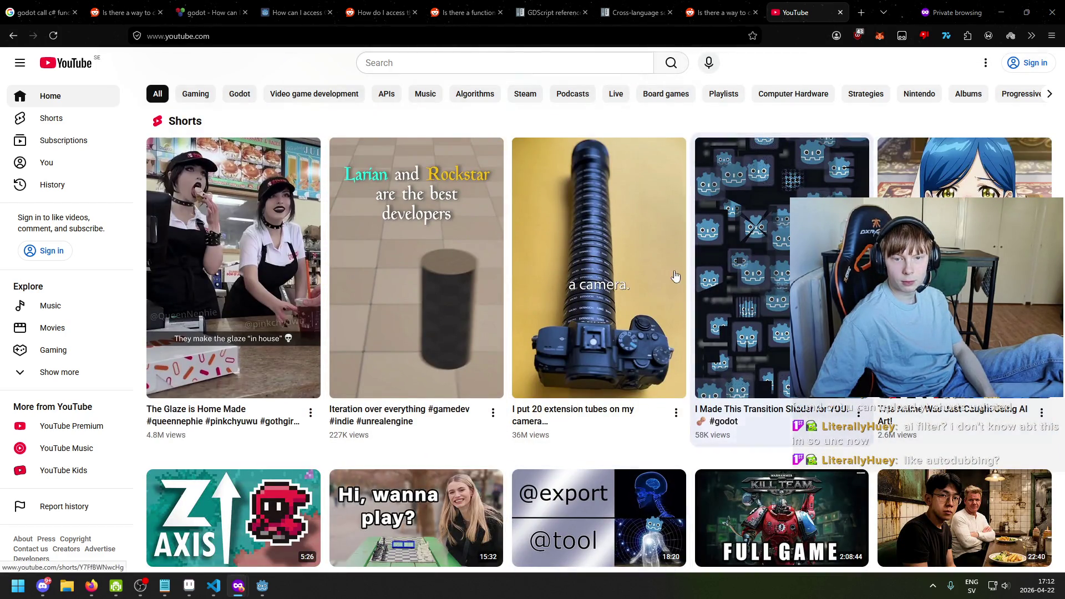
scroll(720, 352, "down", 5)
scroll(720, 352, "down", 11)
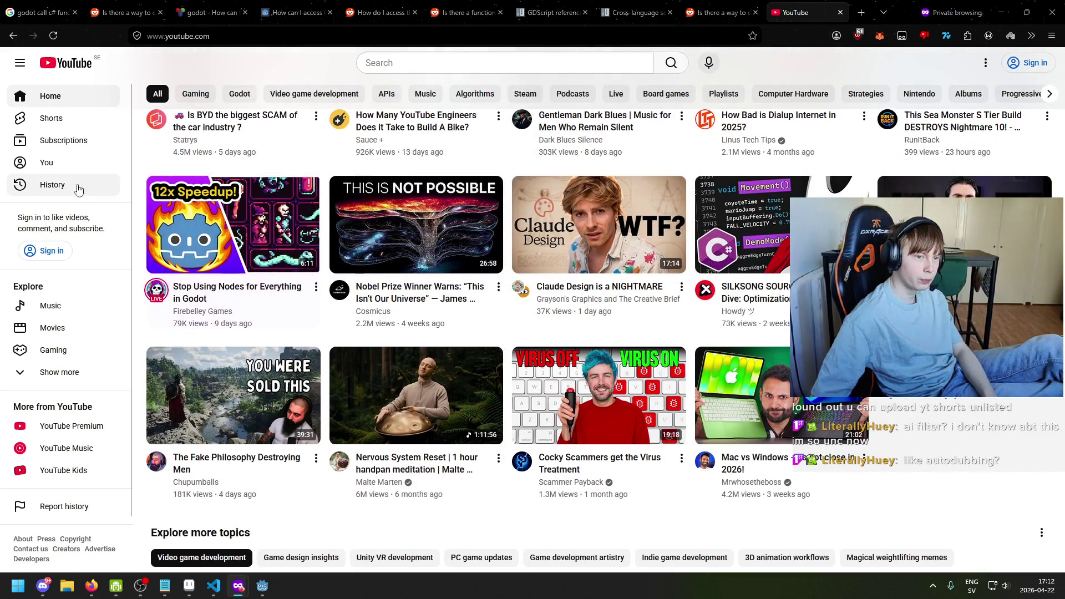
Watch a short, then go to the Shorts feed and pause the playing short.
left_click(52, 120)
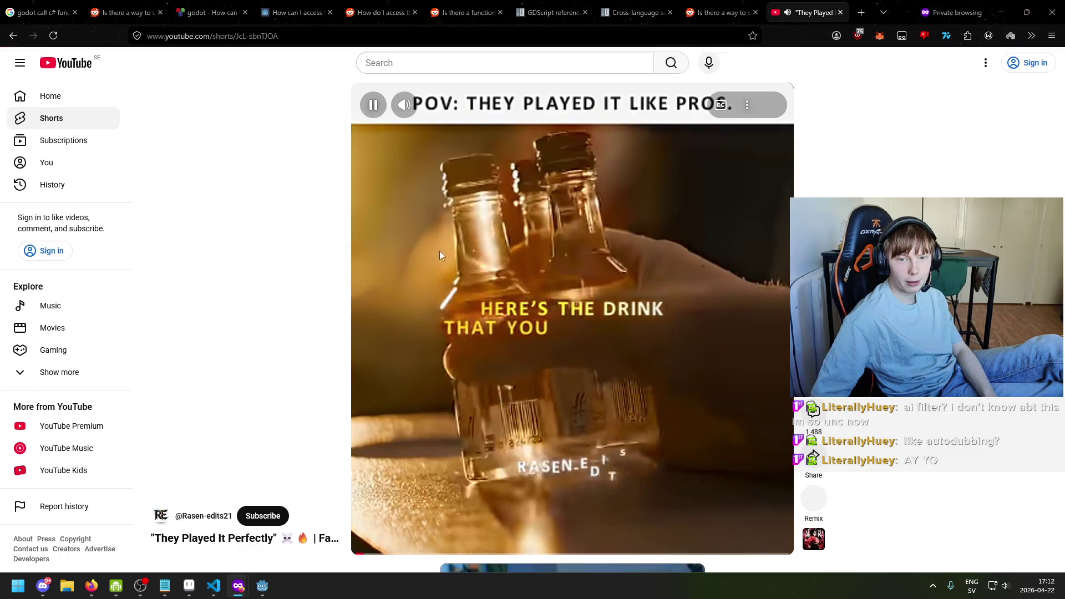
scroll(464, 260, "down", 1)
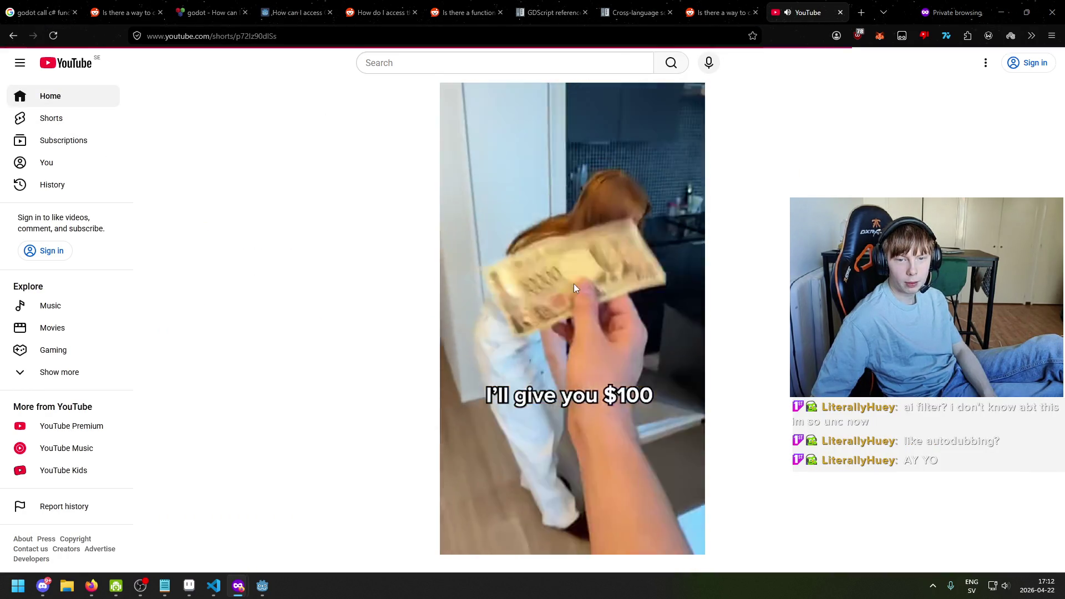
left_click(12, 36)
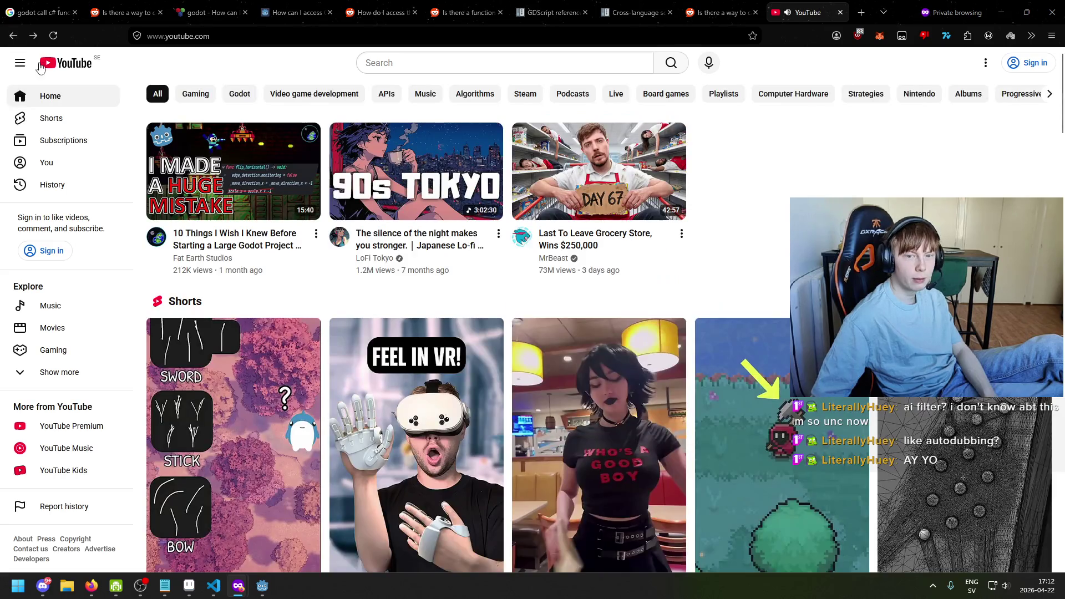
left_click(62, 120)
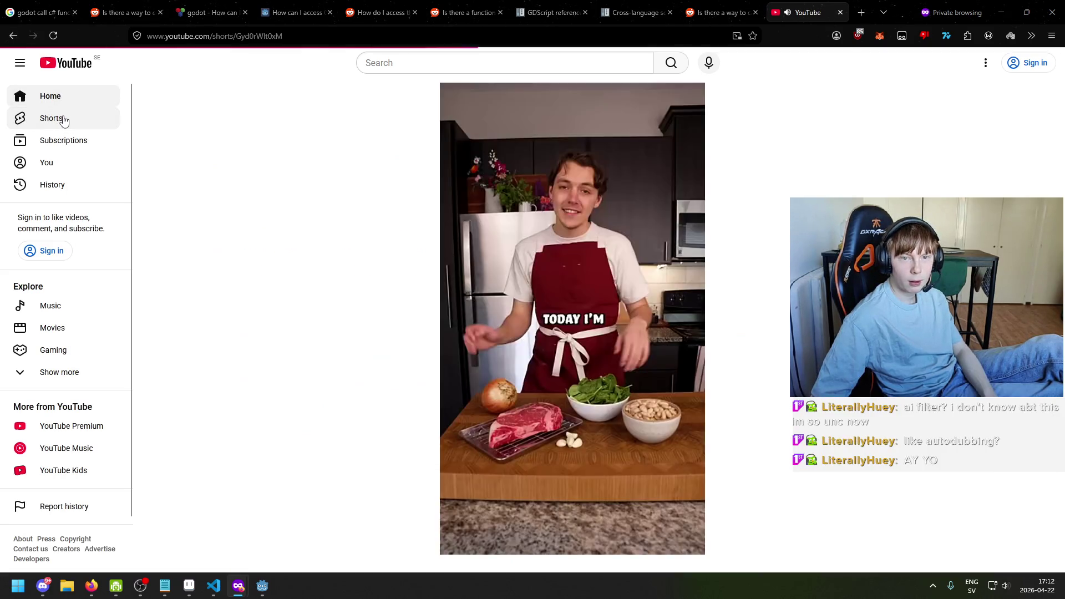
left_click(524, 262)
scroll(526, 265, "down", 2)
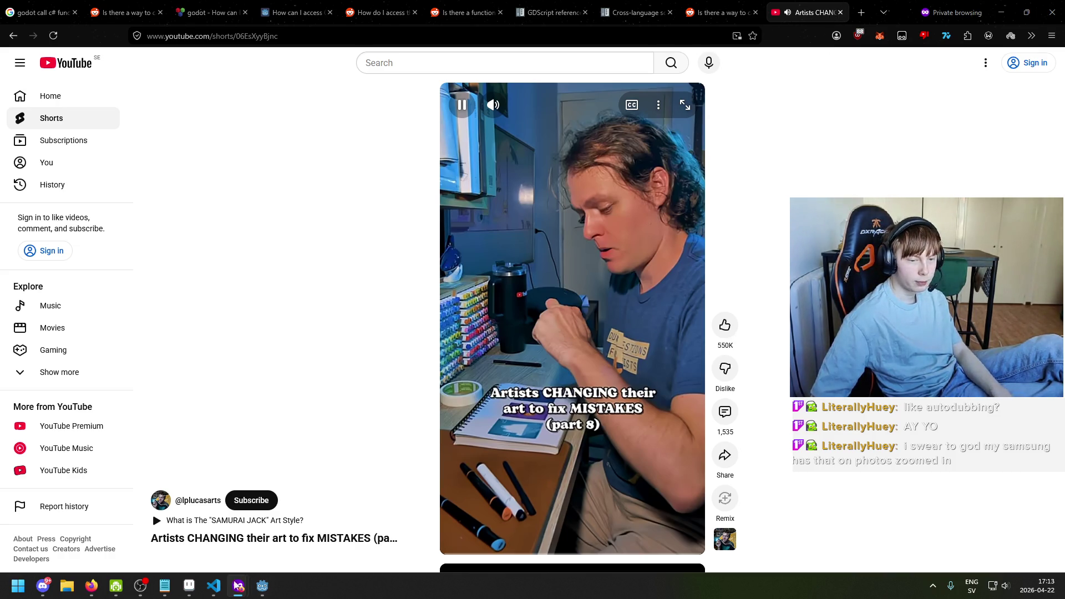
Close the YouTube Shorts tab to get back to the Reddit thread.
mouse_move(234, 593)
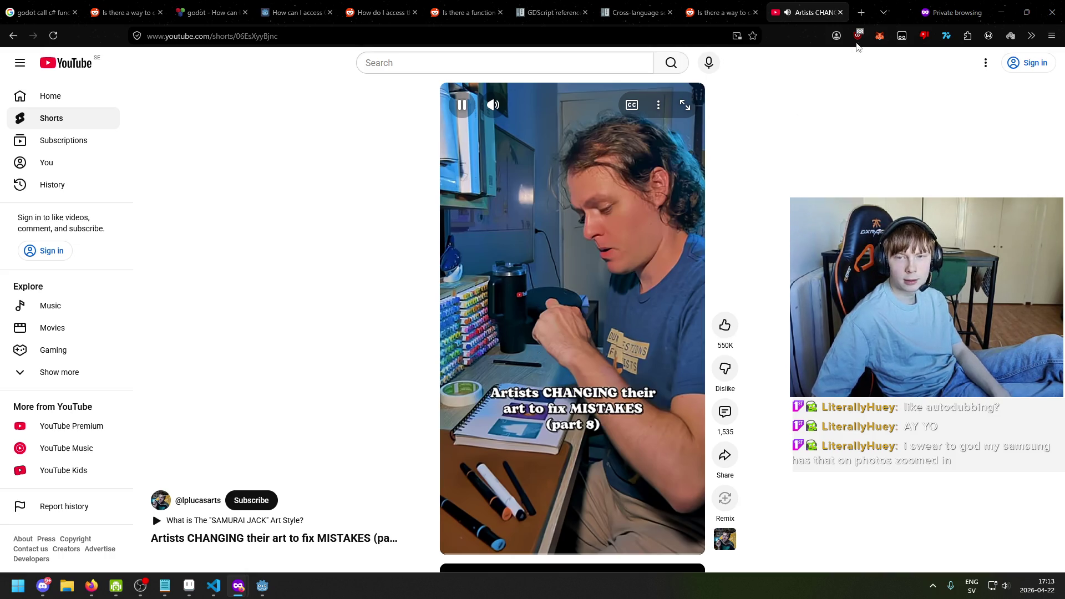
key("ctrl+w")
mouse_move(902, 6)
left_mouse_down()
mouse_move(901, 18)
mouse_move(887, 3)
left_mouse_up()
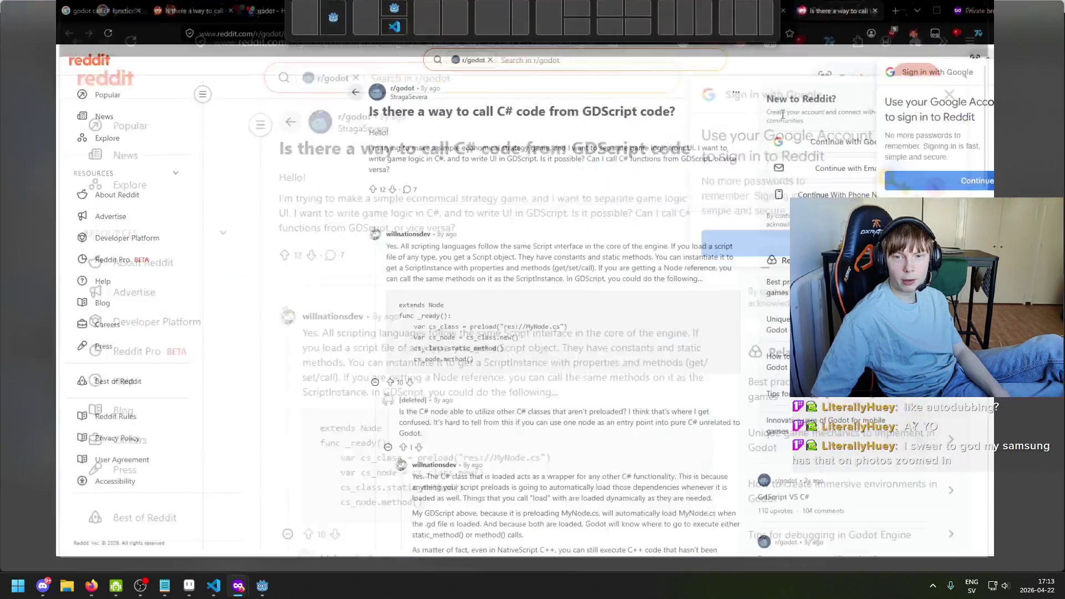
scroll(506, 347, "down", 5)
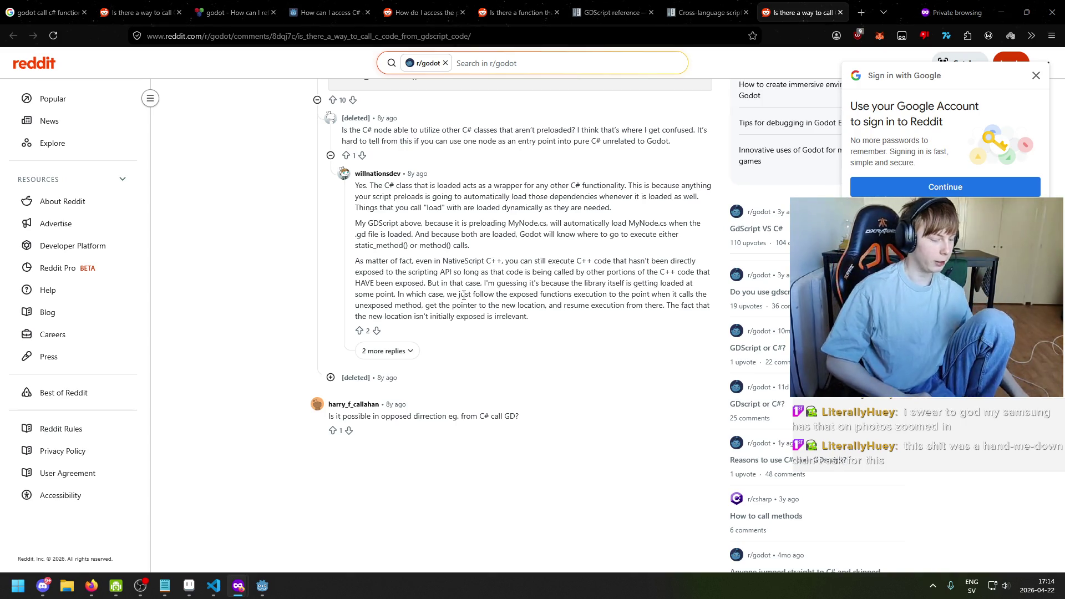
left_click(704, 12)
left_click(610, 12)
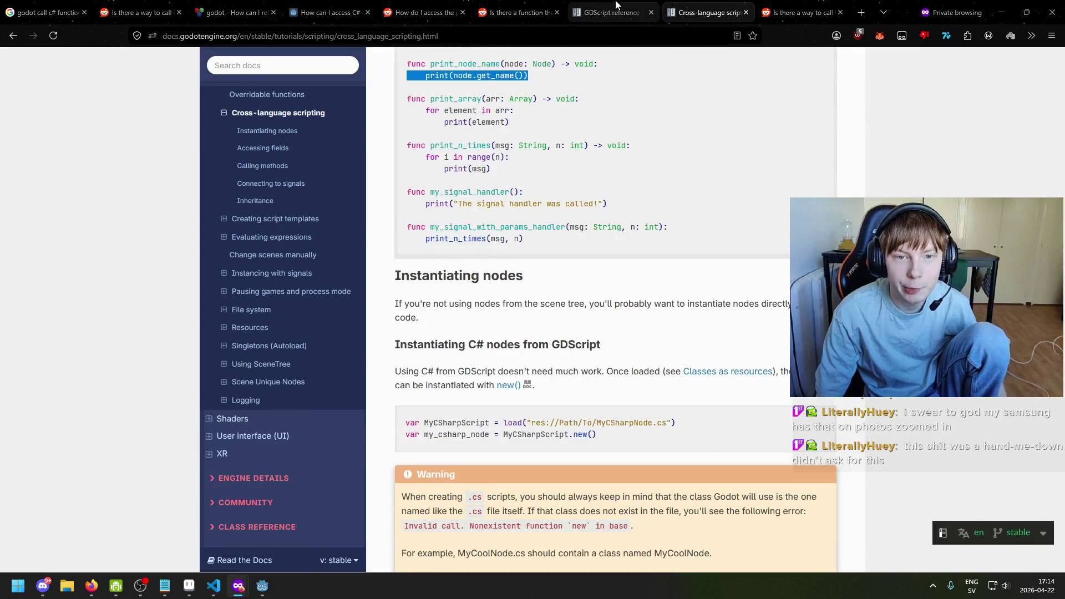
left_click(798, 12)
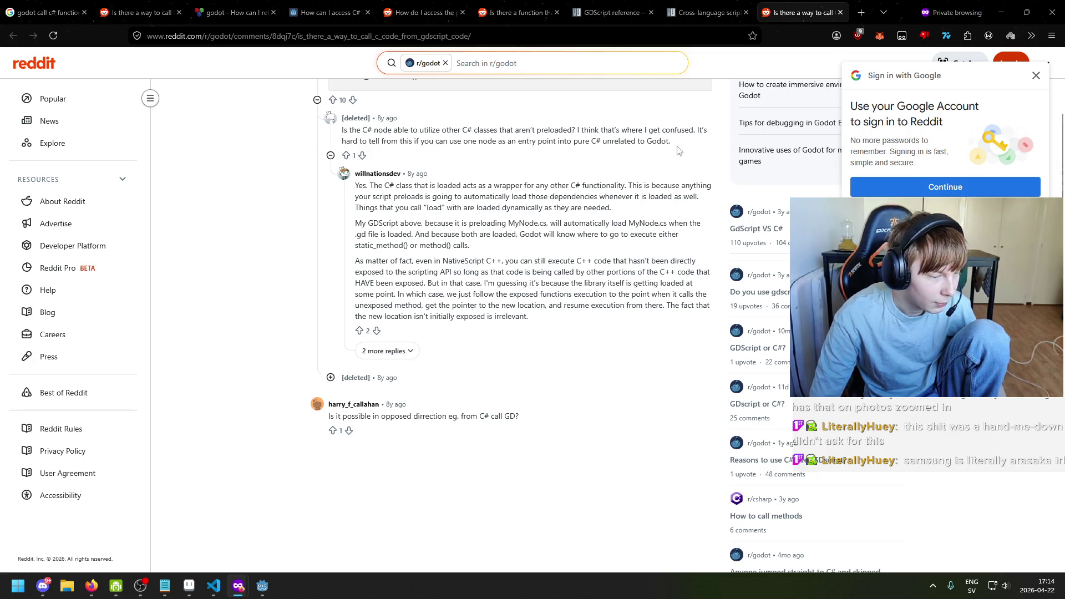
scroll(677, 157, "up", 5)
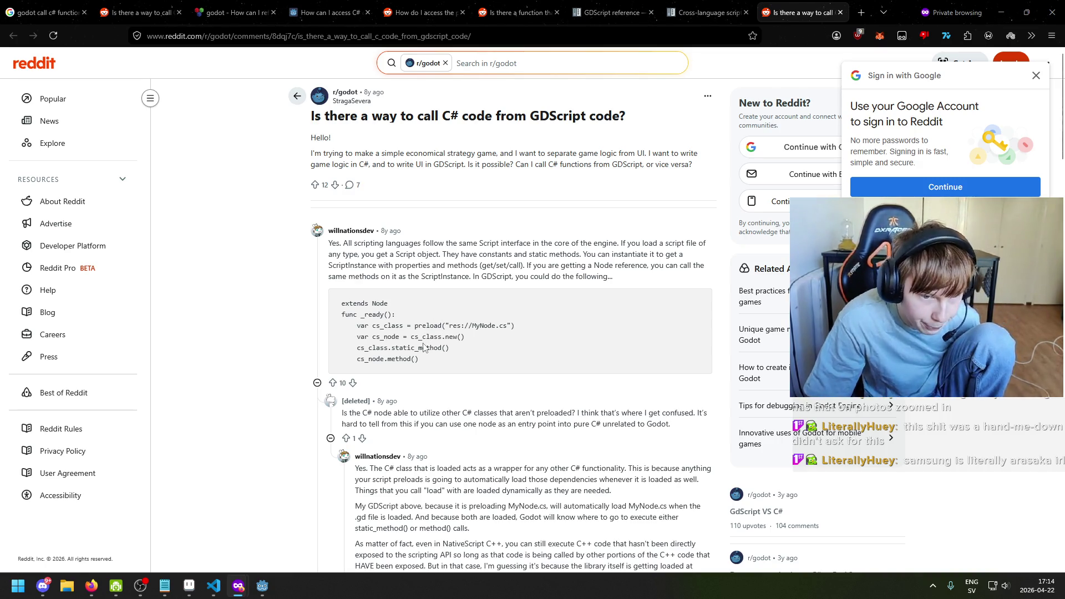
left_click(863, 5)
type("arasakaa")
key("Return")
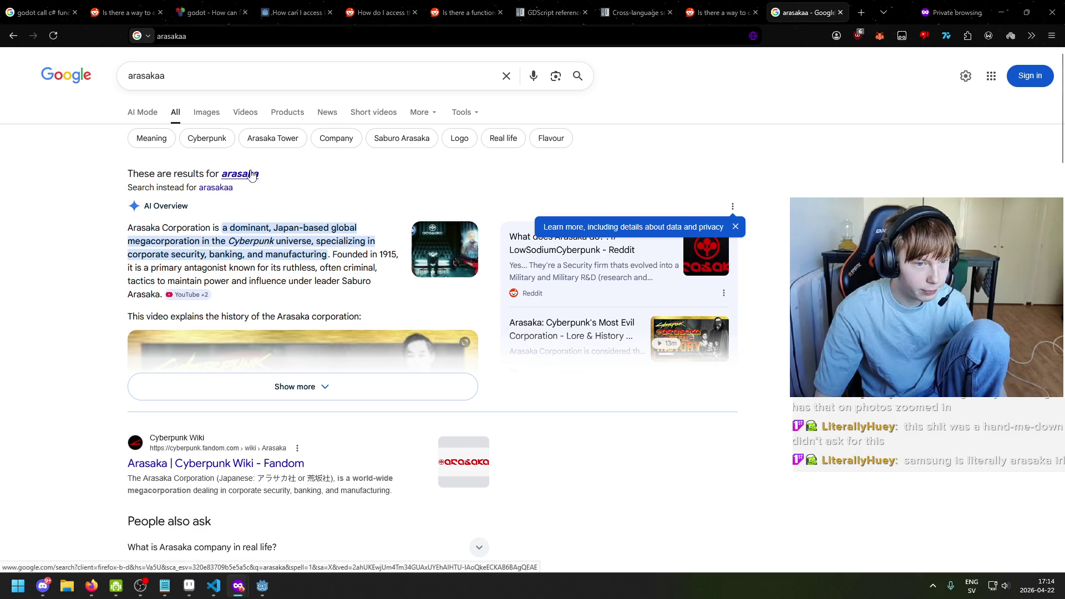
left_click(258, 174)
left_click(195, 114)
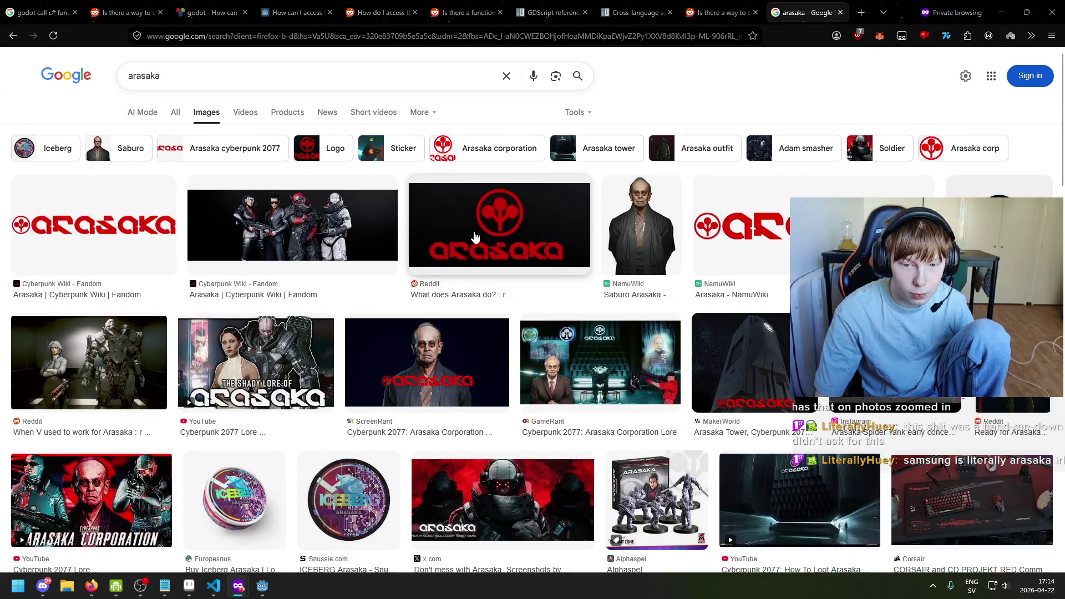
key("alt+Left")
key("alt+Left")
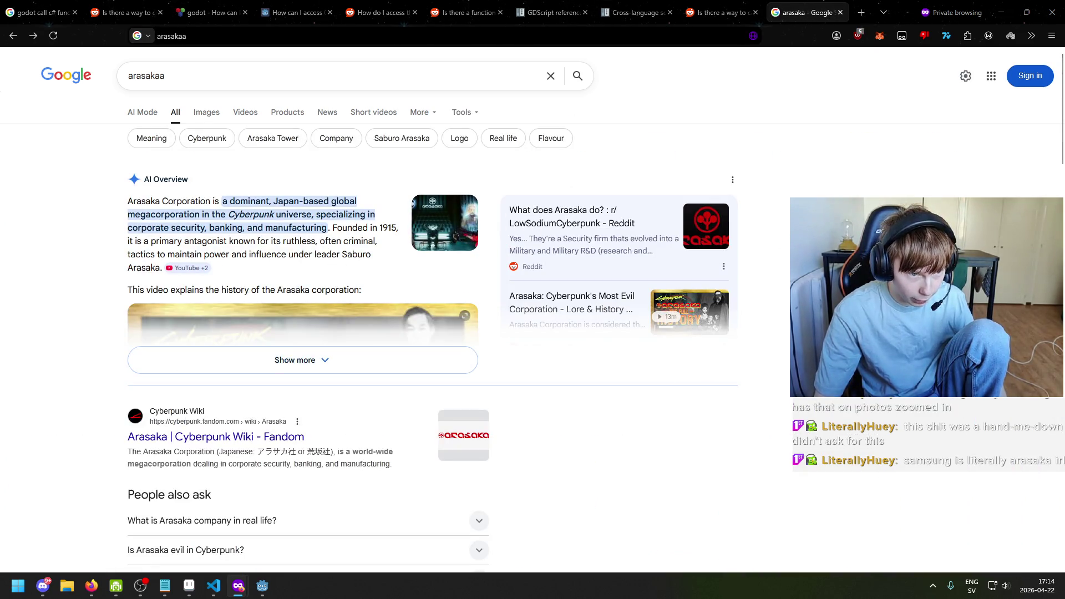
scroll(651, 274, "down", 2)
scroll(651, 275, "down", 2)
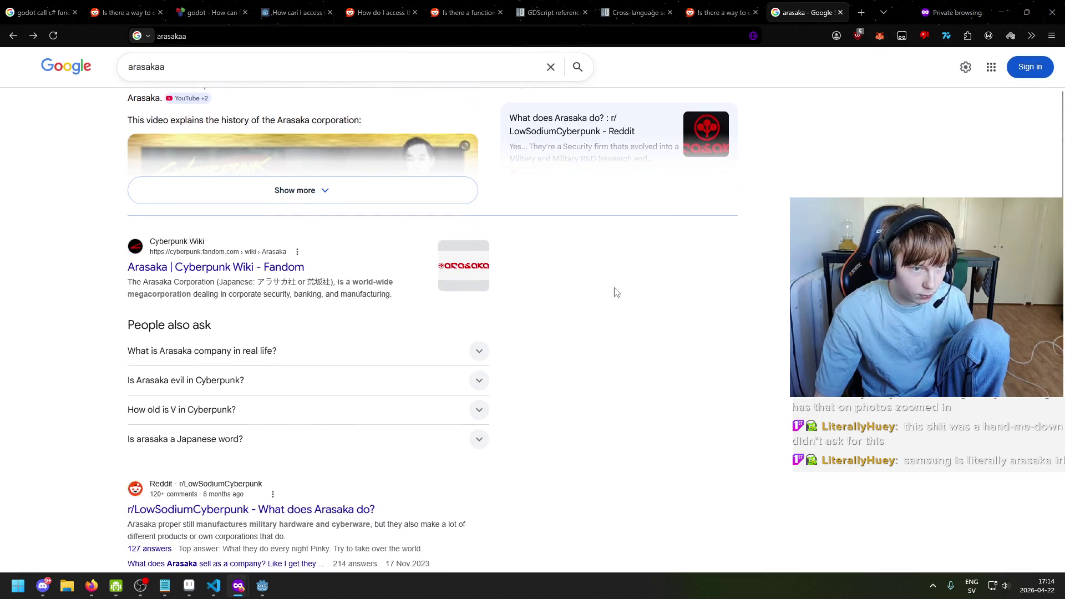
key("ctrl+w")
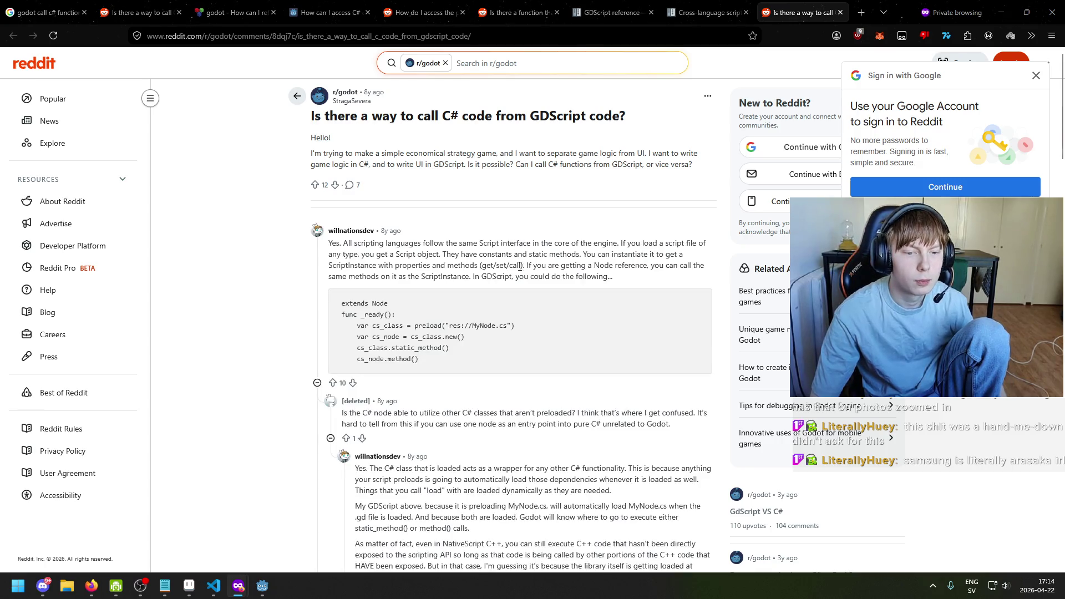
Reread the example GDScript code in the Reddit comment, then switch to the Cross-language scripting docs tab.
scroll(514, 265, "down", 2)
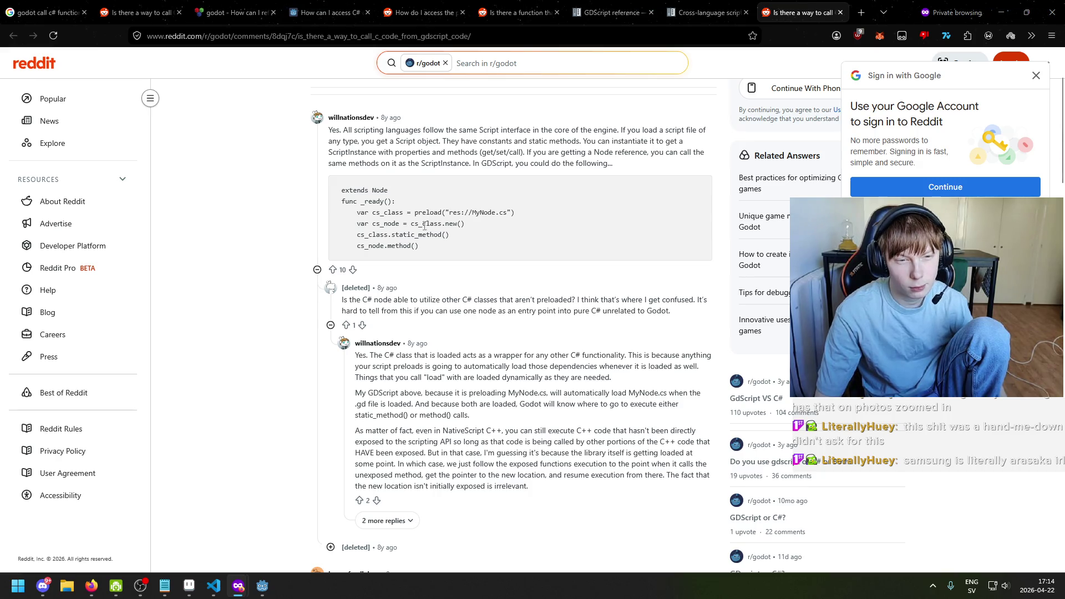
left_click_drag(370, 215, 569, 222)
left_click(521, 214)
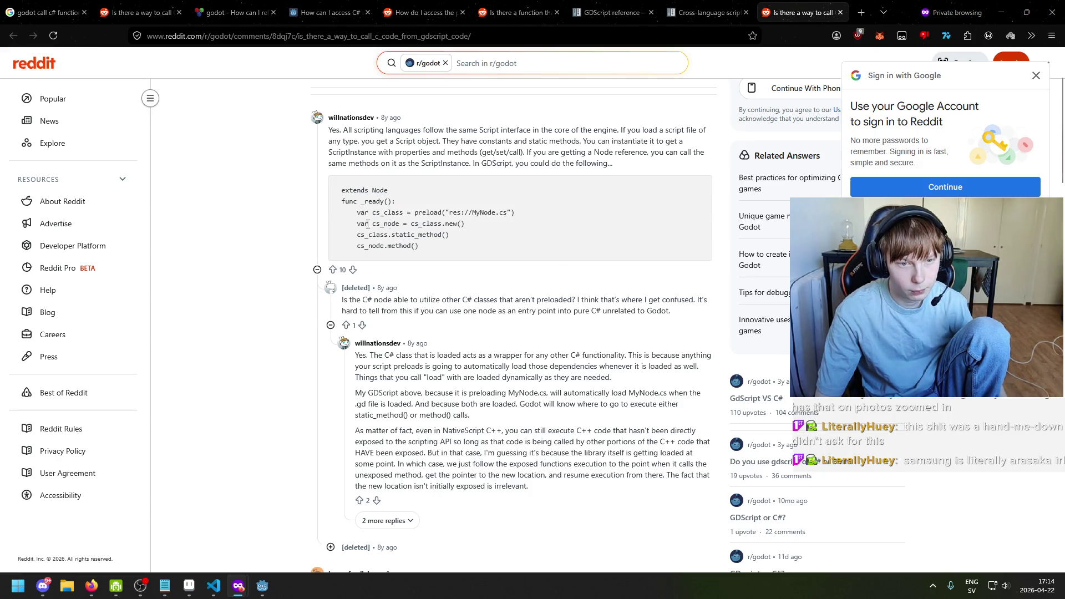
key("ctrl+shift+Tab")
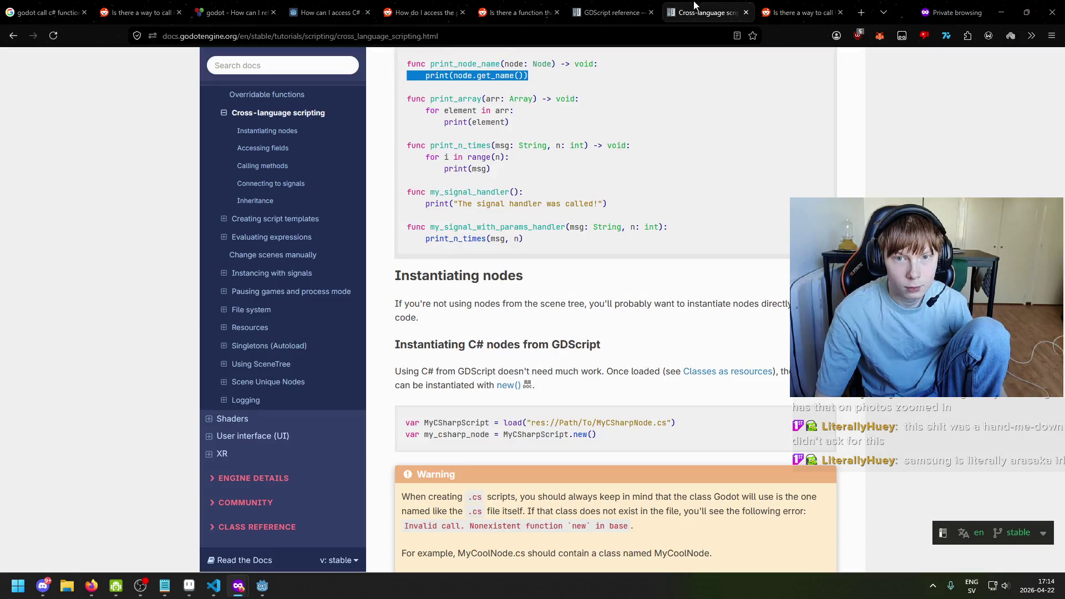
scroll(665, 161, "up", 4)
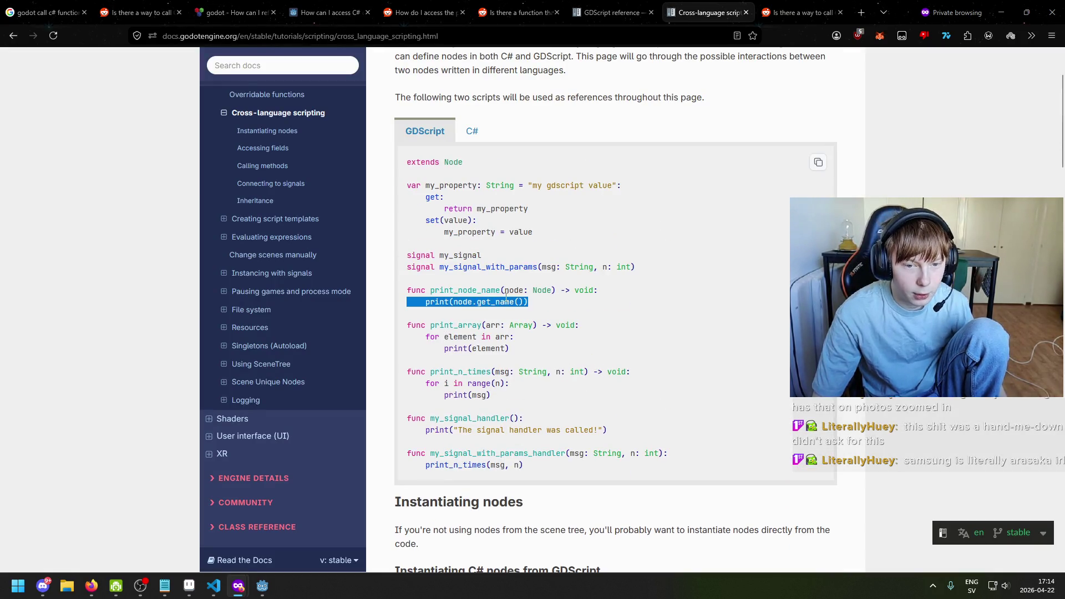
Study the reference GDScript example, highlighting the my_property declaration and my_signal_with_params.
left_click(457, 301)
scroll(432, 277, "up", 2)
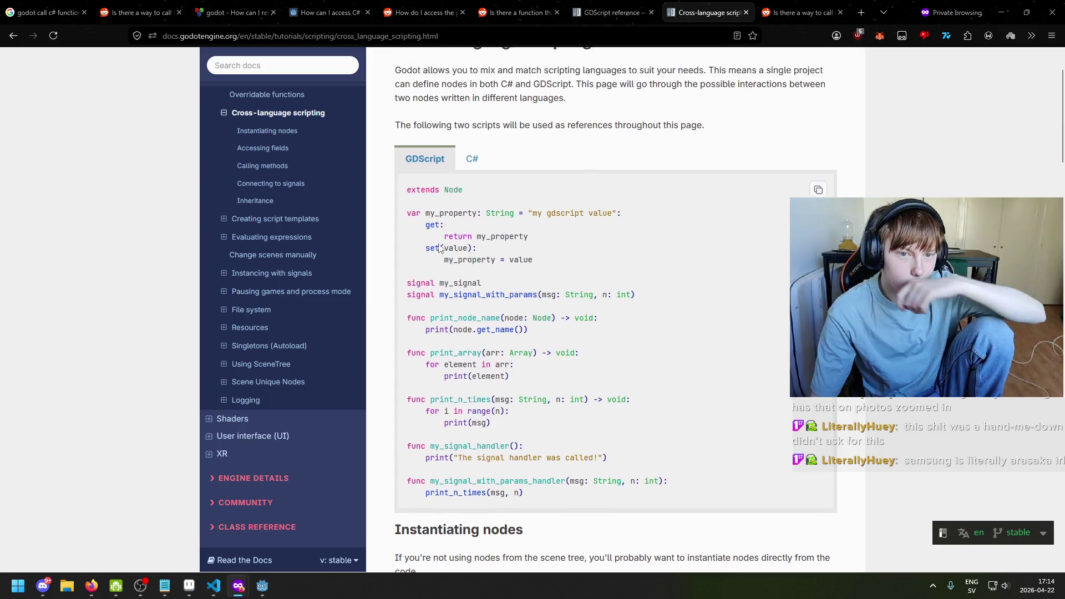
left_click_drag(411, 126, 463, 126)
left_click(394, 162)
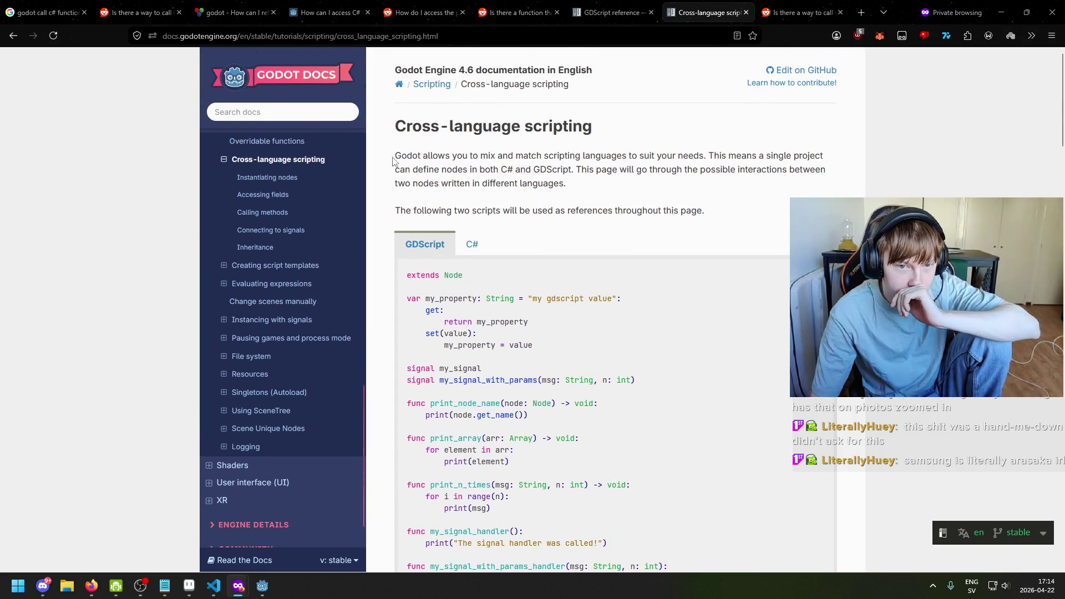
mouse_move(425, 298)
left_mouse_down()
mouse_move(628, 300)
mouse_move(619, 336)
left_mouse_up()
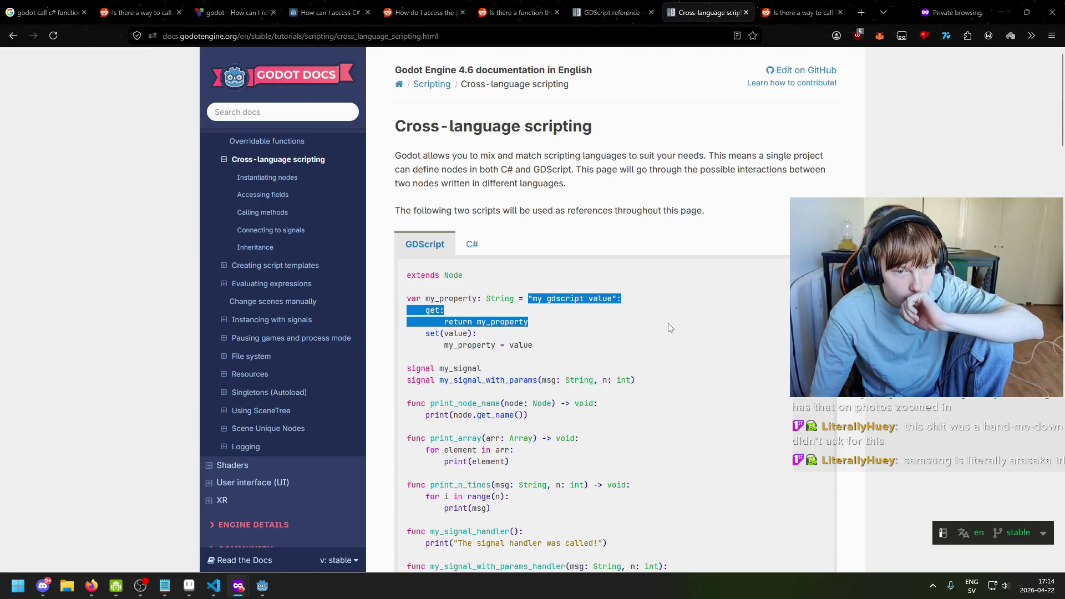
left_click(435, 322)
scroll(435, 323, "down", 2)
mouse_move(449, 323)
left_mouse_down()
mouse_move(408, 312)
mouse_move(447, 326)
left_mouse_up()
left_click(446, 335)
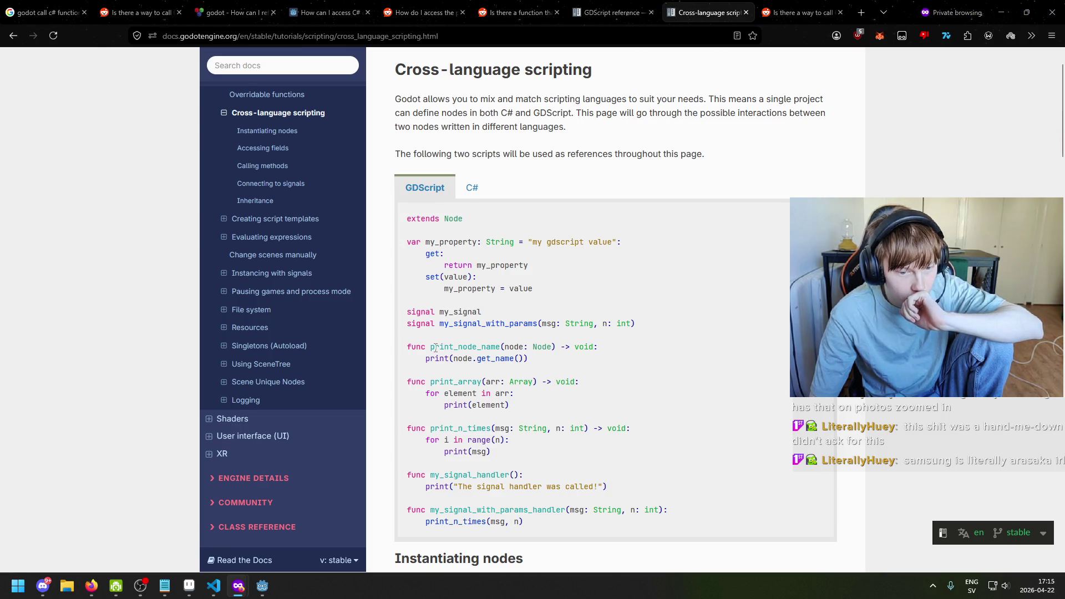
Read past the Instantiating nodes section down to the Accessing fields heading.
scroll(436, 348, "down", 4)
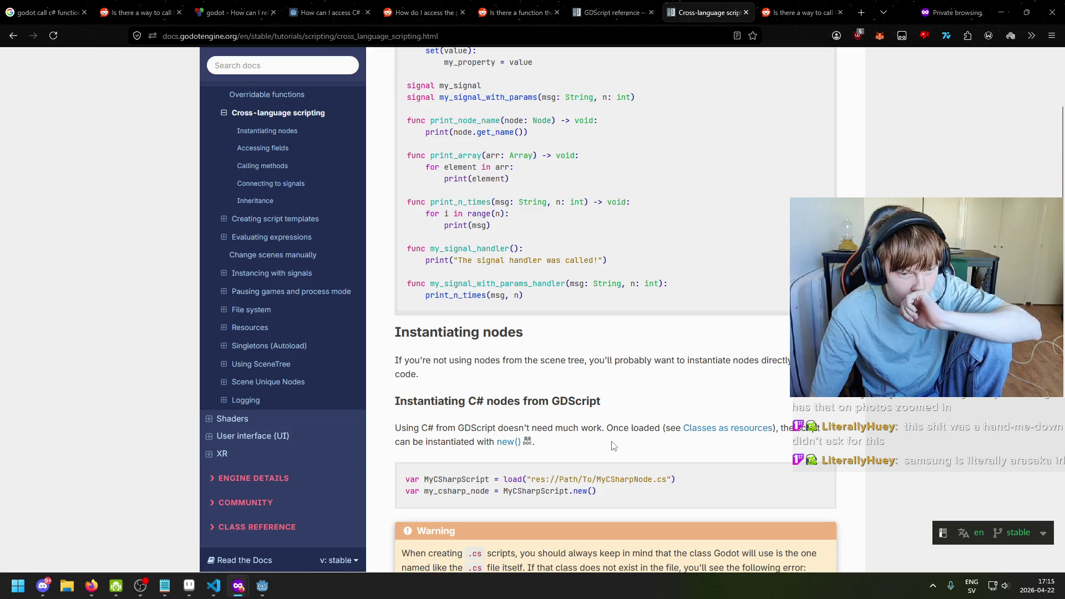
scroll(613, 446, "down", 1)
scroll(613, 446, "down", 2)
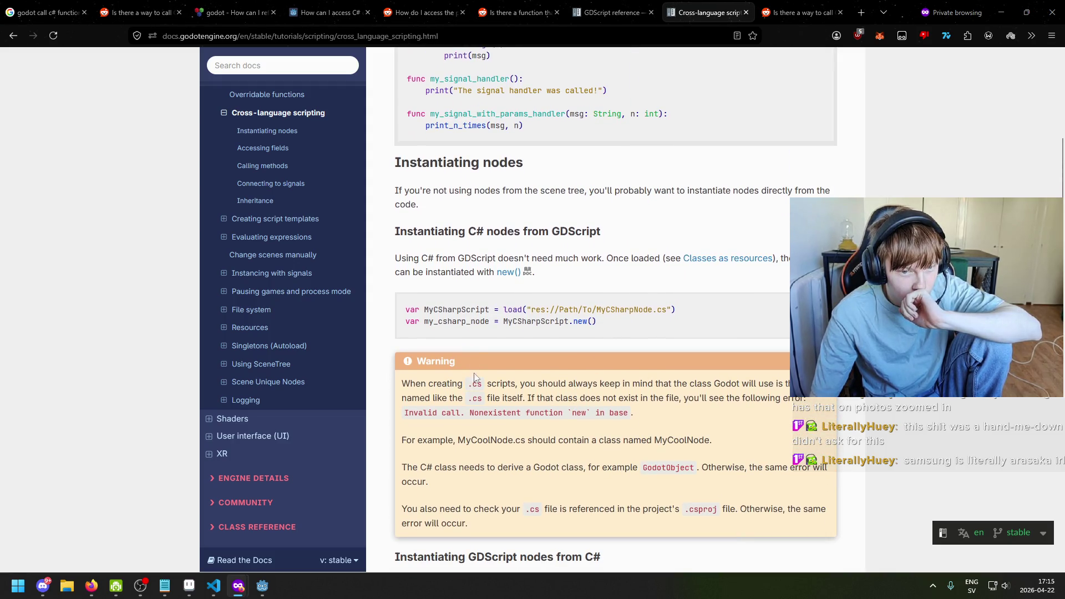
scroll(475, 379, "down", 5)
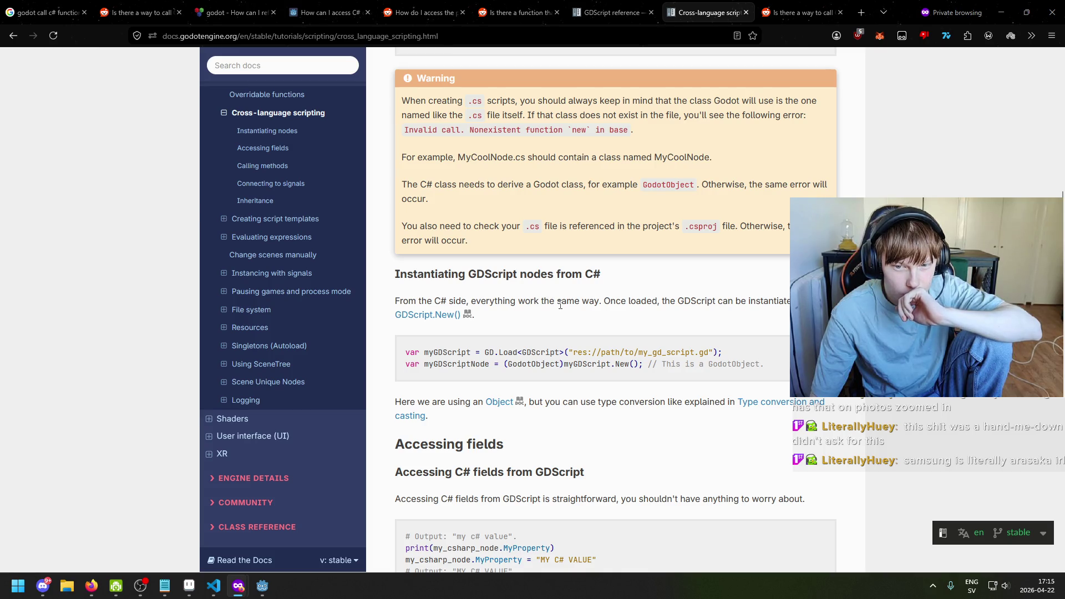
scroll(452, 319, "down", 3)
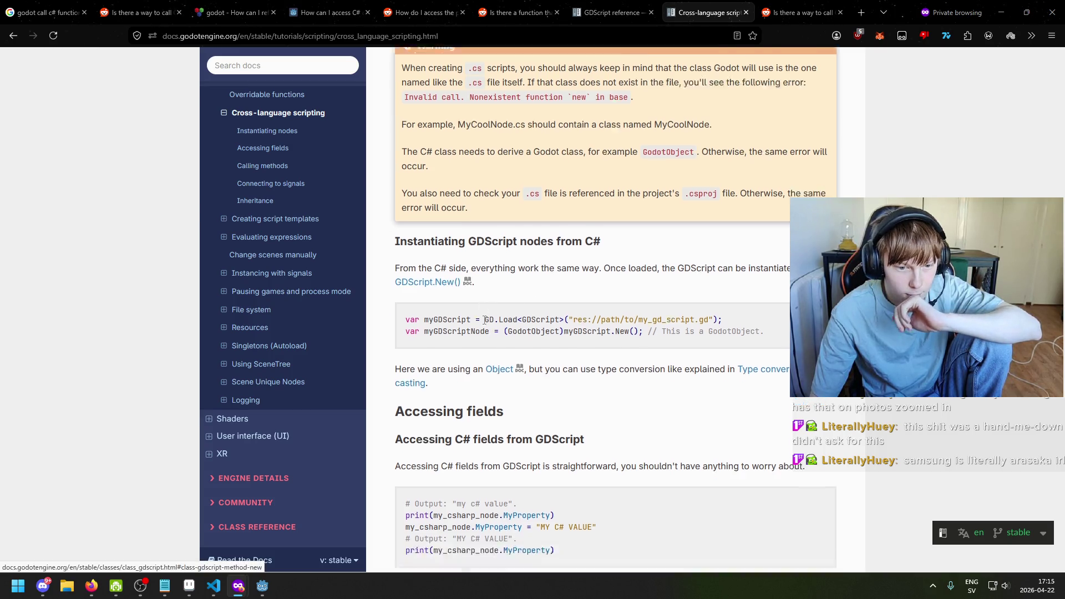
left_click_drag(435, 275, 505, 288)
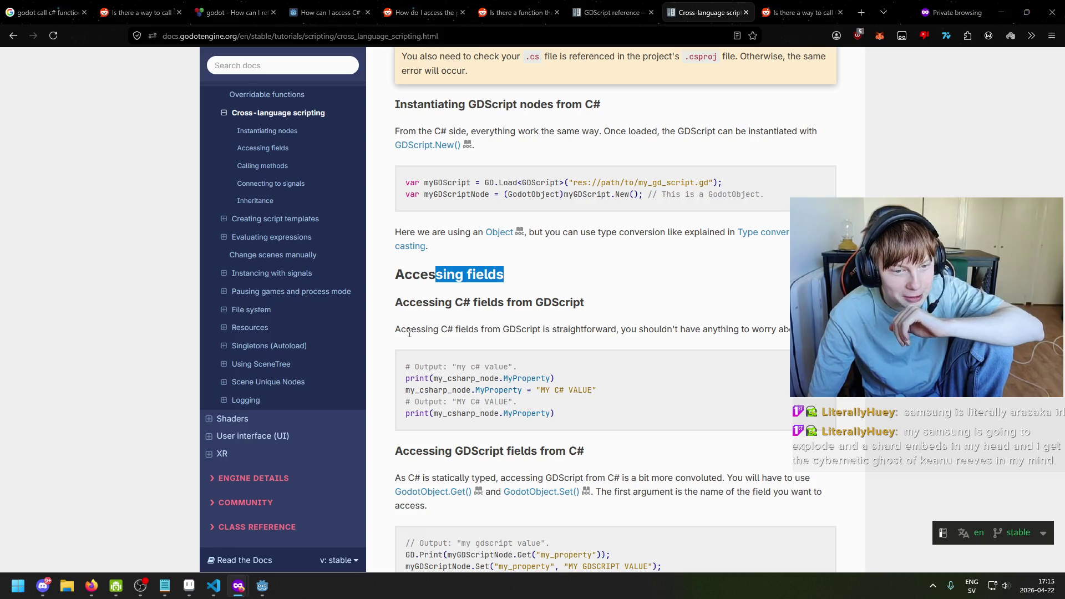
Read the opening paragraph of the Accessing fields section.
scroll(409, 334, "down", 2)
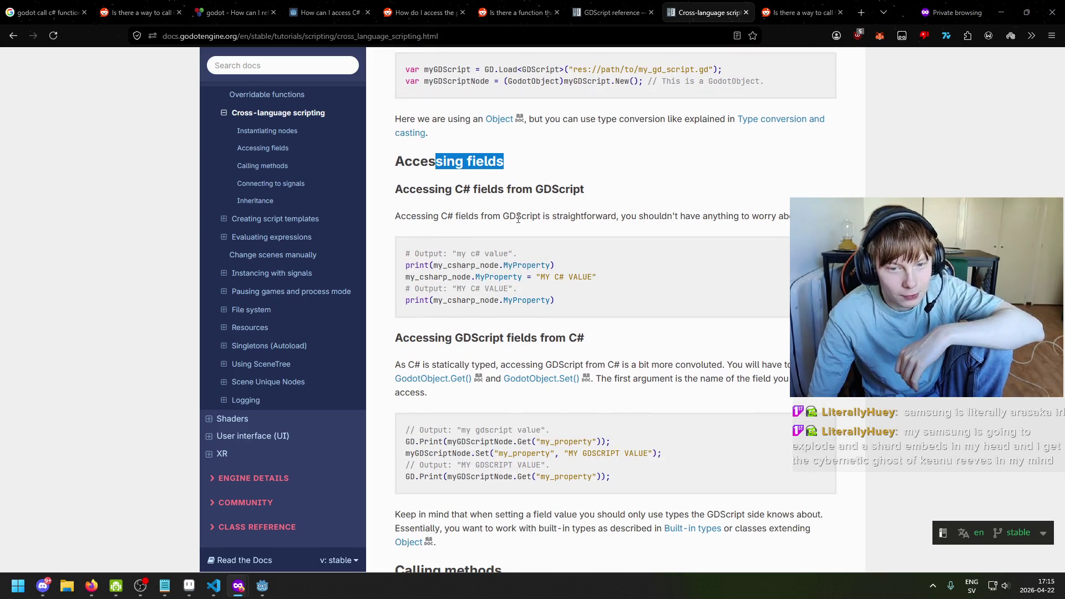
left_click(375, 219)
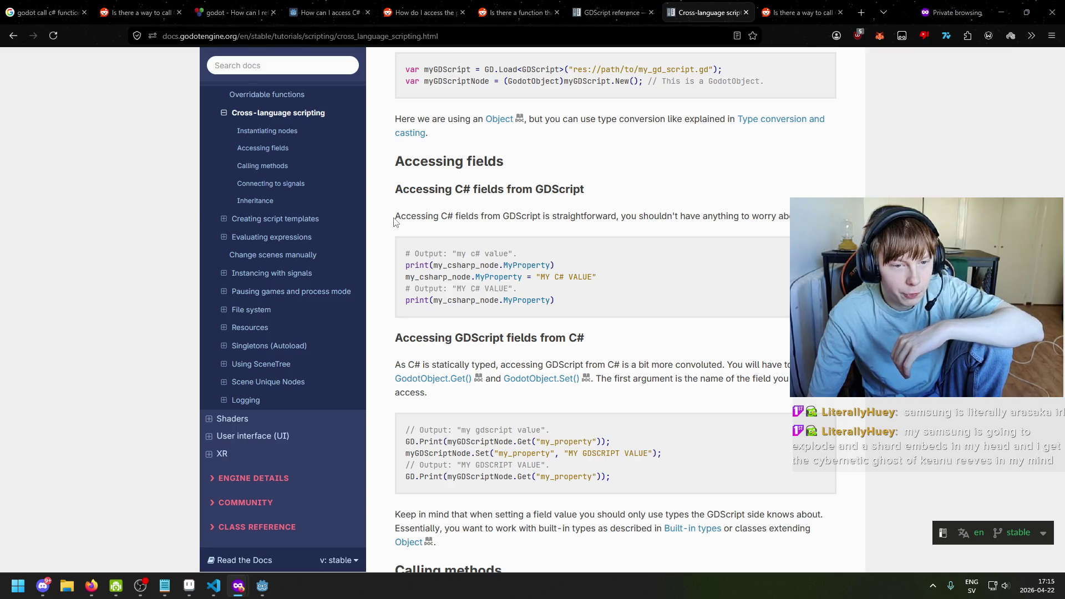
left_click_drag(397, 218, 410, 217)
left_click(452, 233)
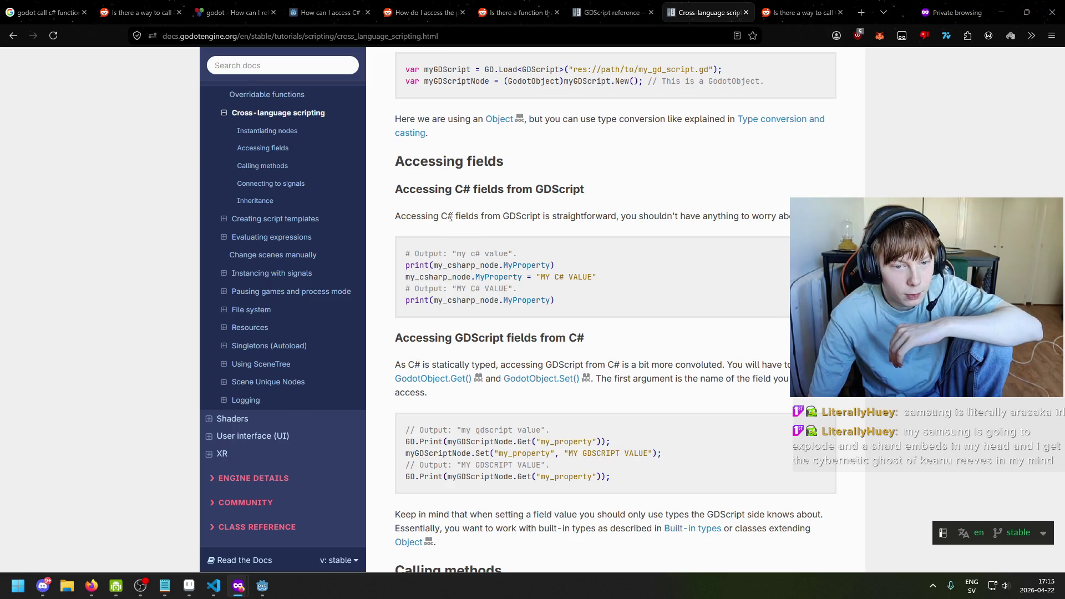
left_click_drag(449, 214, 456, 215)
scroll(472, 230, "down", 1)
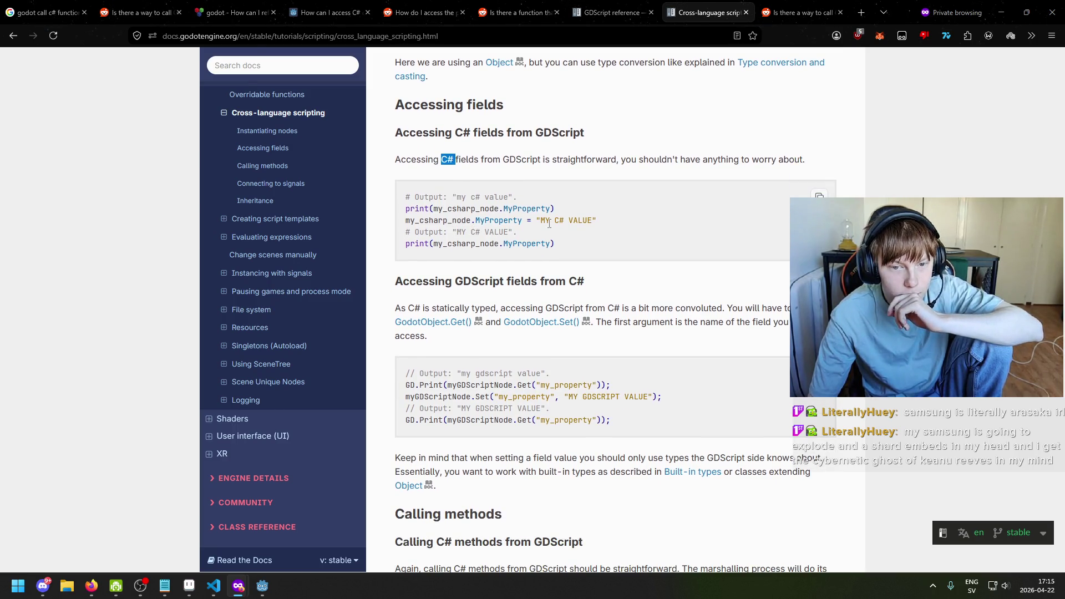
Study how the first print line reads my_csharp_node.MyProperty, then switch to VS Code.
triple_click(431, 211)
left_click_drag(403, 209, 541, 209)
left_click(456, 205)
left_click(431, 211)
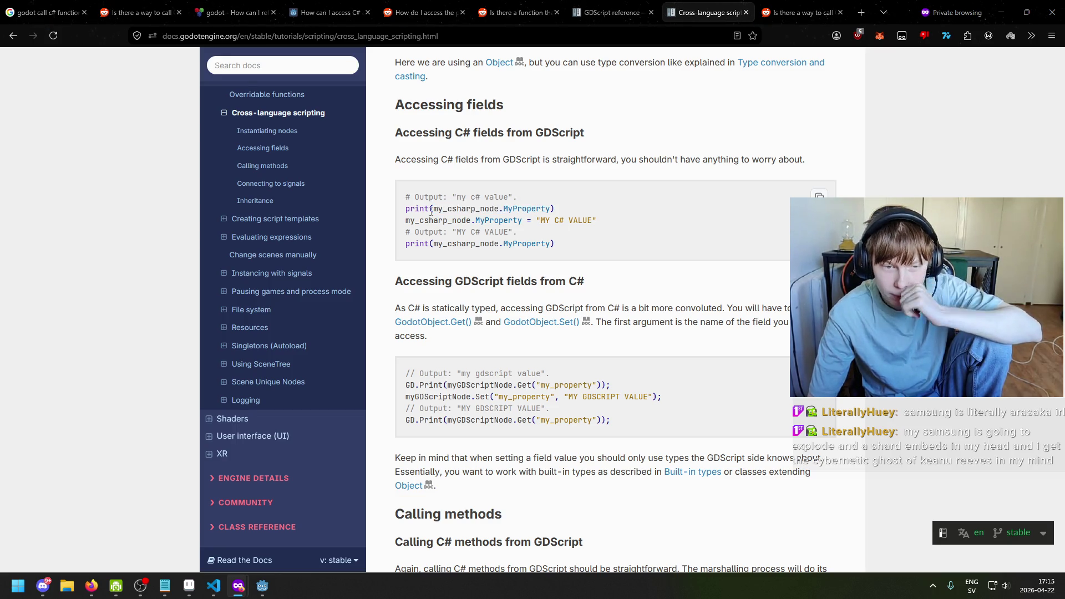
left_click_drag(433, 209, 551, 208)
key("shift+Home")
double_click(550, 208)
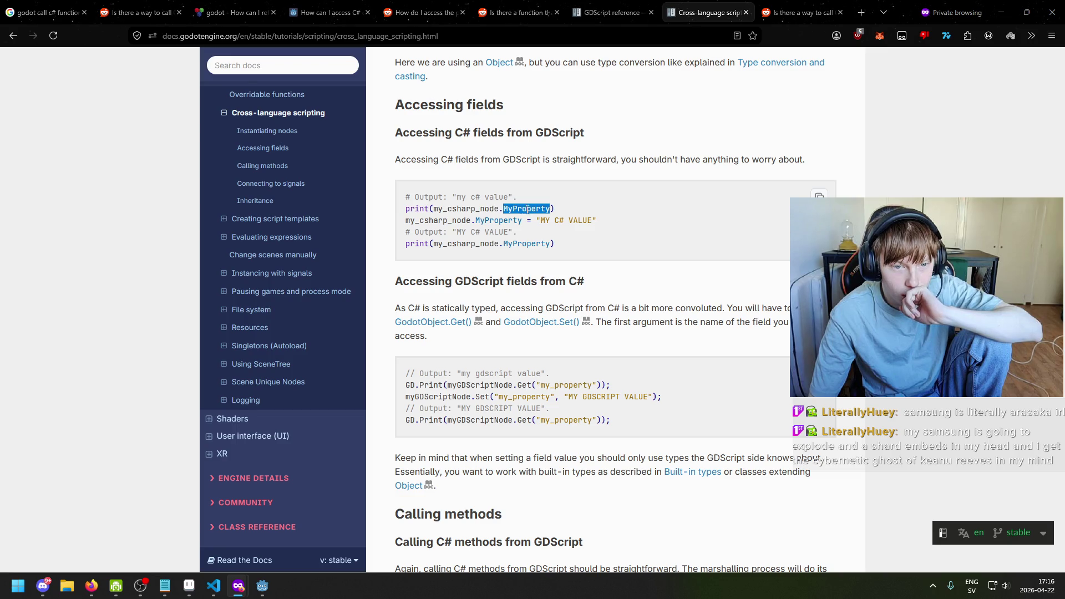
left_click(501, 209)
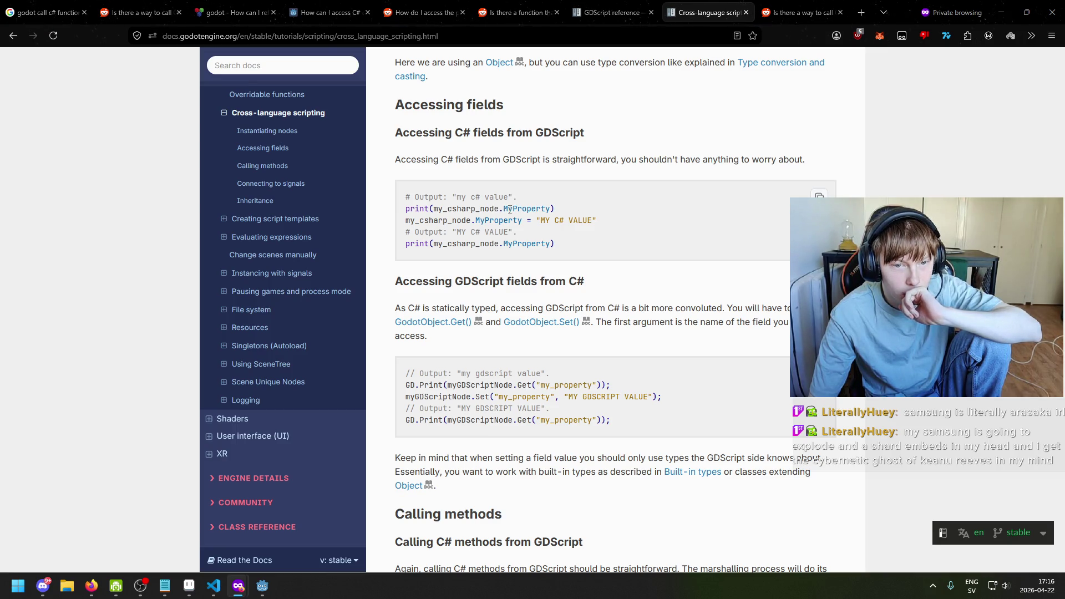
left_click_drag(503, 209, 552, 212)
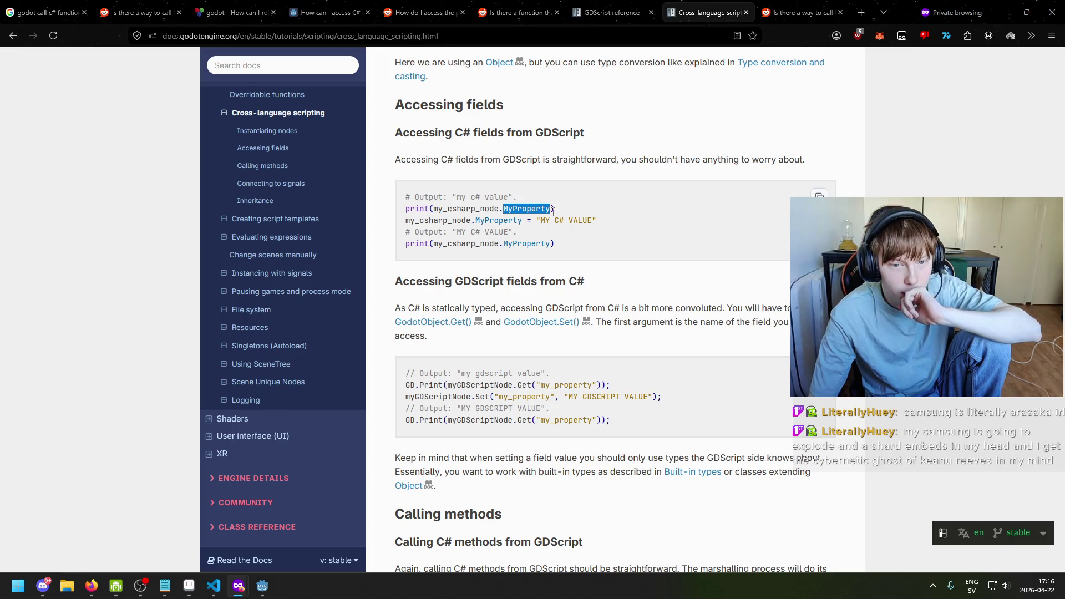
left_click(224, 581)
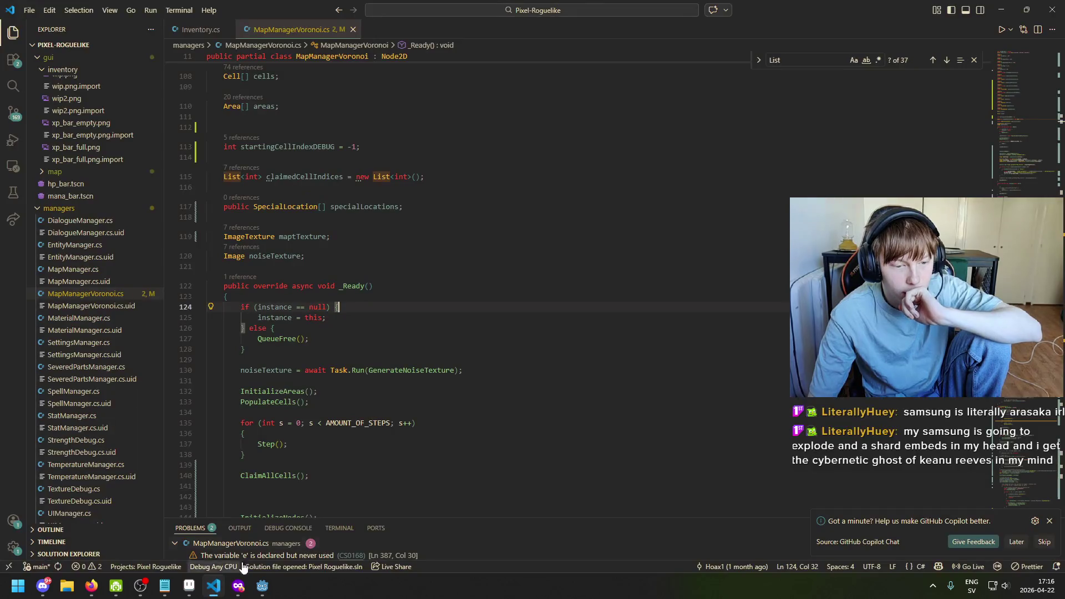
Glance at Inventory.cs, then return to MapManagerVoronoi.cs.
left_click(196, 29)
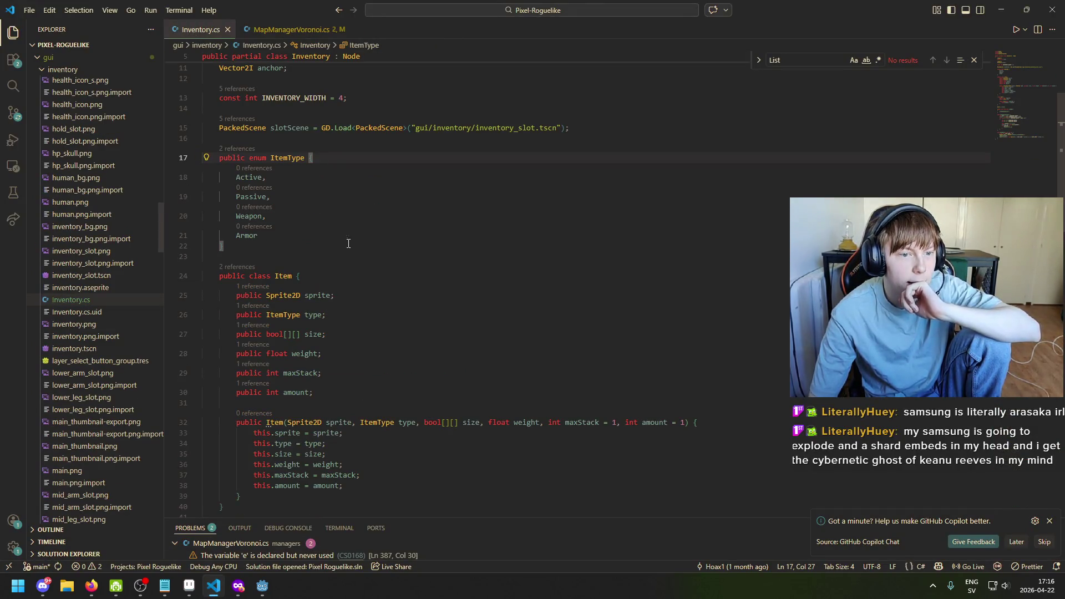
scroll(361, 277, "down", 5)
scroll(393, 327, "up", 5)
key("ctrl+Tab")
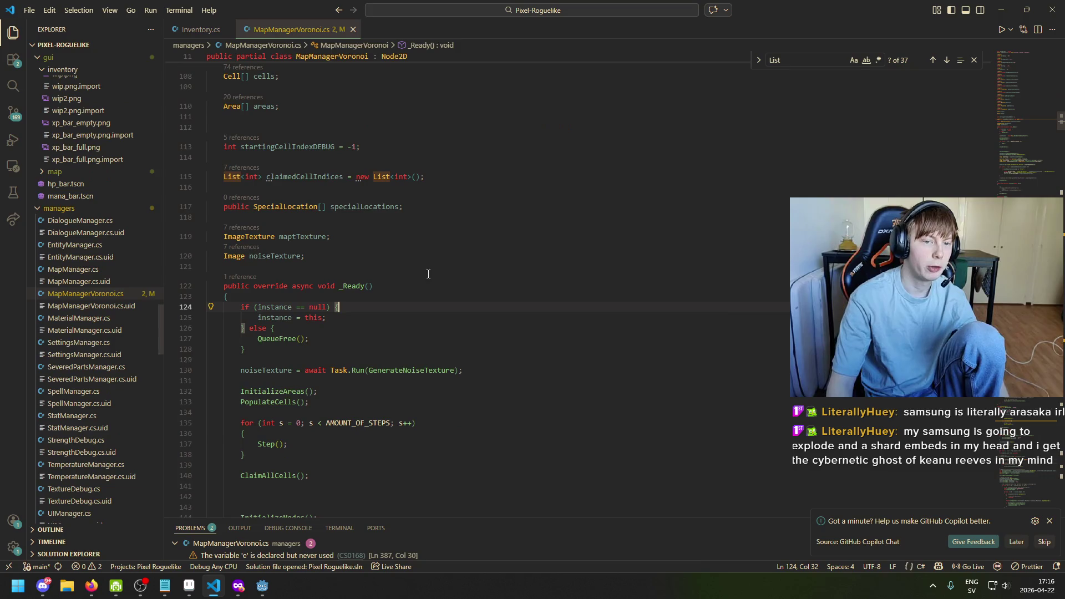
scroll(388, 289, "up", 5)
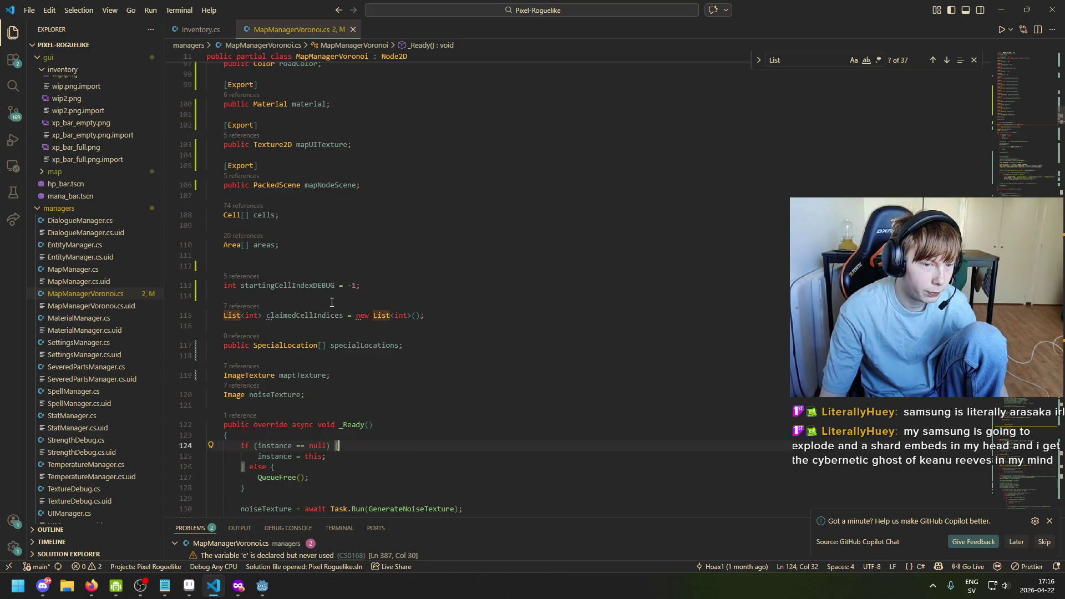
Add public string PropertyThatSaysHi = "hi"; below specialLocations and save MapManagerVoronoi.cs.
left_click(358, 266)
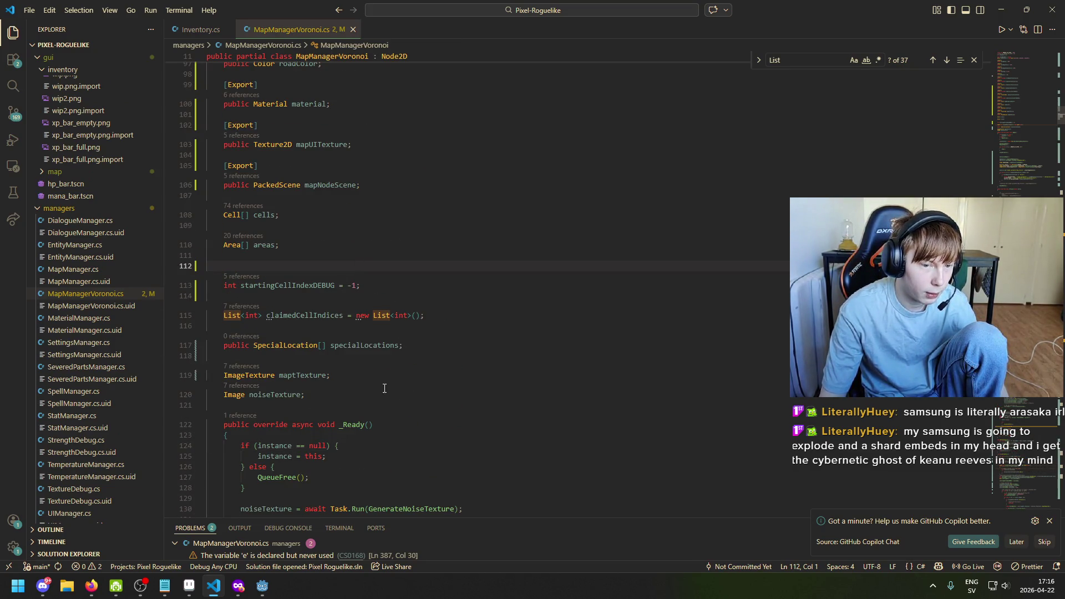
left_click(321, 359)
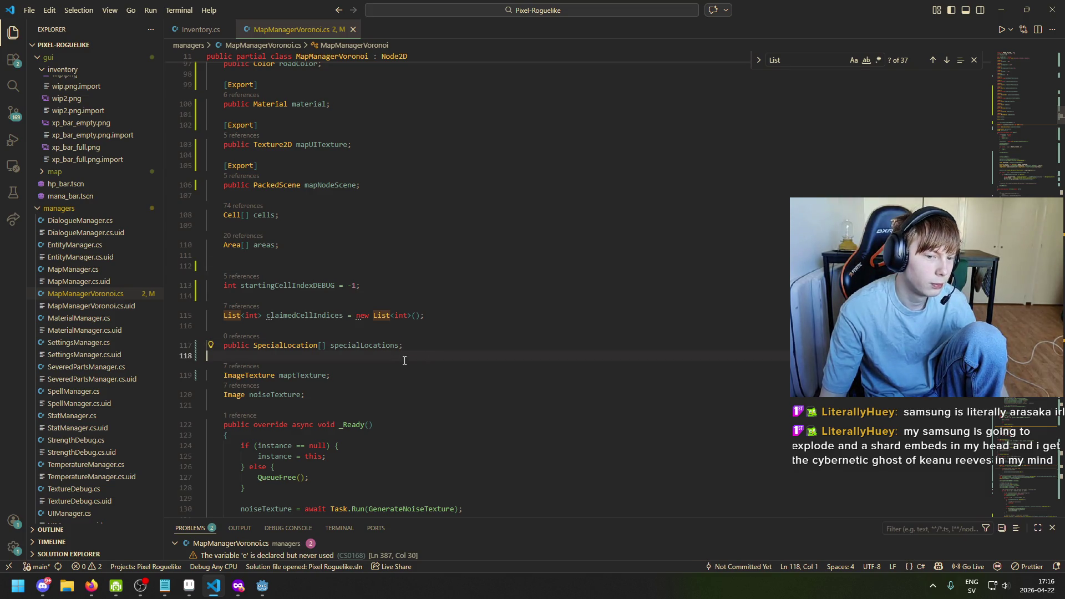
key("Return")
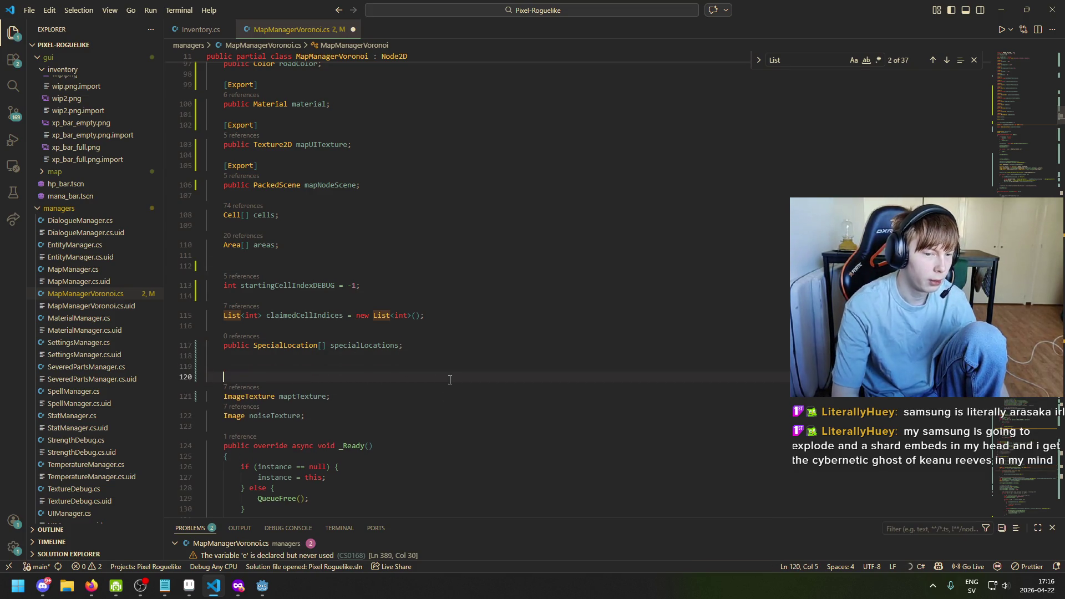
type("public stri")
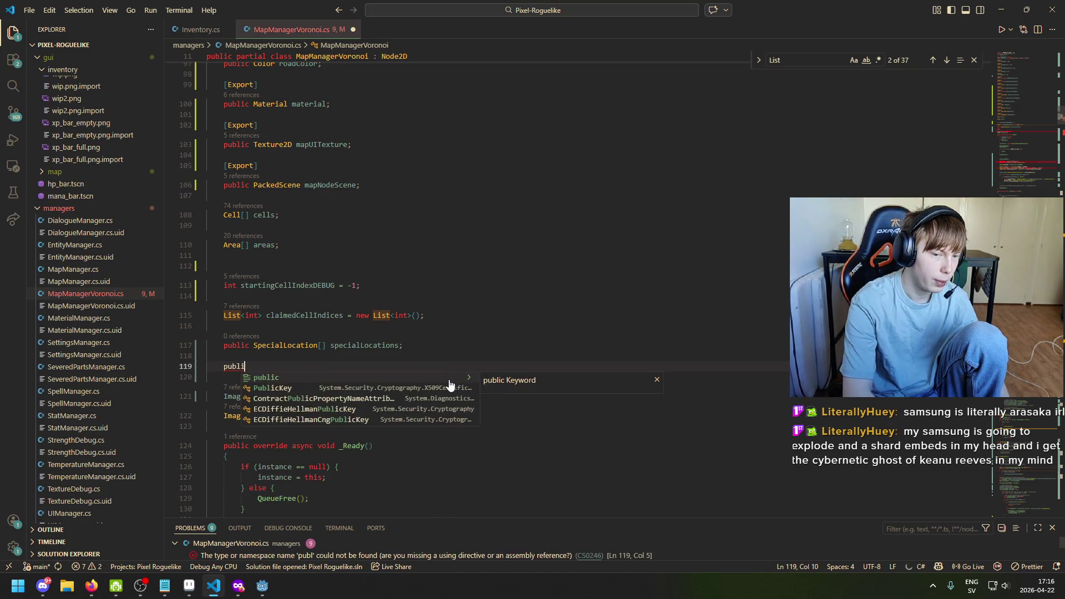
type("ng ")
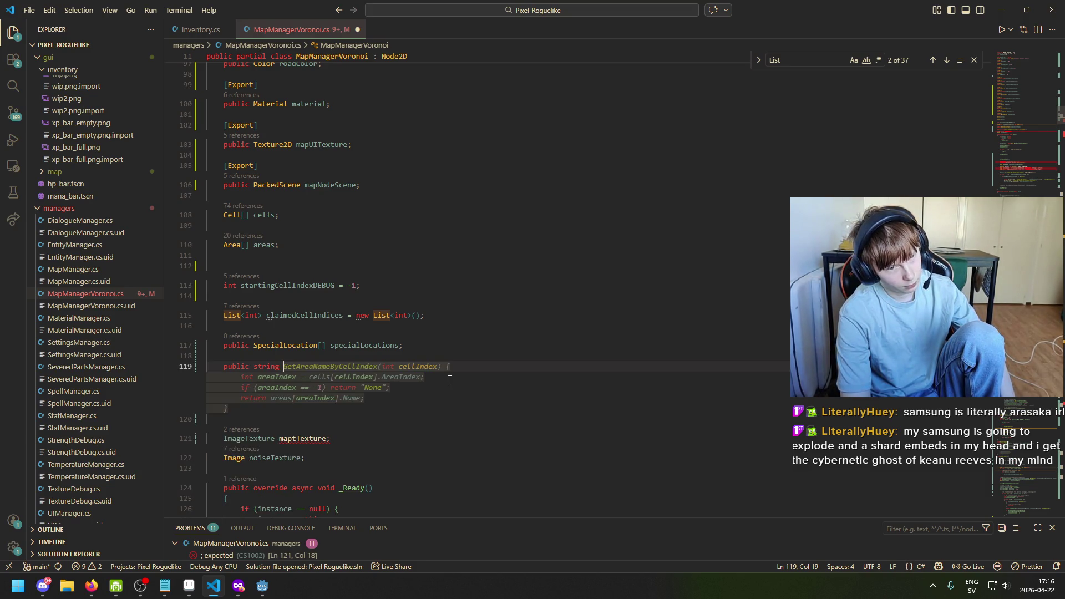
type("C")
key("BackSpace")
type("Propert")
type("yThatSay")
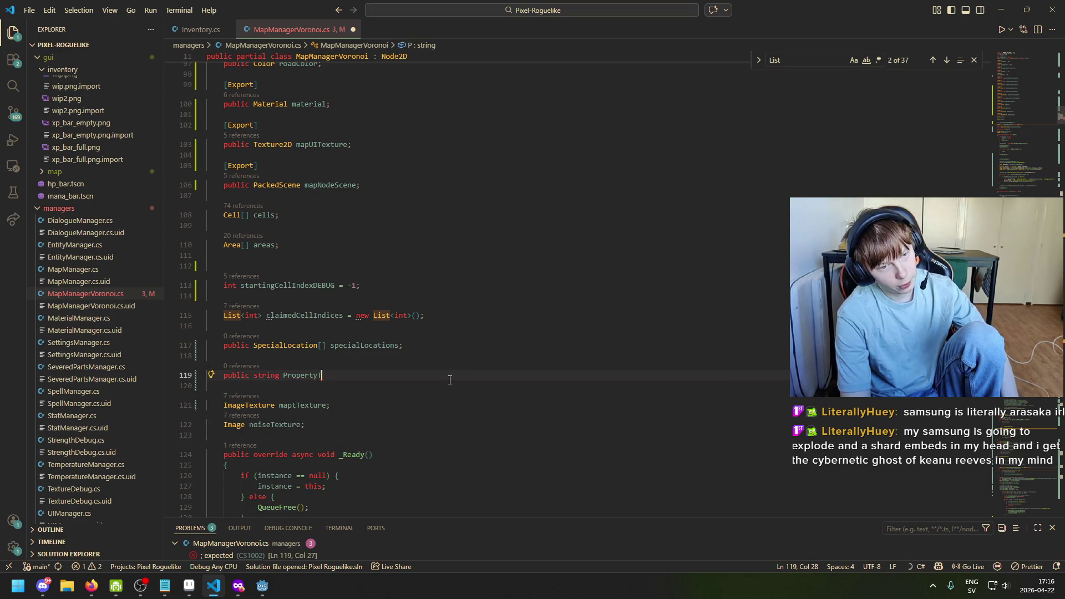
type("sHI")
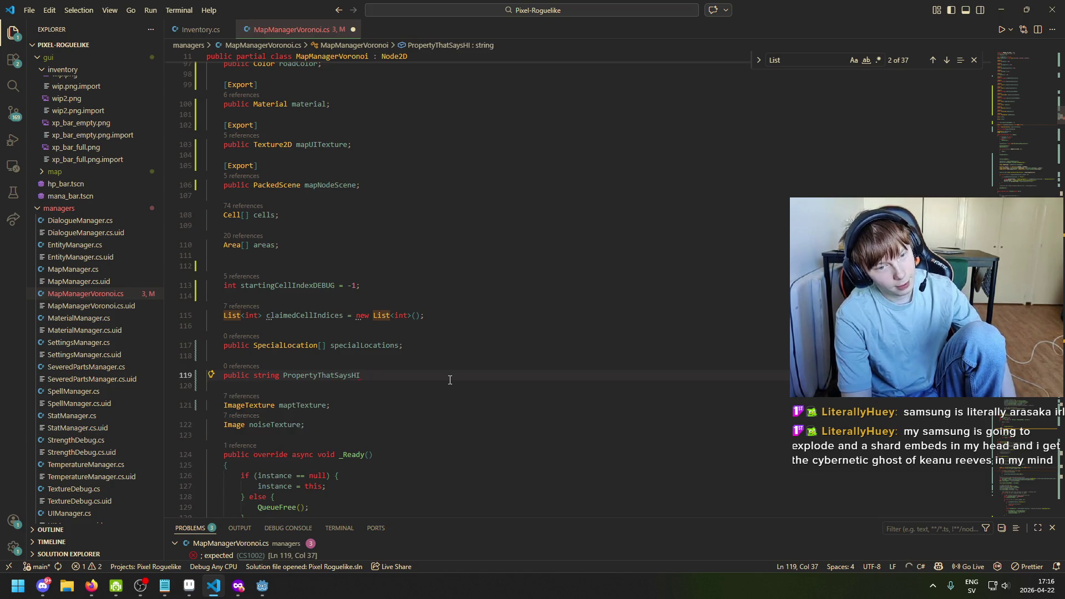
type("i")
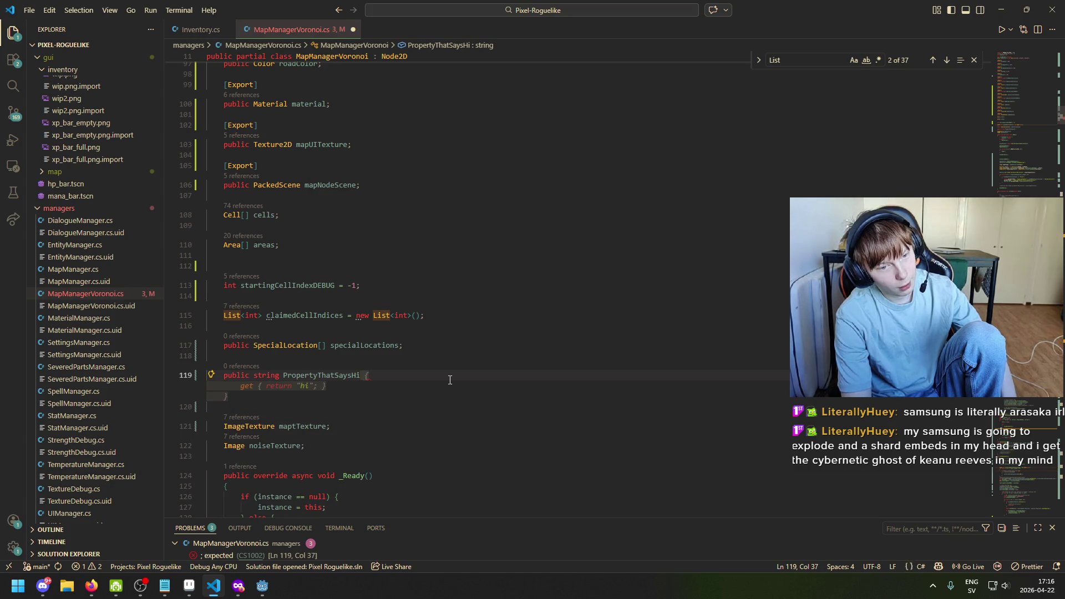
type("= \"")
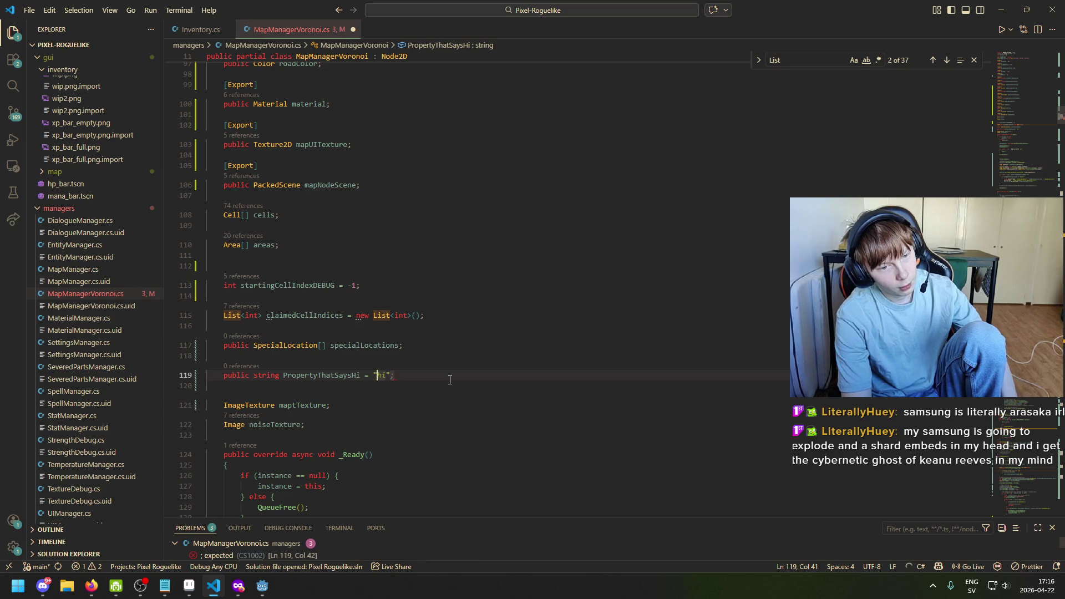
key("Tab")
key("ctrl+s")
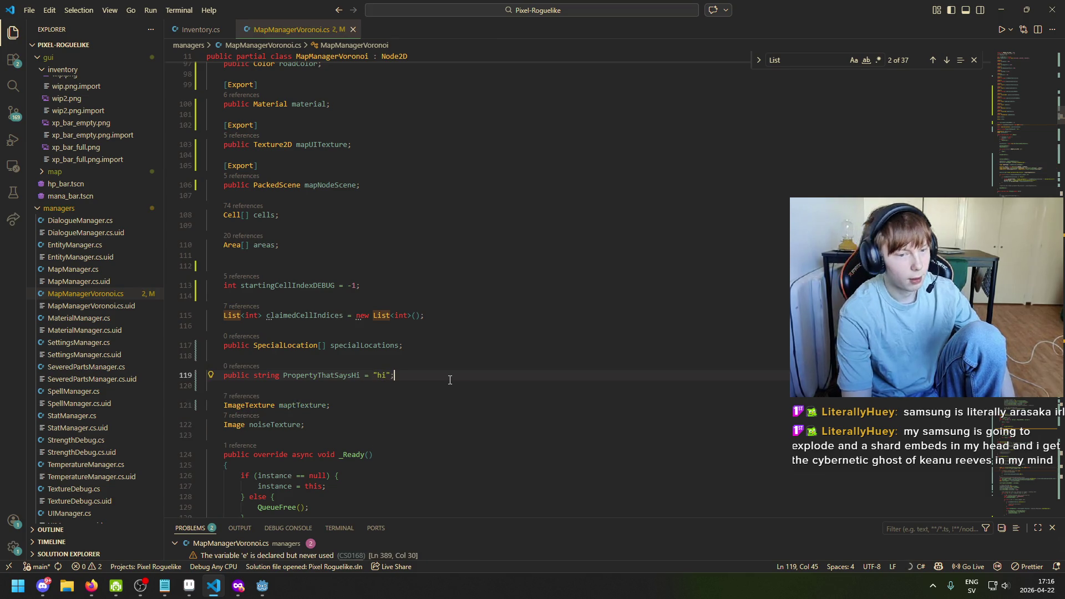
left_click_drag(360, 376, 285, 379)
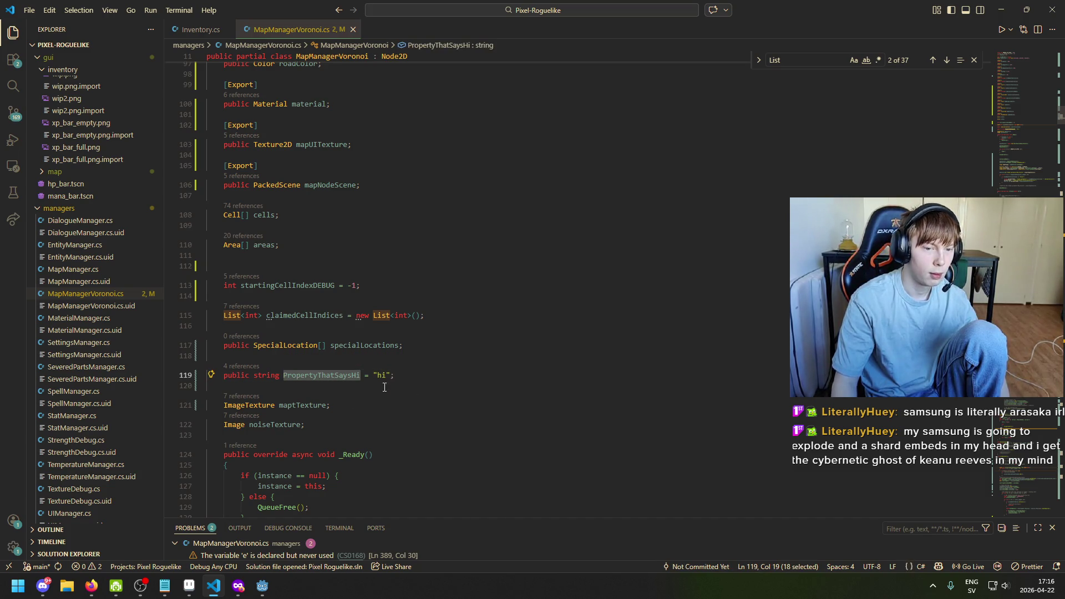
left_click(262, 586)
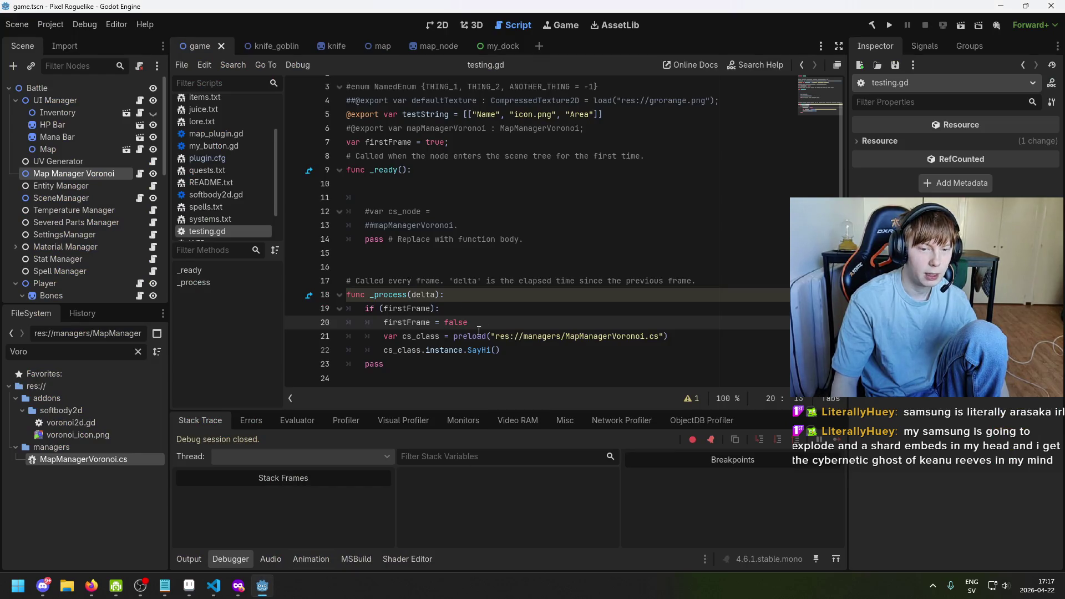
Delete the firstFrame = false statement from testing.gd.
left_click_drag(469, 323, 245, 324)
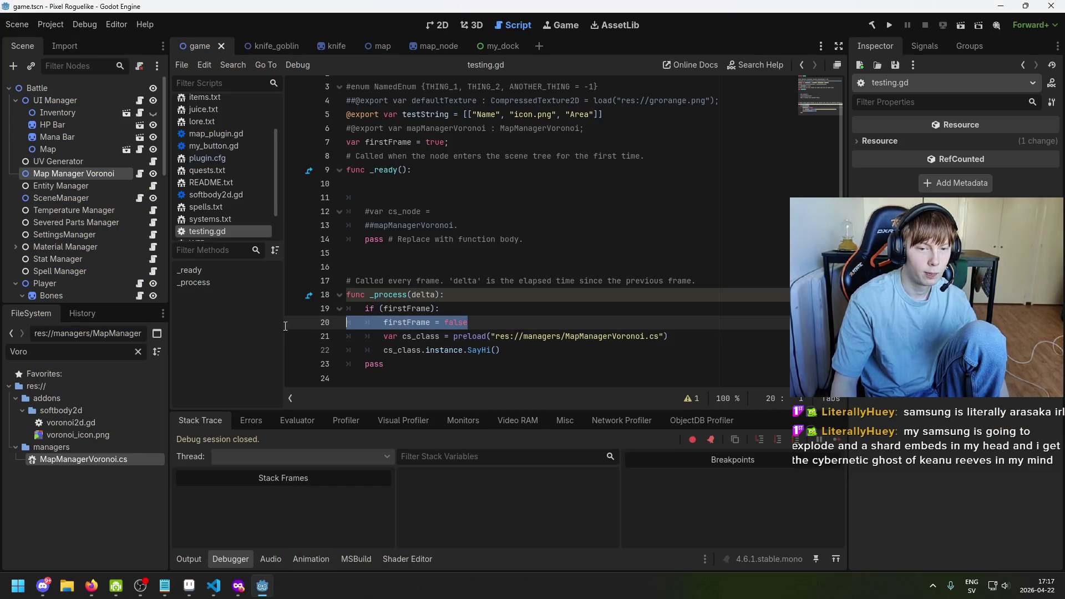
key("BackSpace")
key("BackSpace")
key("Down")
key("Down")
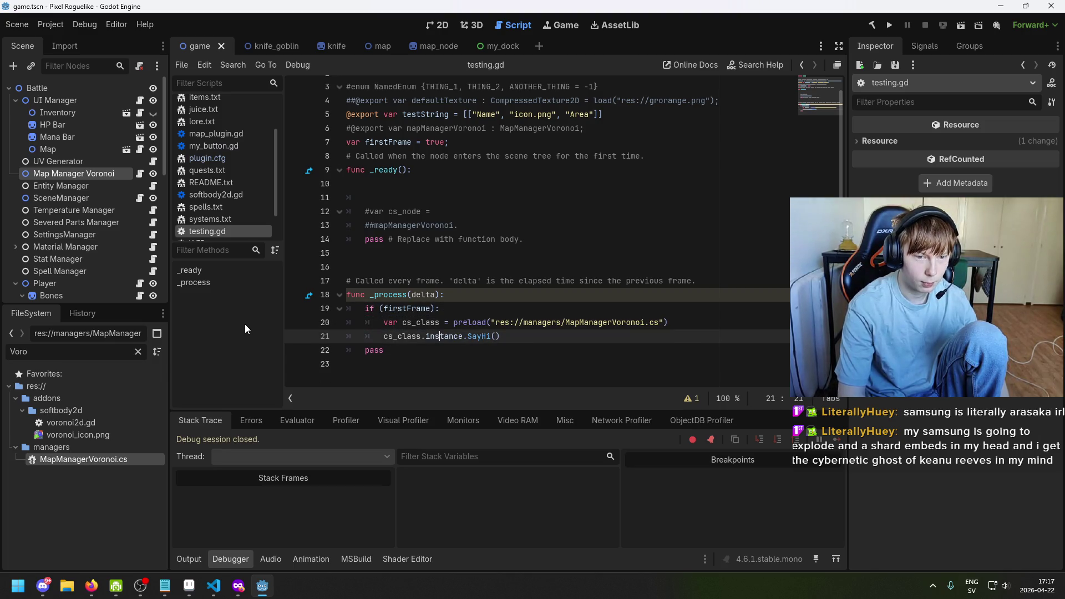
Write print(cs_class.instance.PropertyThatSaysHi) by moving cs_class.instance out of the SayHi line.
key("Return")
key("Up")
type("print(")
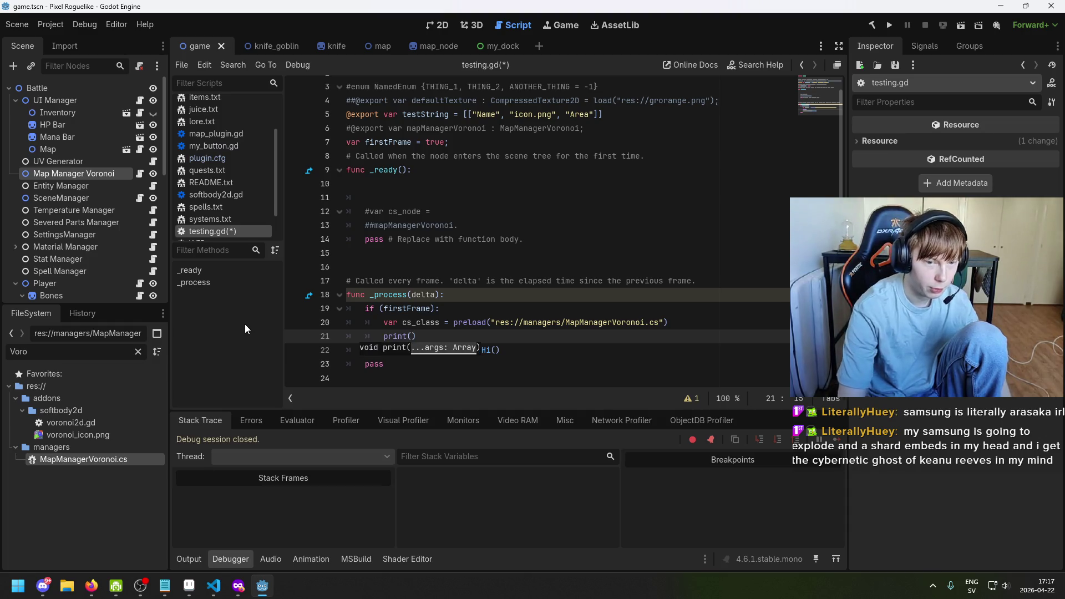
left_click(519, 322)
left_click_drag(480, 350, 383, 350)
key("ctrl+c")
key("BackSpace")
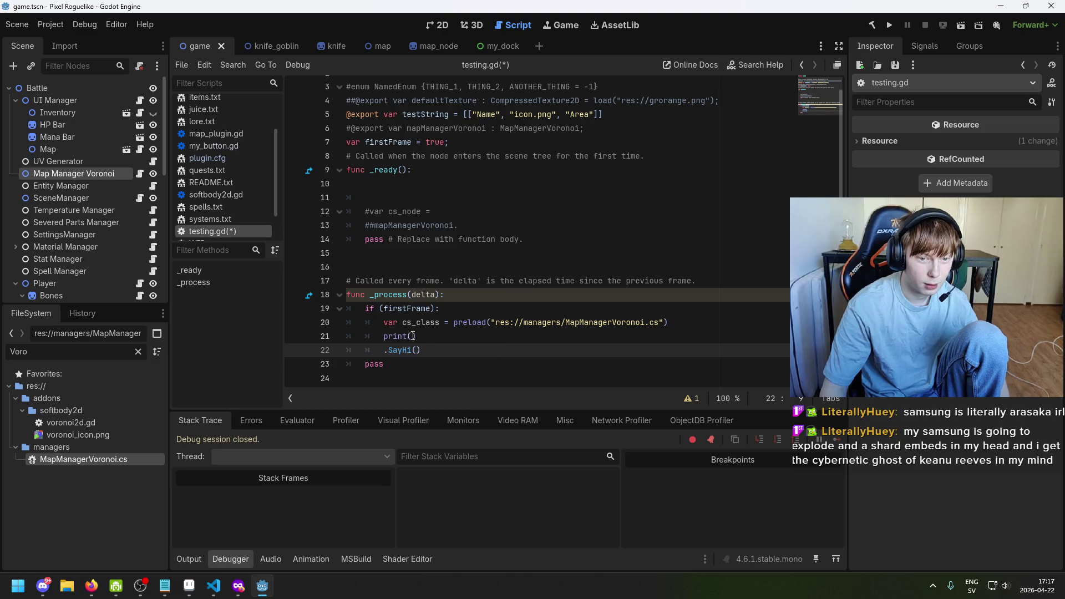
left_click(410, 336)
key("ctrl+v")
type(".")
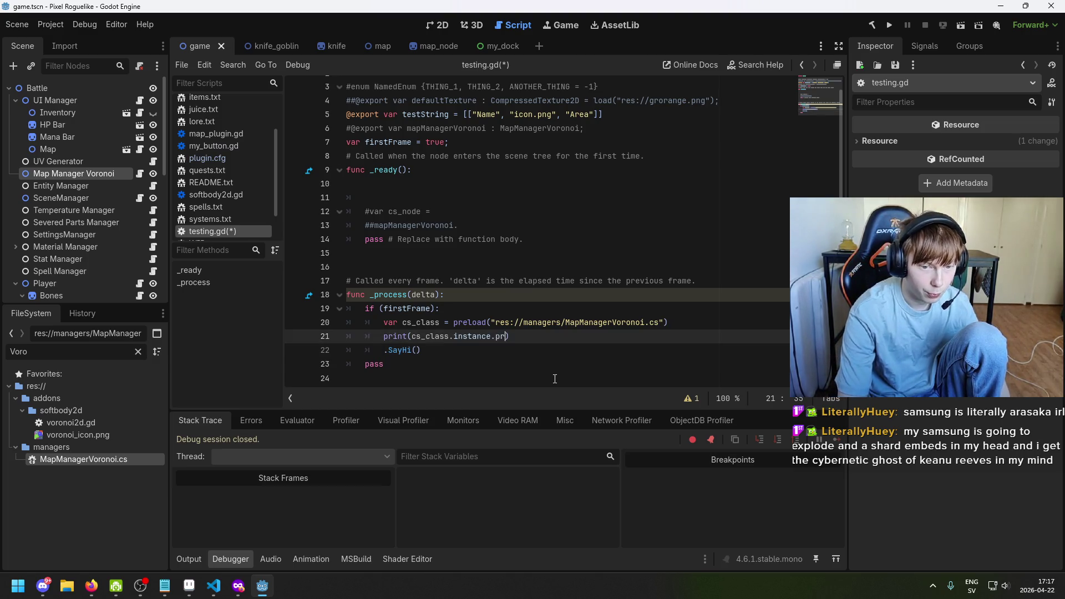
key("BackSpace")
key("BackSpace")
key("ctrl+v")
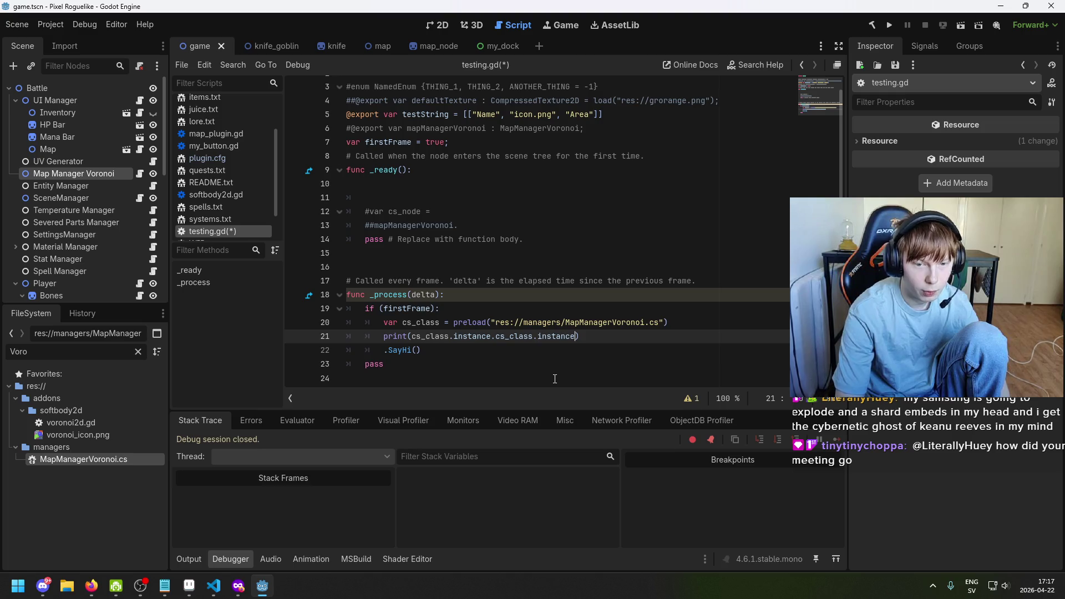
key("ctrl+BackSpace")
key("ctrl+BackSpace")
key("ctrl+BackSpace")
type("Pr")
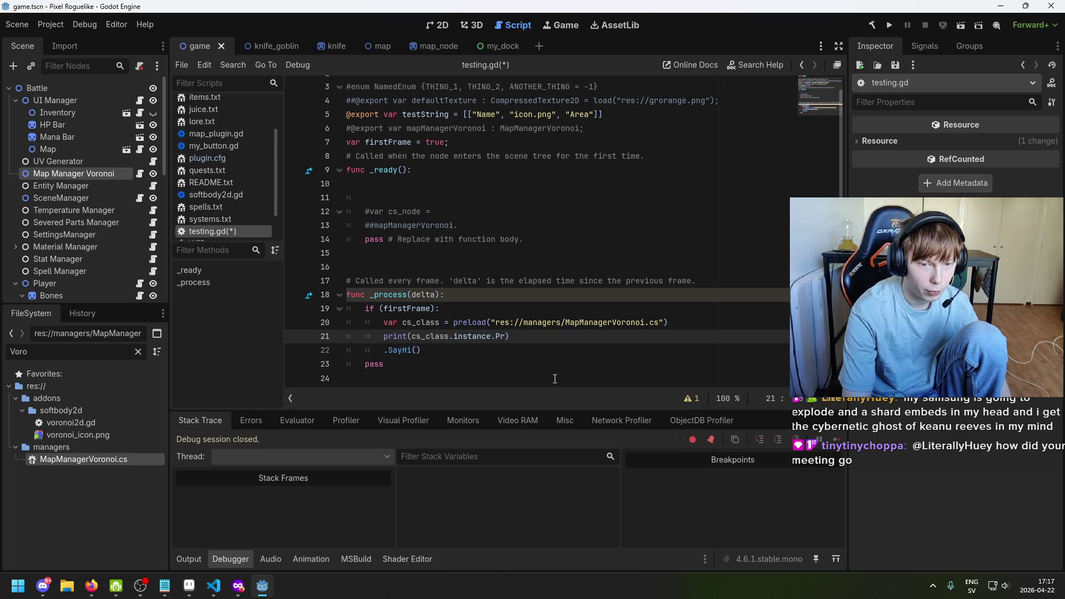
type("rtyThatSaysHi")
Remove the leftover SayHi() line and save testing.gd.
key("Down")
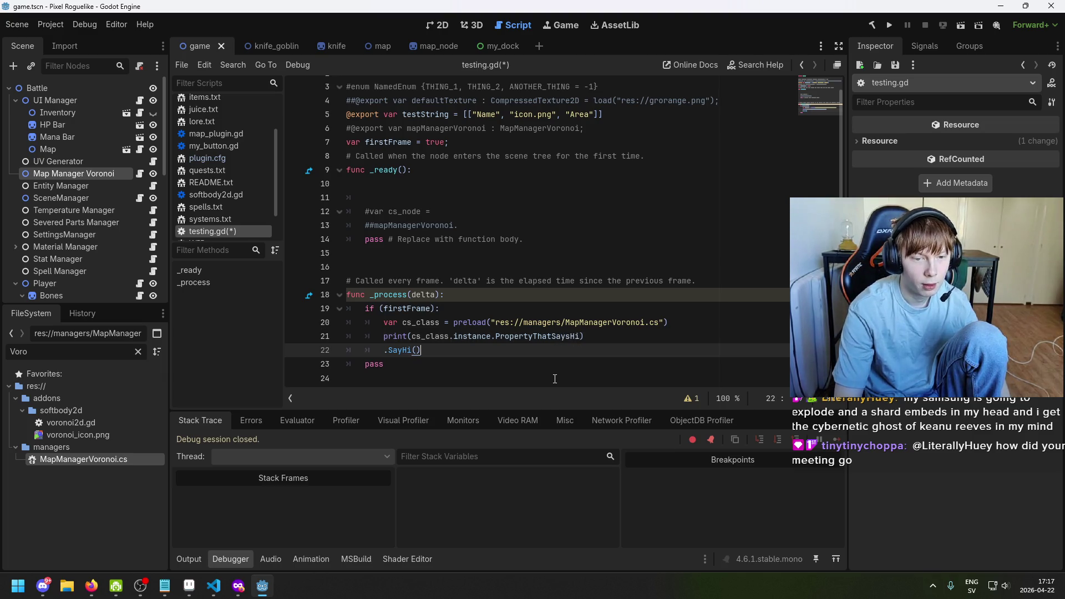
key("BackSpace")
key("BackSpace")
key("BackSpace")
key("BackSpace")
key("ctrl+s")
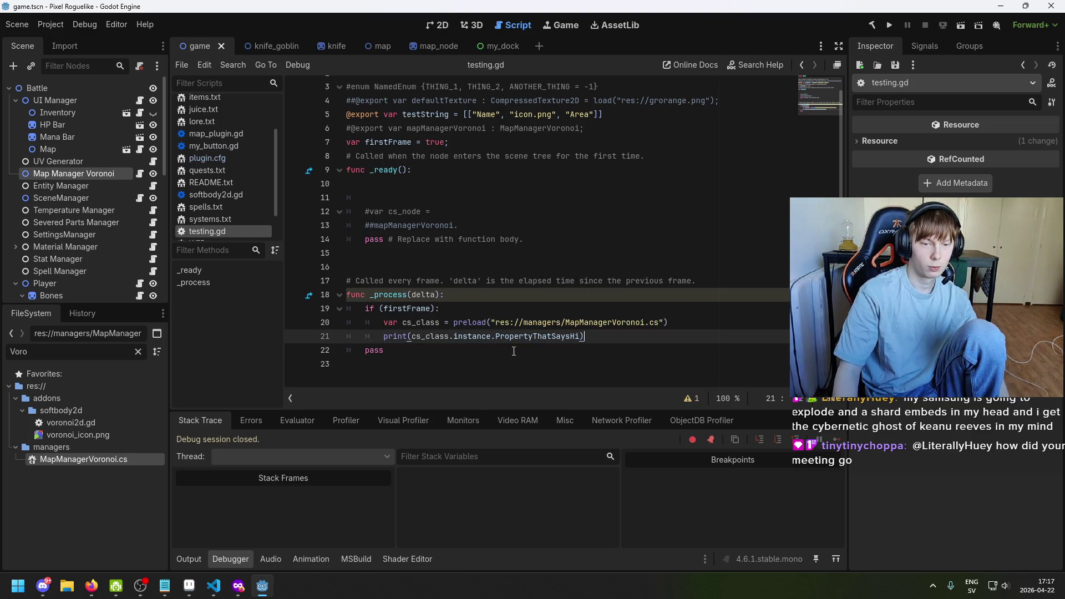
mouse_move(267, 593)
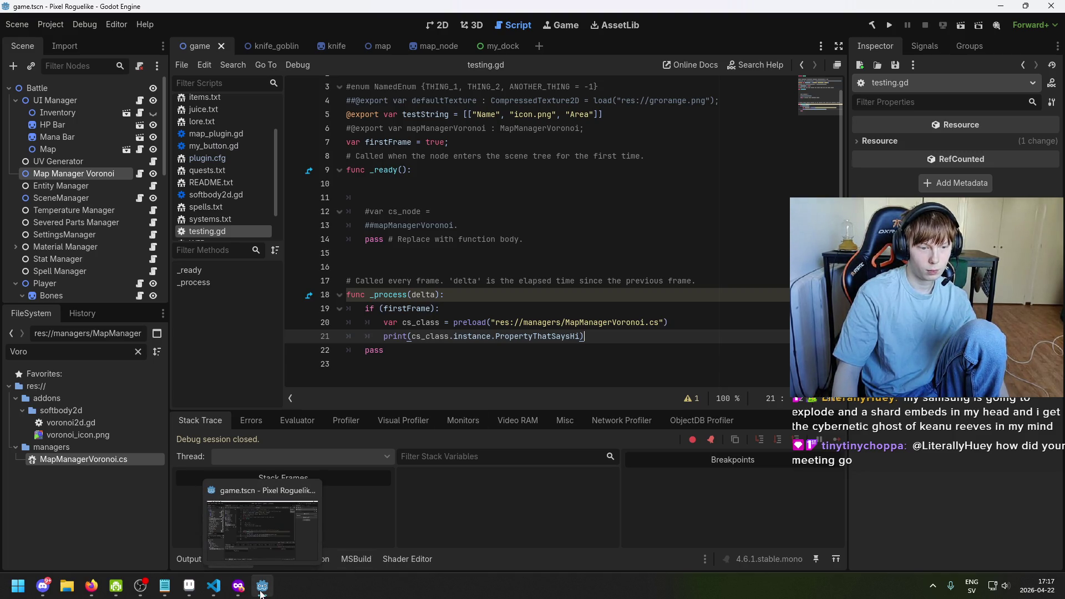
Run the game from the Godot editor to test the print.
left_click(256, 592)
left_click(256, 591)
left_click(892, 26)
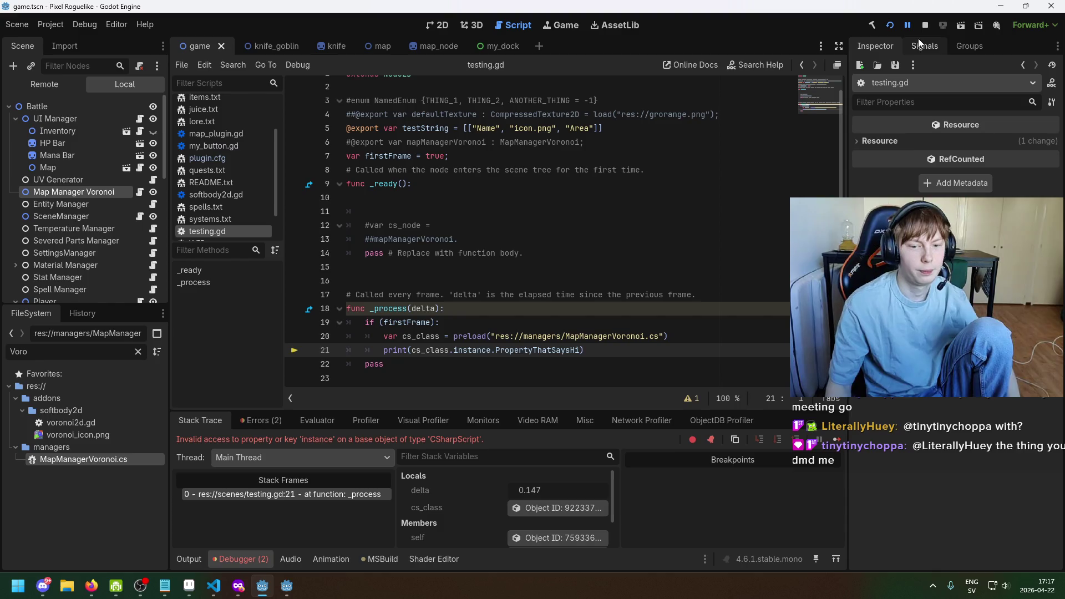
Comment out the preload line with '//'.
left_click(384, 336)
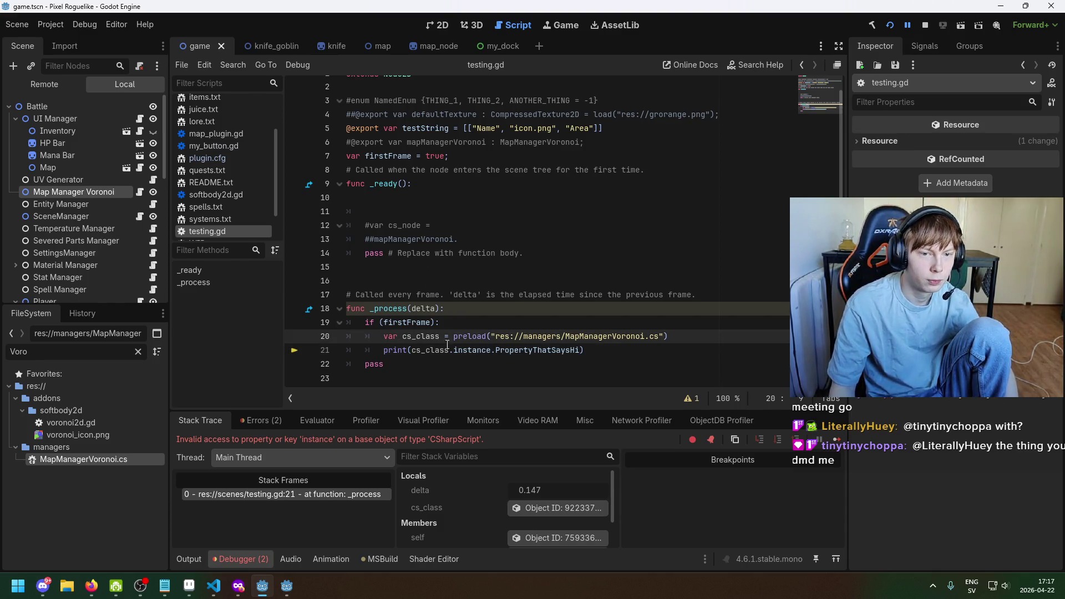
type("//")
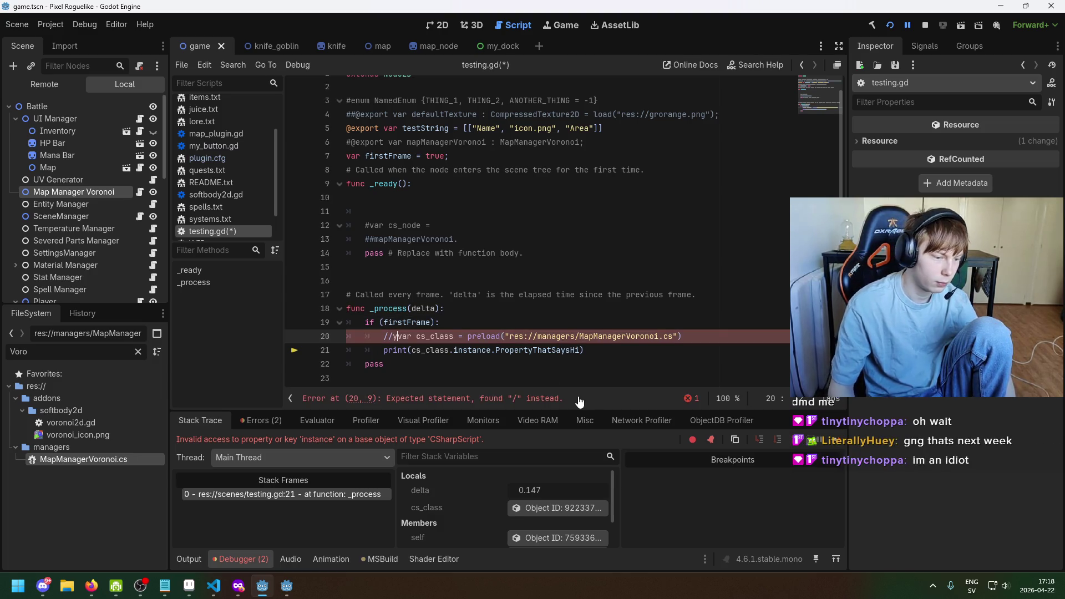
key("BackSpace")
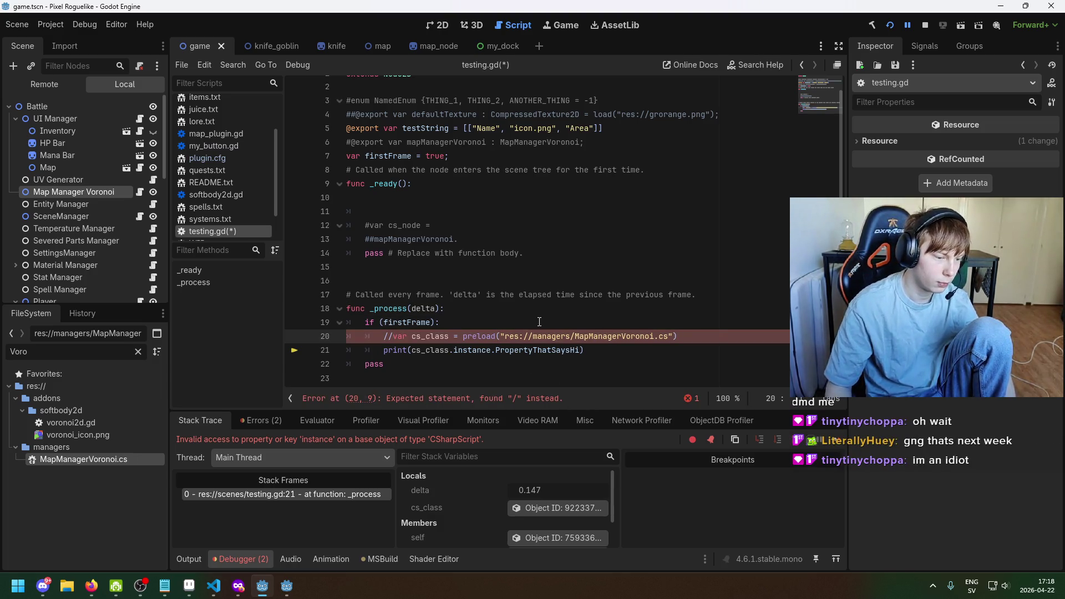
Add a mapManagerVoronoi variable declaration on line 9, after the firstFrame line.
scroll(536, 371, "up", 1)
left_click(628, 140)
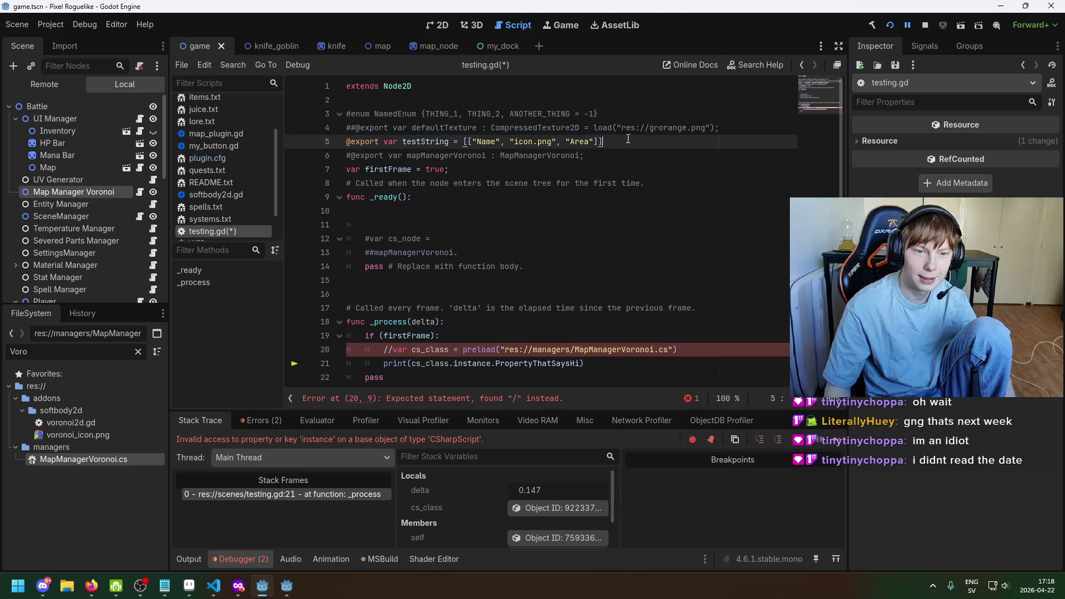
left_click(486, 175)
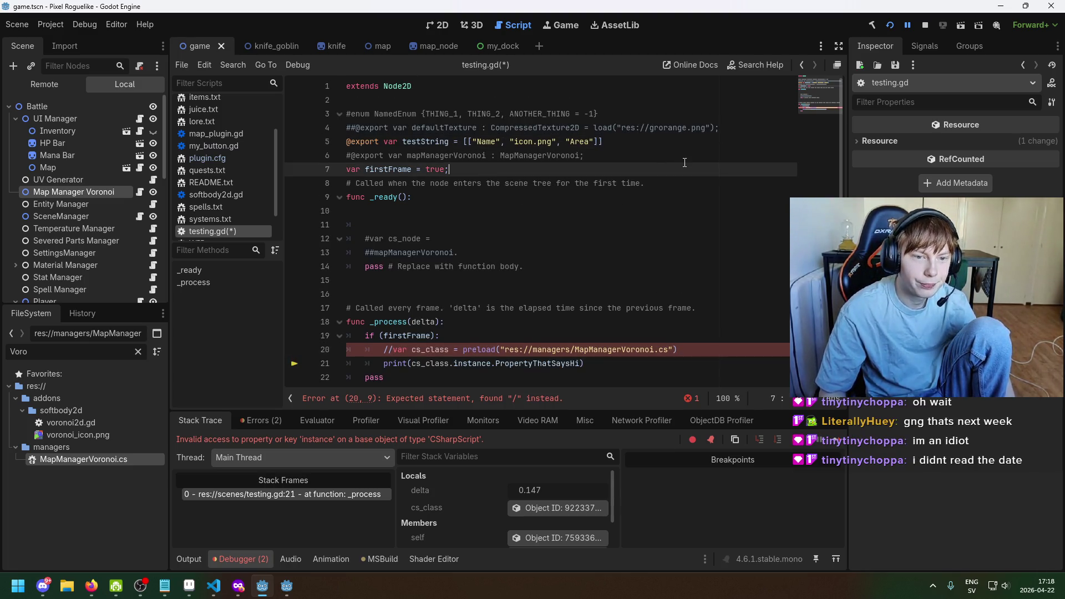
key("Return")
key("Return")
key("Return")
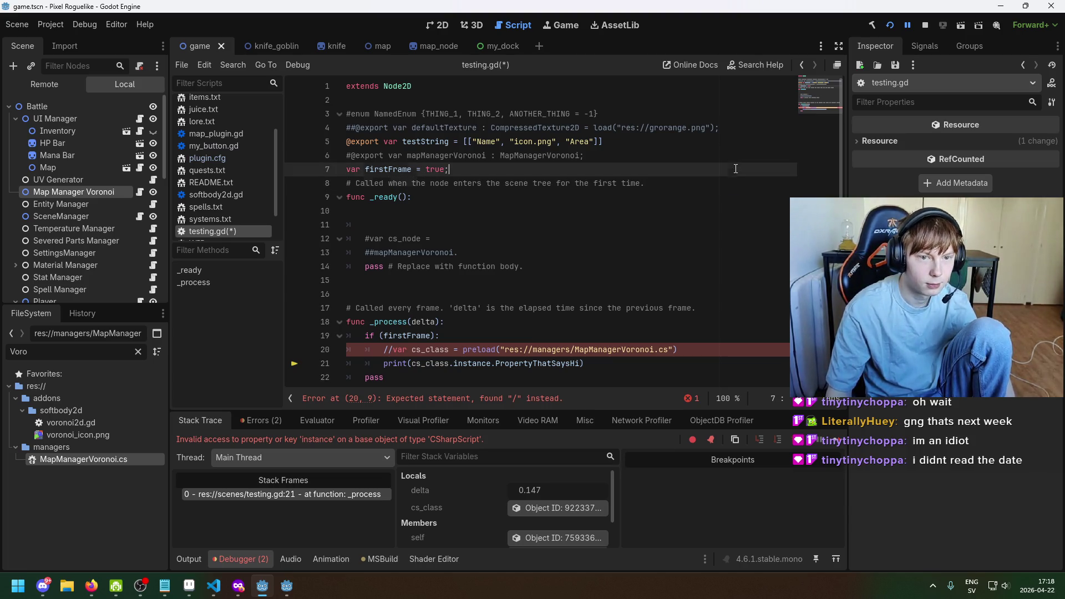
key("Up")
key("Up")
key("Down")
type("V")
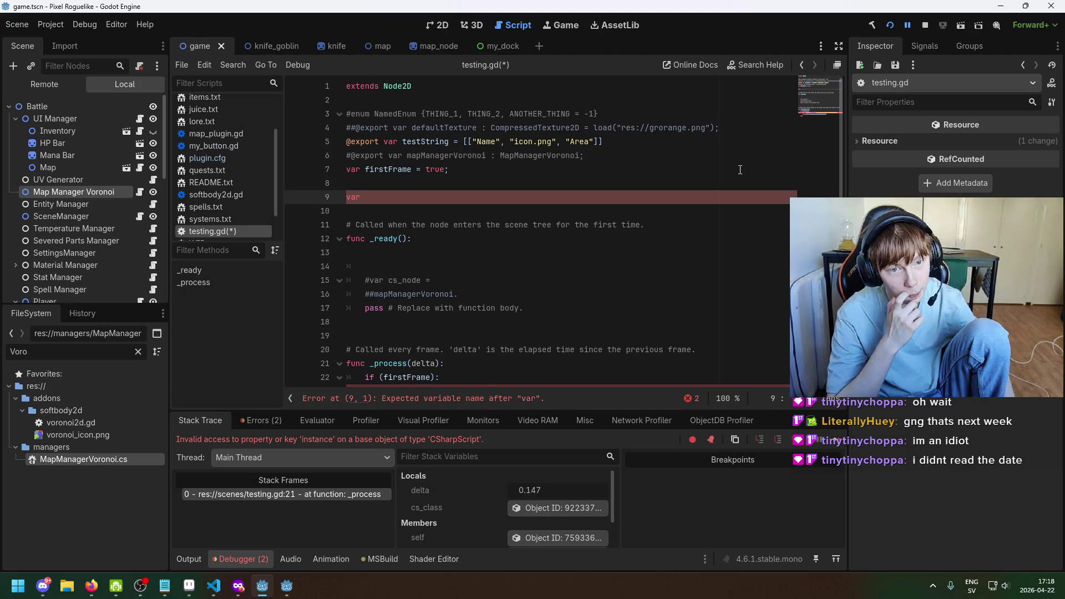
type("no")
key("BackSpace")
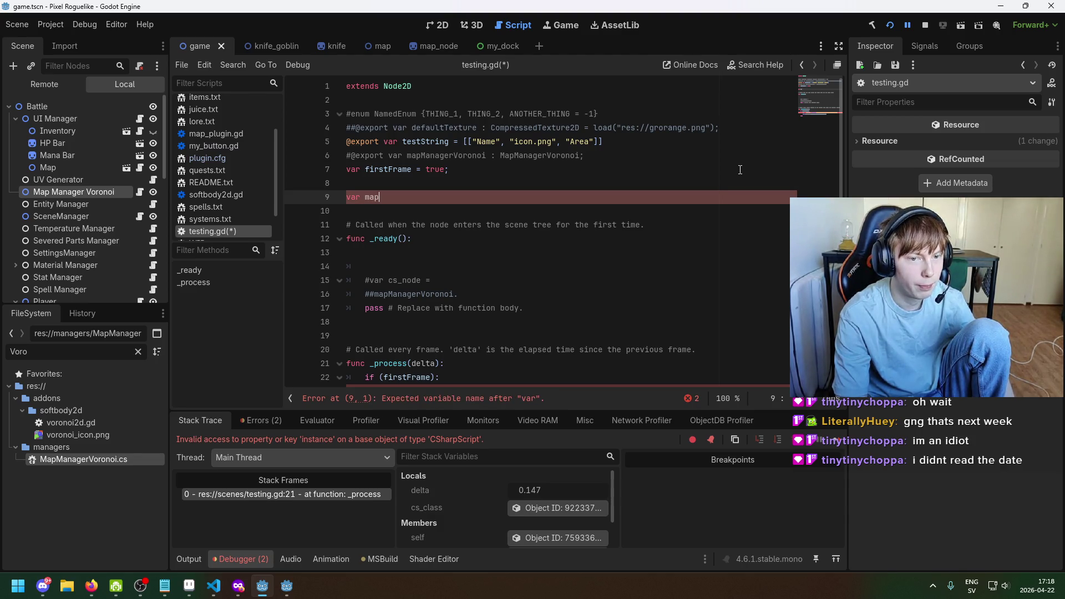
type("Manager")
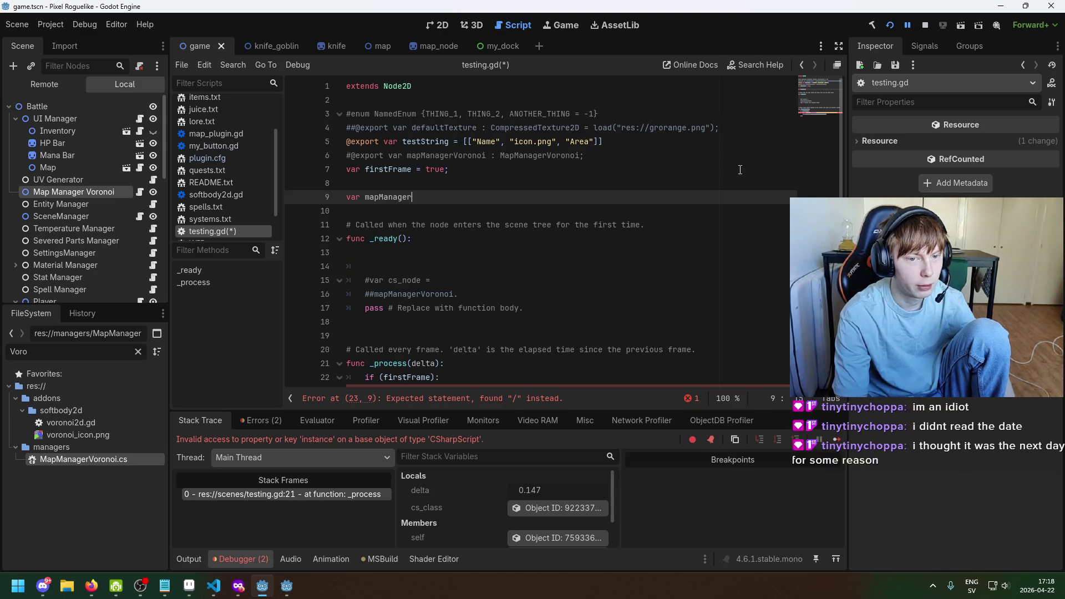
type("onoi")
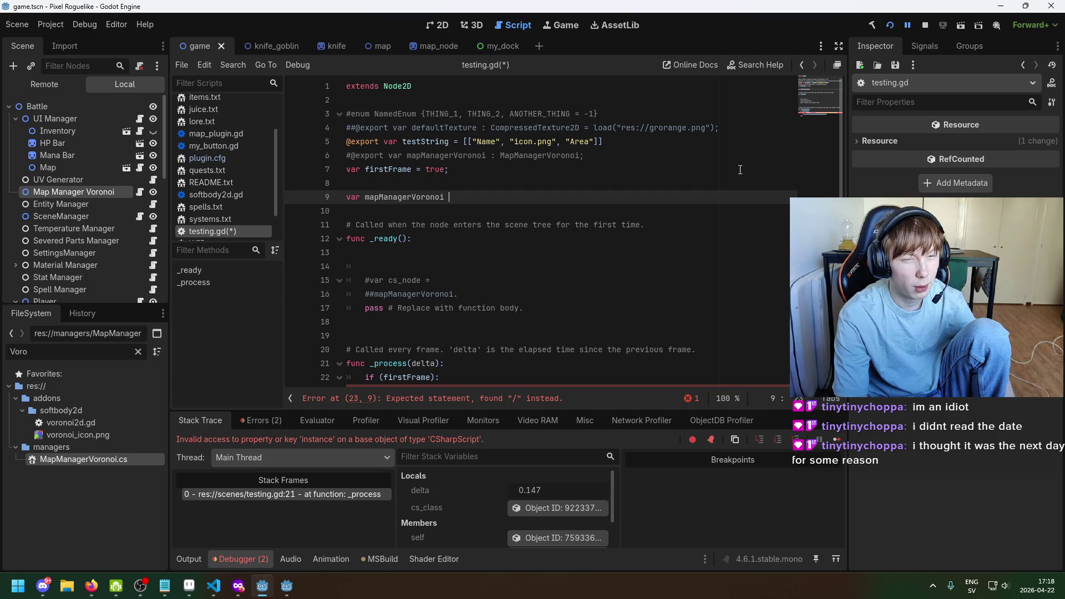
key("BackSpace")
key("BackSpace")
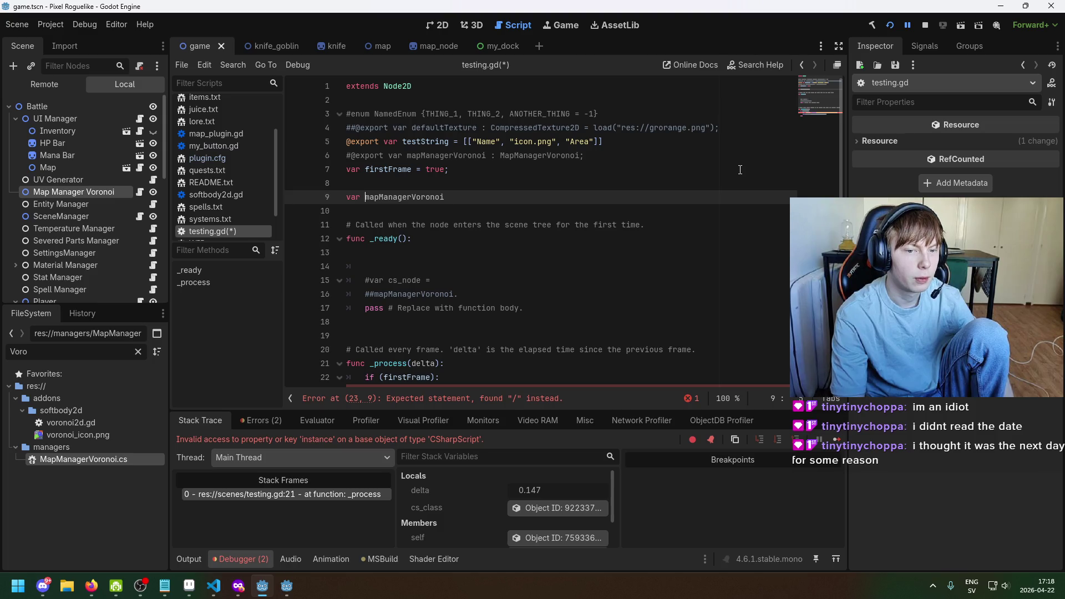
key("Home")
type("@x")
key("BackSpace")
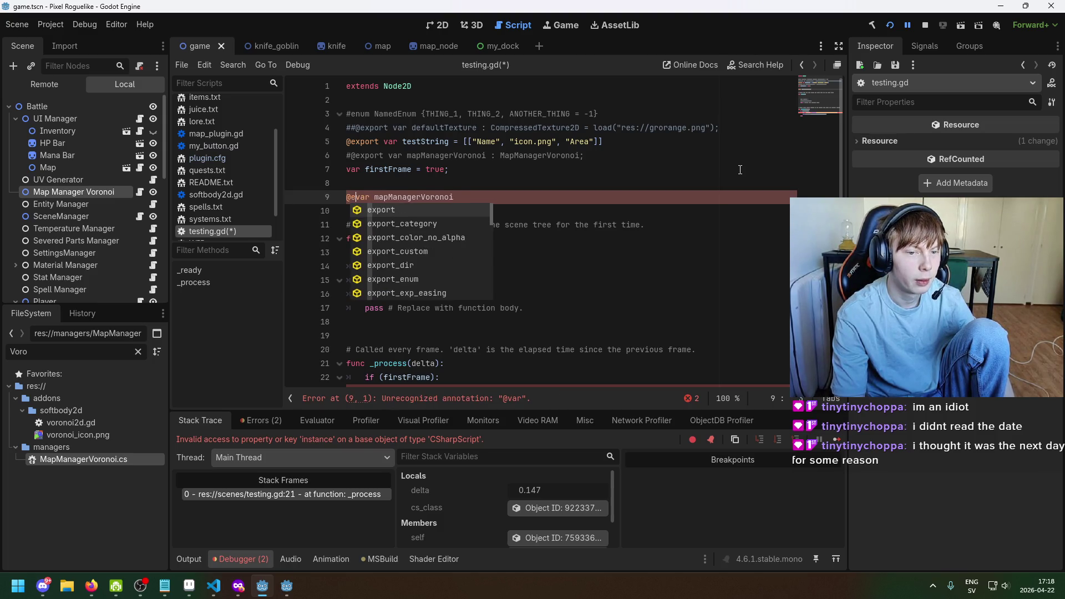
type("export")
key("ctrl+s")
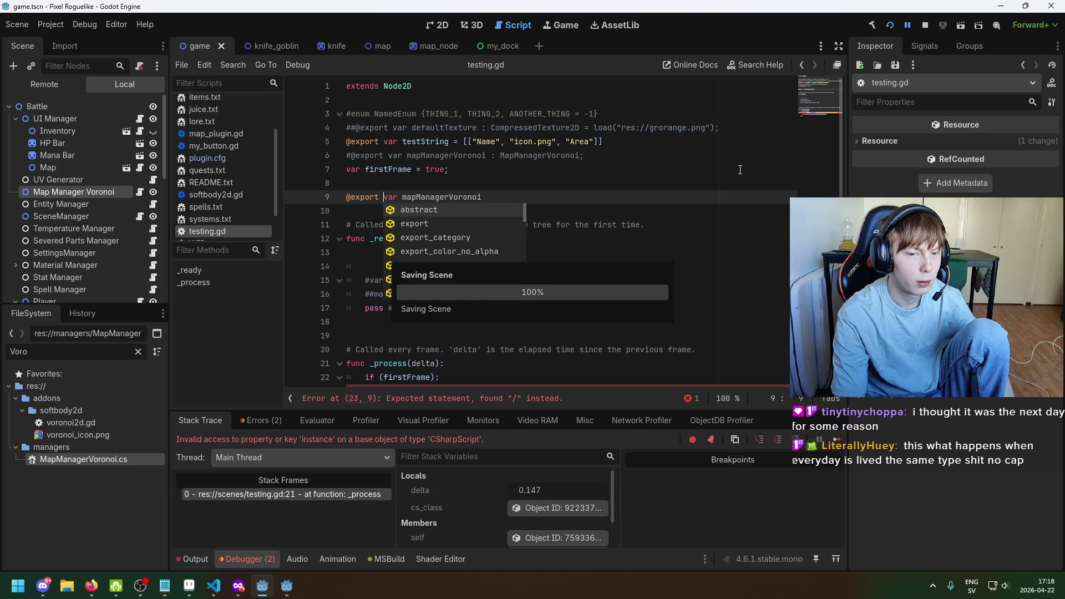
key("Escape")
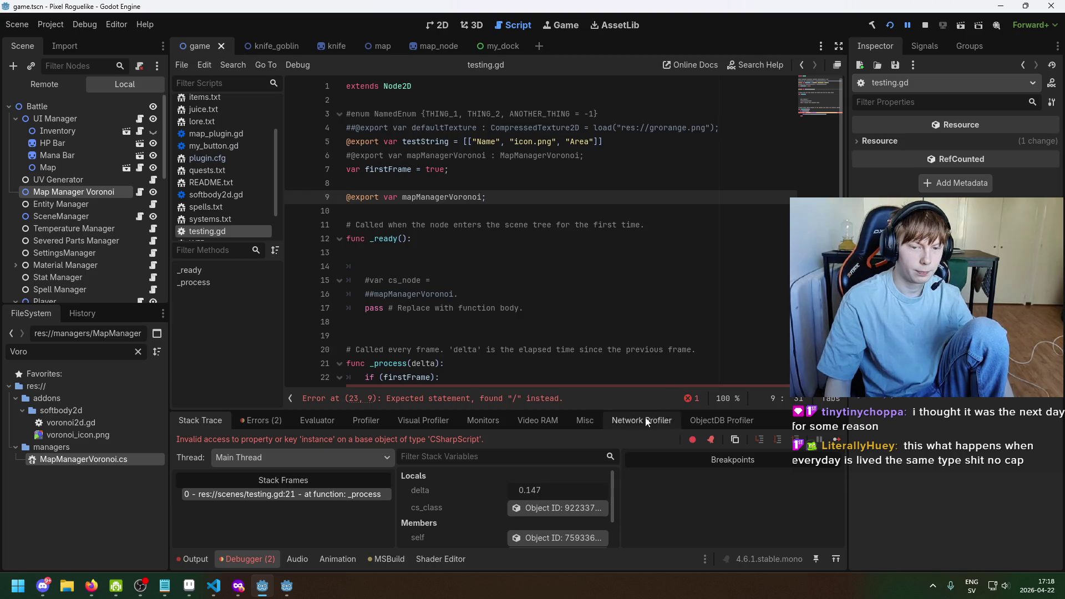
Replace the '/' on line 23 with '#' to properly comment the cs_class line, and save.
left_click(544, 399)
key("BackSpace")
type("#")
key("ctrl+s")
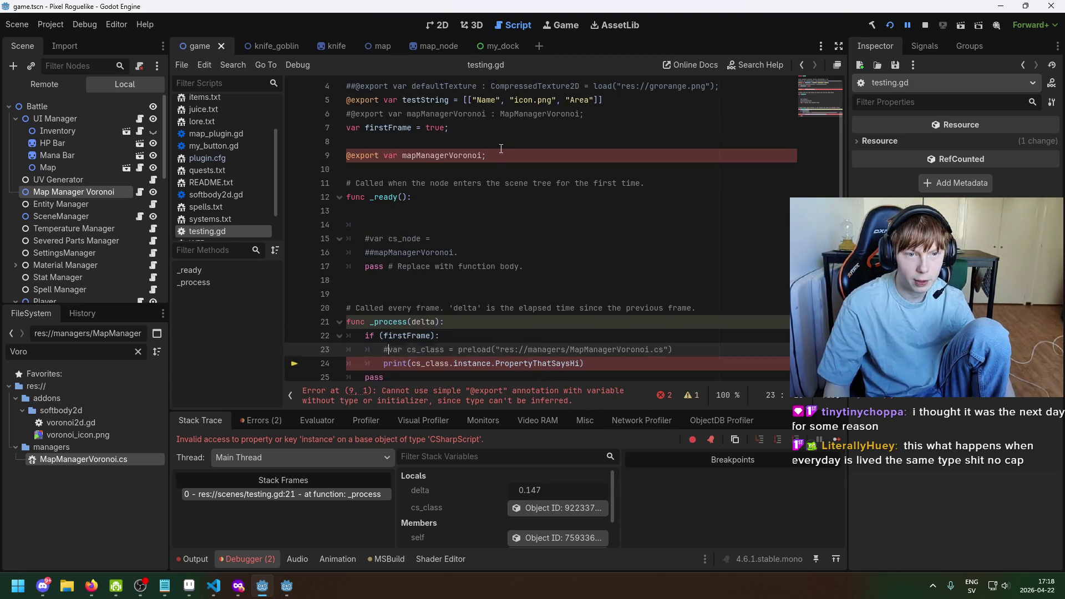
Type the exported mapManagerVoronoi declaration on line 9 as ': Node2D' and save.
left_click(499, 141)
scroll(509, 214, "up", 1)
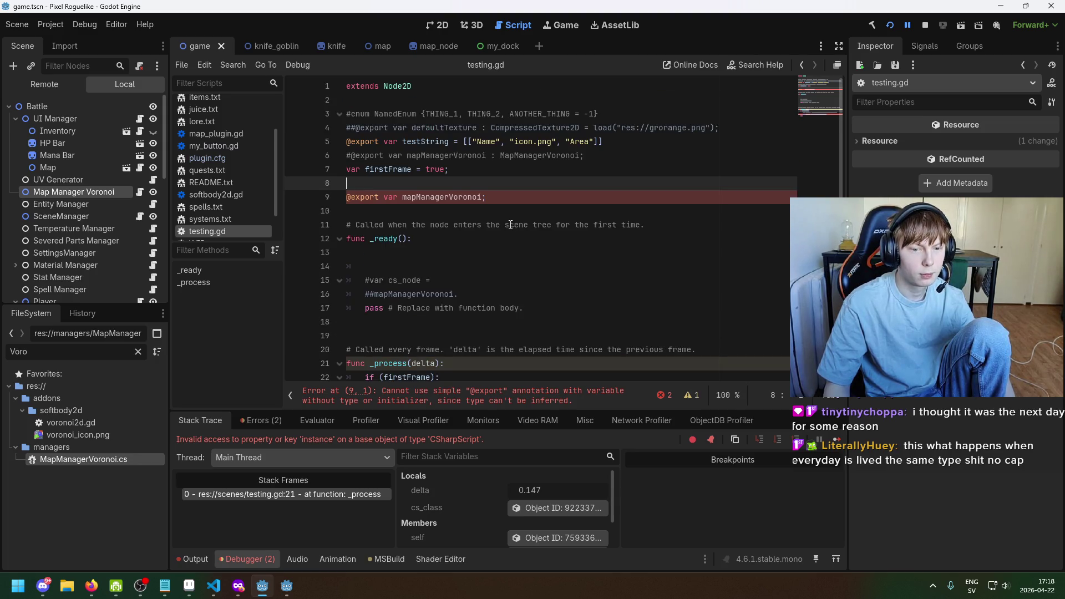
left_click(497, 194)
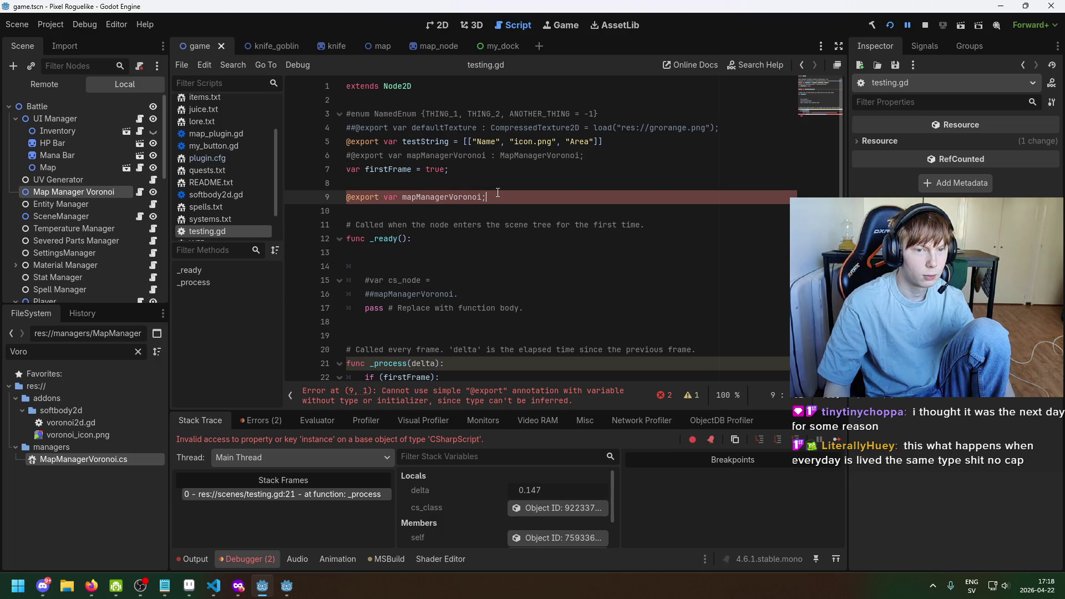
double_click(474, 439)
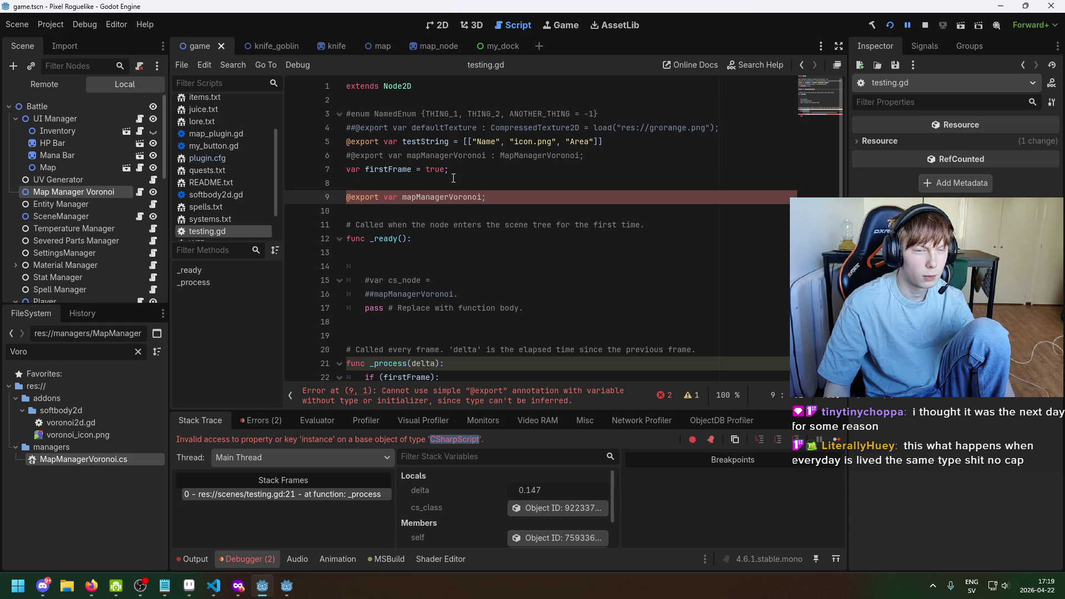
left_click(450, 197)
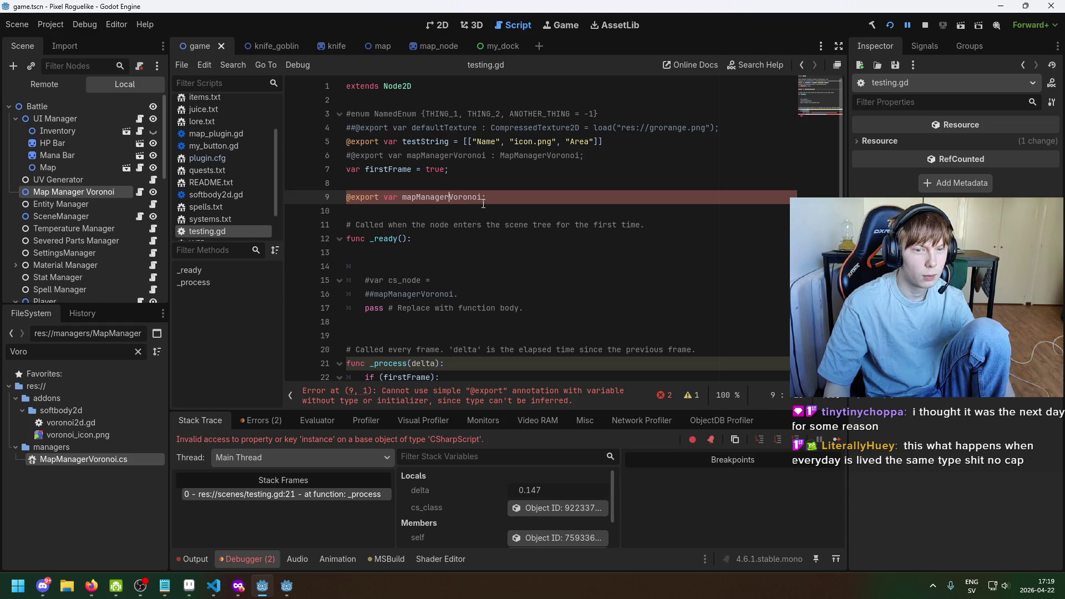
scroll(593, 241, "down", 2)
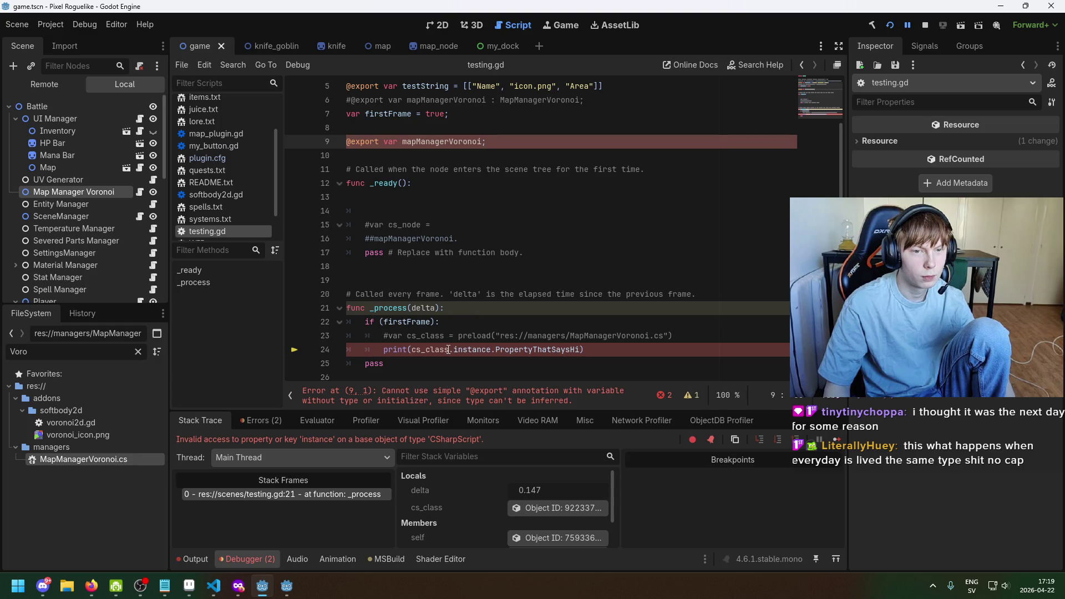
scroll(448, 349, "up", 2)
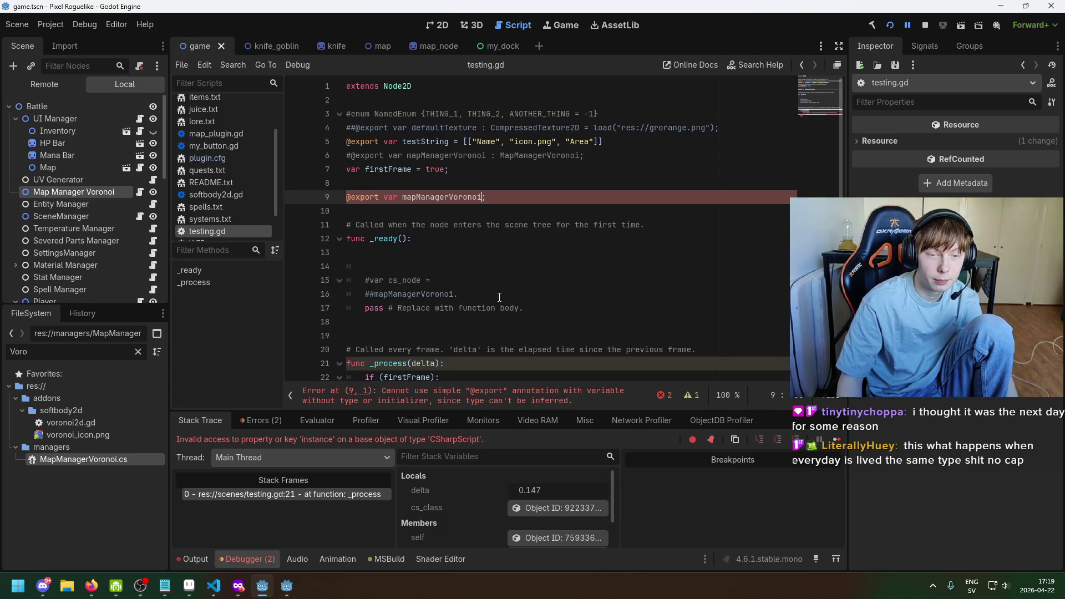
type(": N")
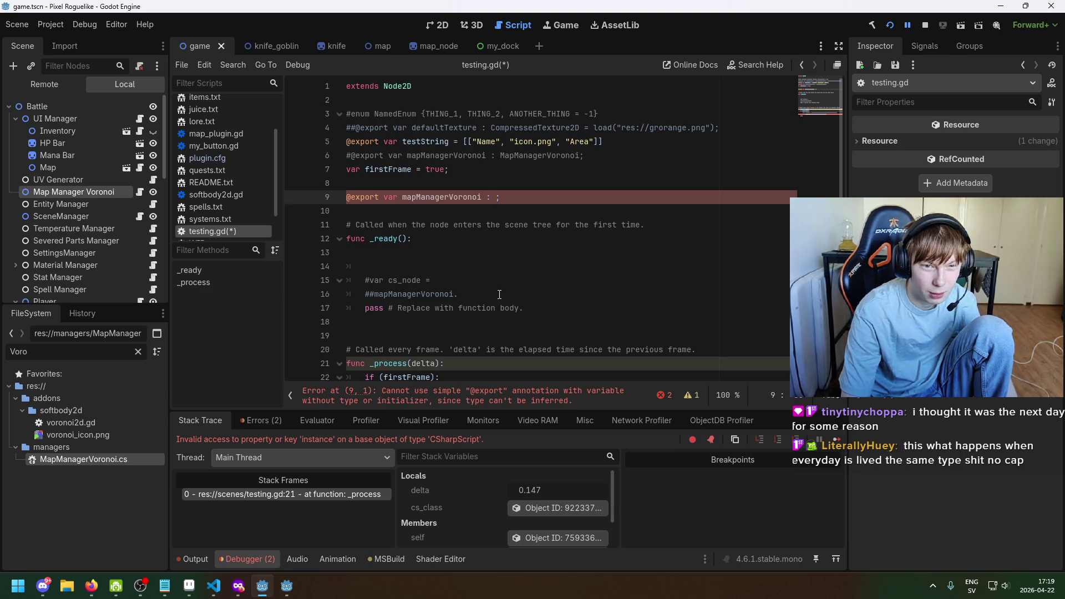
type("ode")
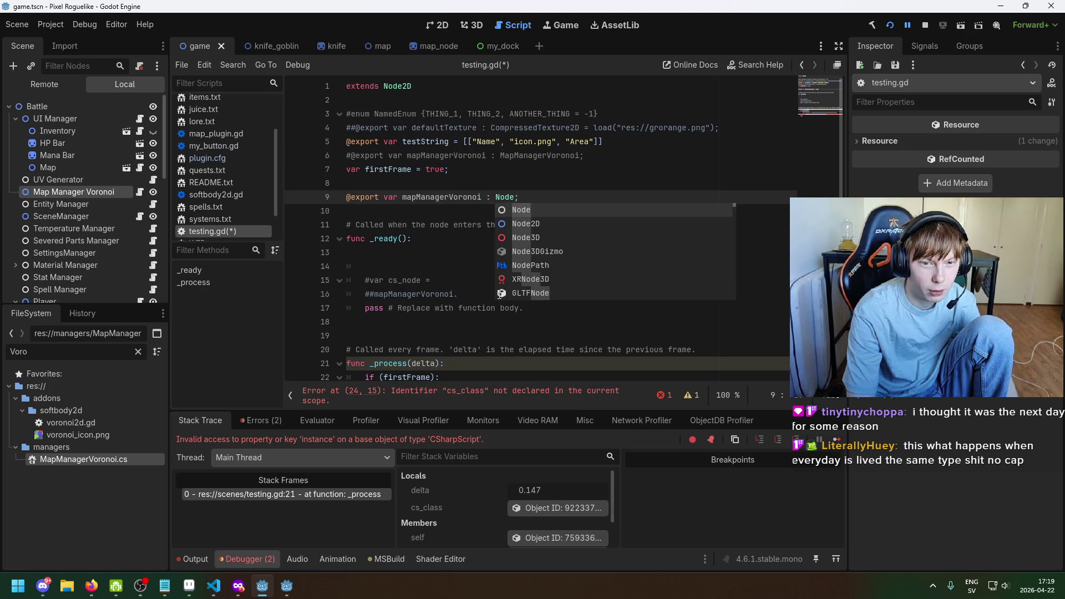
type("2D")
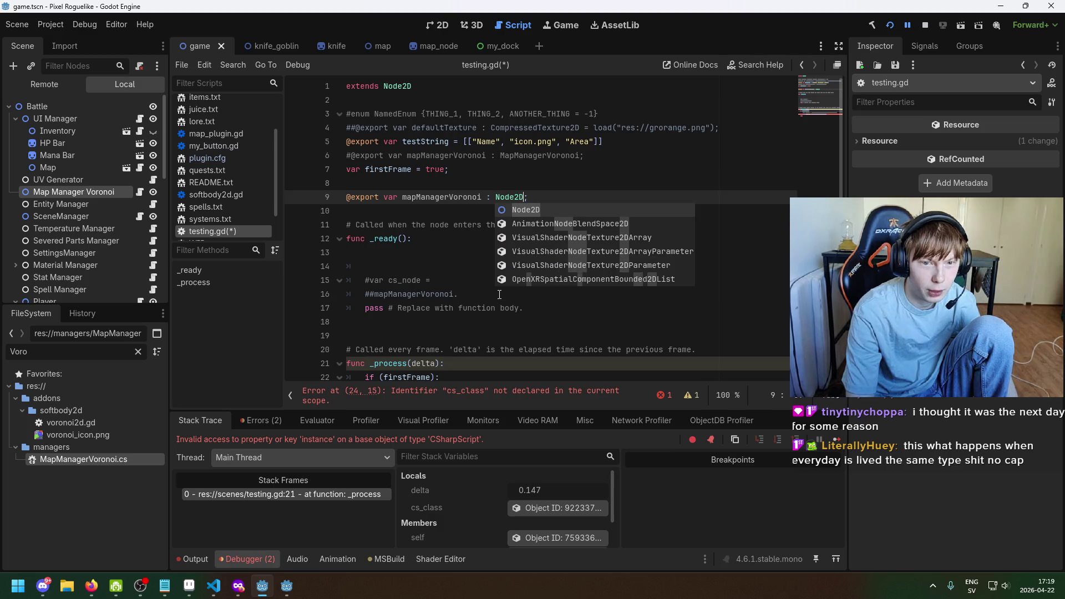
key("ctrl+s")
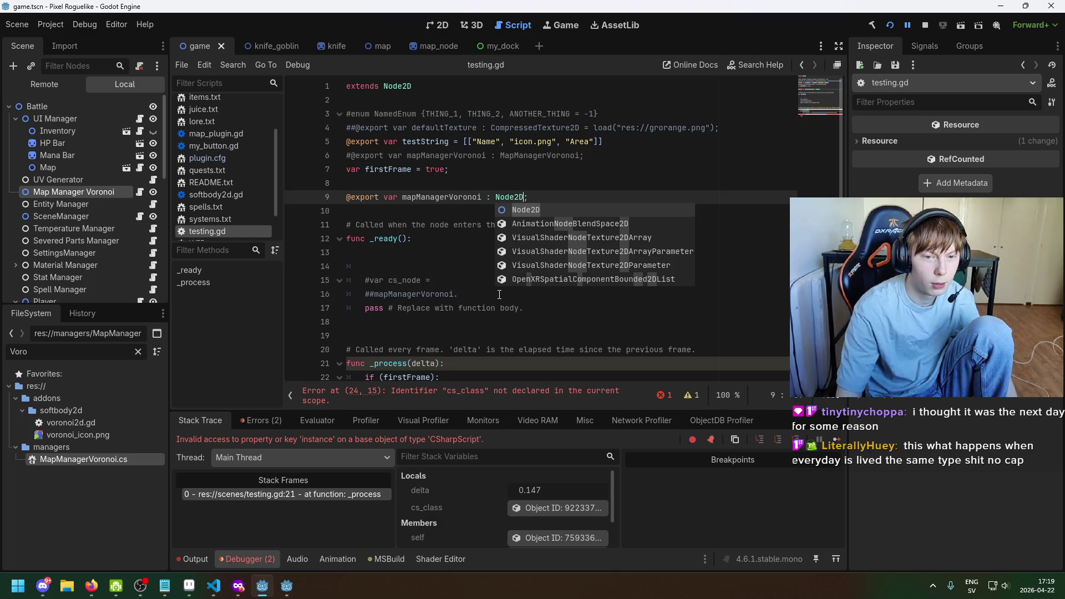
Replace cs_class with mapManagerVoronoi in the print line, save, and select the Node2D node.
left_click(521, 393)
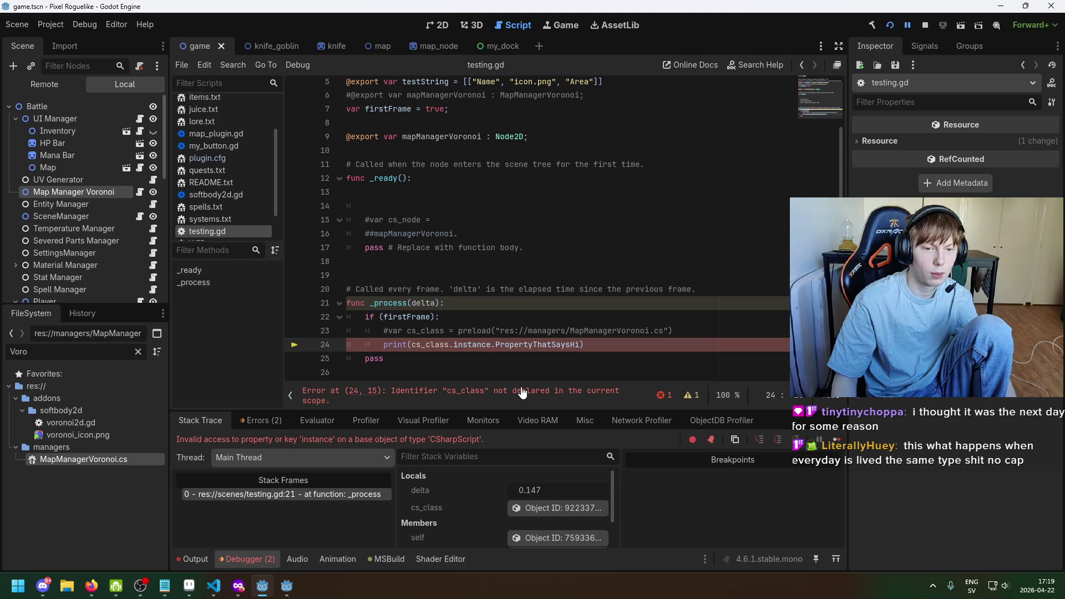
double_click(411, 345)
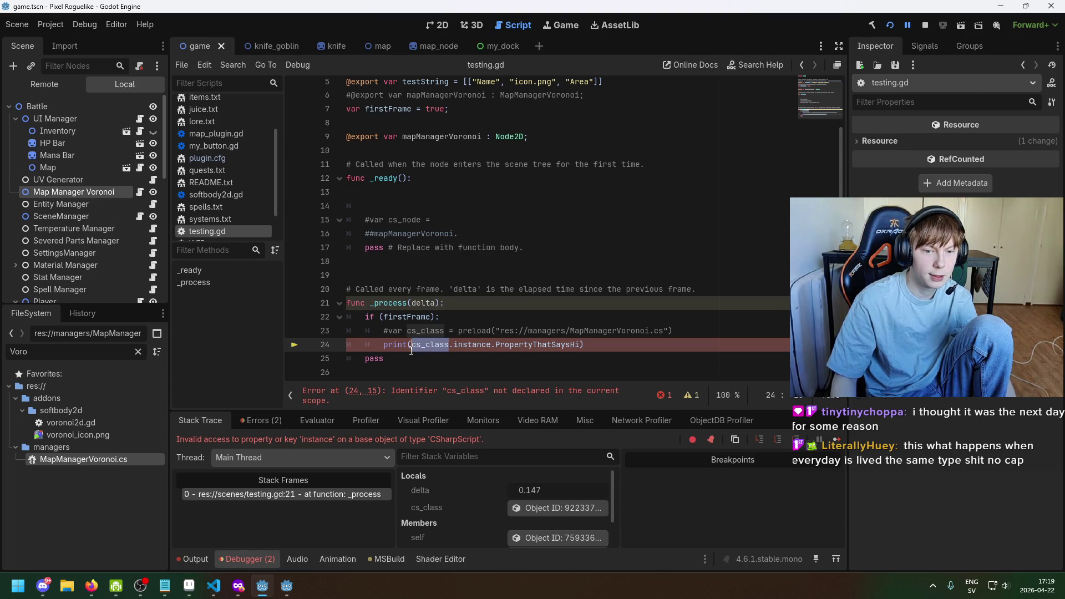
type("mapMan")
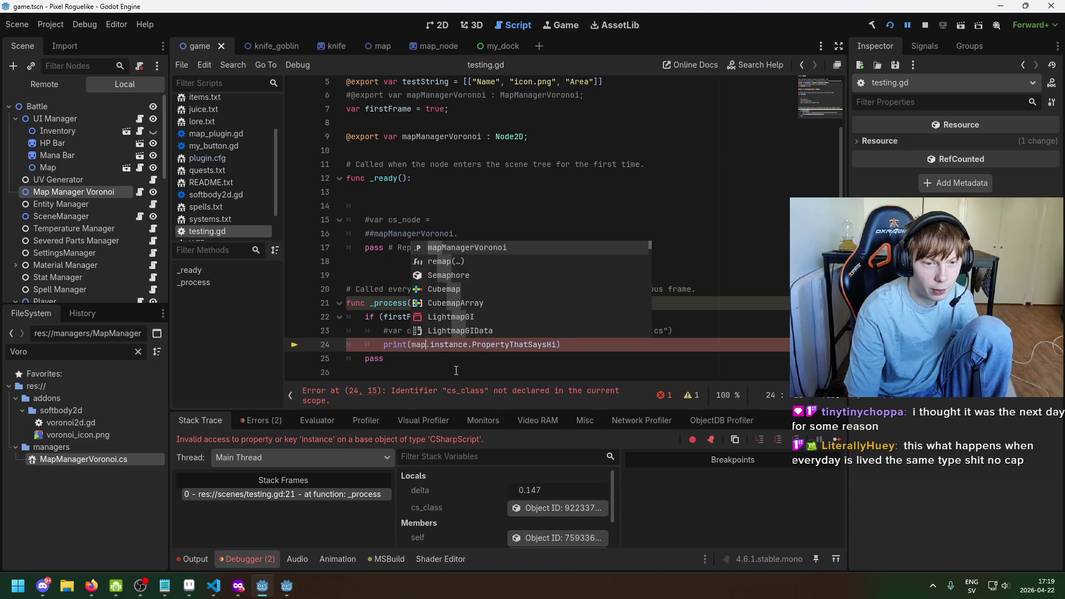
key("Return")
key("ctrl+s")
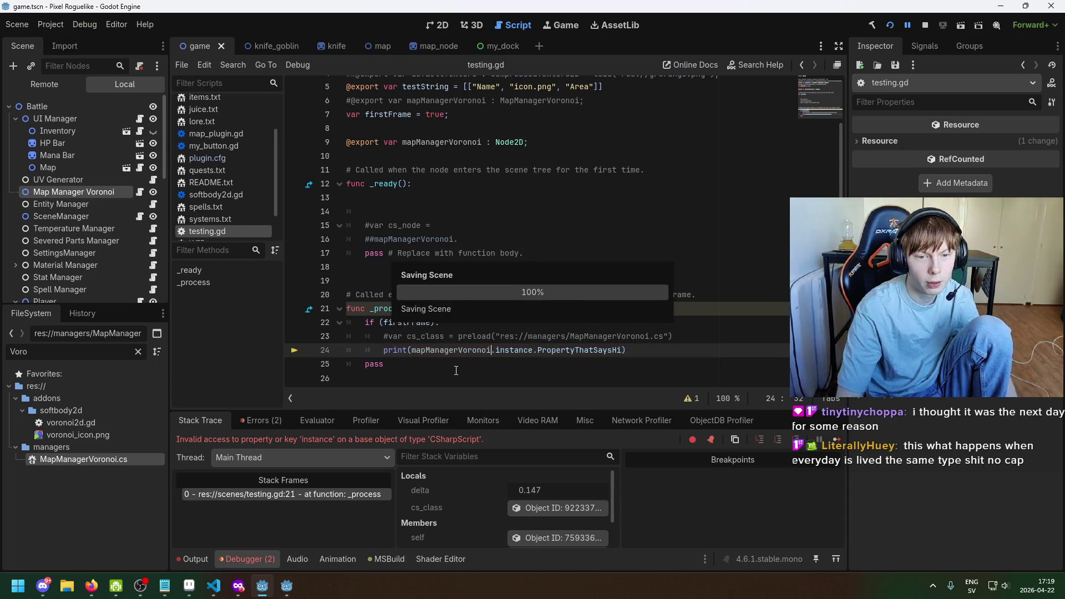
left_click(449, 143)
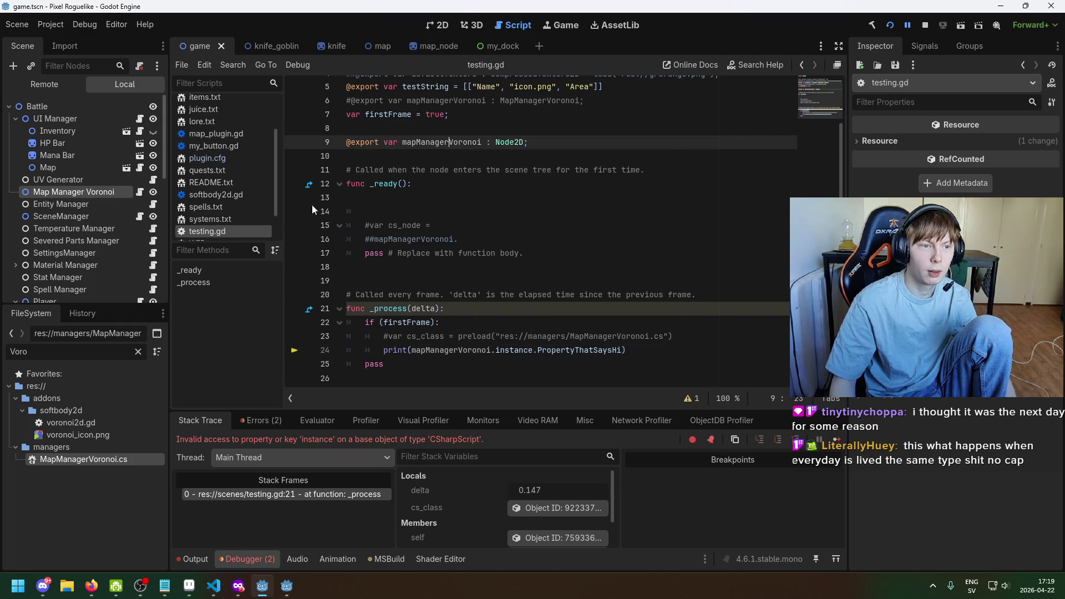
scroll(73, 266, "down", 10)
left_click(77, 292)
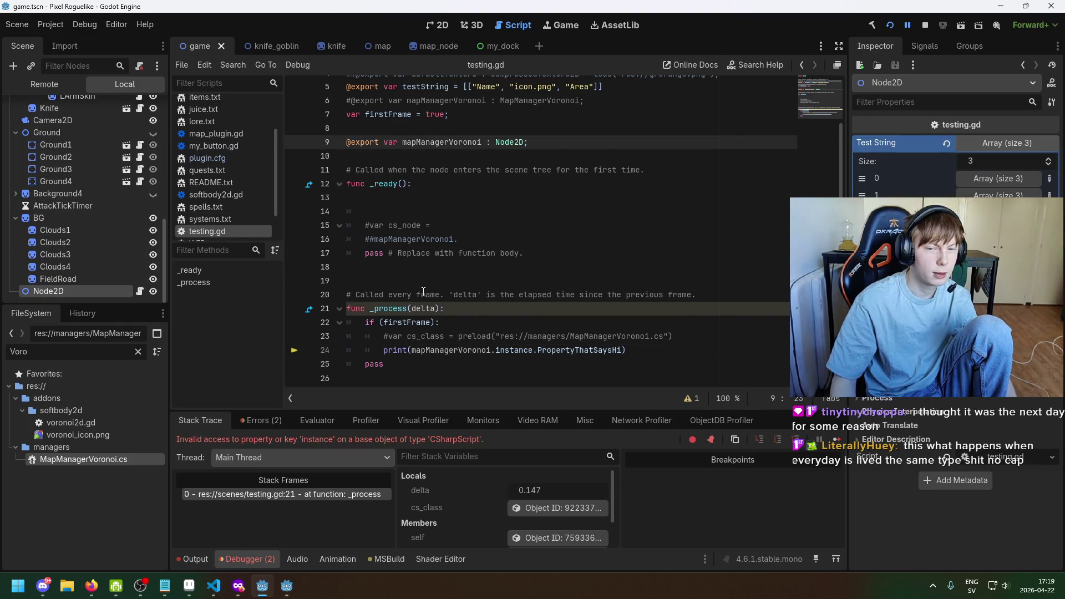
Revert Test String to its default, rerun the project, and comment out the testString export.
left_click(946, 143)
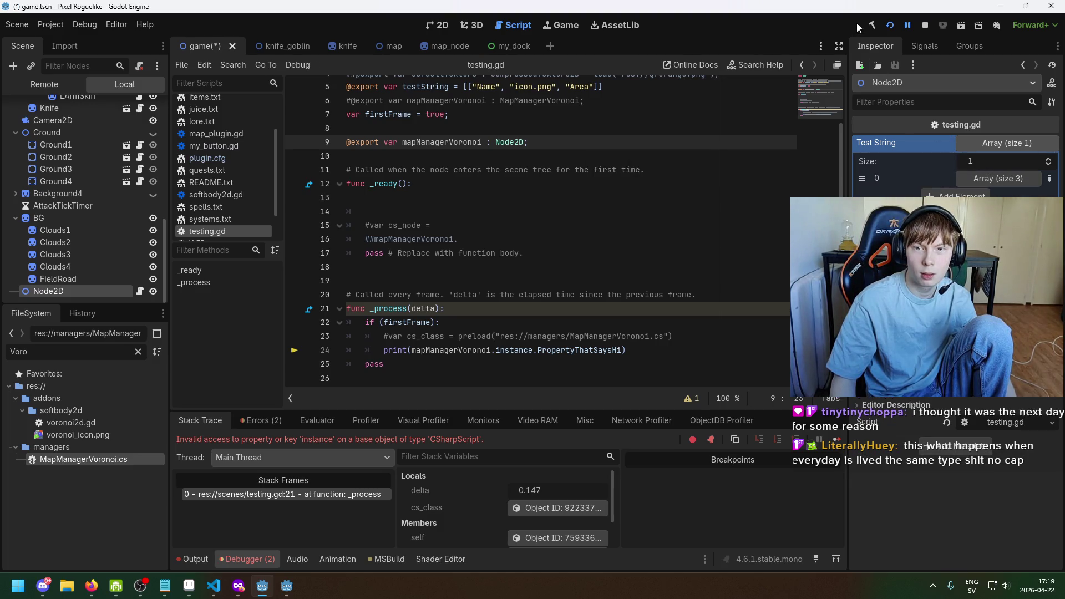
left_click(889, 27)
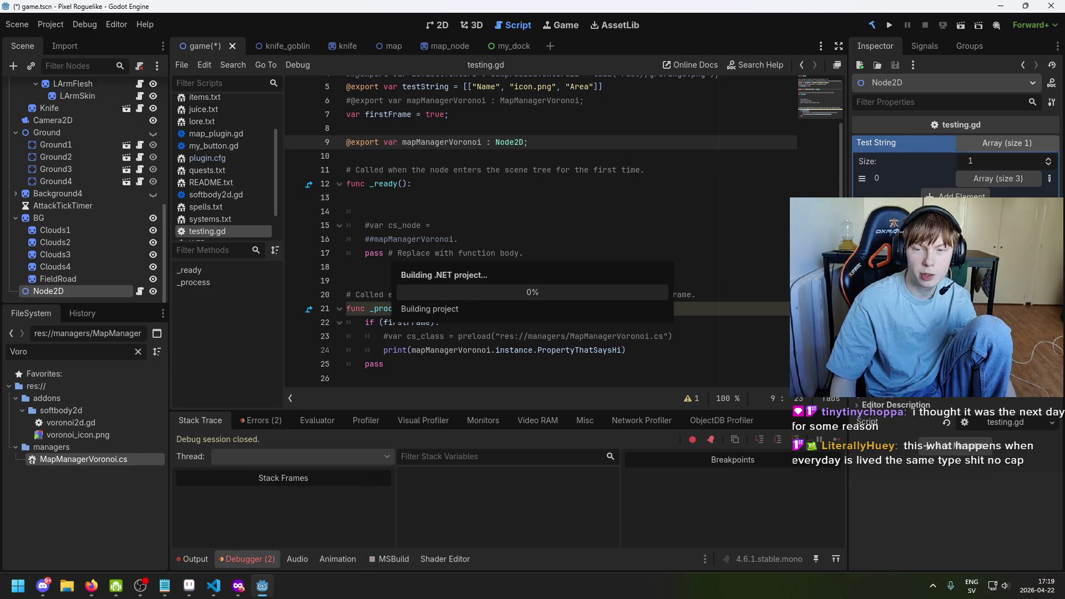
scroll(431, 173, "up", 2)
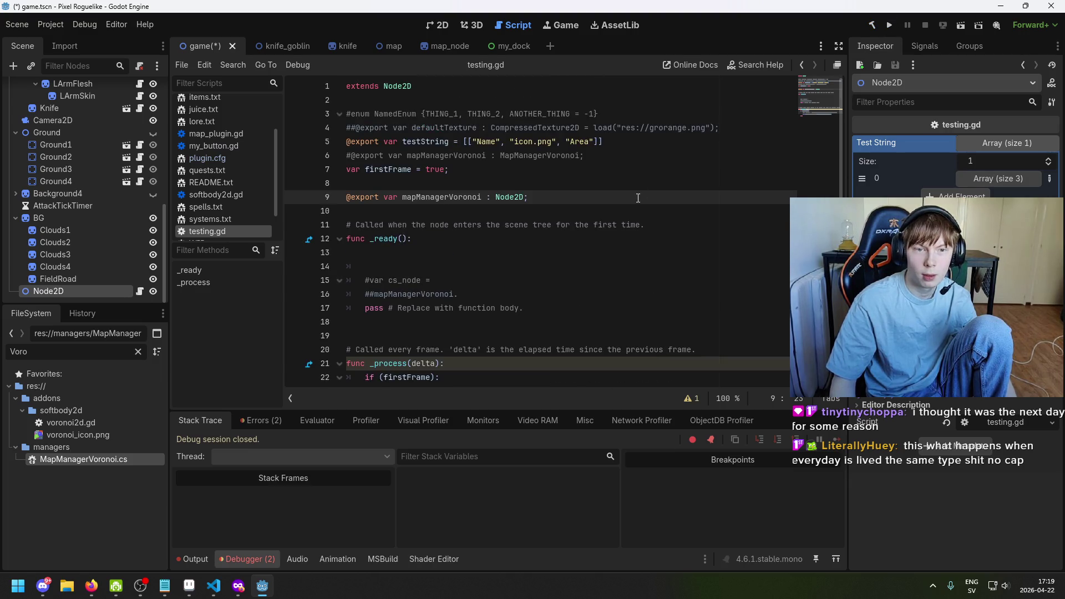
left_click(346, 142)
type("#")
key("ctrl+s")
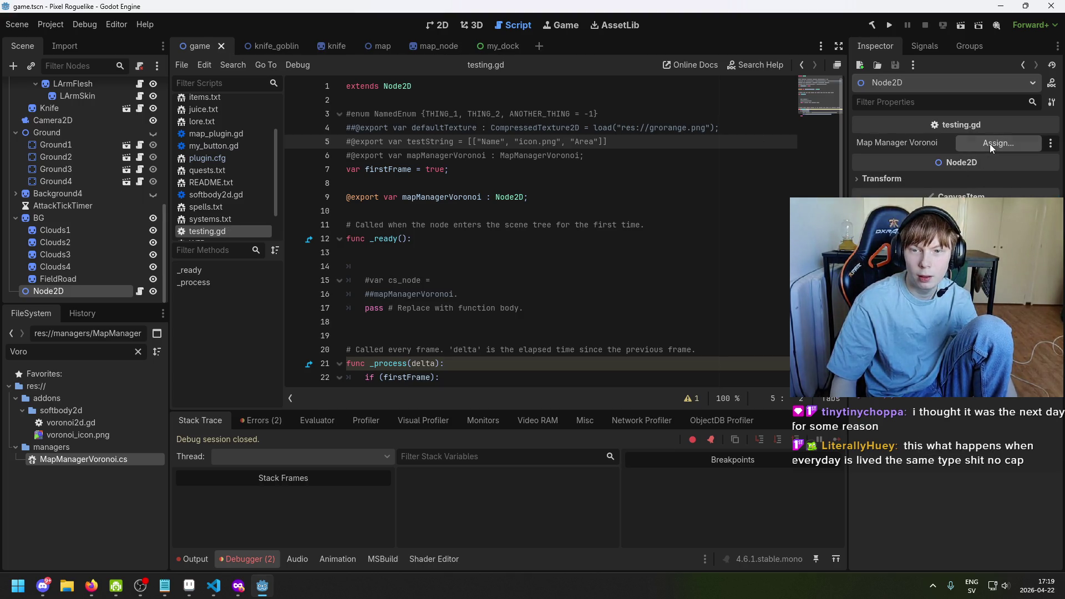
Assign the Map Manager Voronoi node to the exported property and save the script.
left_click(989, 144)
key("Escape")
scroll(111, 189, "up", 10)
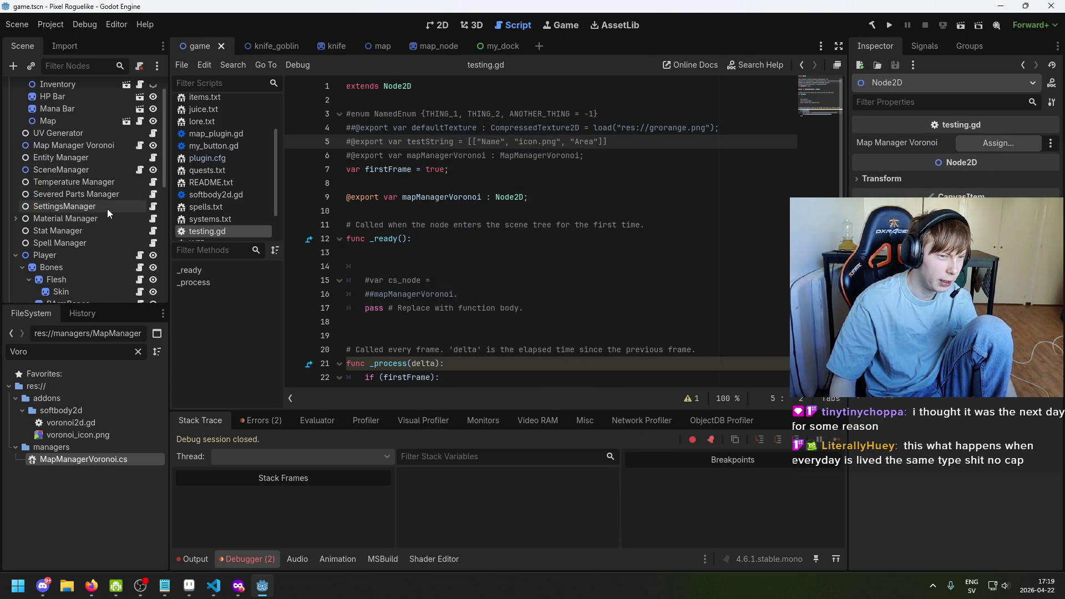
mouse_move(86, 171)
left_mouse_down()
mouse_move(555, 205)
mouse_move(1032, 145)
left_mouse_up()
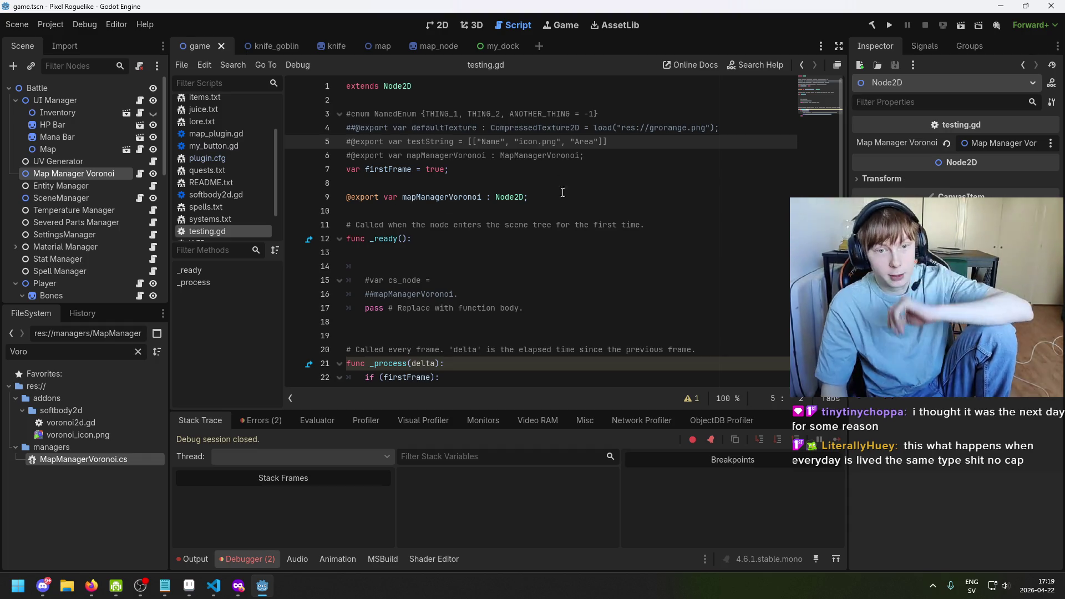
scroll(541, 204, "down", 2)
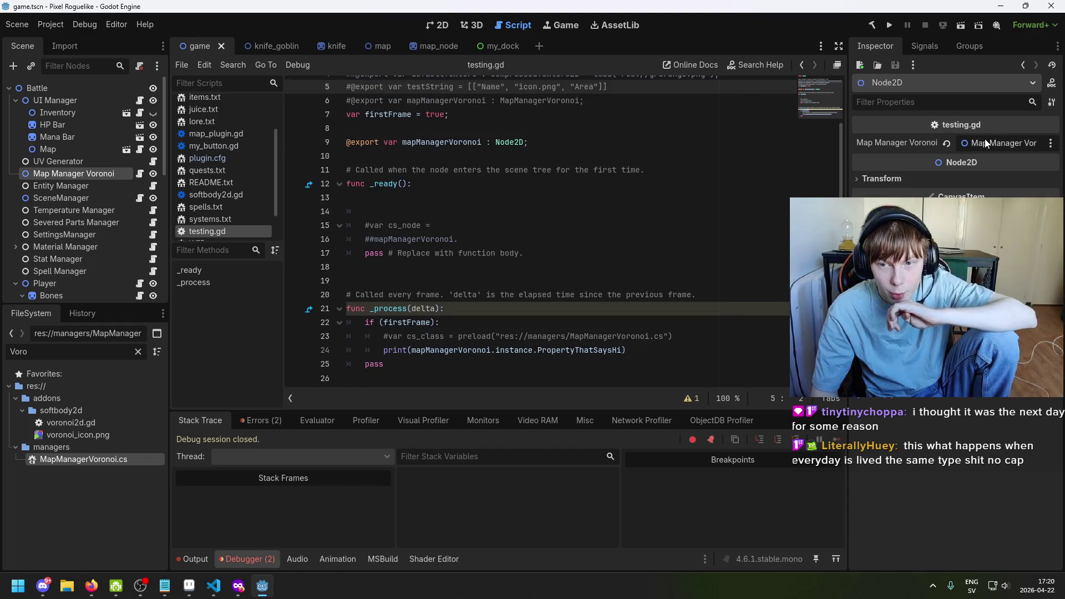
left_click(413, 322)
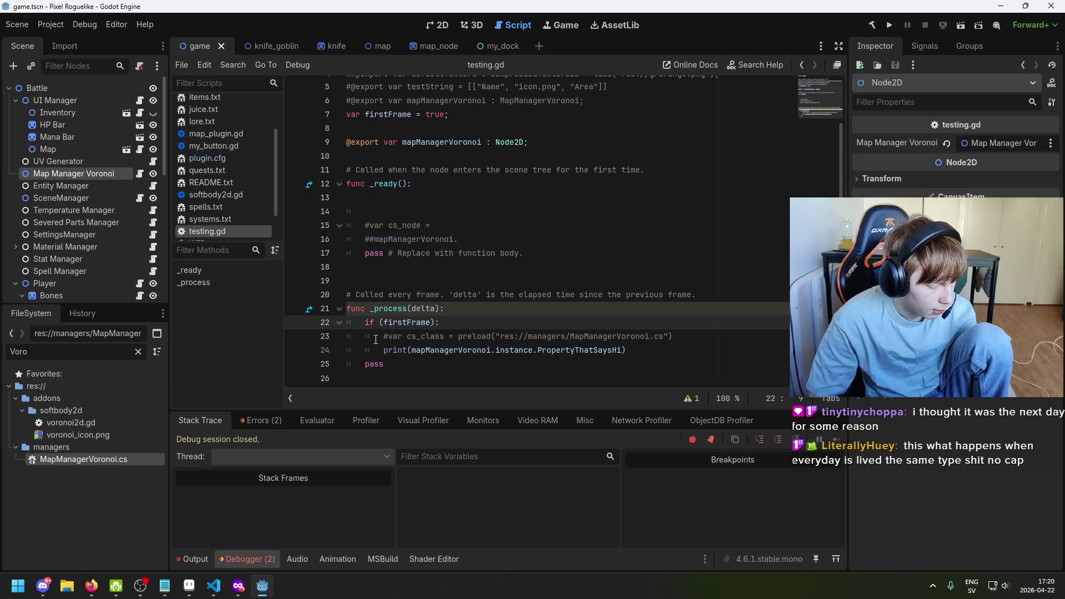
left_click(397, 350)
key("ctrl+s")
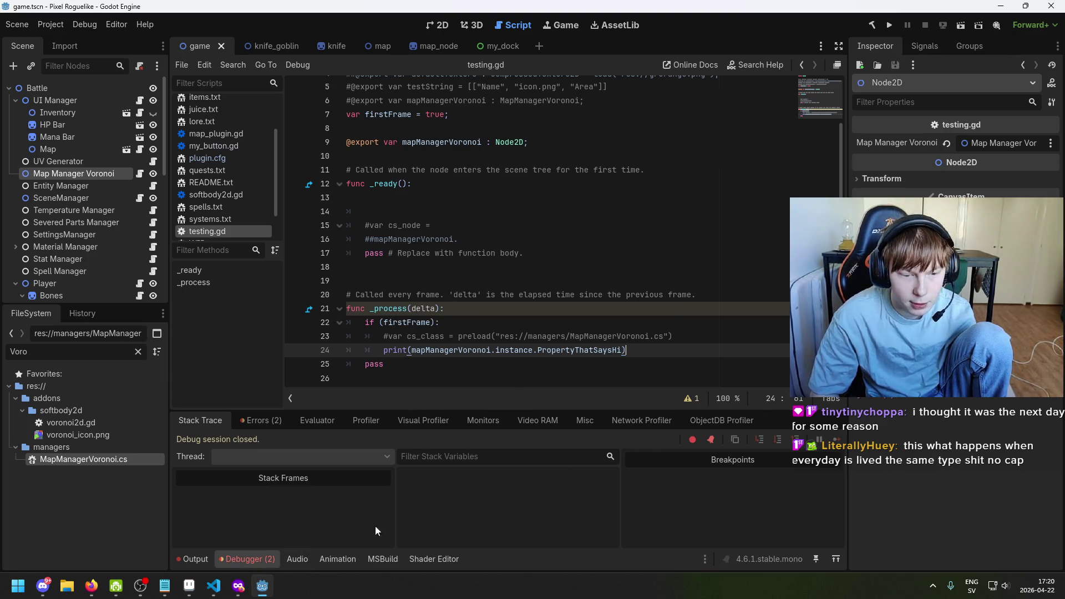
Clear the old messages from the Errors list and run the project again.
left_click(247, 558)
left_click(248, 558)
left_click(265, 420)
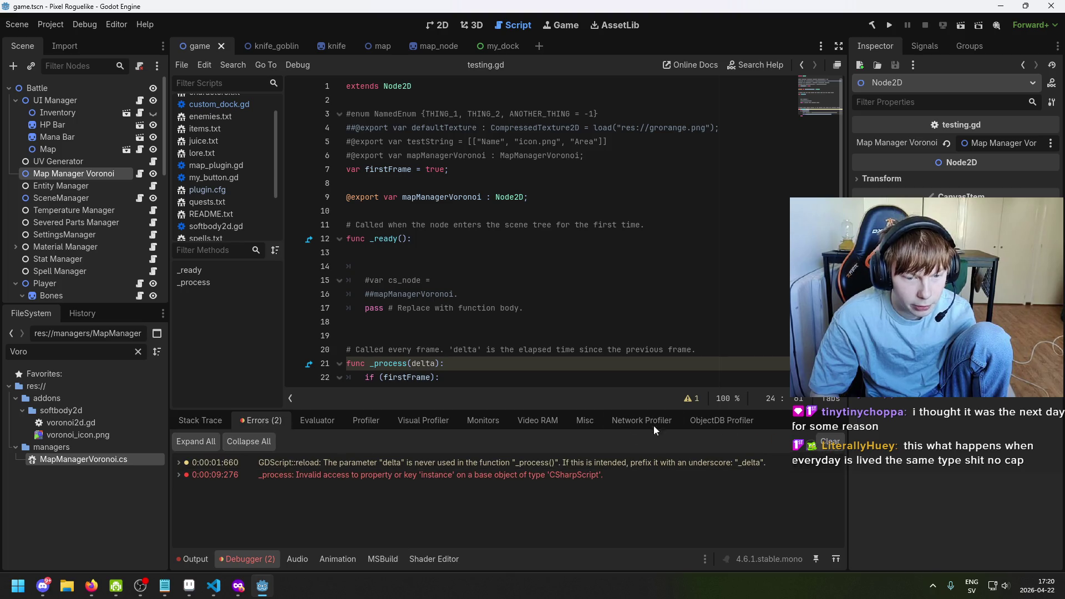
left_click(818, 443)
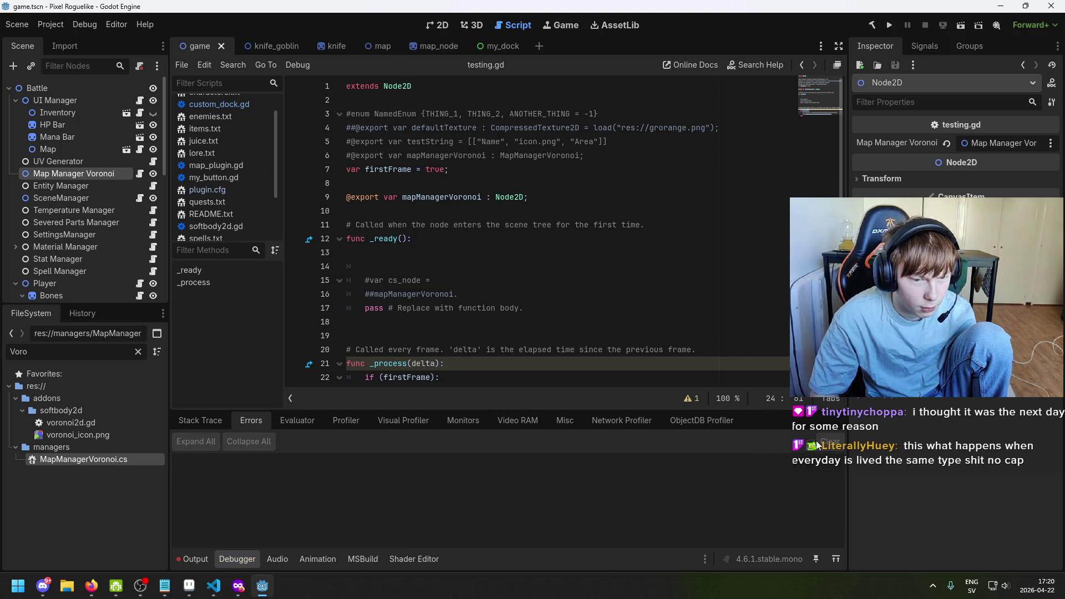
left_click(886, 24)
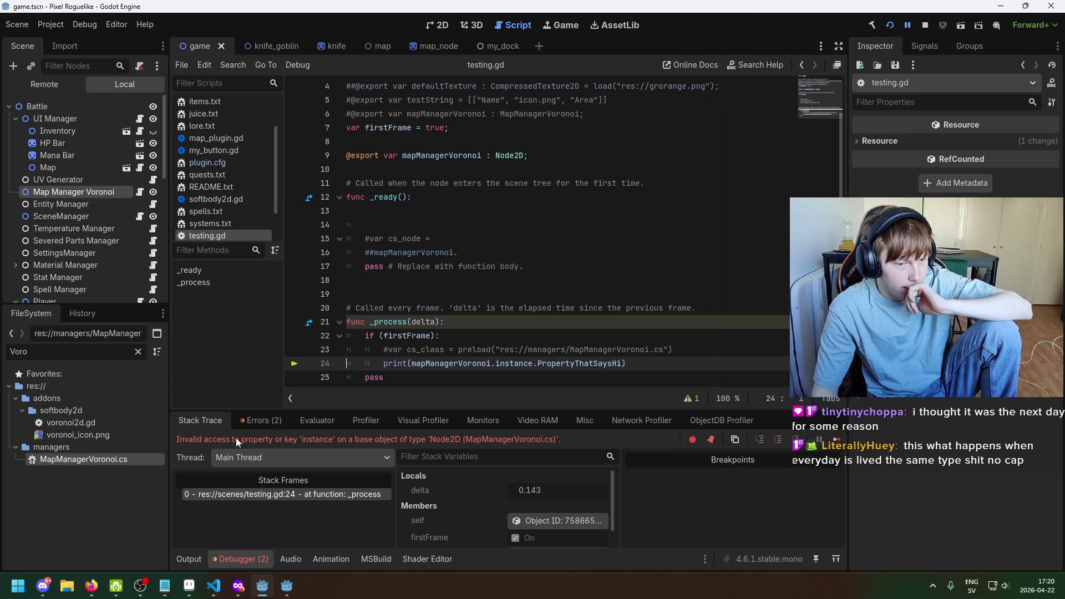
Delete '.instance' from the line 24 print call, save, then stop and rerun the game.
left_click_drag(242, 438, 292, 439)
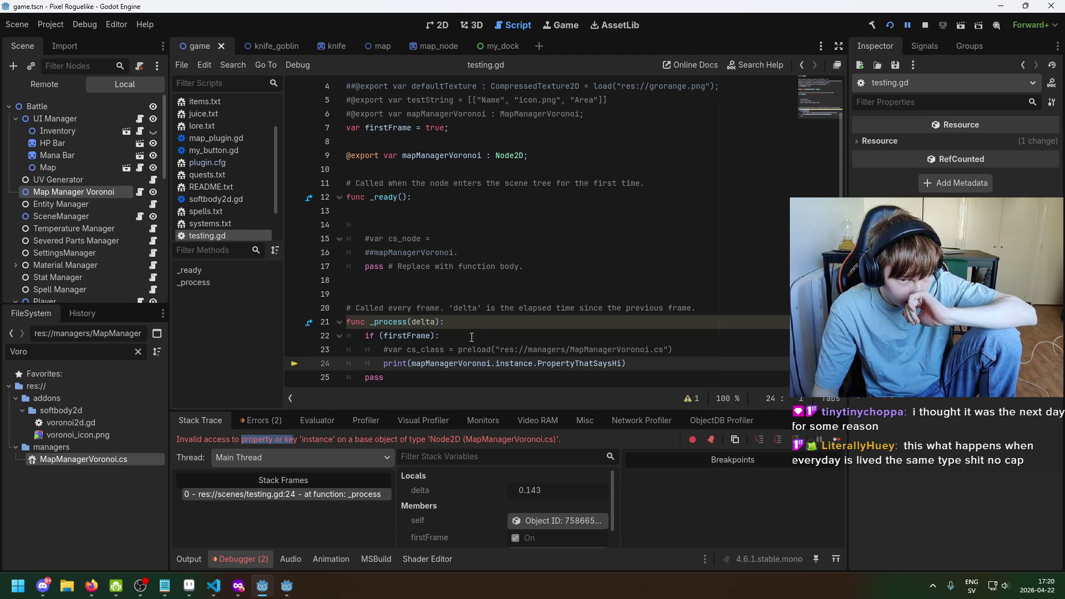
left_click_drag(534, 363, 491, 363)
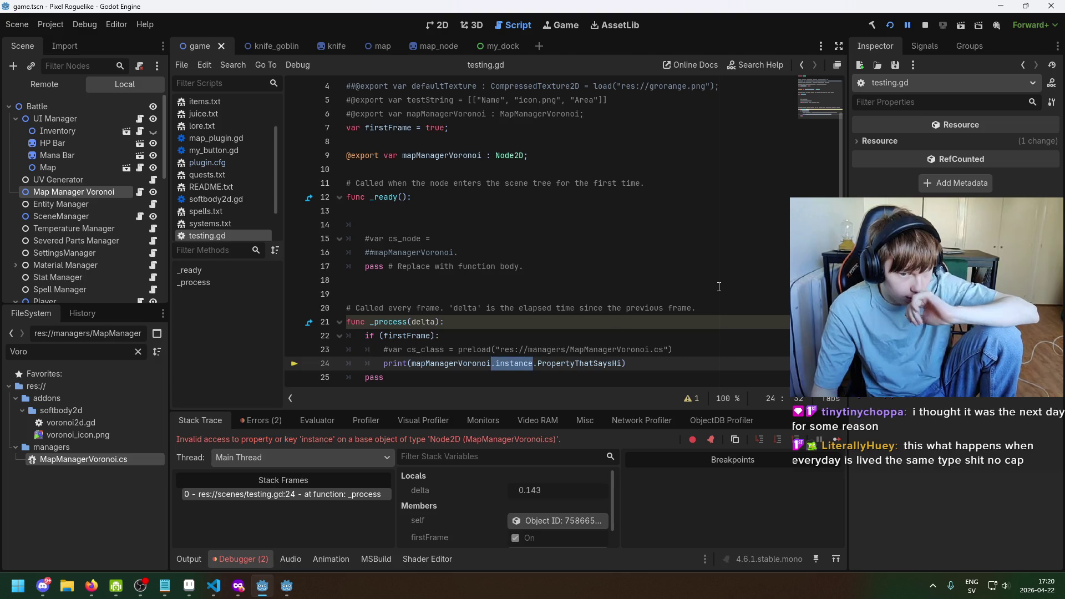
key("BackSpace")
key("ctrl+s")
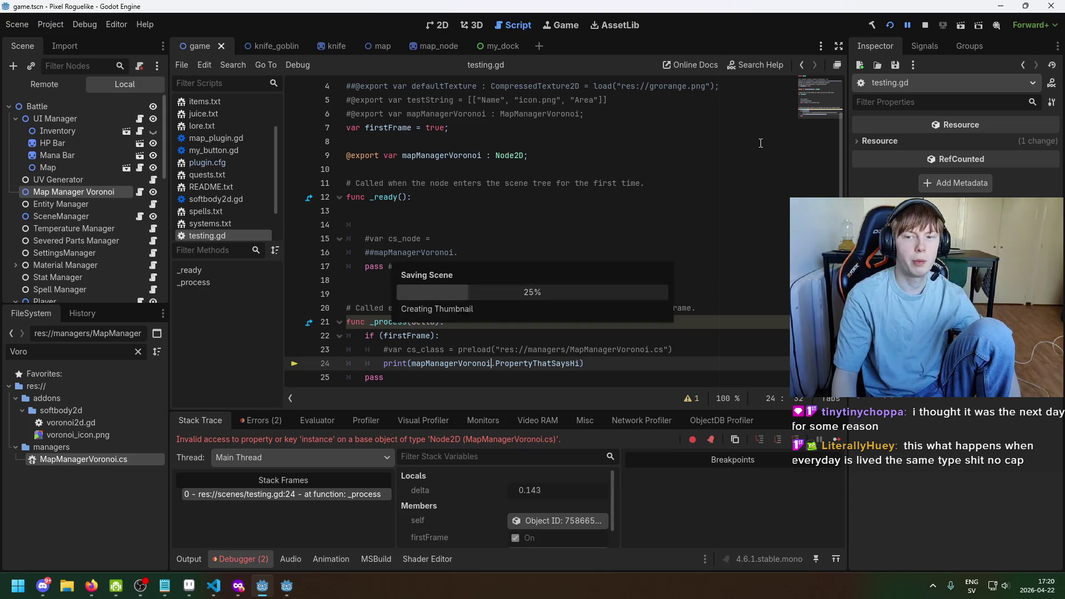
left_click(924, 25)
left_click(890, 29)
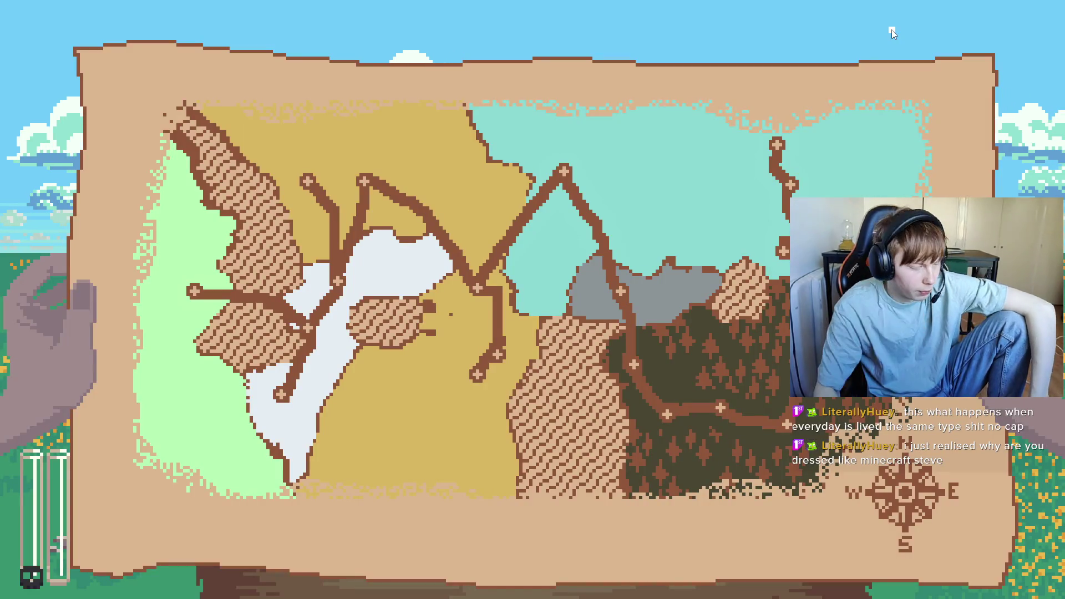
Close the game window, stop debugging, and select the printed 'hi' in the Output panel.
key("alt+F4")
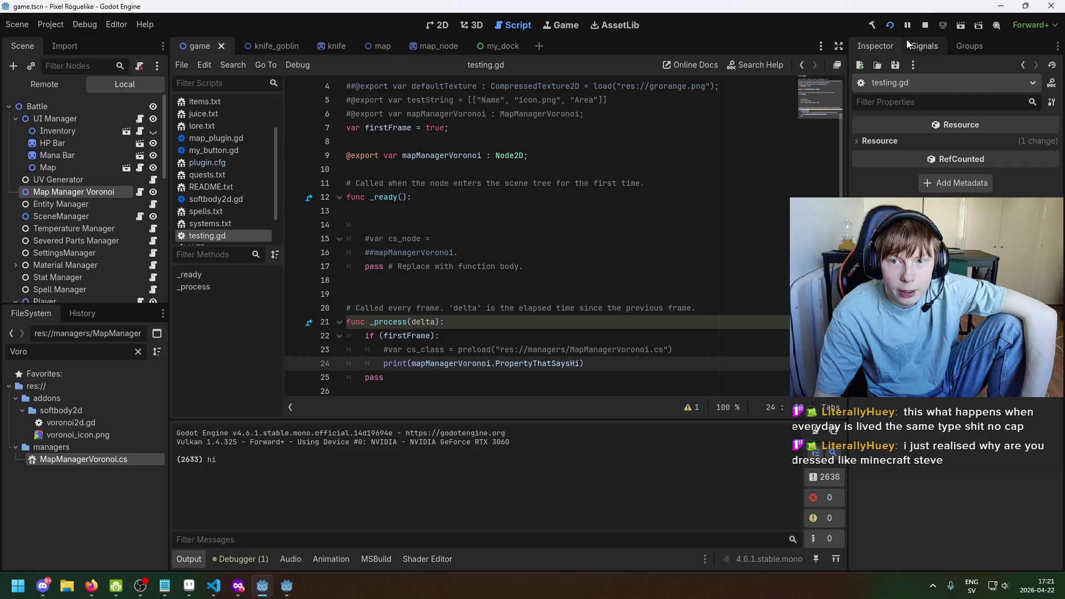
left_click(924, 25)
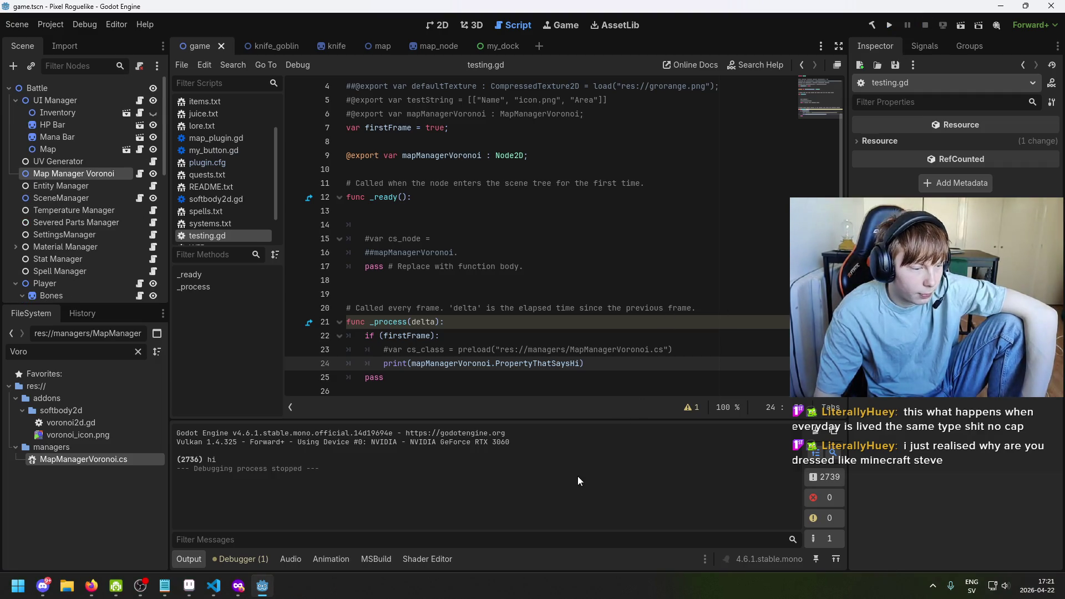
left_click_drag(218, 461, 200, 460)
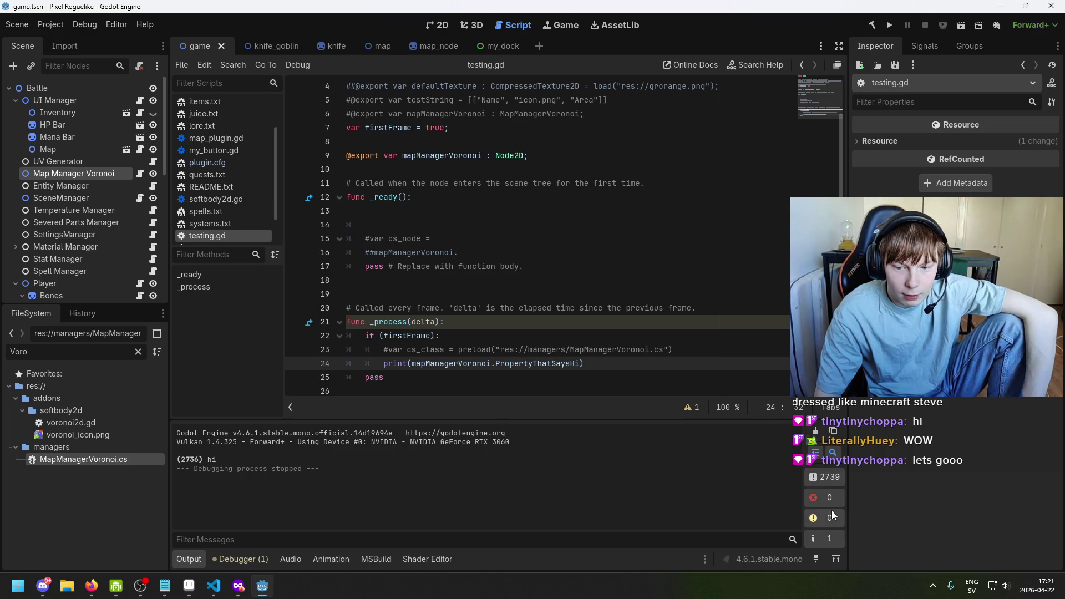
Add 'firstFrame = false;' on a new line after the print call and save.
left_click(209, 461)
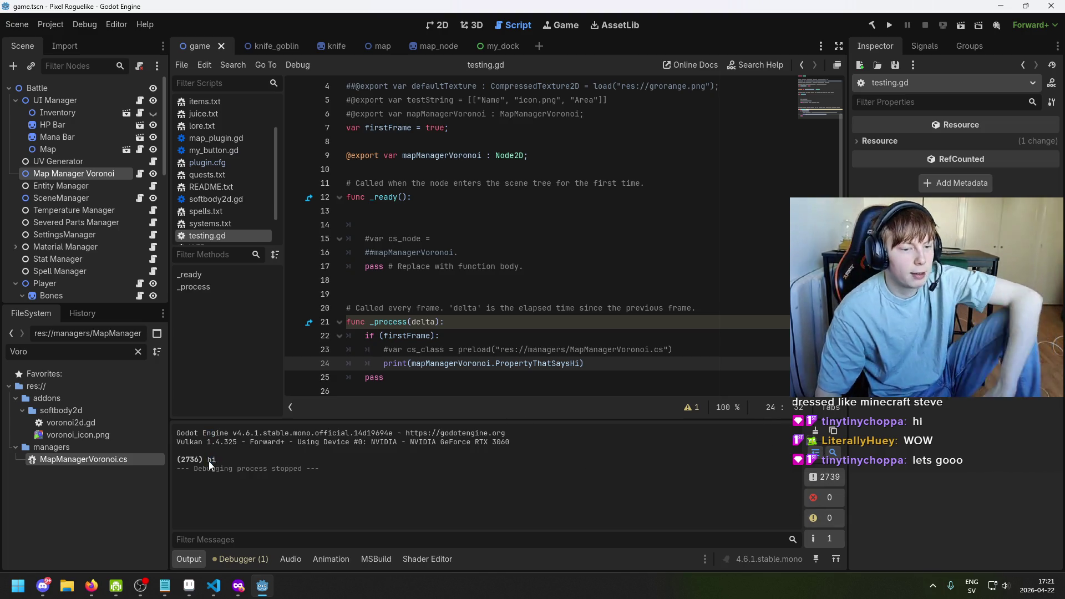
left_click(668, 390)
key("ctrl+s")
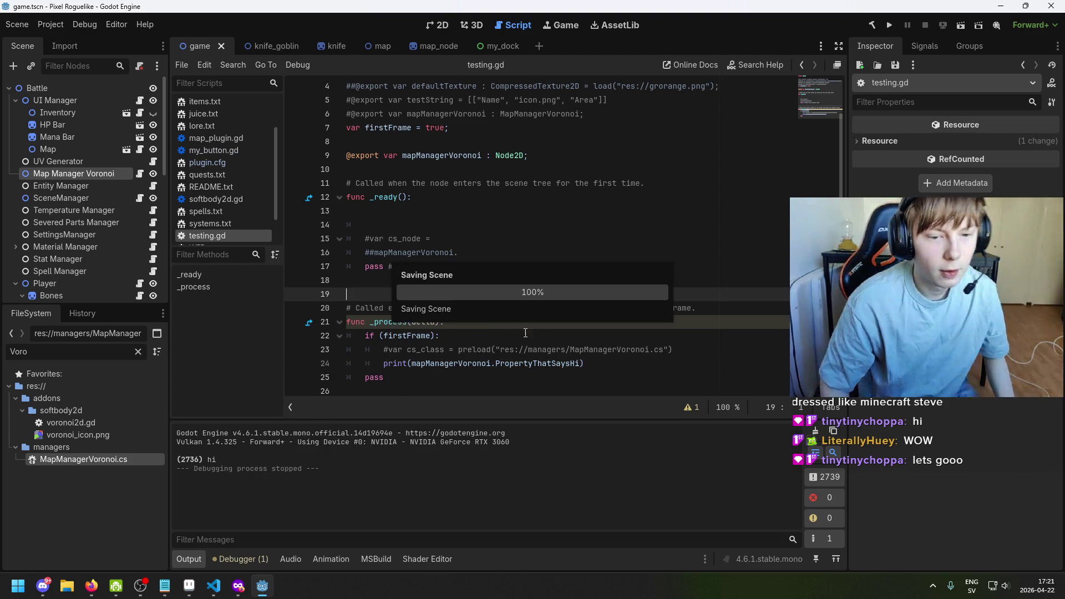
left_click(615, 362)
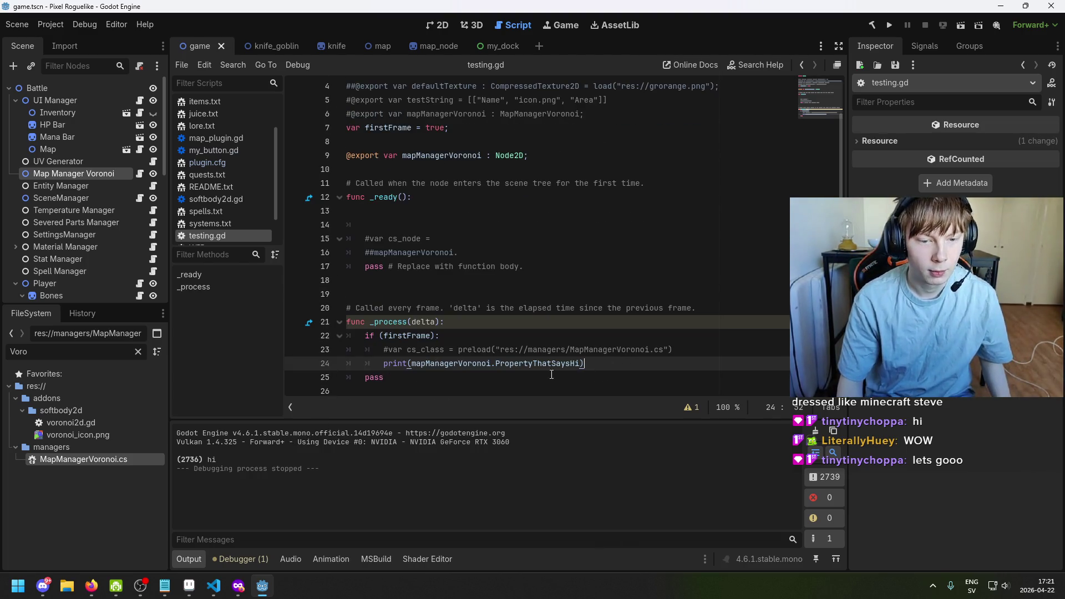
key("ctrl+s")
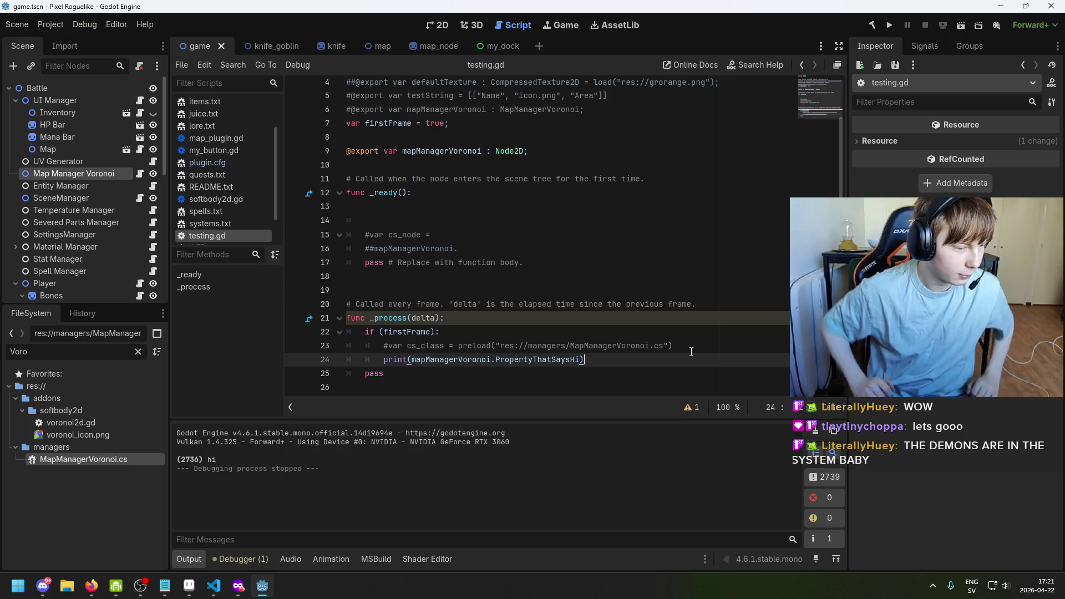
left_click(426, 360)
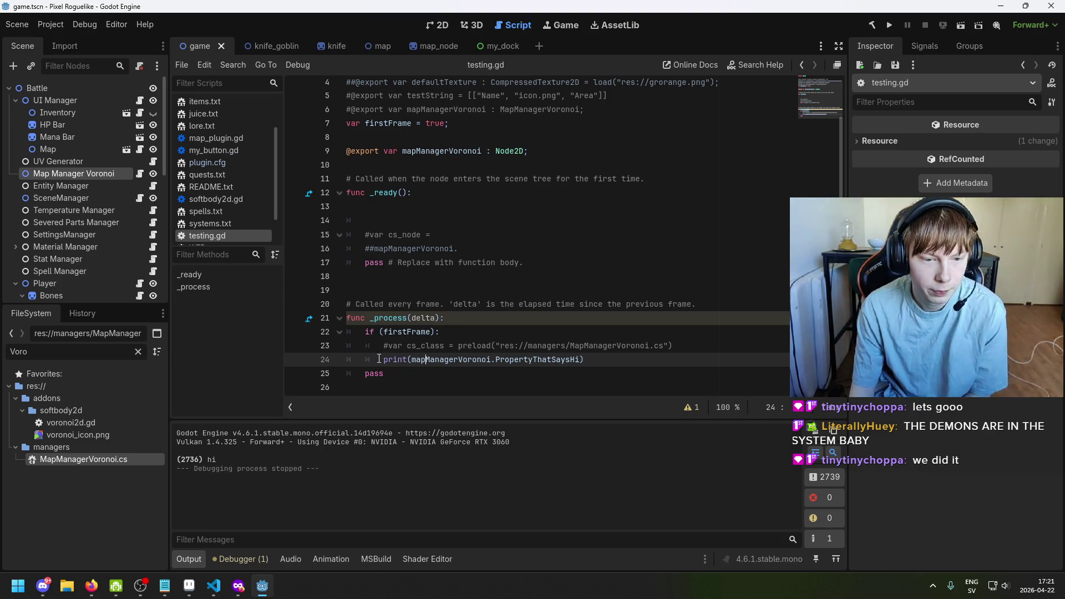
left_click(390, 332)
scroll(388, 250, "up", 2)
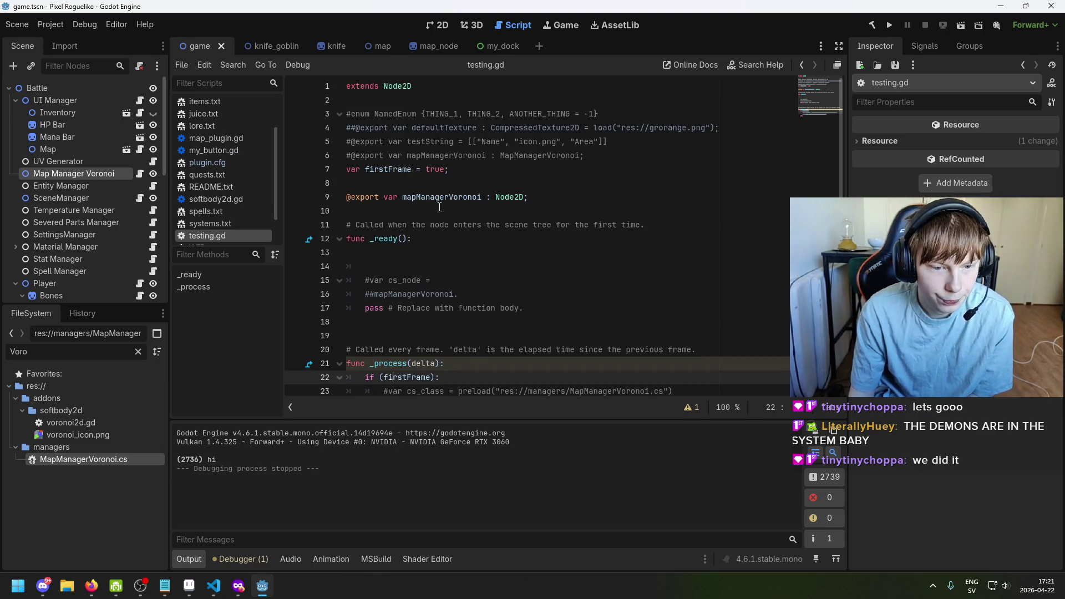
scroll(435, 184, "down", 1)
key("Down")
key("Down")
key("Down")
type("firstFrame = false;")
key("ctrl+s")
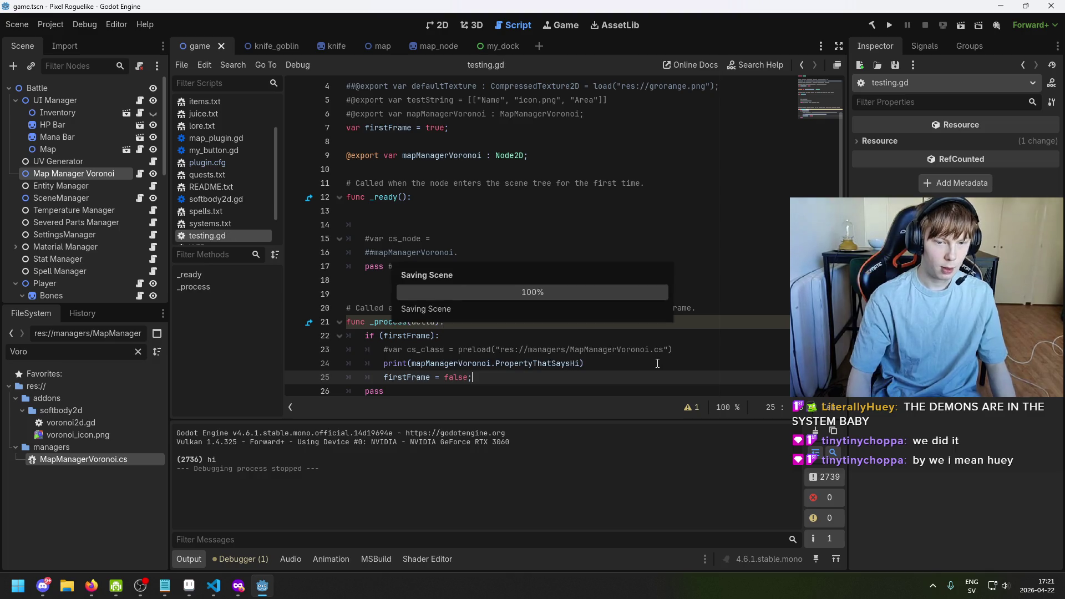
Select the mapManagerVoronoi.PropertyThatSaysHi access in the print call, then return to line 23's end.
left_click(382, 364)
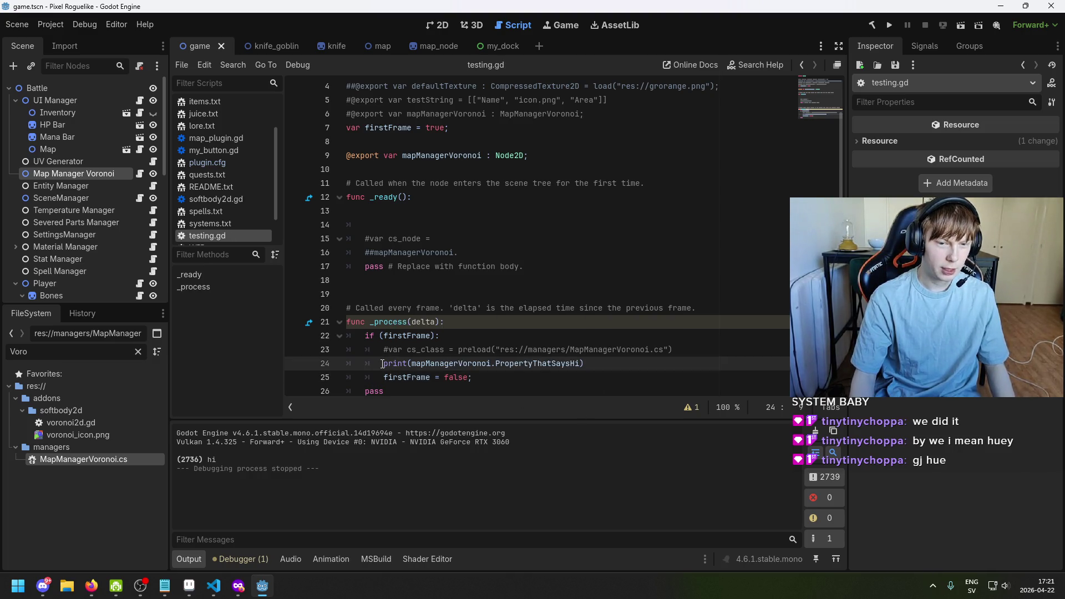
left_click_drag(581, 363, 412, 363)
key("ctrl+c")
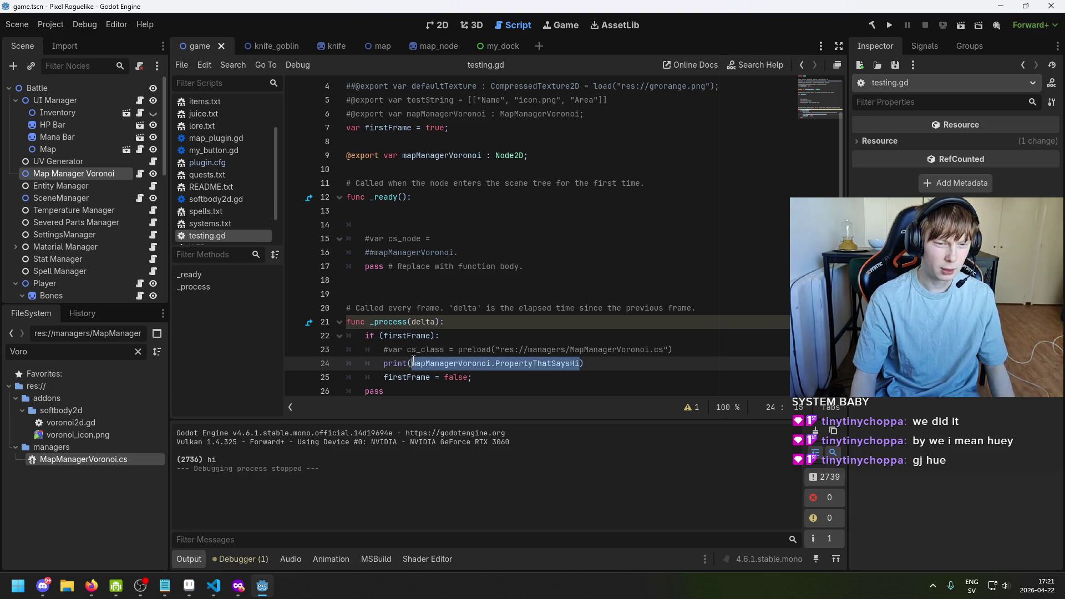
left_click(702, 346)
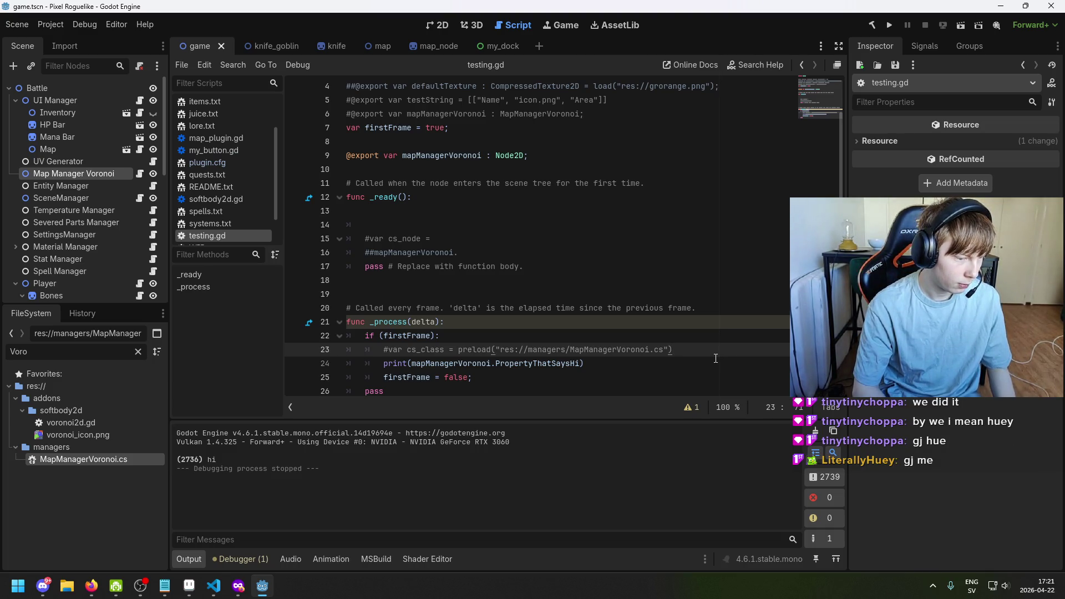
Paste mapManagerVoronoi.PropertyThatSaysHi as a new line assigning it "hello", and save.
key("Return")
key("ctrl+v")
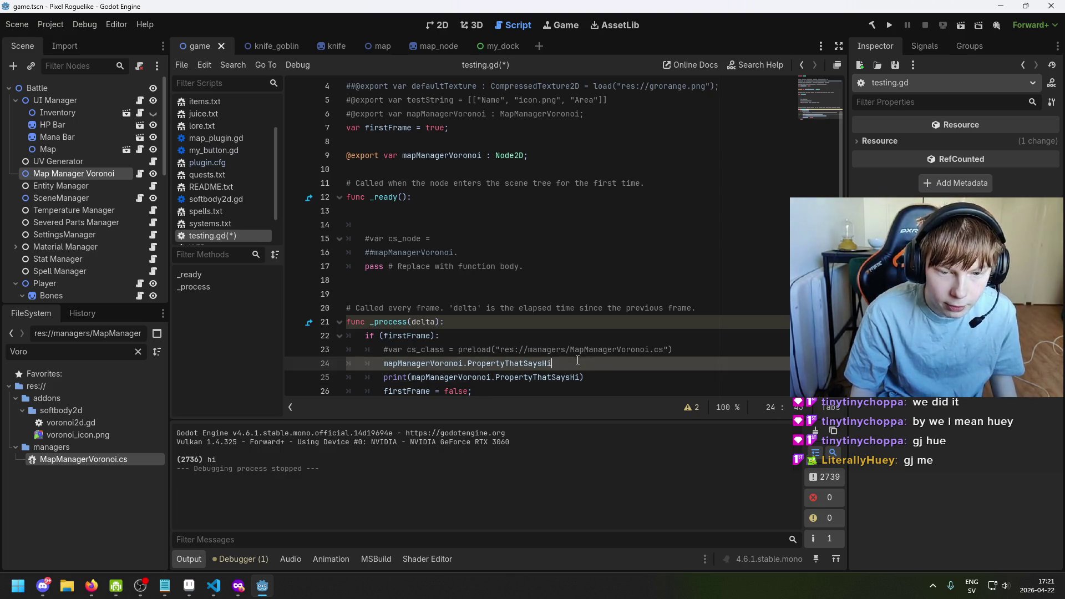
type("=")
key("ctrl+s")
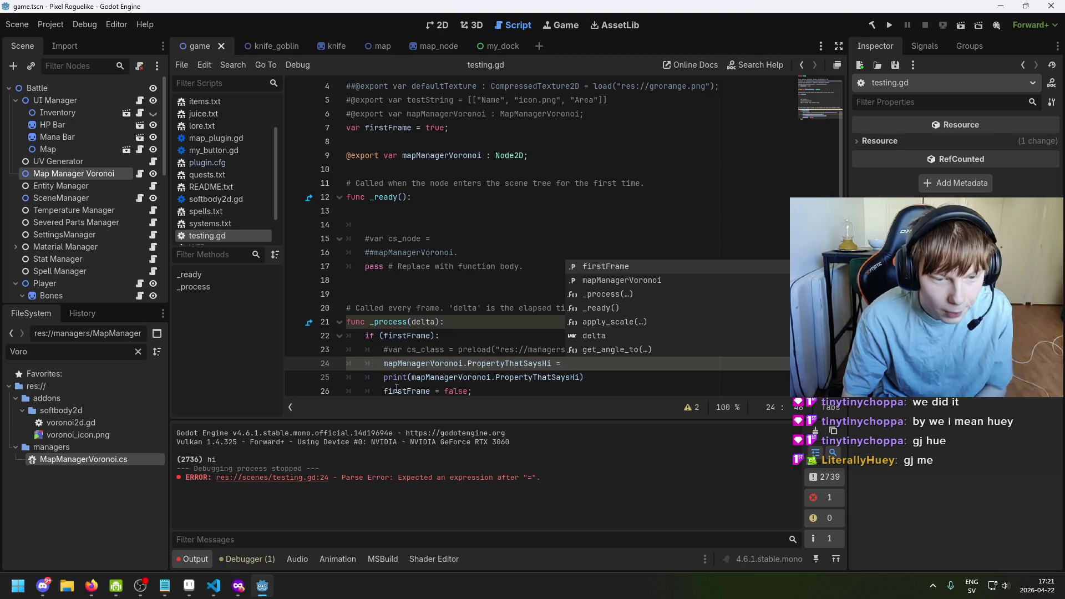
key("Escape")
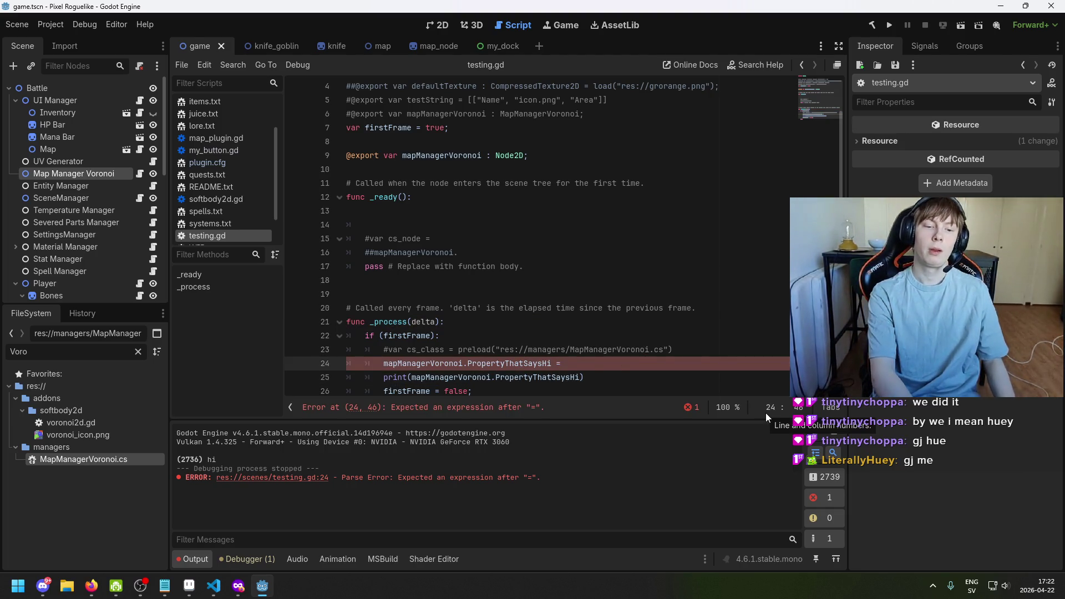
type("\"h")
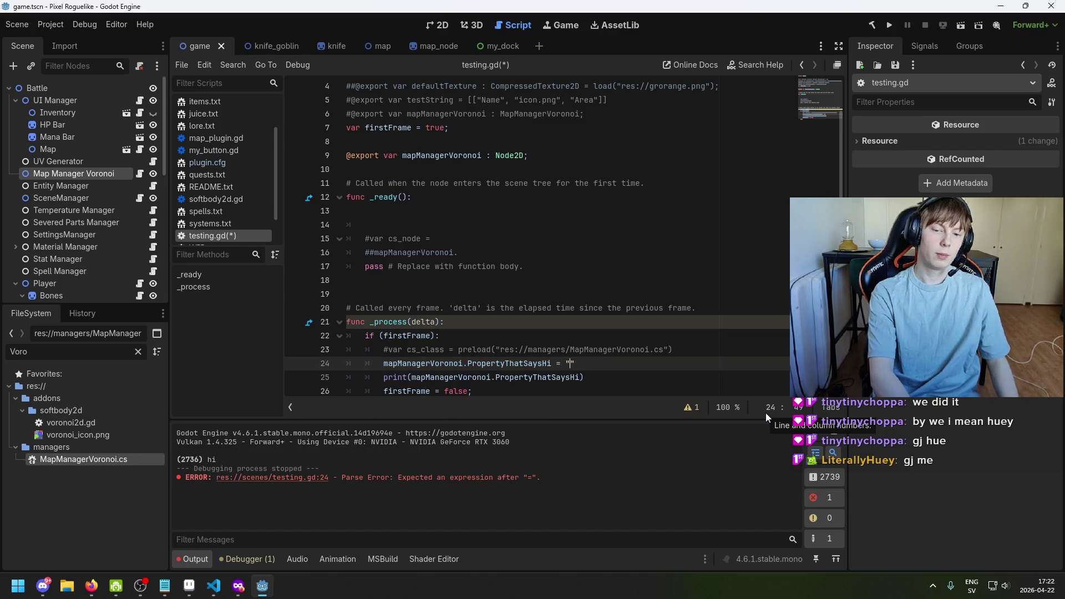
type("ello\"")
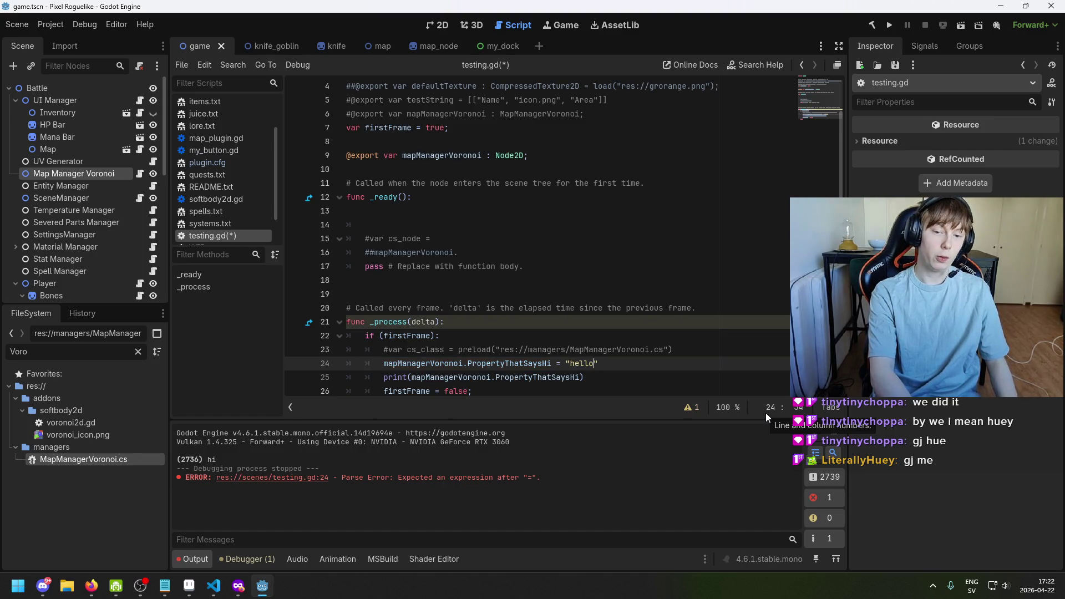
key("ctrl+s")
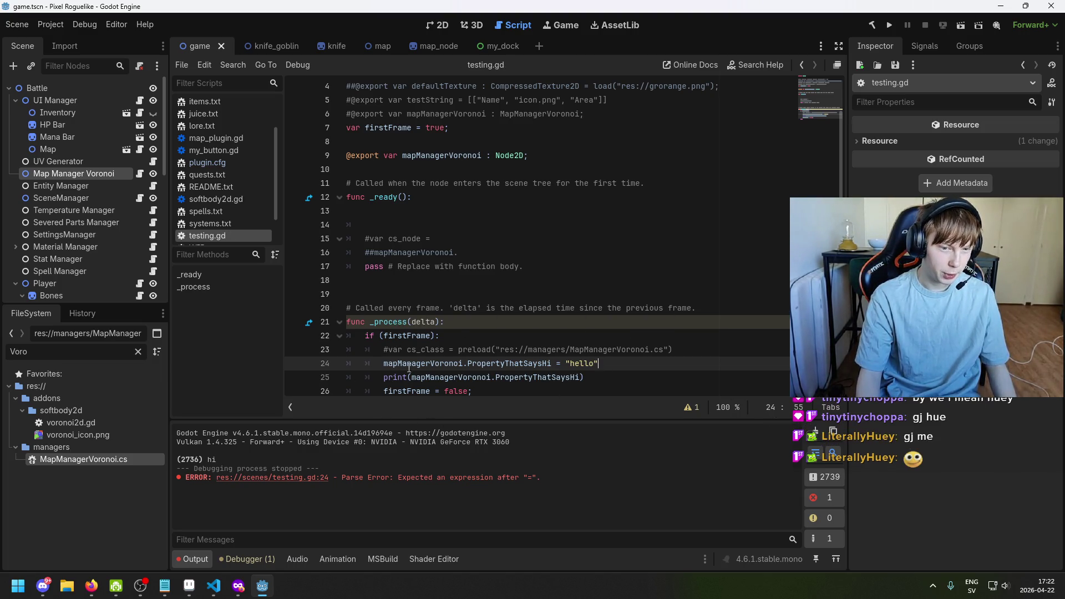
Comment out the print line below it with #.
scroll(468, 351, "down", 1)
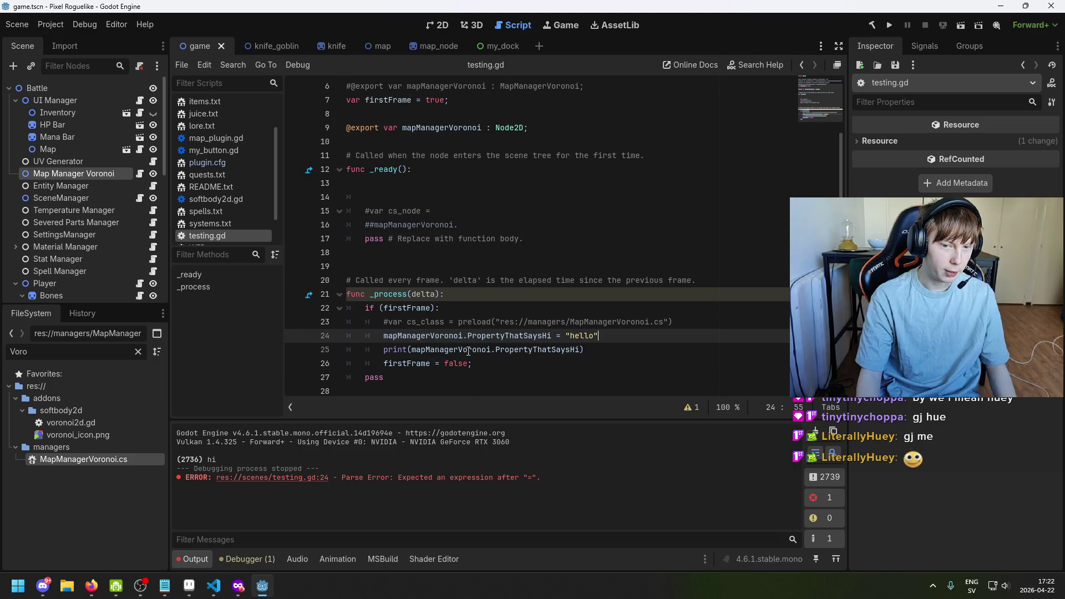
left_click(384, 349)
type("#")
left_click(527, 348, "ctrl")
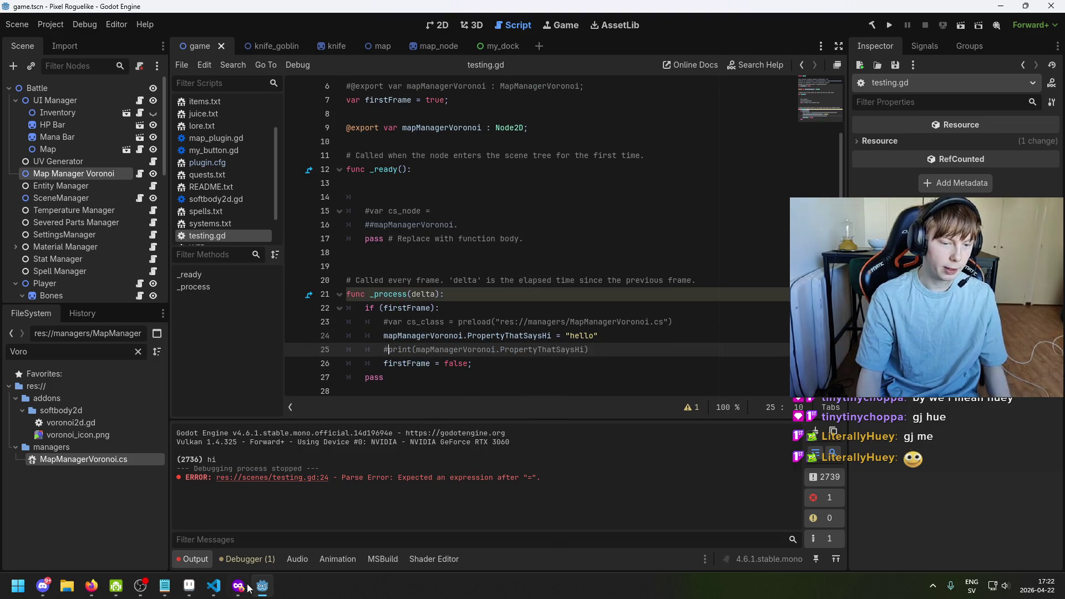
Start a GD.Print of PropertyThatSaysHi inside _Process in MapManagerVoronoi.cs.
scroll(444, 427, "down", 15)
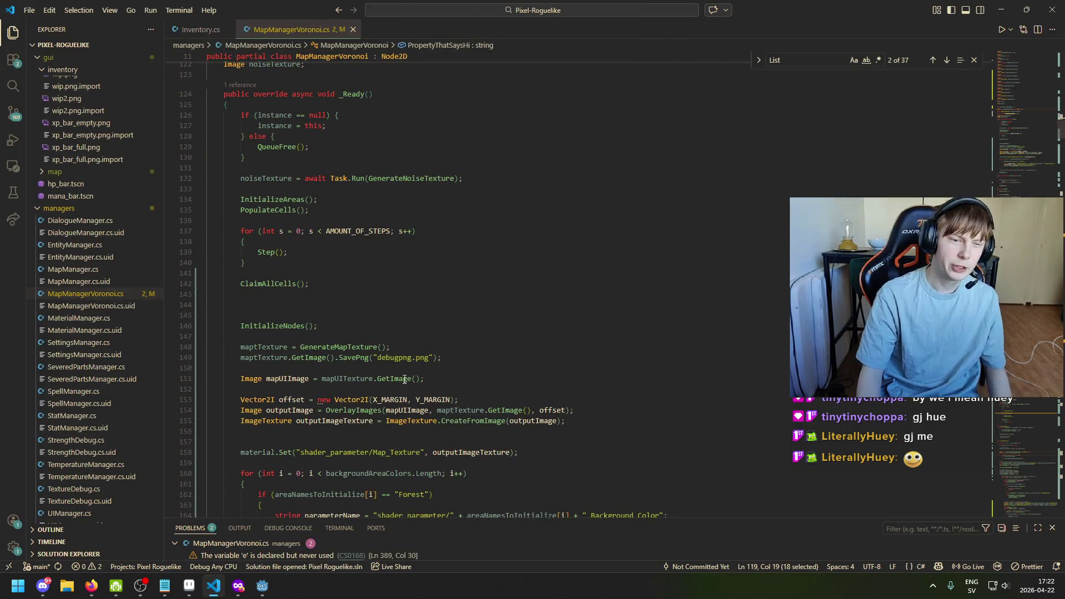
left_click(230, 309)
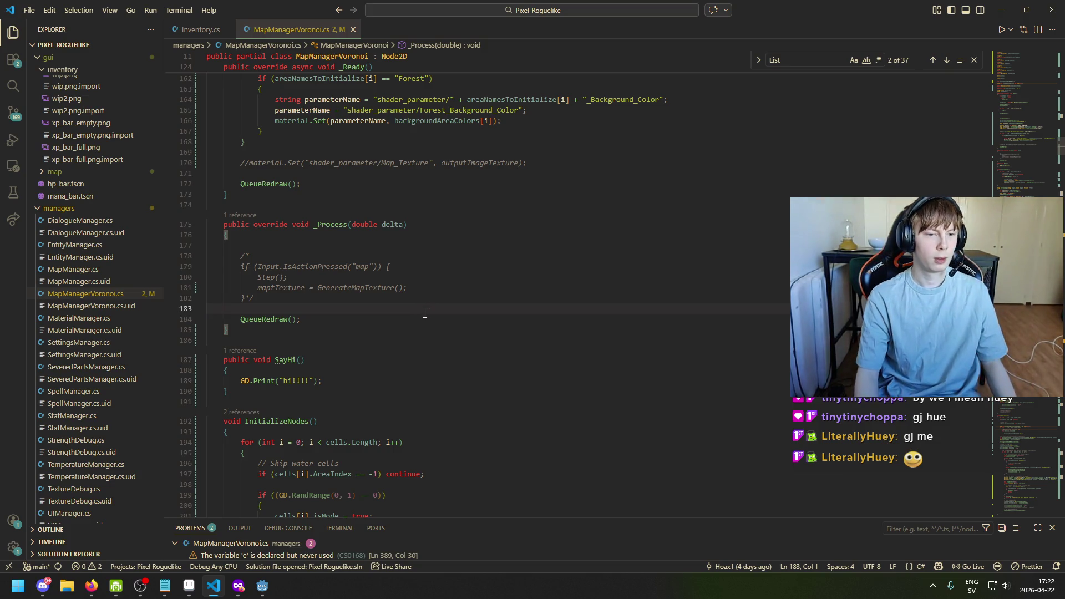
key("Return")
key("Return")
key("Up")
type("GD.P")
key("Tab")
type("(\"pro")
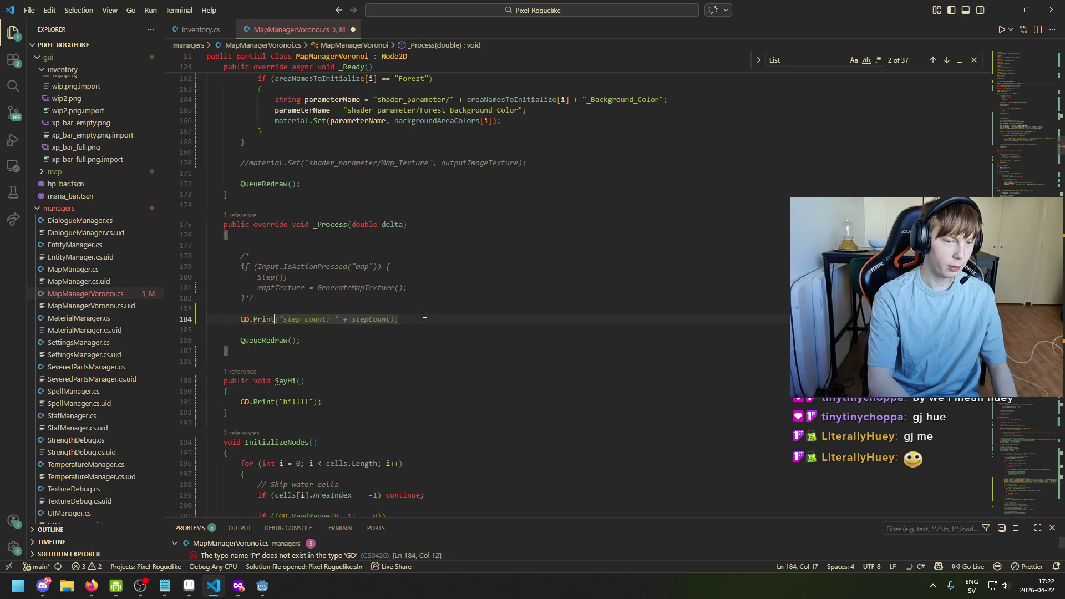
key("BackSpace")
key("BackSpace")
key("BackSpace")
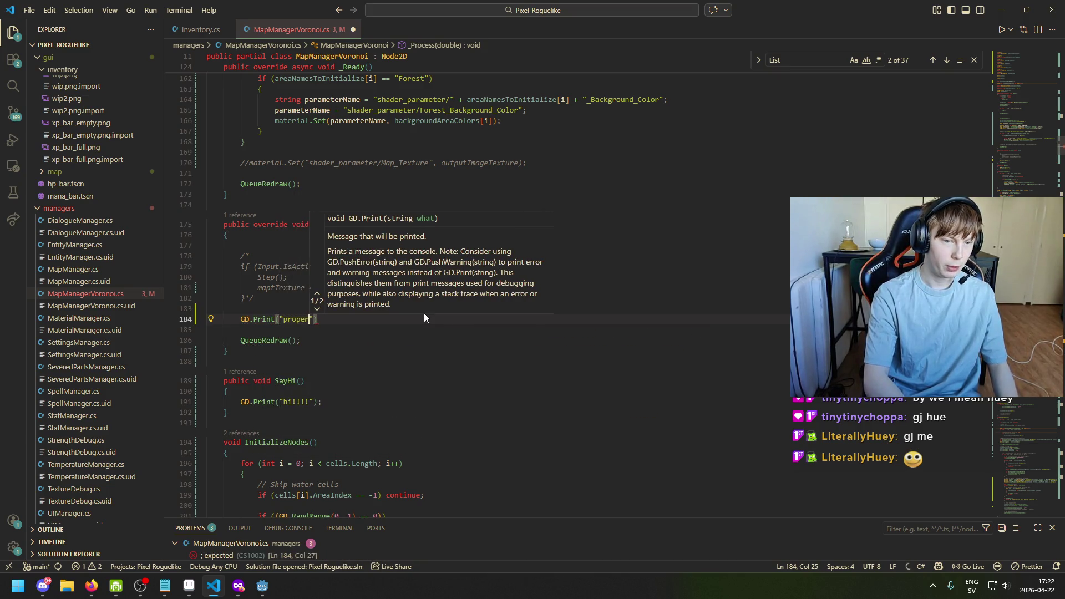
type("pro")
type("pertytaht")
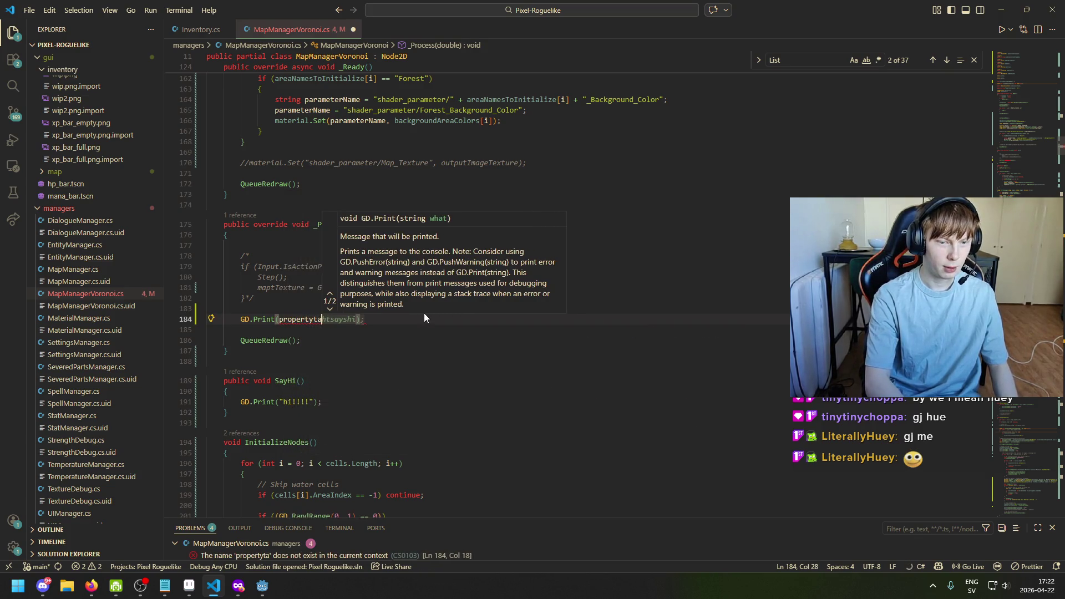
key("BackSpace")
type("atSaysHi);")
Correct the misspelled name to PropertyThatSaysHi via autocomplete and save the file.
key("ctrl+Left")
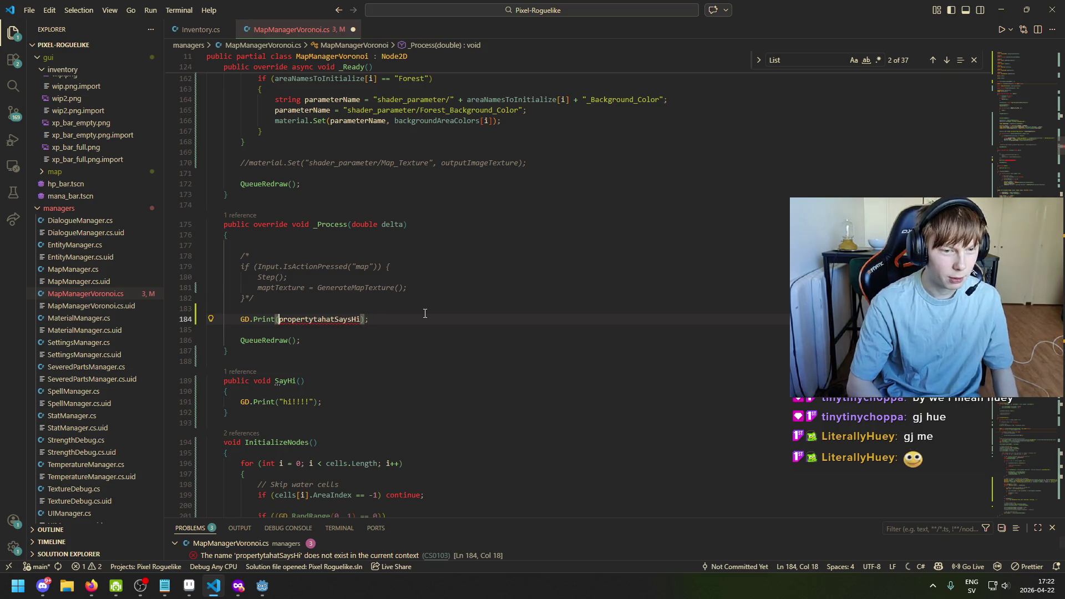
key("ctrl+BackSpace")
type("Proper")
key("Down")
key("Down")
key("Down")
key("Return")
key("Down")
key("ctrl+s")
Switch to the Godot editor and run the project.
left_click(429, 308)
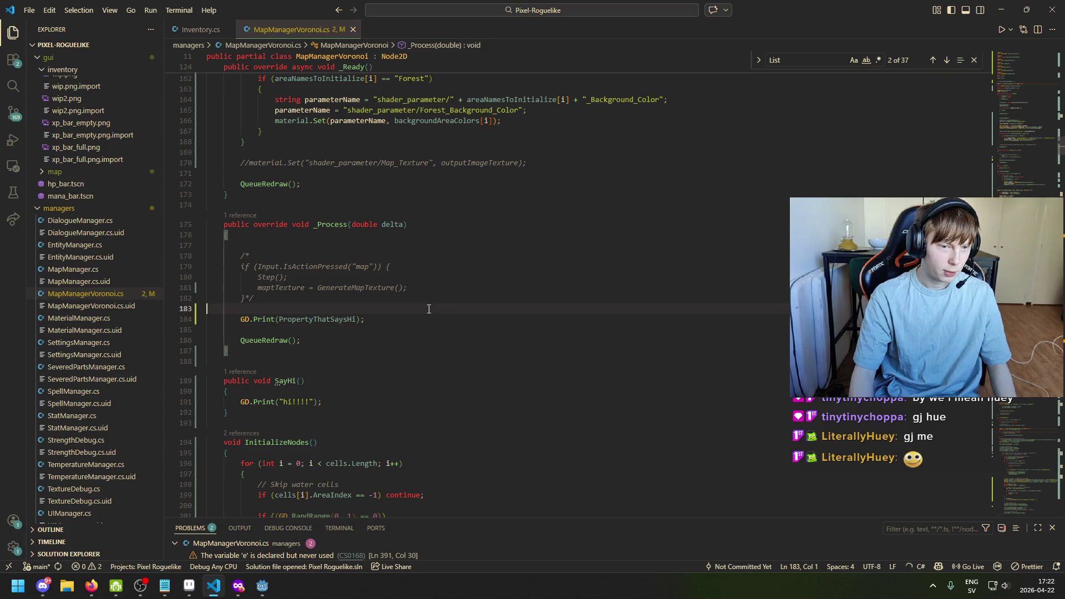
left_click(279, 319)
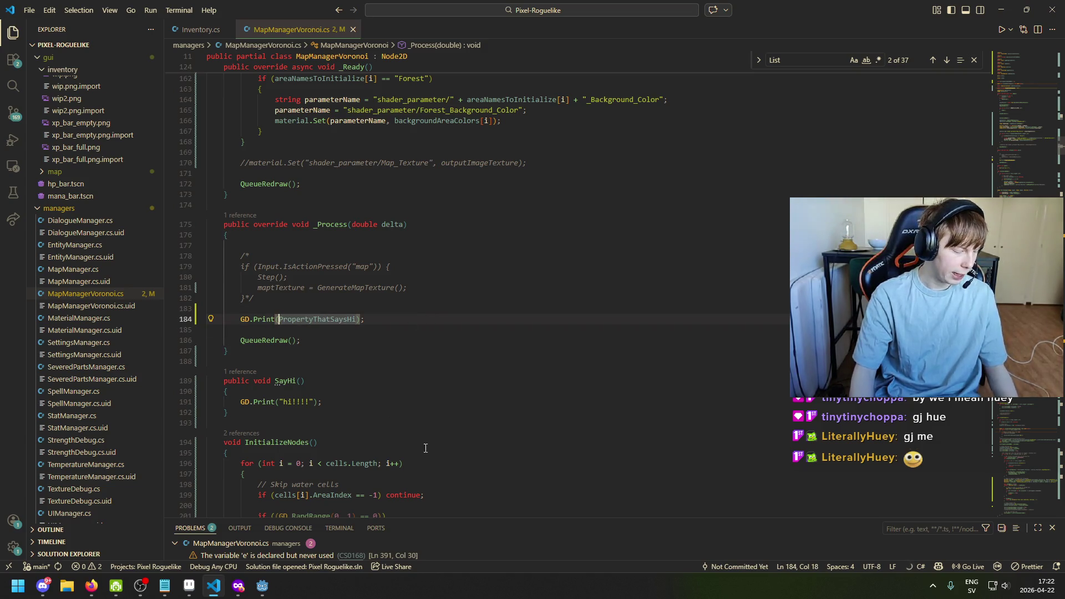
left_click(262, 586)
left_click(888, 25)
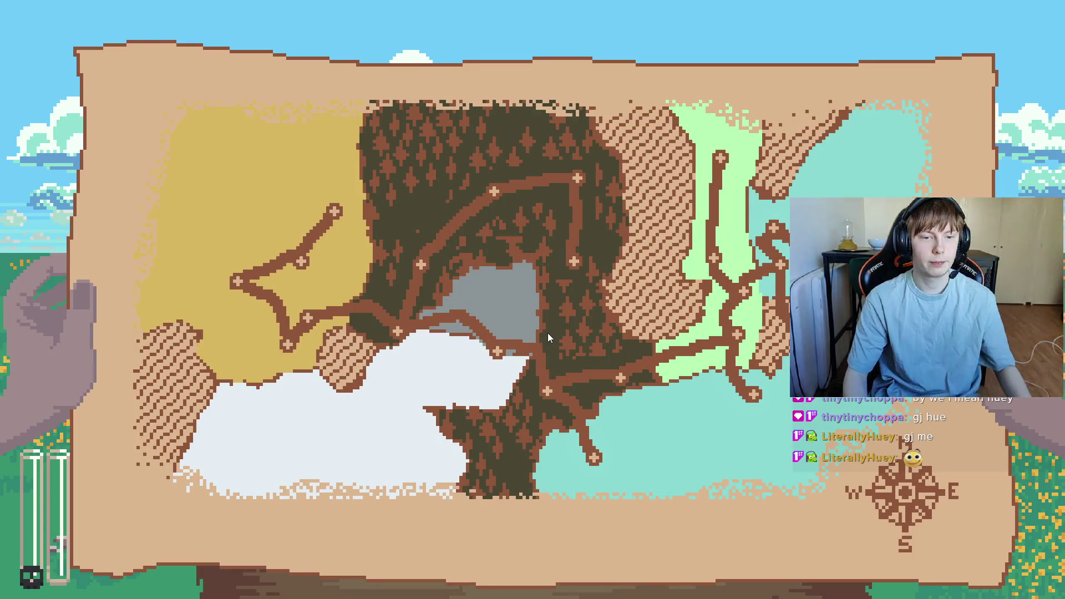
Stop the running game with F8, leaving 'hi' then 'hello' in the output log.
key("F8")
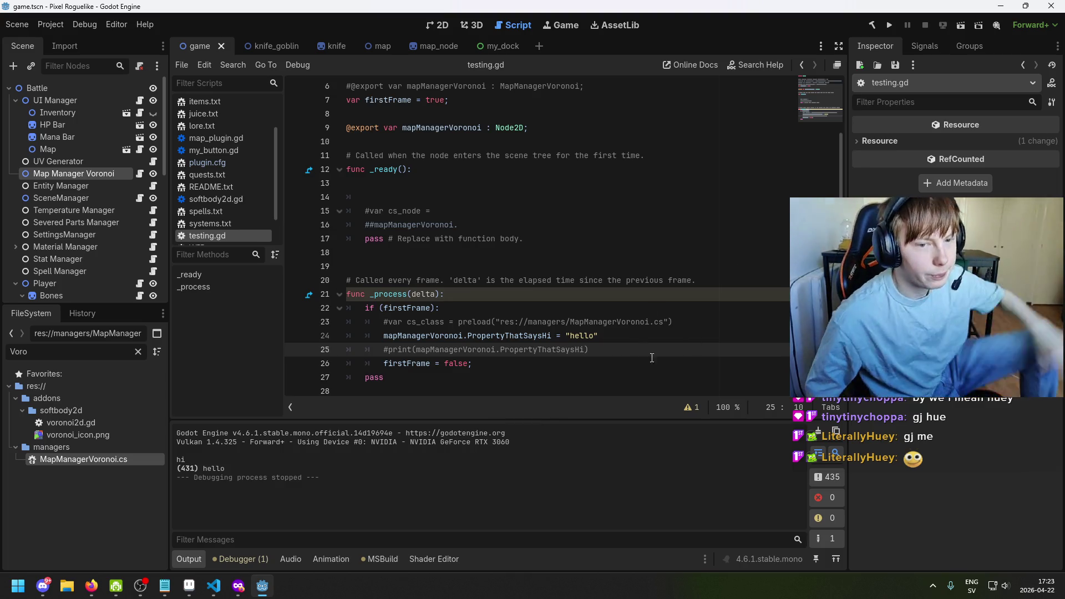
Remove the leading # from the testString export on line 5 and save testing.gd.
scroll(549, 210, "up", 2)
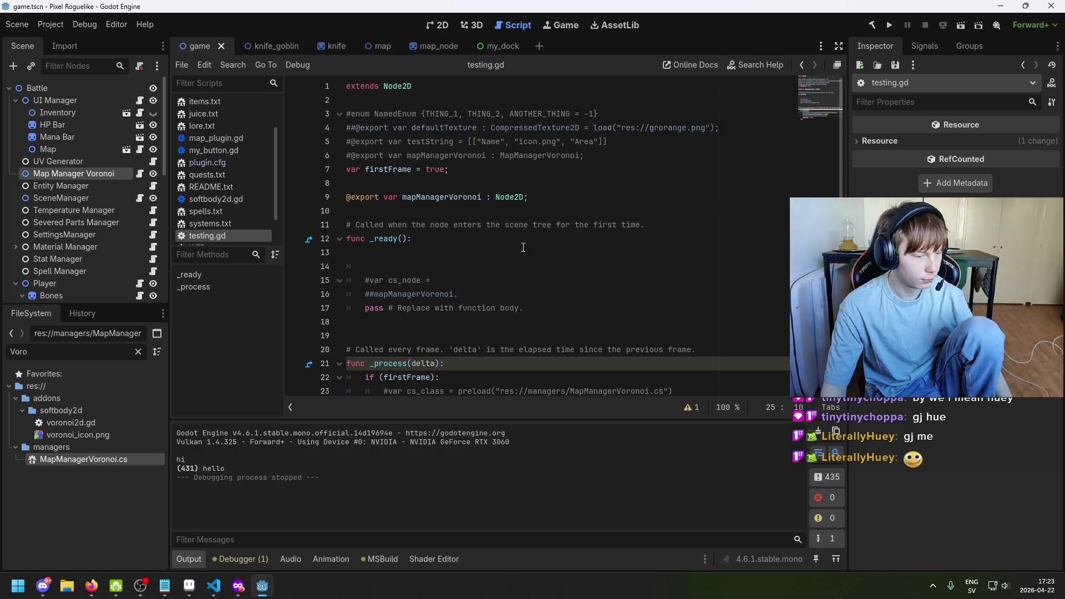
scroll(516, 266, "down", 2)
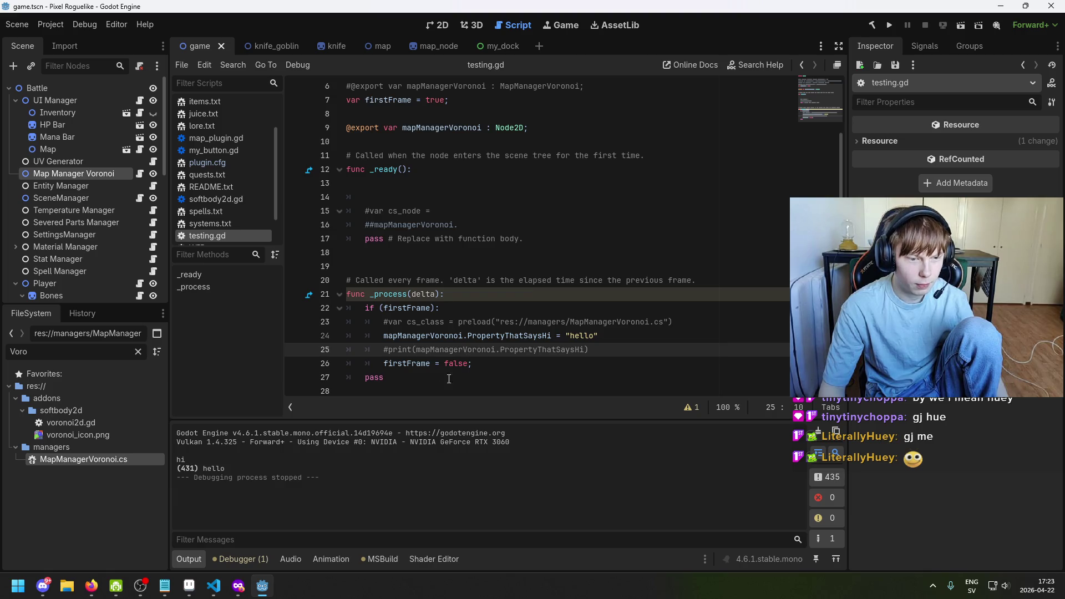
left_click(651, 330)
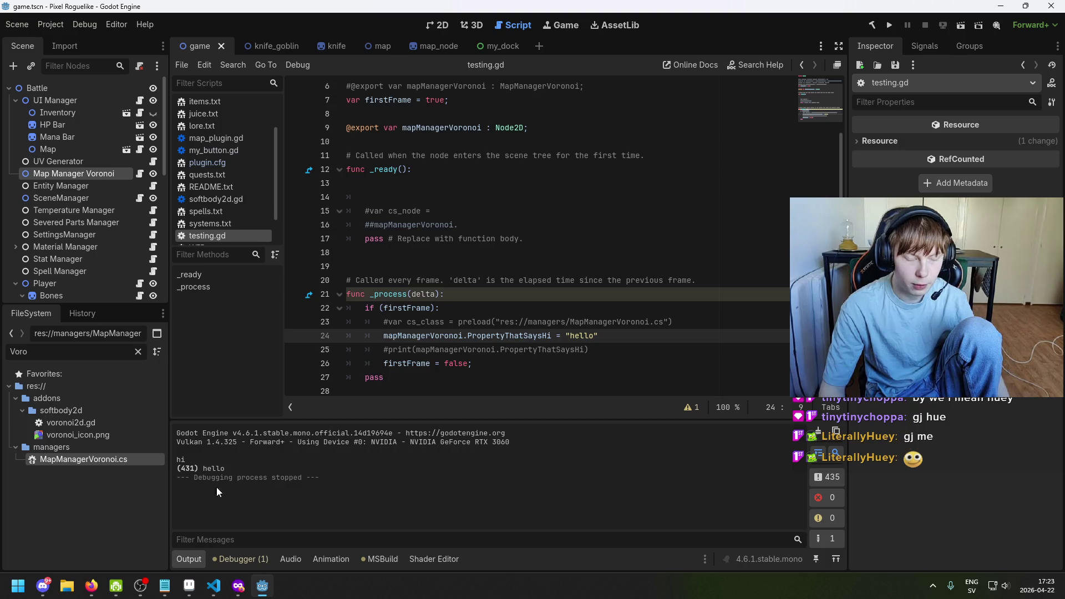
scroll(511, 268, "up", 2)
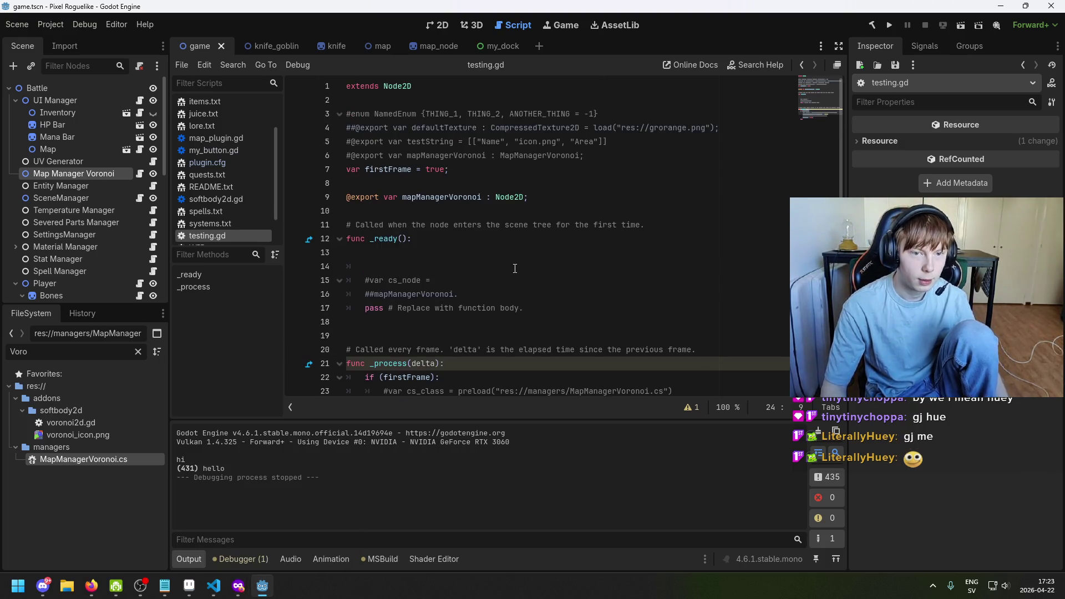
scroll(513, 368, "down", 2)
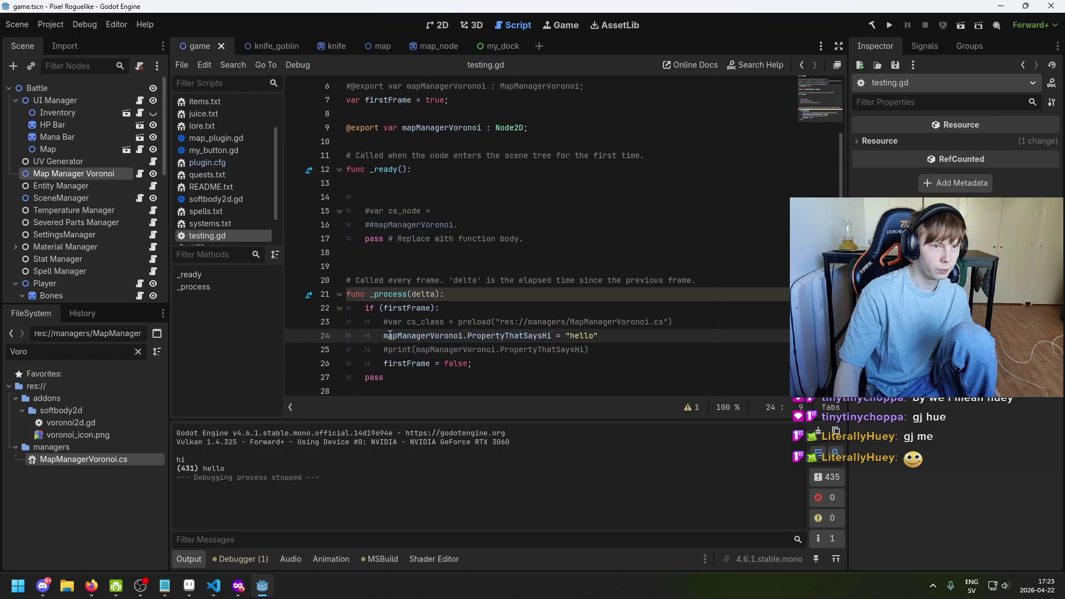
scroll(514, 208, "up", 1)
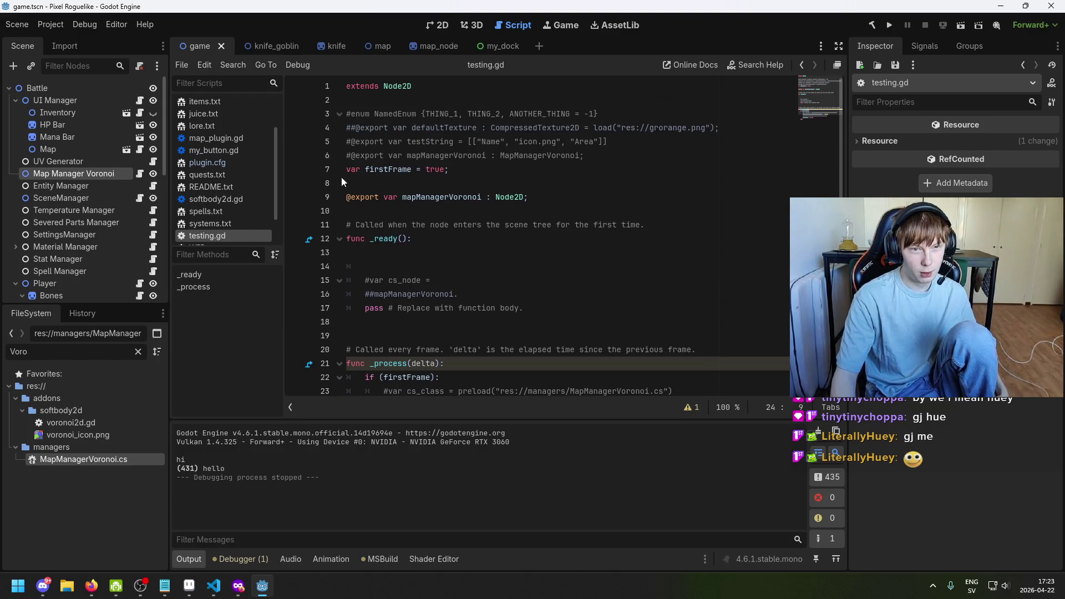
left_click(353, 130)
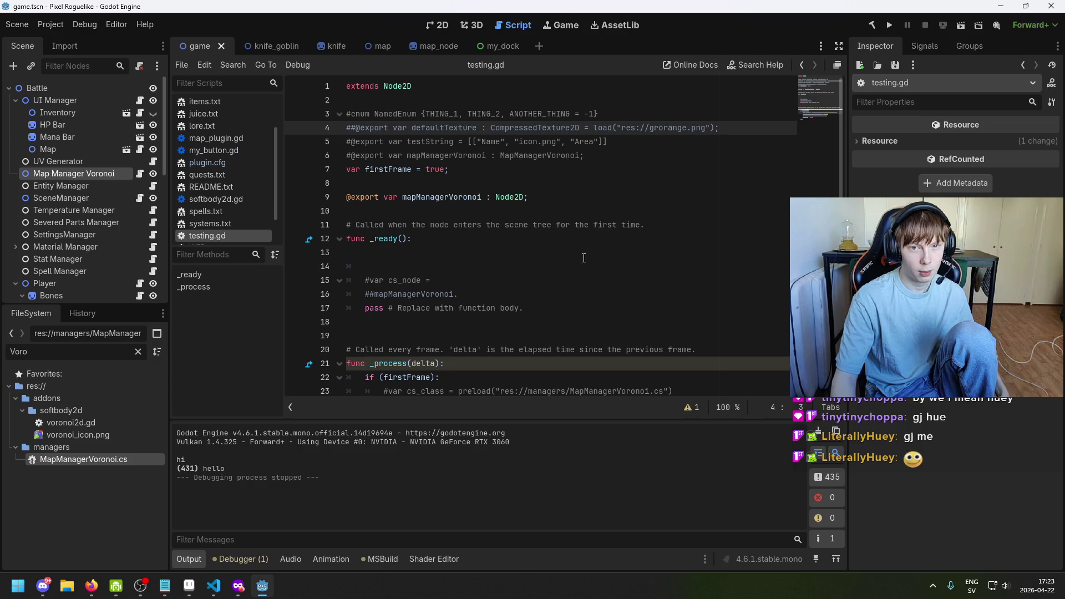
key("Down")
key("Left")
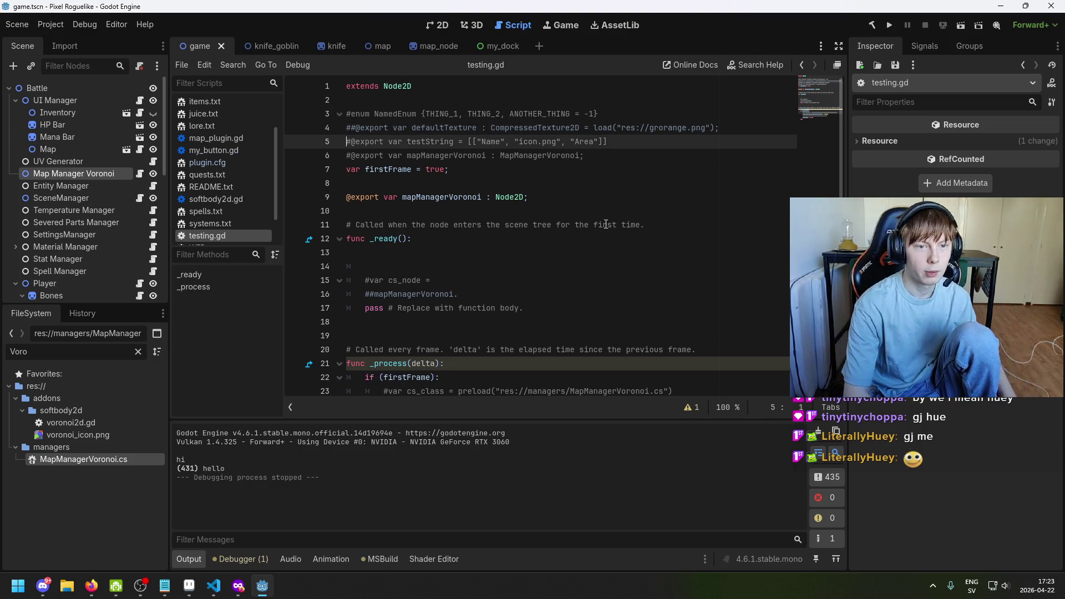
key("BackSpace")
key("ctrl+s")
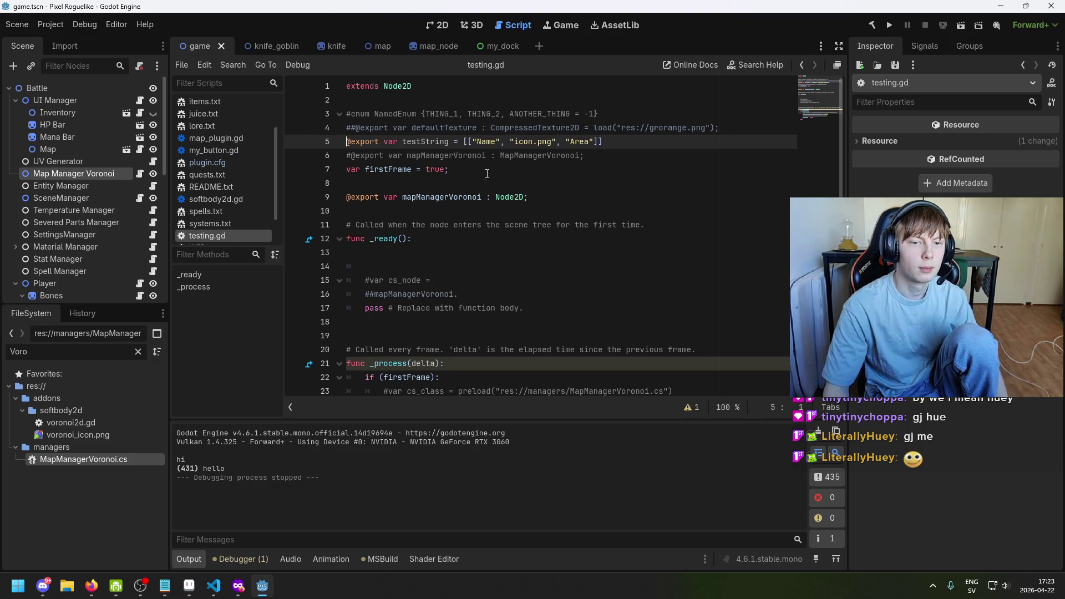
key("ctrl+s")
Rebuild the project and select the Node2D node to inspect the testString array.
left_click(410, 143)
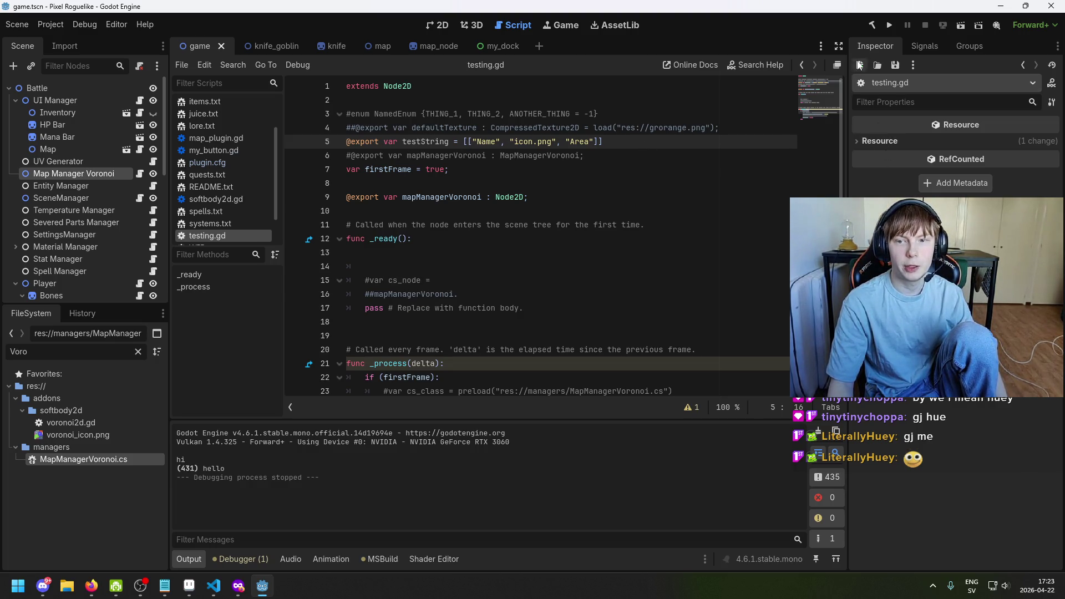
left_click(872, 27)
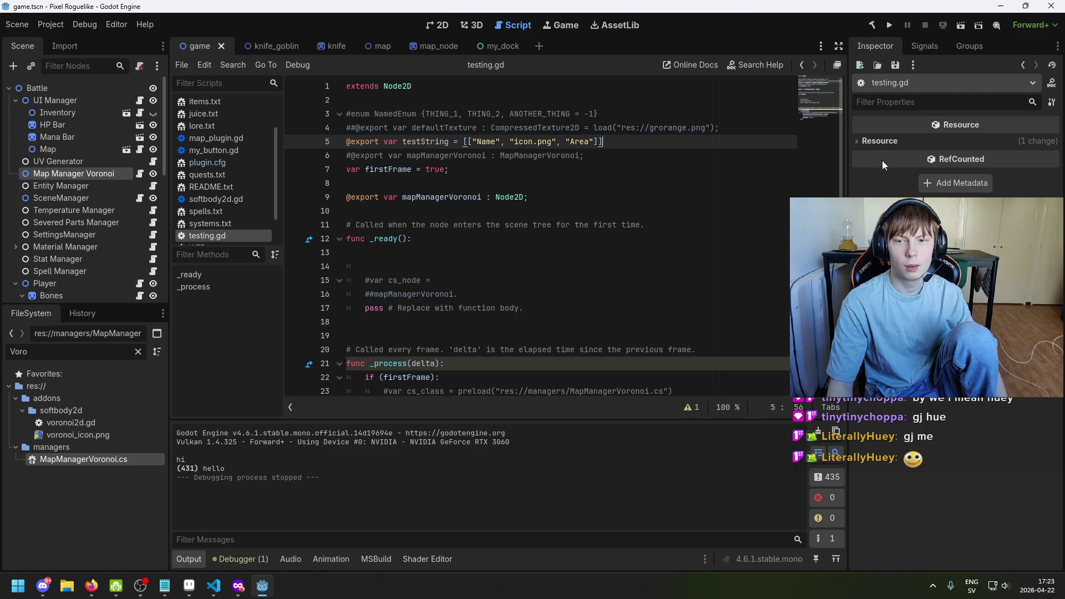
scroll(75, 274, "down", 10)
left_click(79, 292)
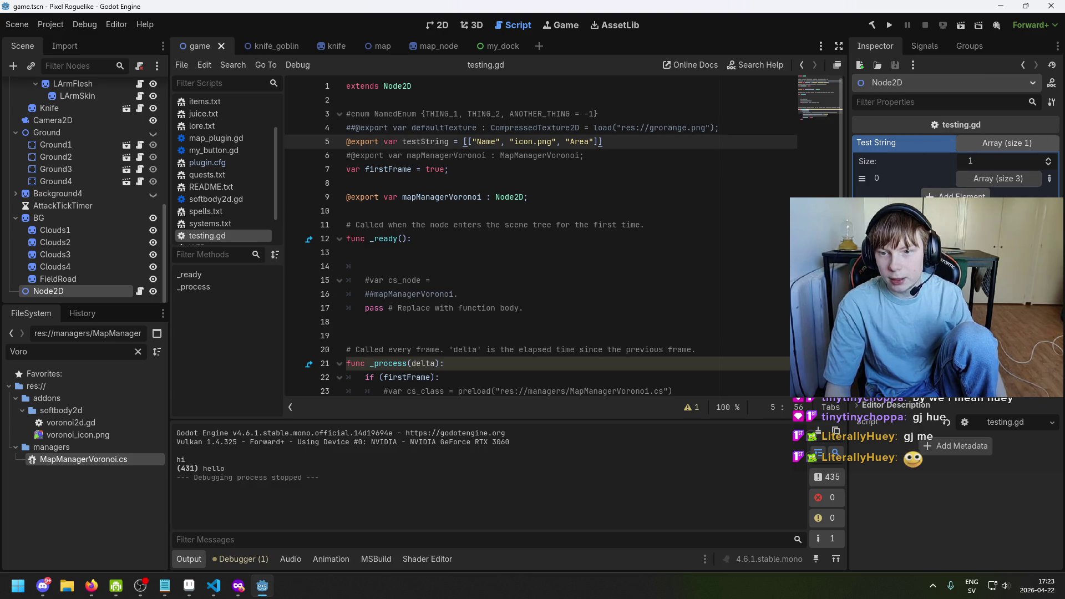
Expand the nested array in Node2D's Test String and check the element's type choices.
left_click(974, 177)
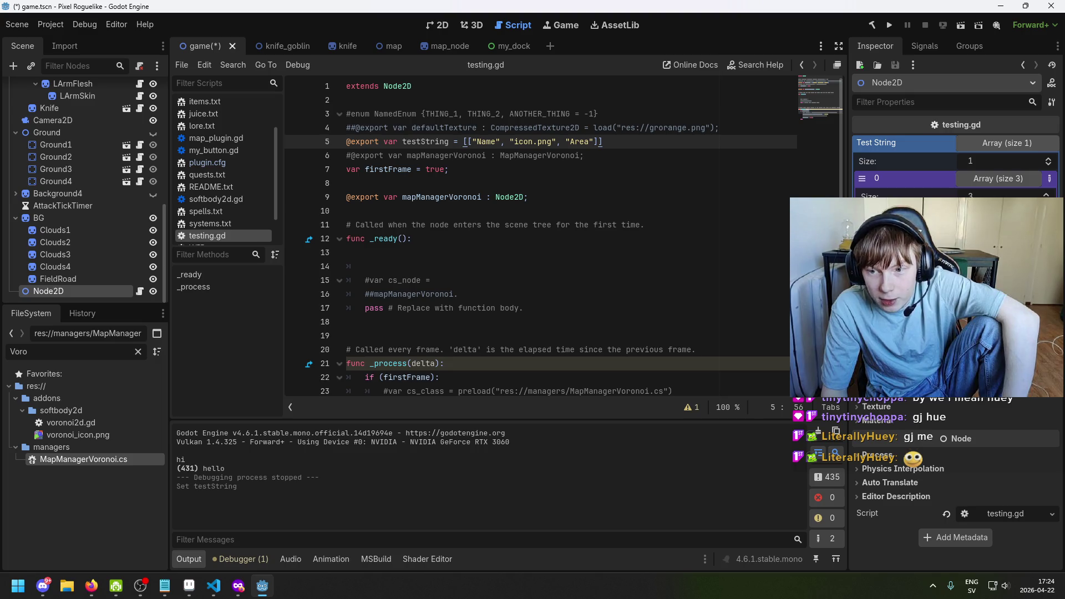
left_click(1048, 178)
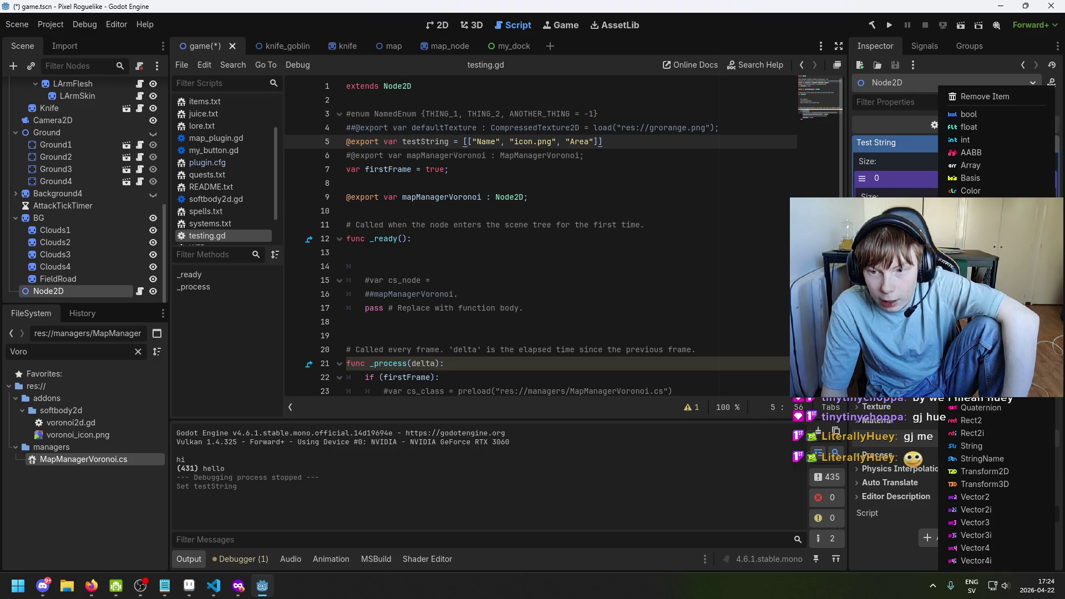
left_click(971, 165)
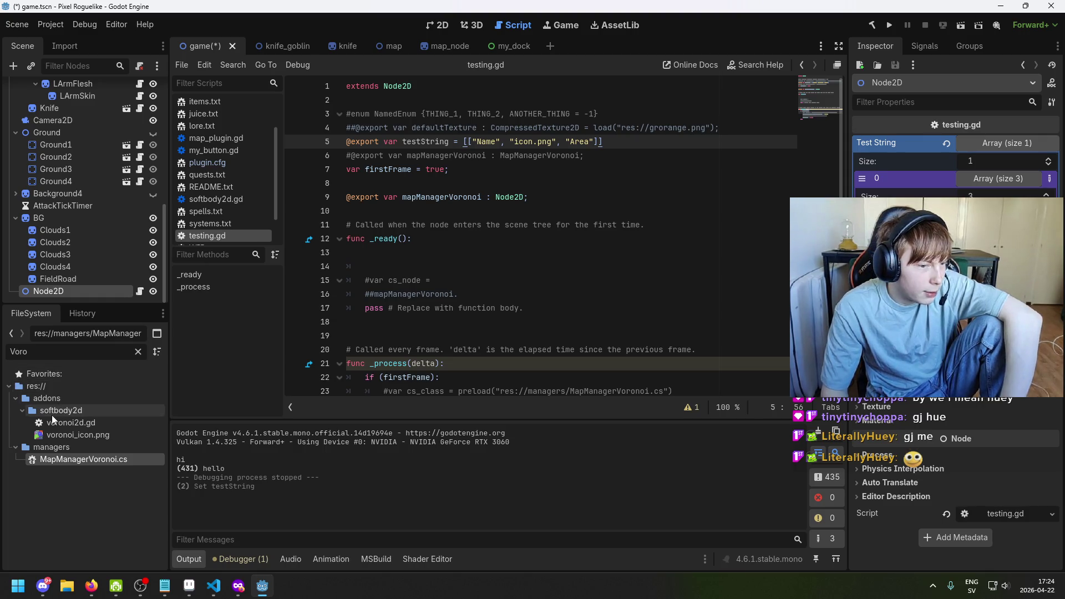
Clear the 'Voro' FileSystem filter and drag map_plugin's icon.png into the Inspector.
left_click(15, 398)
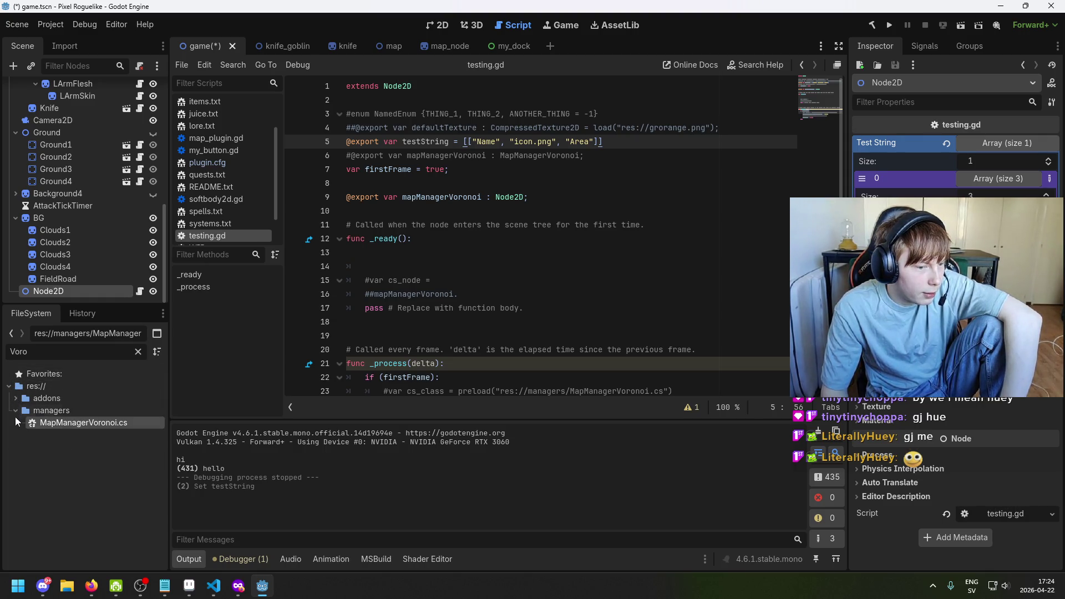
left_click(16, 398)
left_click(32, 389)
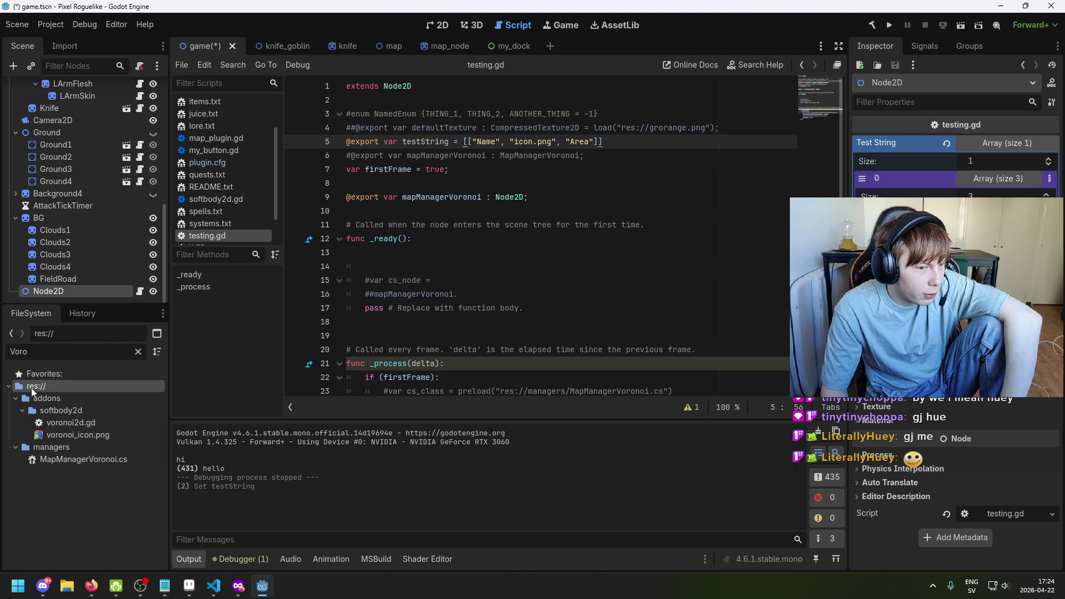
left_click(80, 314)
left_click(29, 314)
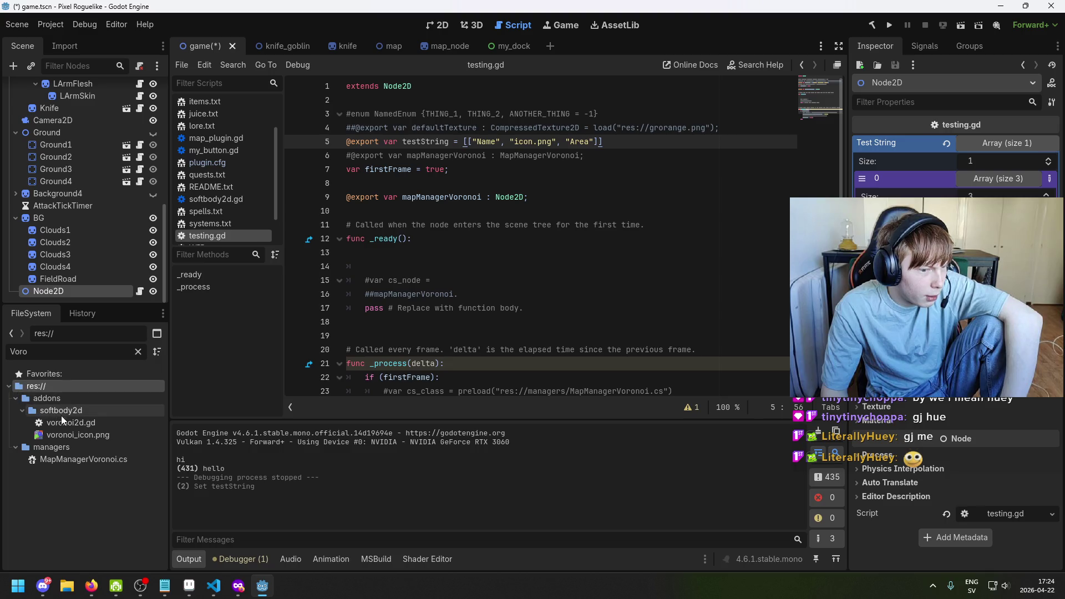
left_click(204, 65)
left_click(57, 441)
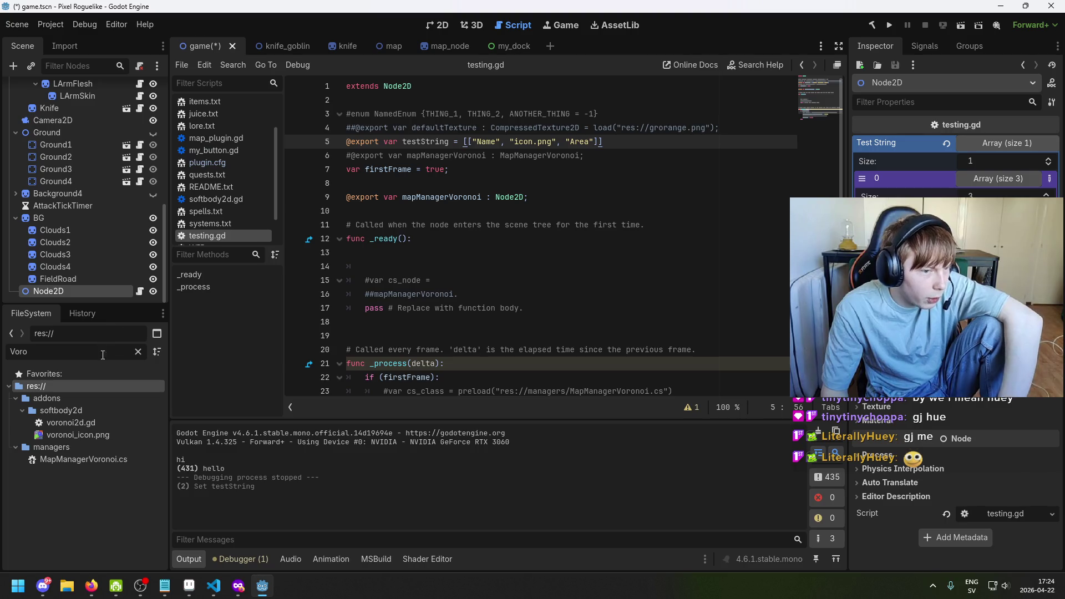
key("BackSpace")
key("BackSpace")
key("BackSpace")
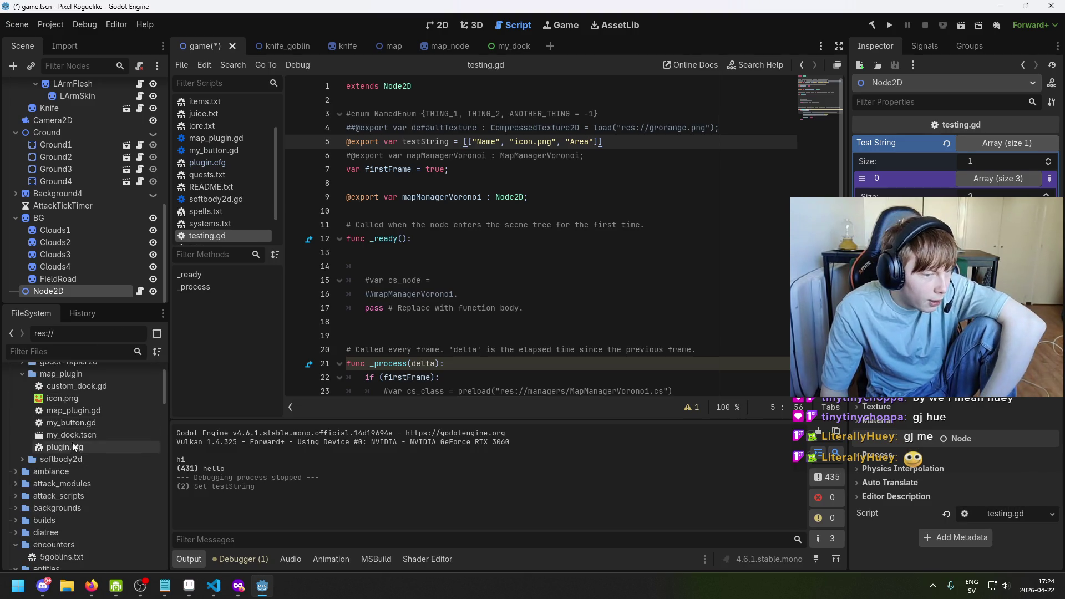
scroll(74, 425, "up", 1)
mouse_move(75, 421)
left_mouse_down()
mouse_move(600, 364)
mouse_move(832, 266)
mouse_move(998, 233)
left_mouse_up()
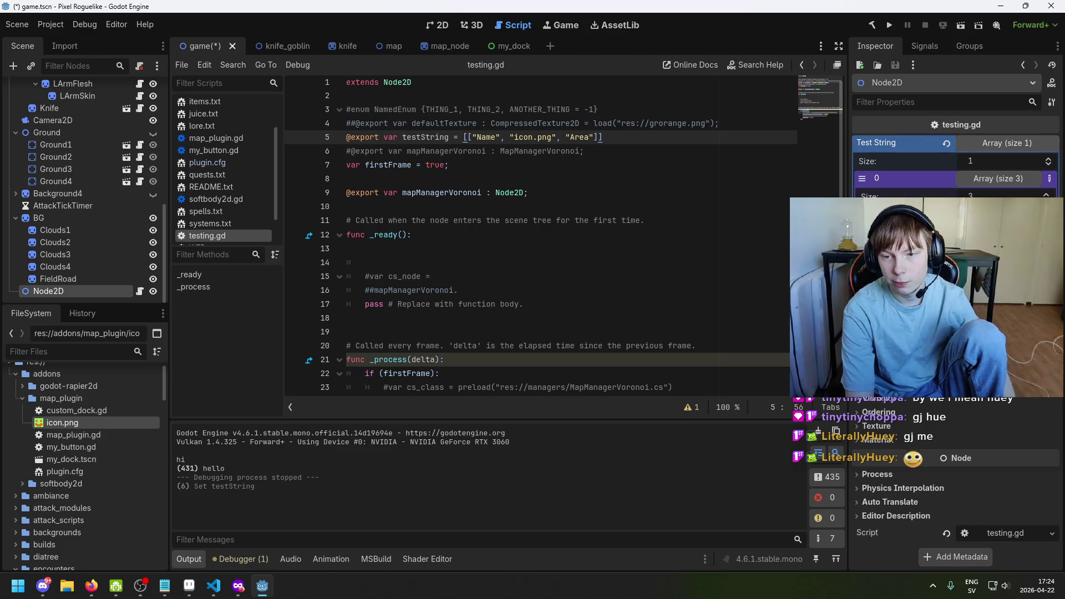
Save the scene and bring up Firefox on the Cross-language scripting docs page.
key("ctrl+s")
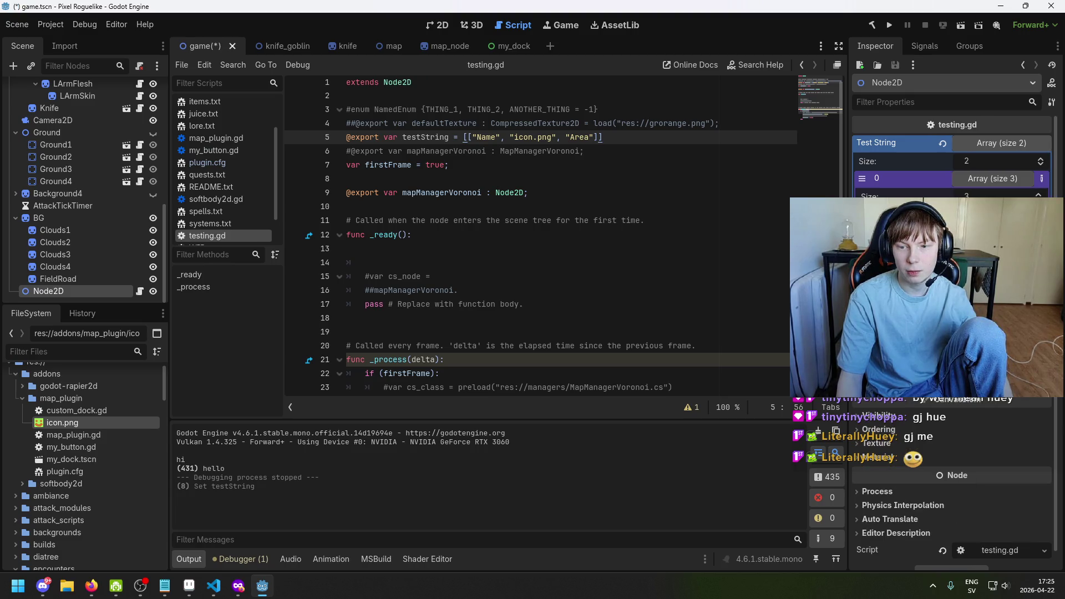
scroll(951, 488, "up", 4)
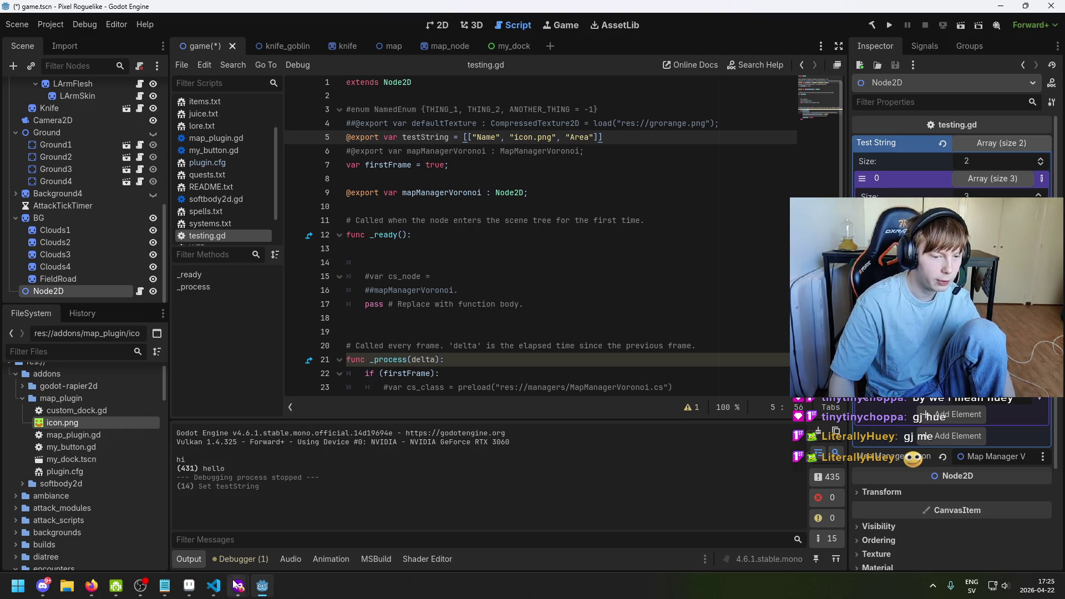
mouse_move(234, 583)
left_click(270, 537)
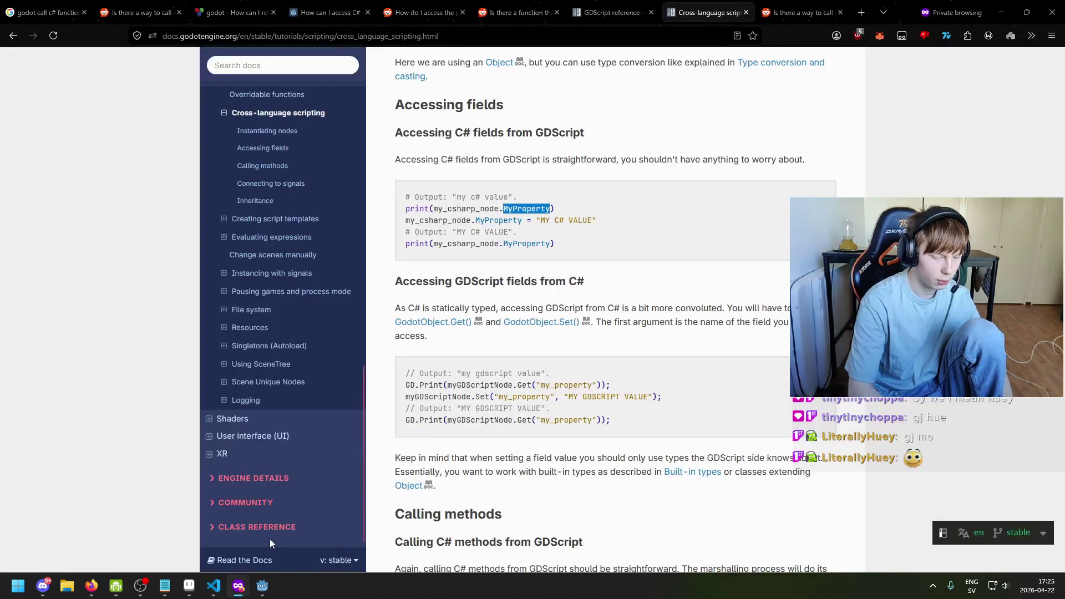
Google 'how to spell mountain' in a private Firefox window, then return to Godot.
key("ctrl+shift+p")
type("how to spell mo")
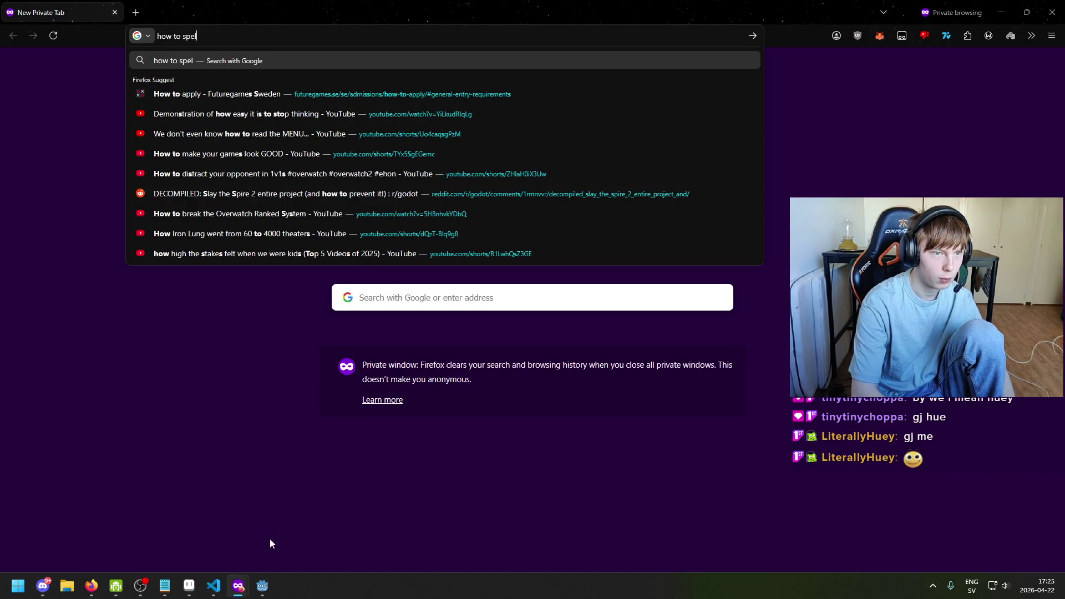
type("untain")
key("Return")
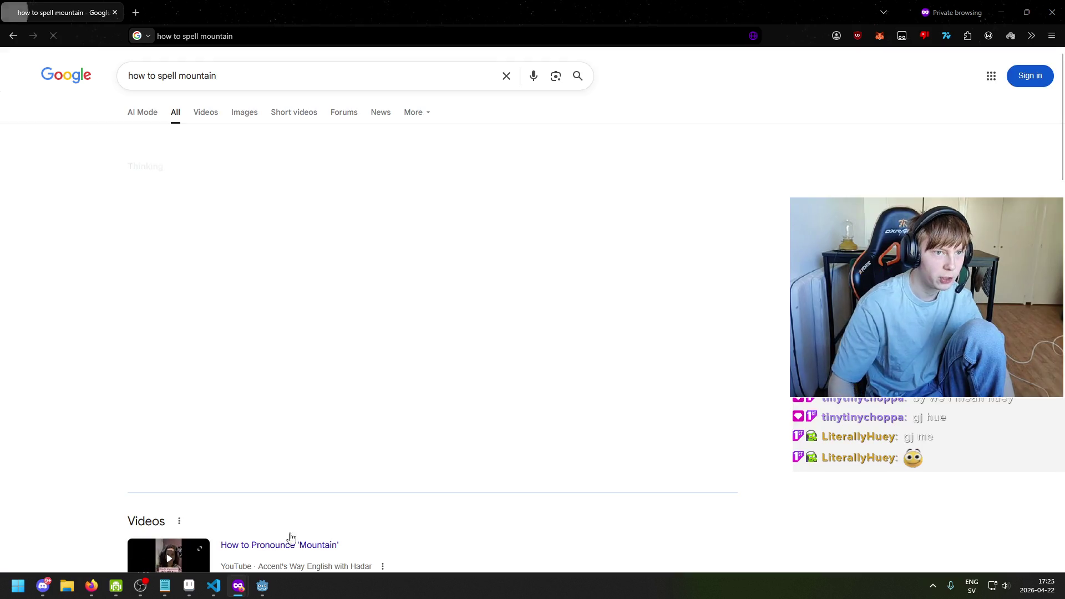
double_click(183, 78)
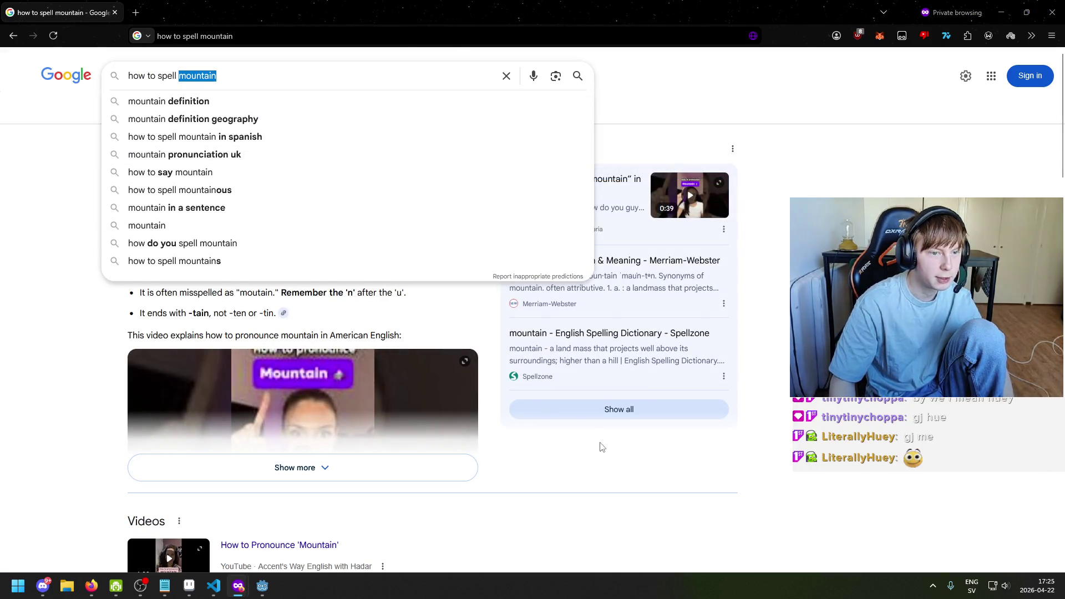
key("BackSpace")
left_click(262, 585)
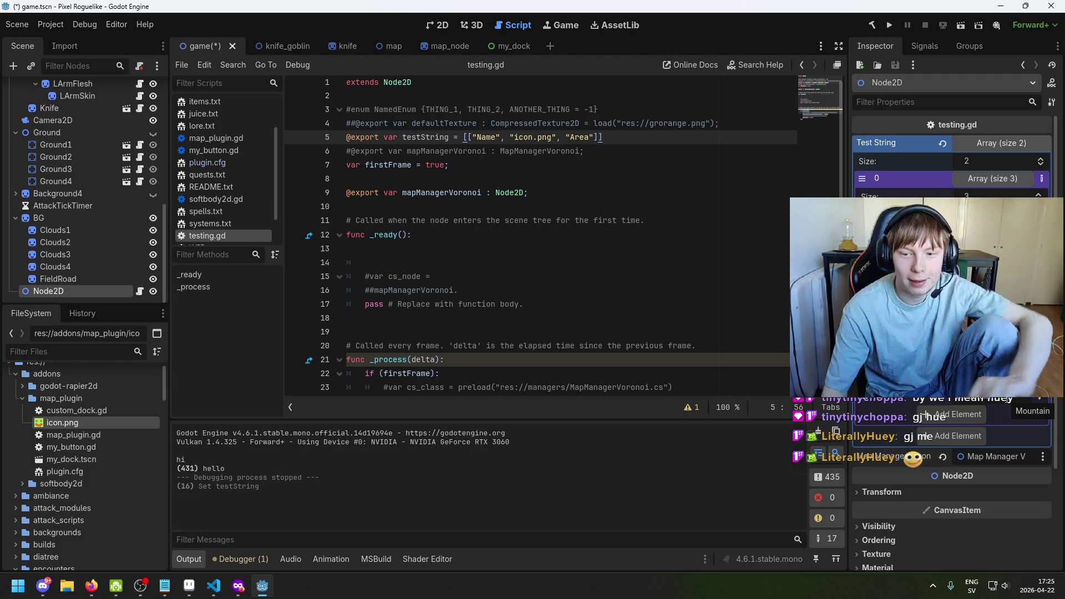
Set the Test String array's Size to 0, then to 1.
scroll(951, 472, "down", 4)
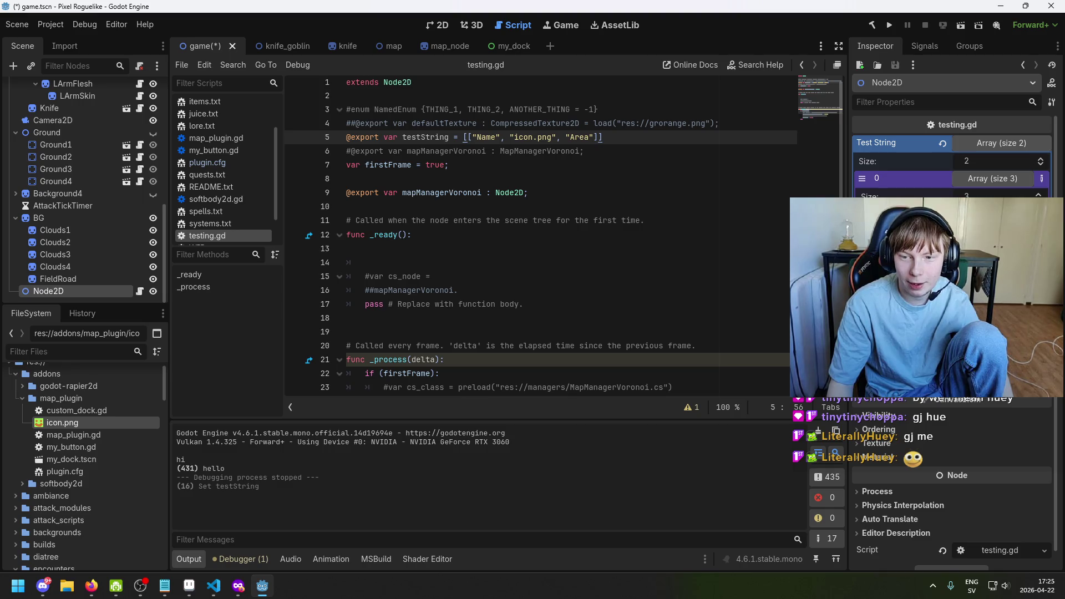
scroll(951, 471, "up", 4)
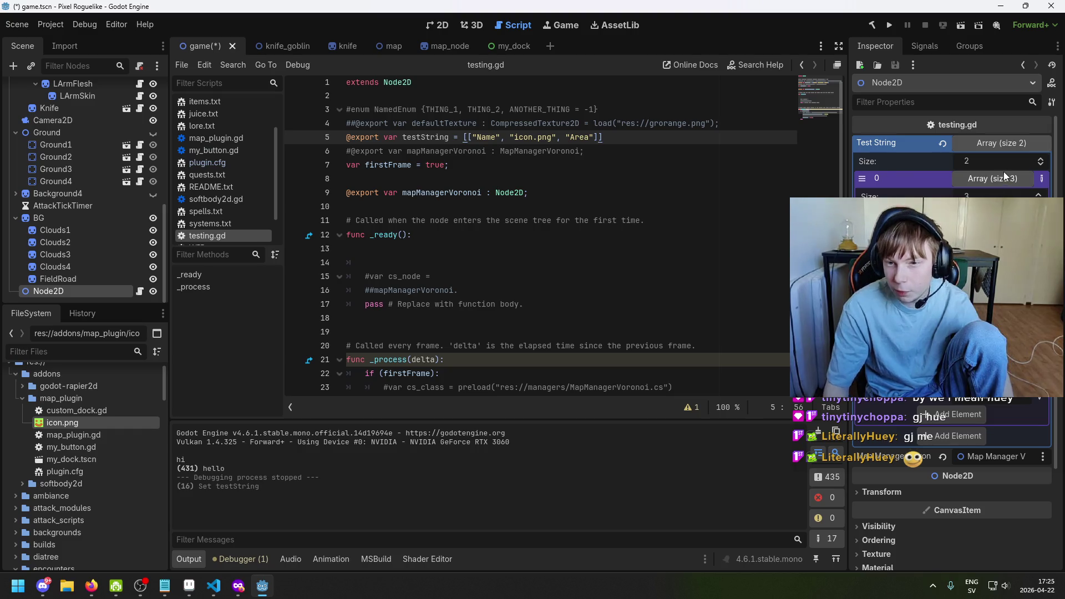
left_click(990, 161)
type("0")
key("Return")
left_click(975, 161)
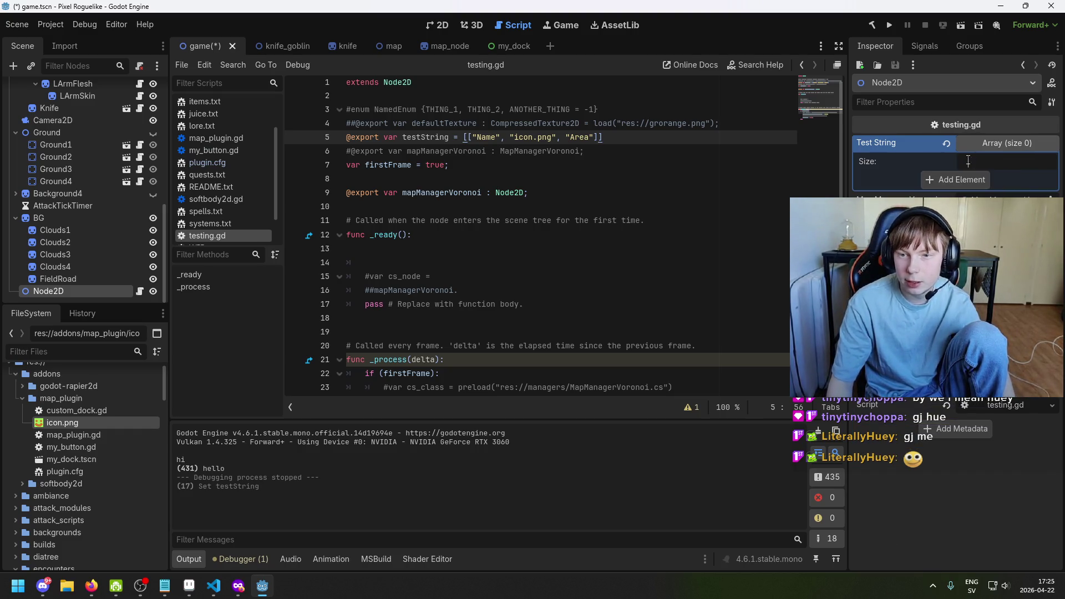
type("1")
key("Return")
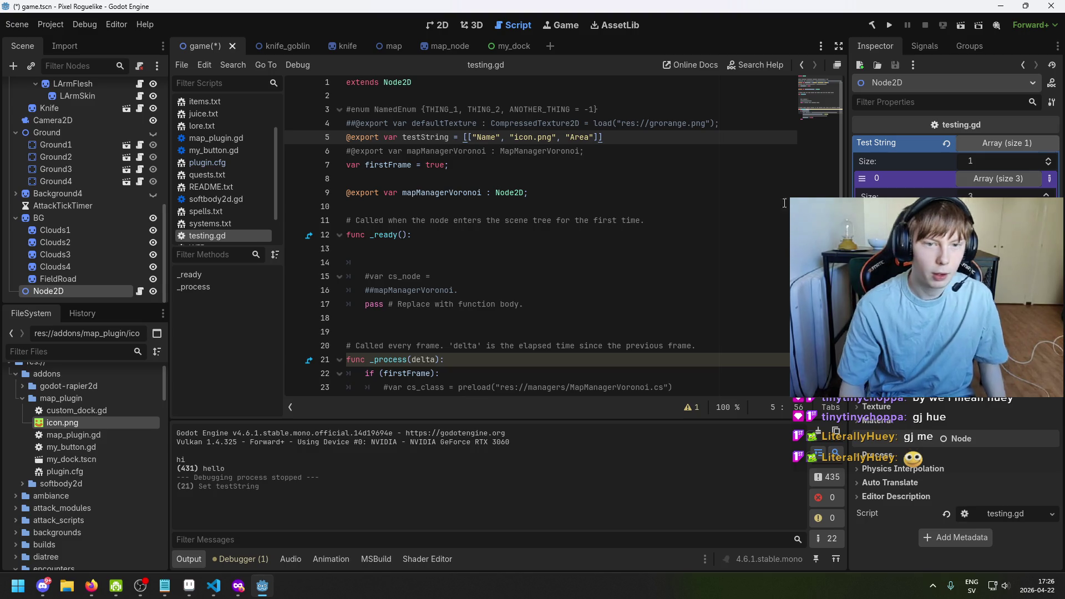
Rename testString to SpecialLocations on line 5 of testing.gd and save.
scroll(527, 195, "up", 1)
left_click_drag(446, 141, 402, 142)
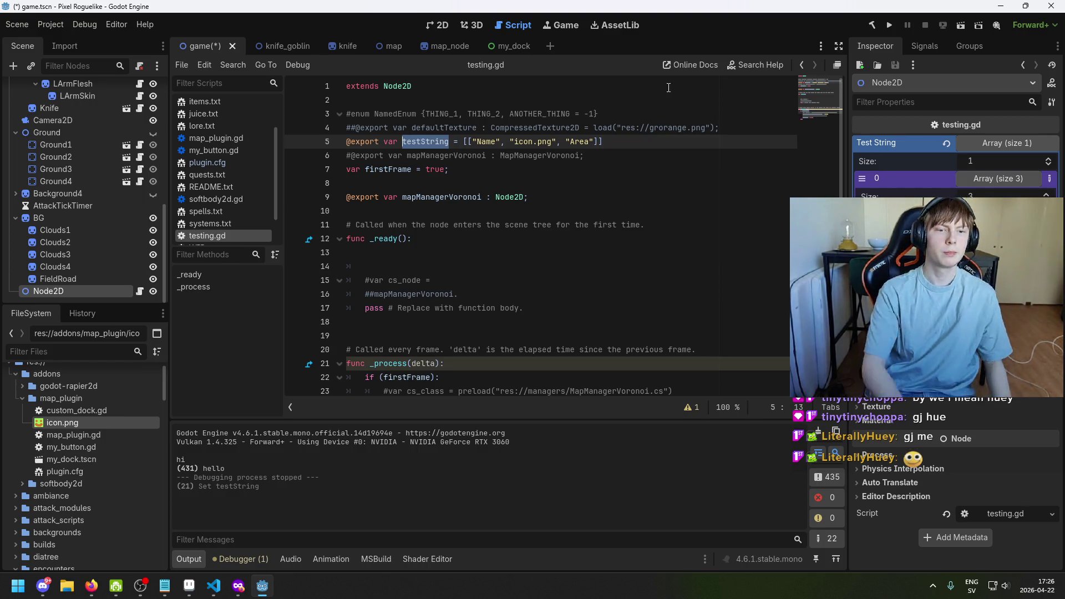
key("BackSpace")
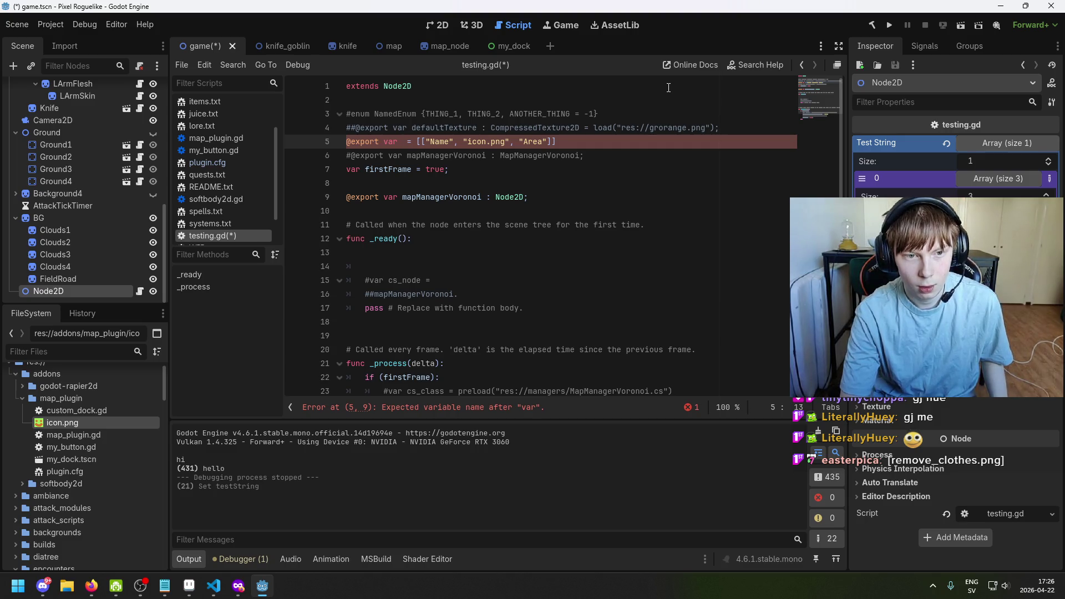
type("peci")
type("alLocati")
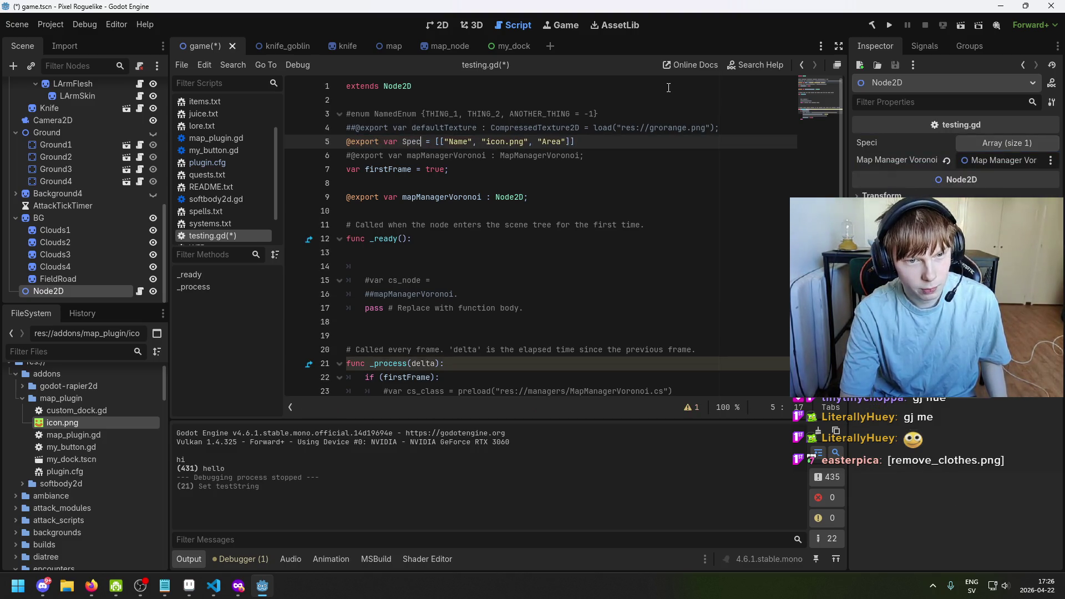
type("on")
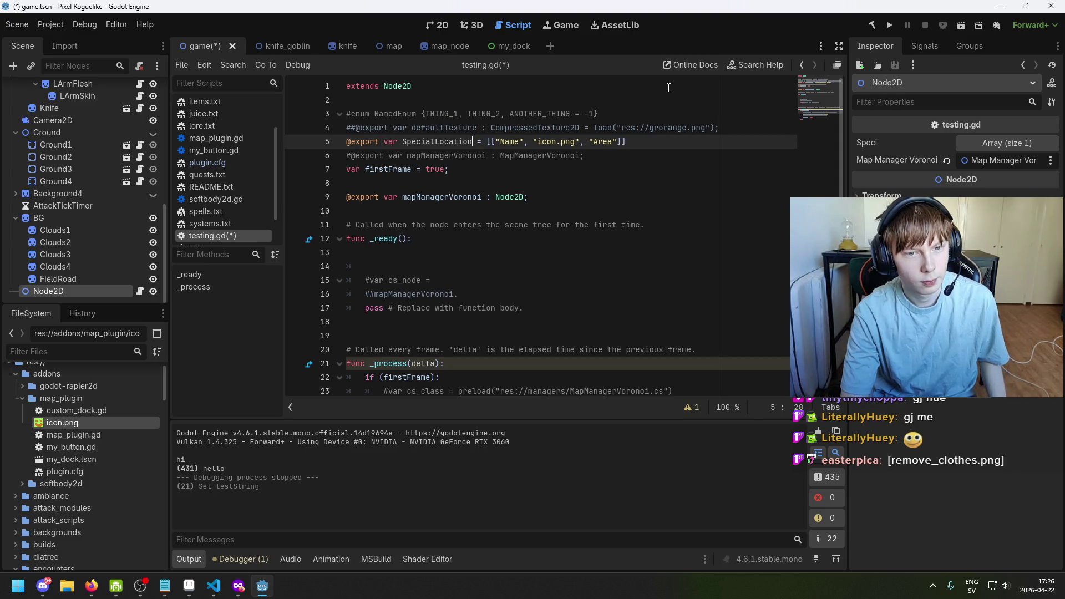
type("s")
key("ctrl+s")
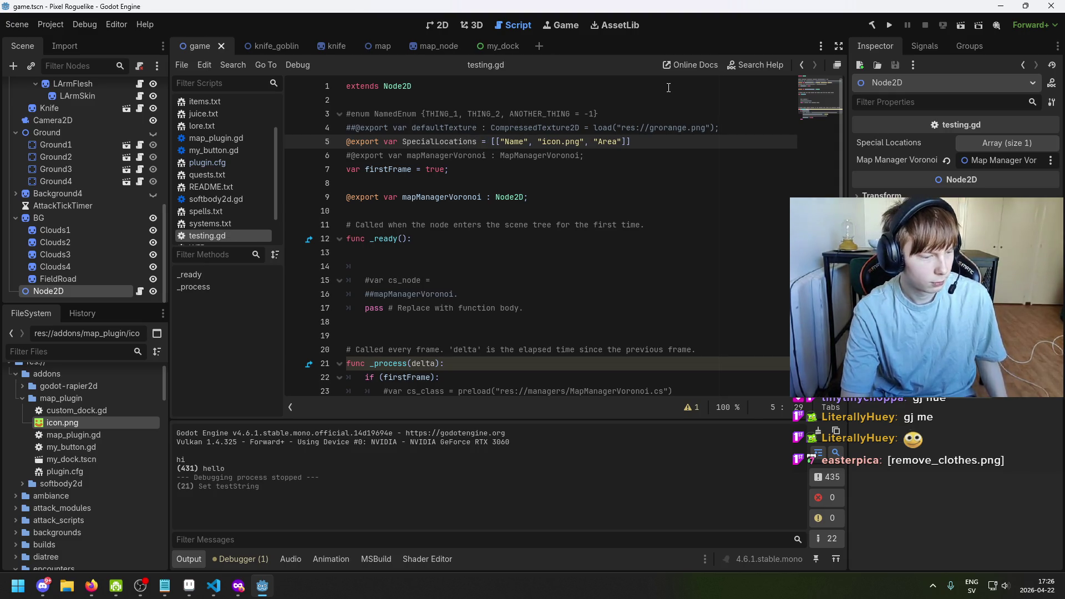
key("ctrl+s")
Expand Special Locations and its element 0 on Node2D to see the three entries.
left_click(487, 128)
double_click(516, 143)
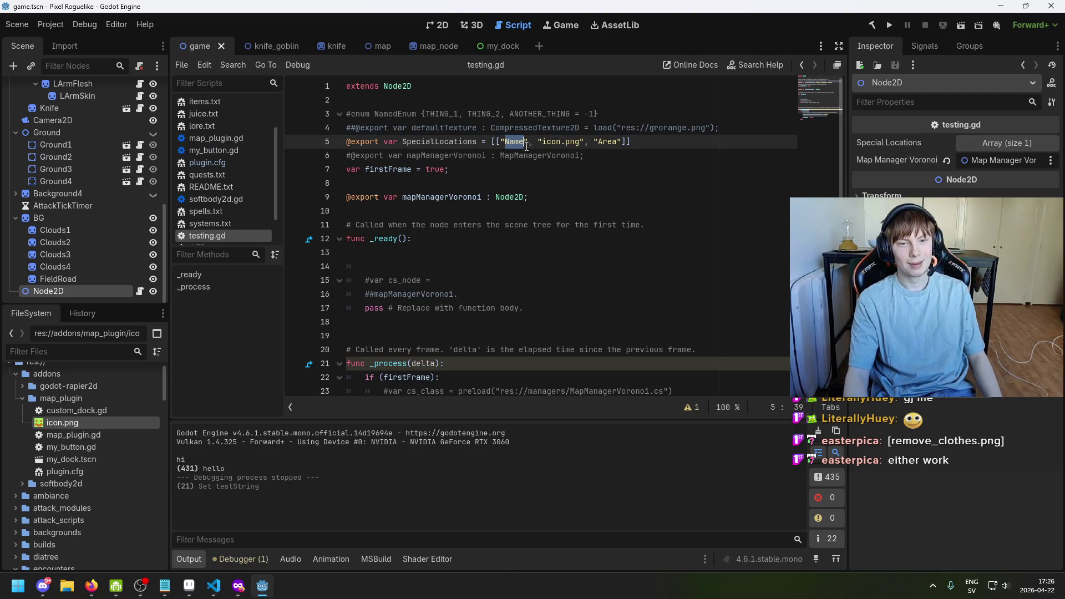
left_click(1013, 143)
left_click(1000, 179)
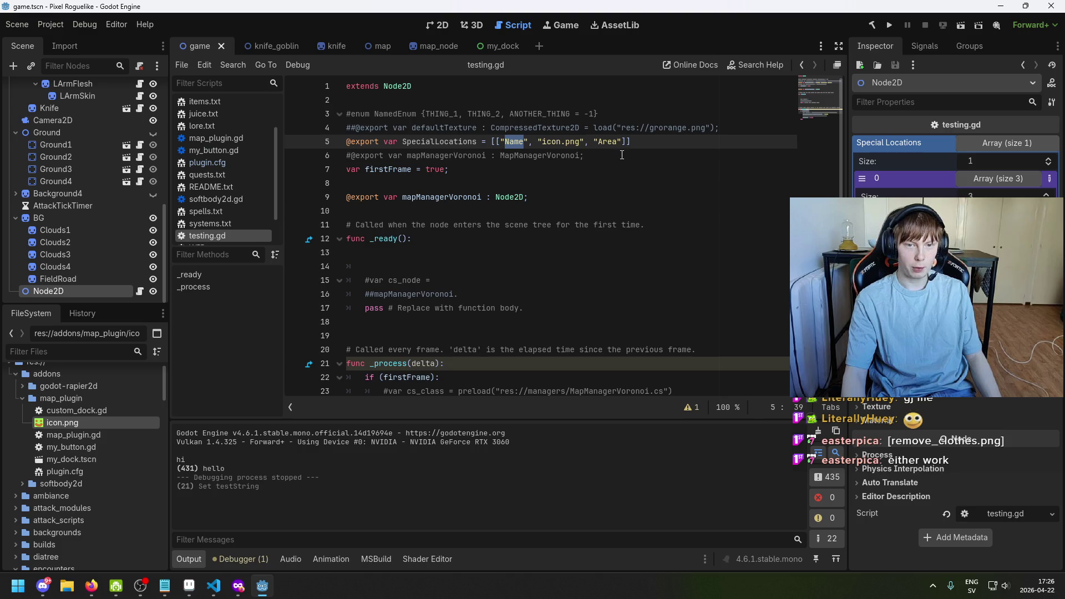
Review the mapManagerVoronoi assignment on line 24 of testing.gd.
left_click(599, 143)
key("End")
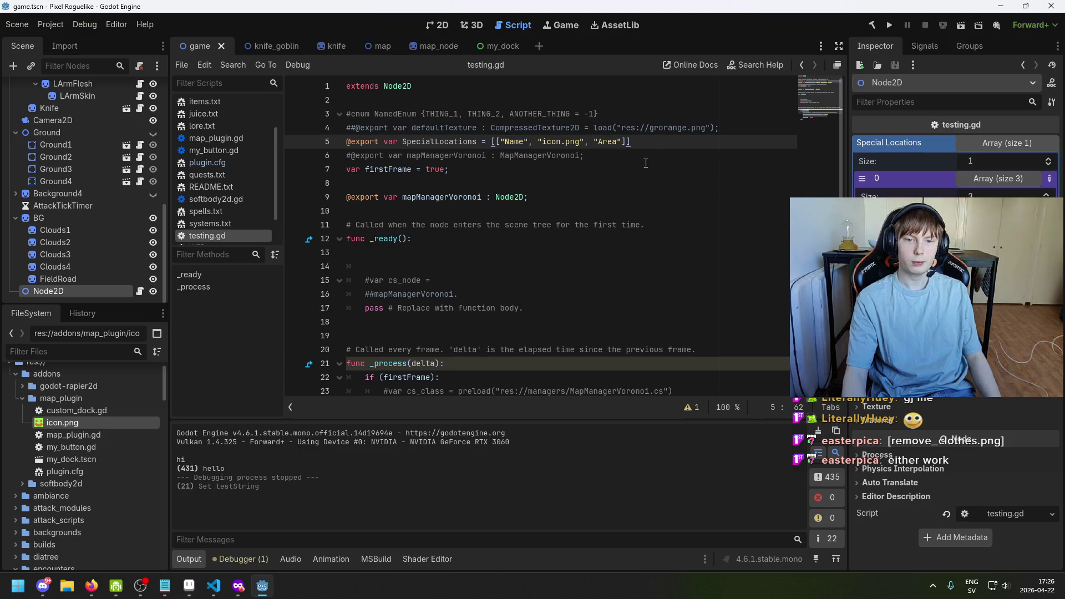
scroll(457, 244, "down", 2)
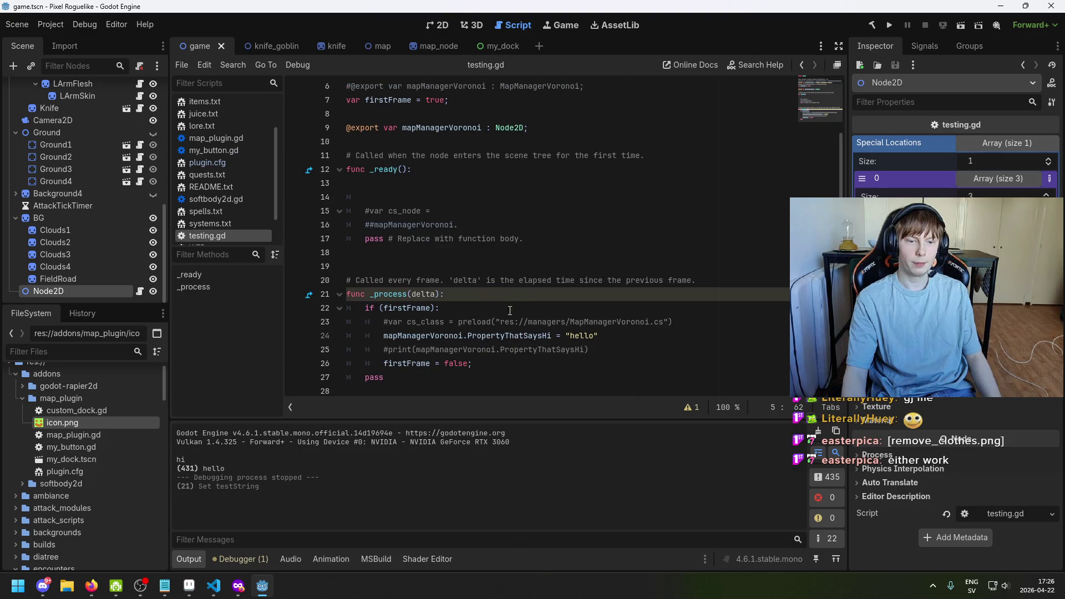
left_click(666, 337)
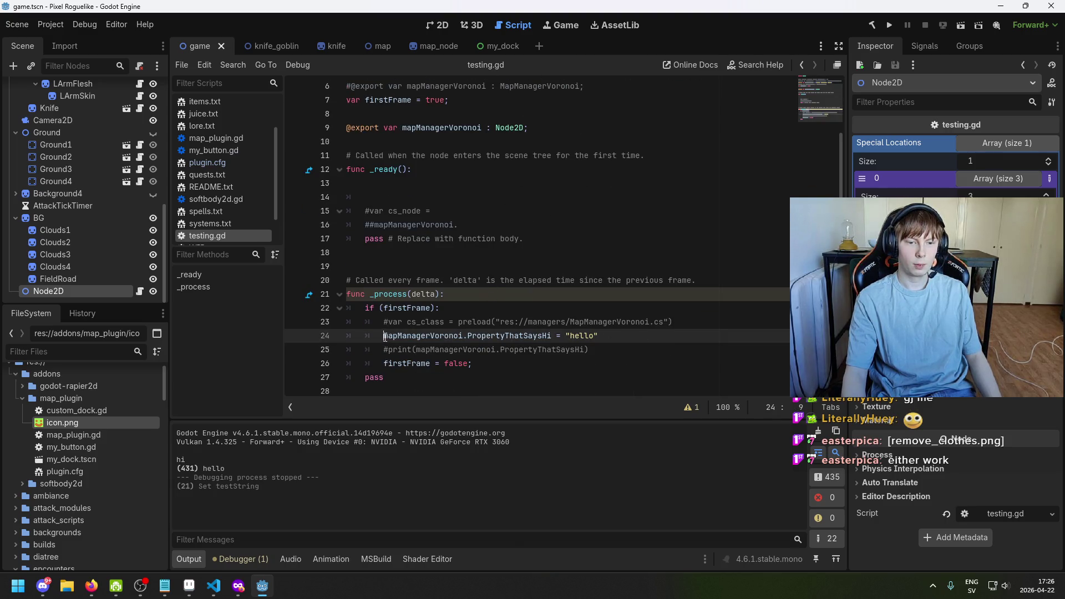
left_click_drag(383, 336, 463, 339)
left_click(566, 336)
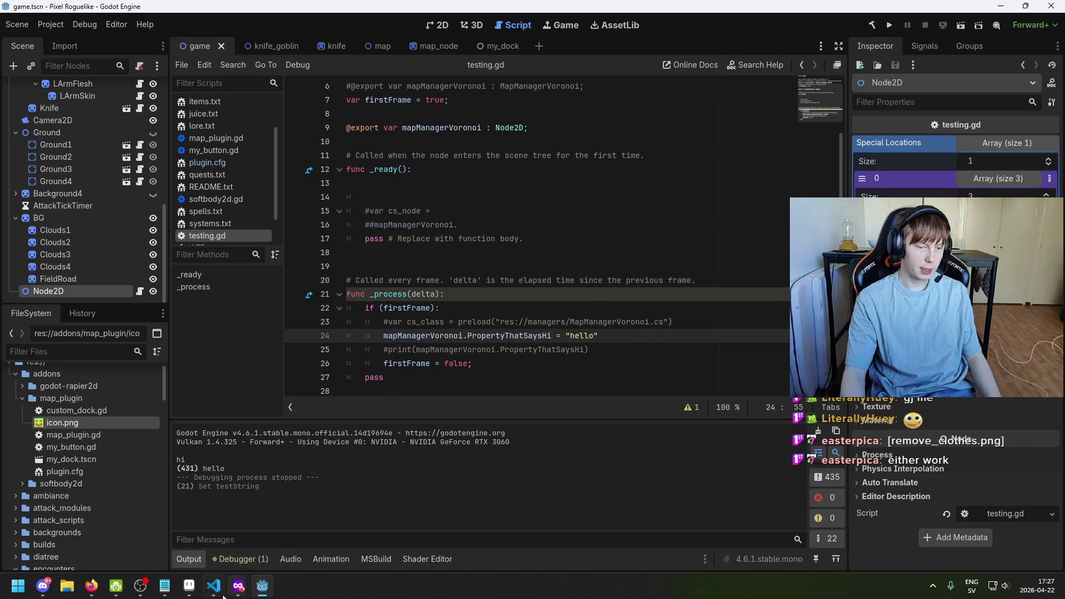
In VS Code, list the references to specialLocationIcons in MapManagerVoronoi.cs.
key("alt+Tab")
scroll(360, 311, "up", 15)
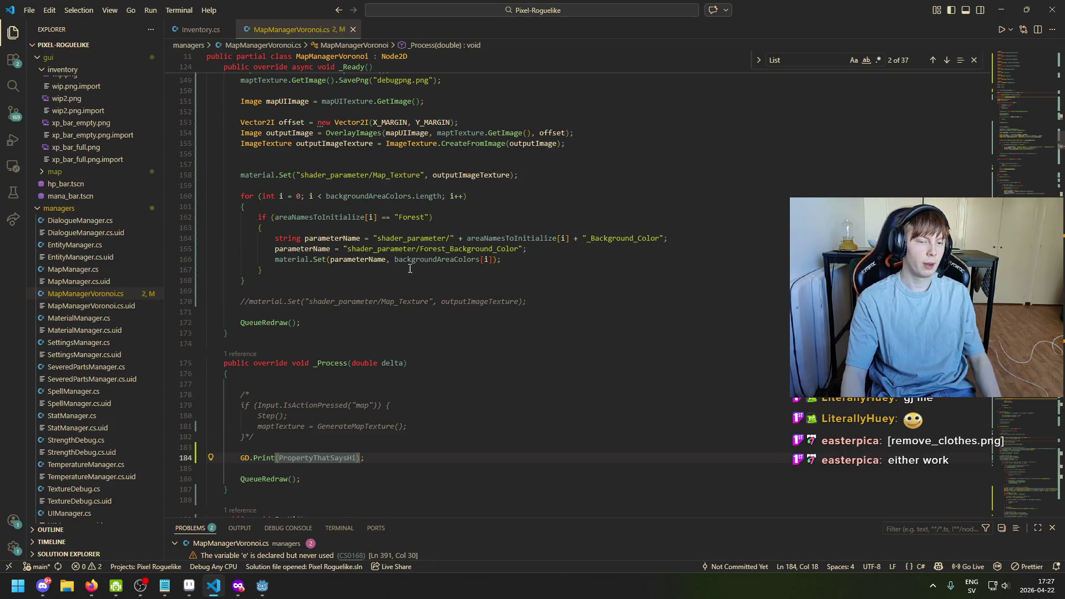
scroll(375, 218, "up", 10)
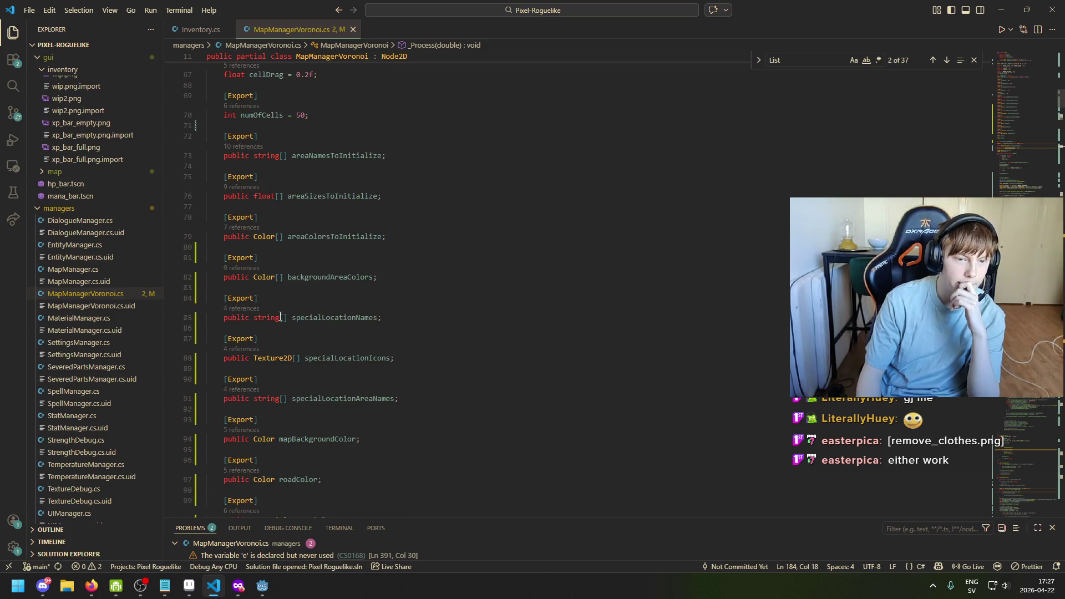
left_click_drag(224, 299, 382, 317)
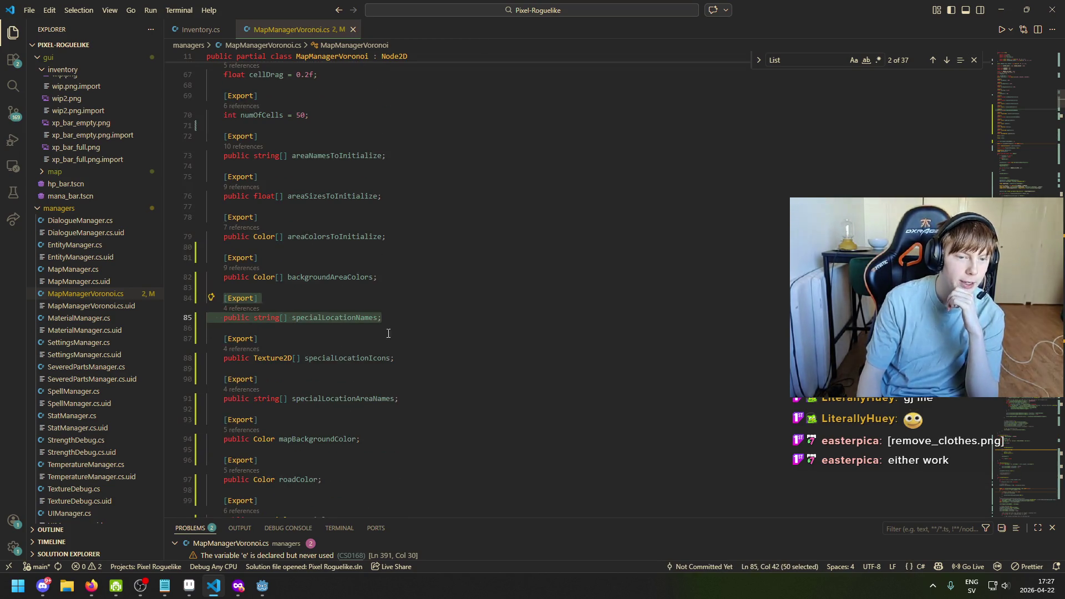
left_click(237, 350)
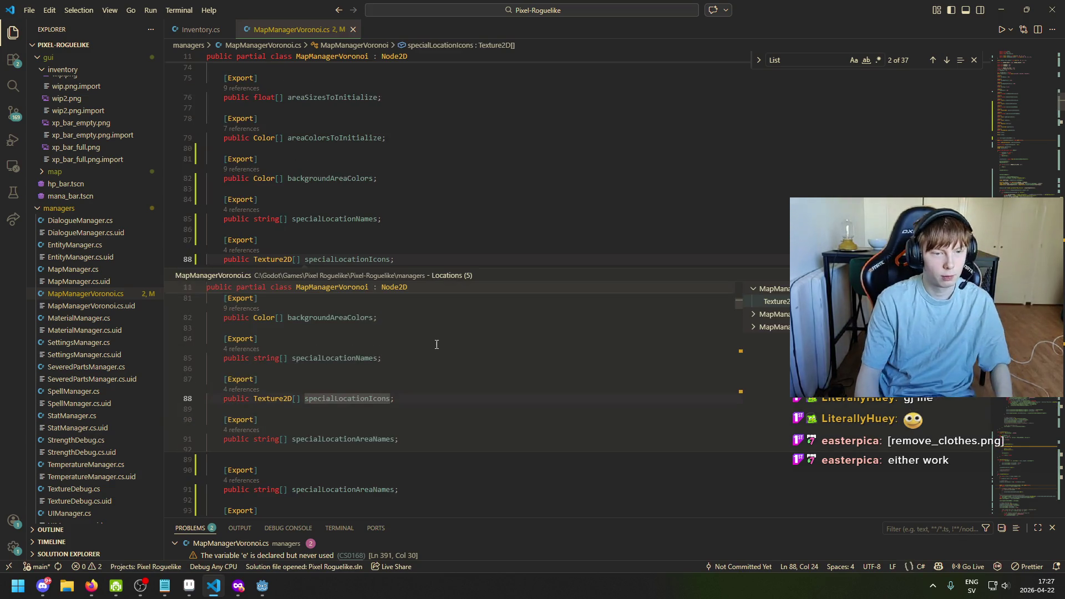
key("alt+Left")
Inspect the specialLocationNames export, then go to the empty line after the loop in _Ready.
scroll(457, 372, "up", 15)
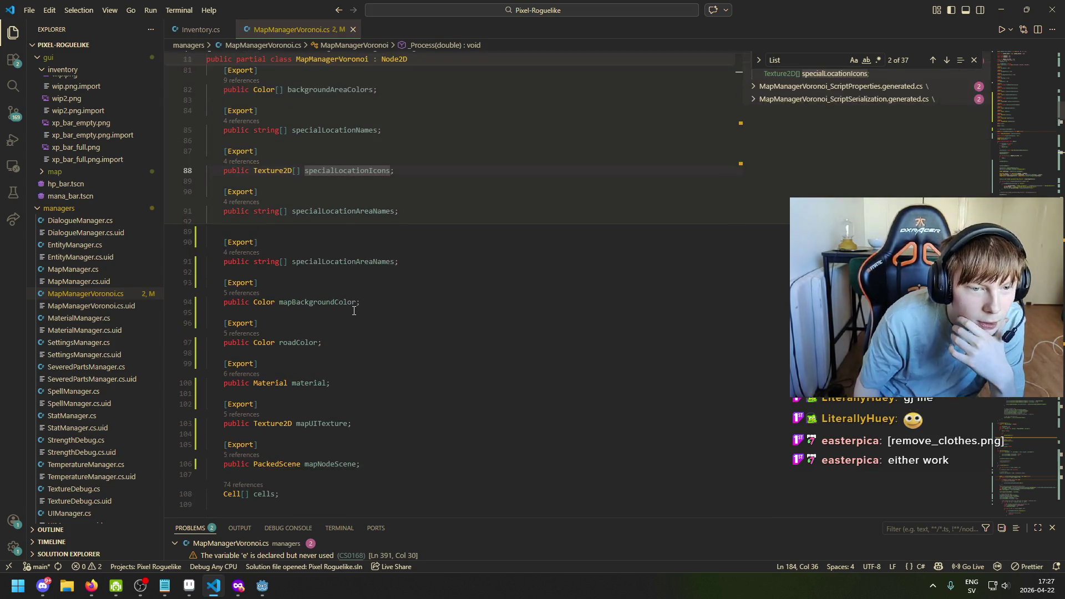
scroll(360, 277, "up", 2)
left_click(383, 239)
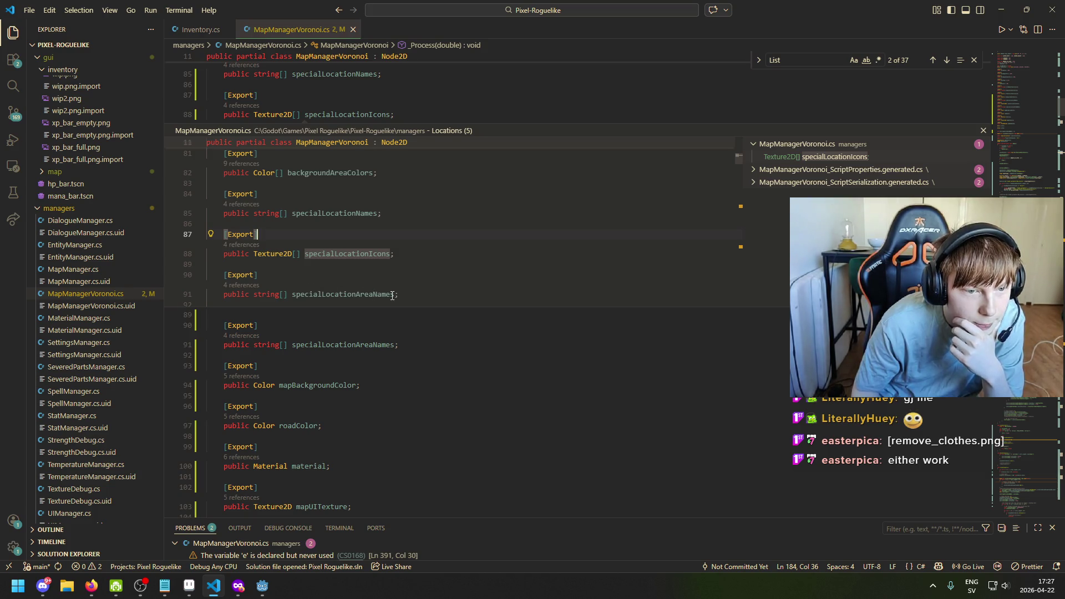
left_click(330, 213)
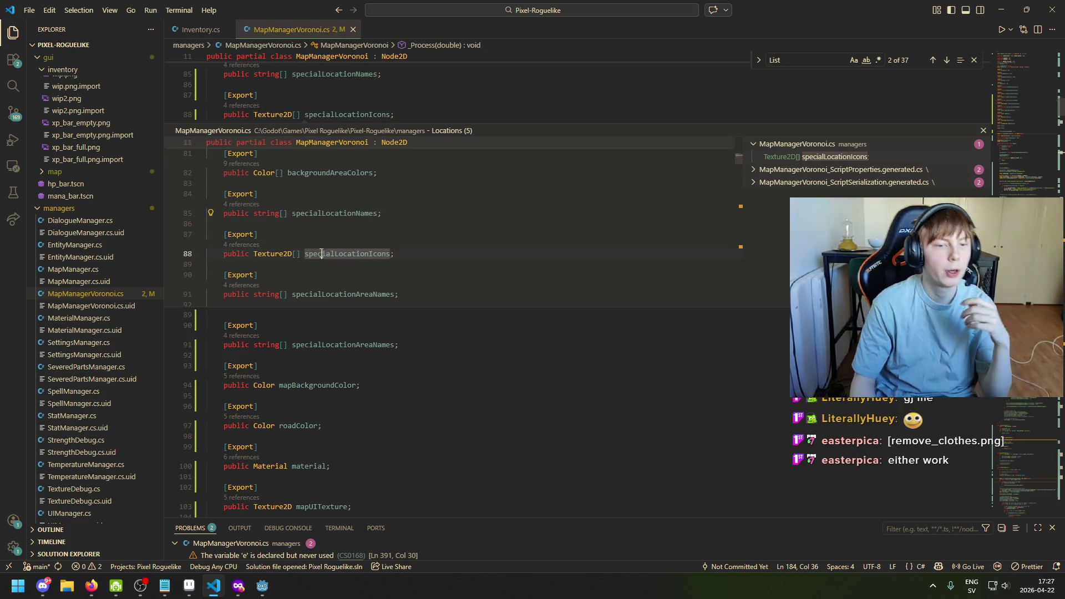
key("Escape")
scroll(385, 353, "down", 10)
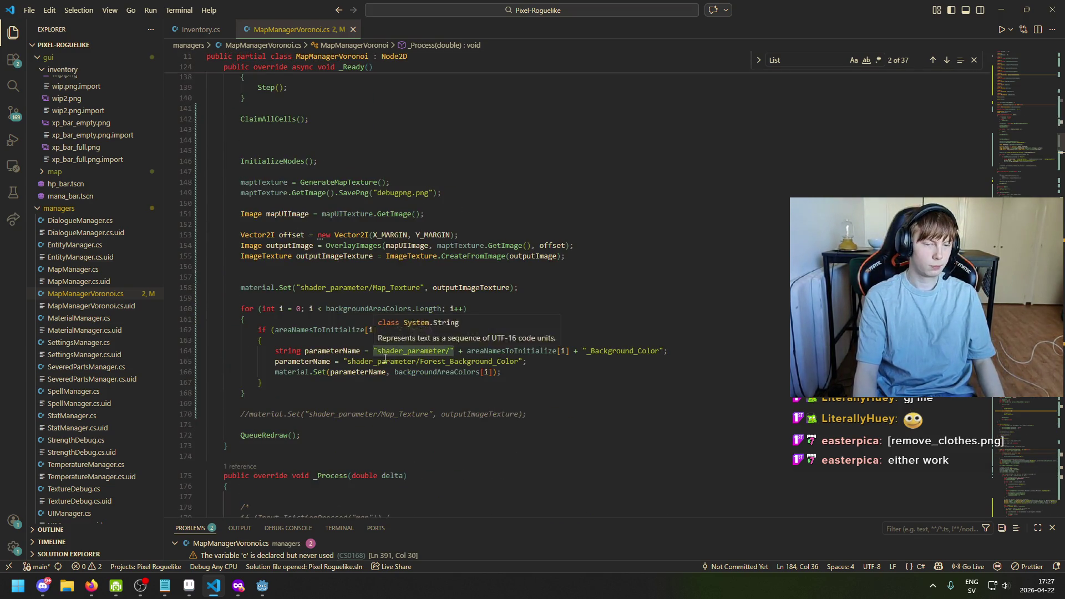
scroll(384, 361, "down", 3)
scroll(378, 363, "up", 2)
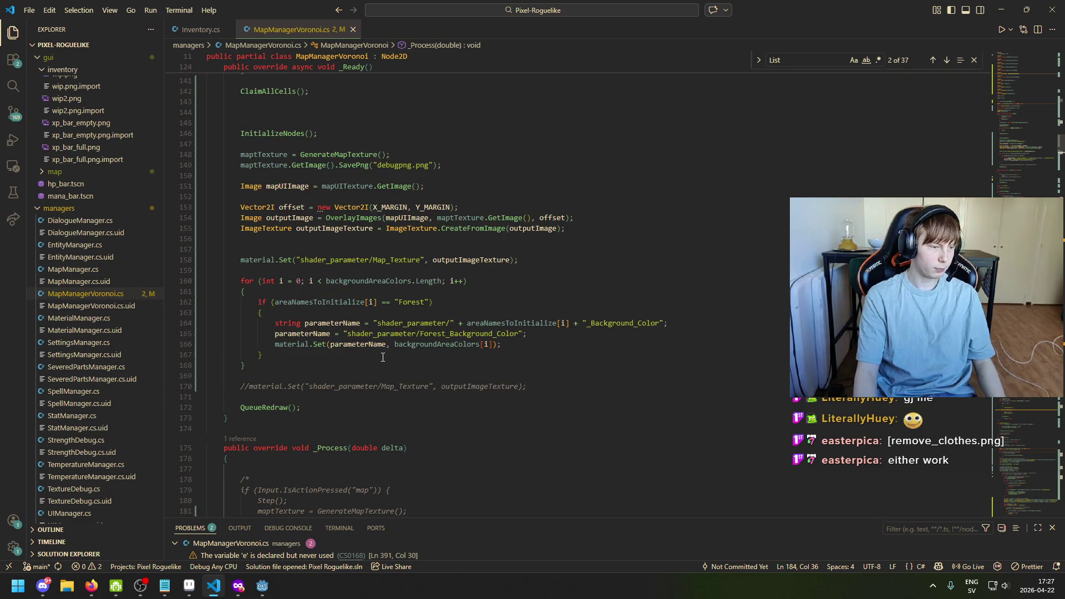
left_click(364, 396)
Open new lines above QueueRedraw and remove the extra blank lines above InitializeNodes.
key("Tab")
key("Return")
key("Return")
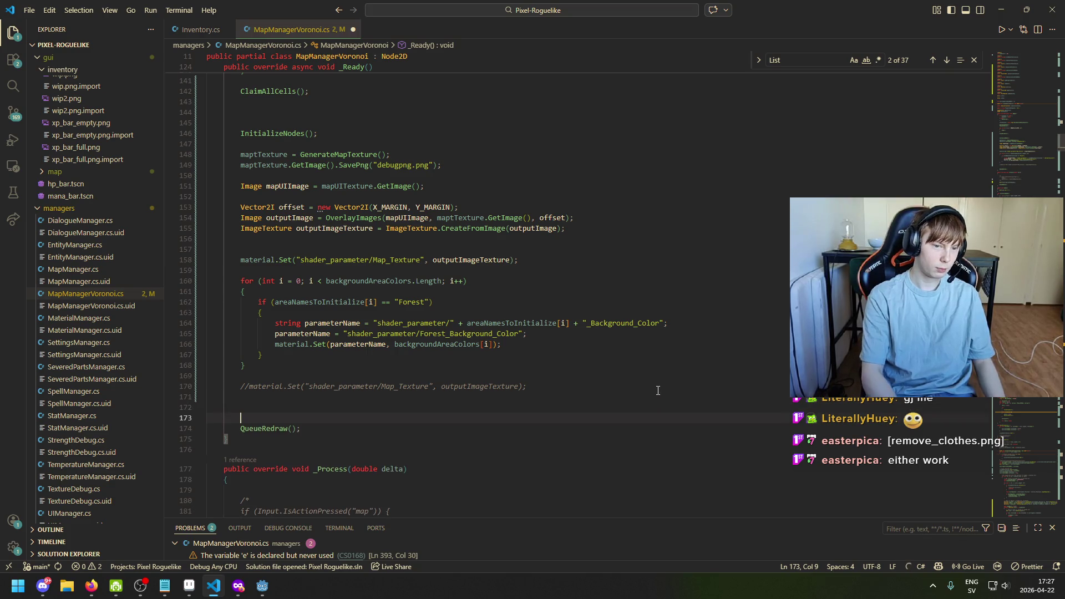
scroll(323, 282, "up", 5)
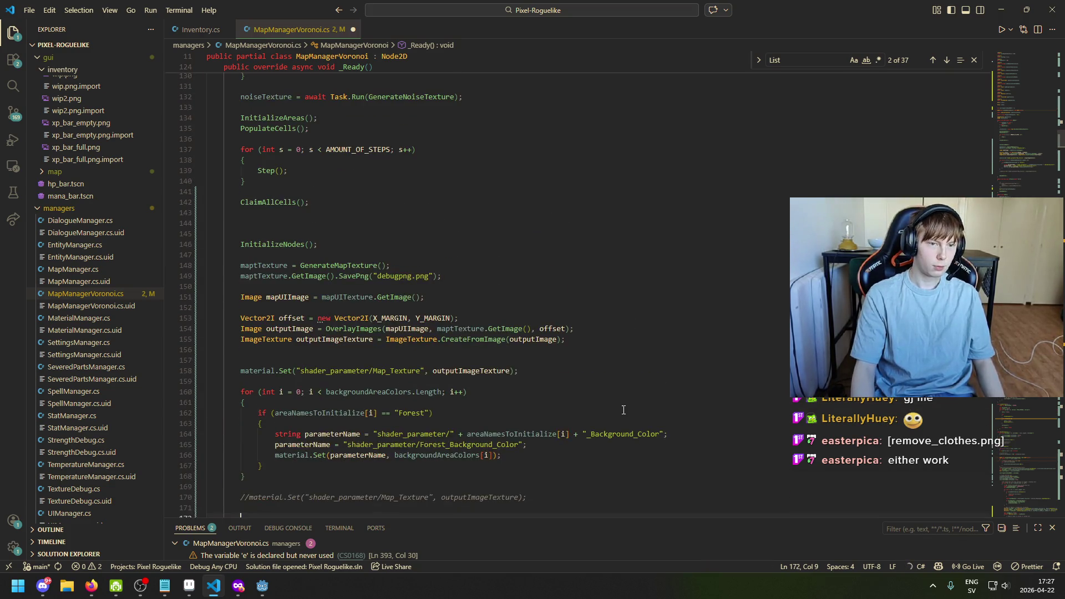
left_click(323, 280)
key("BackSpace")
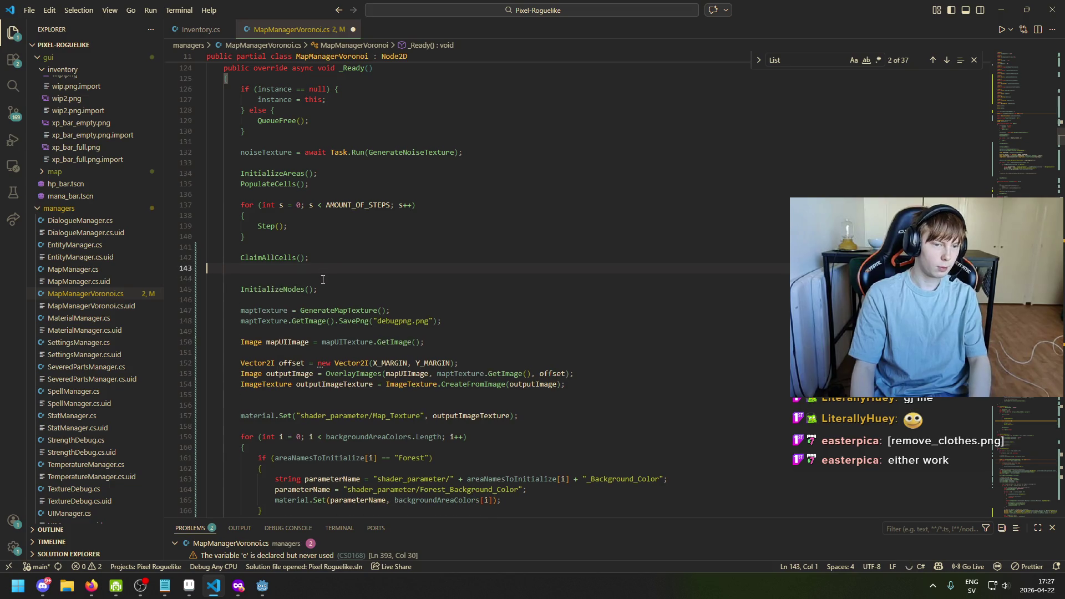
key("Delete")
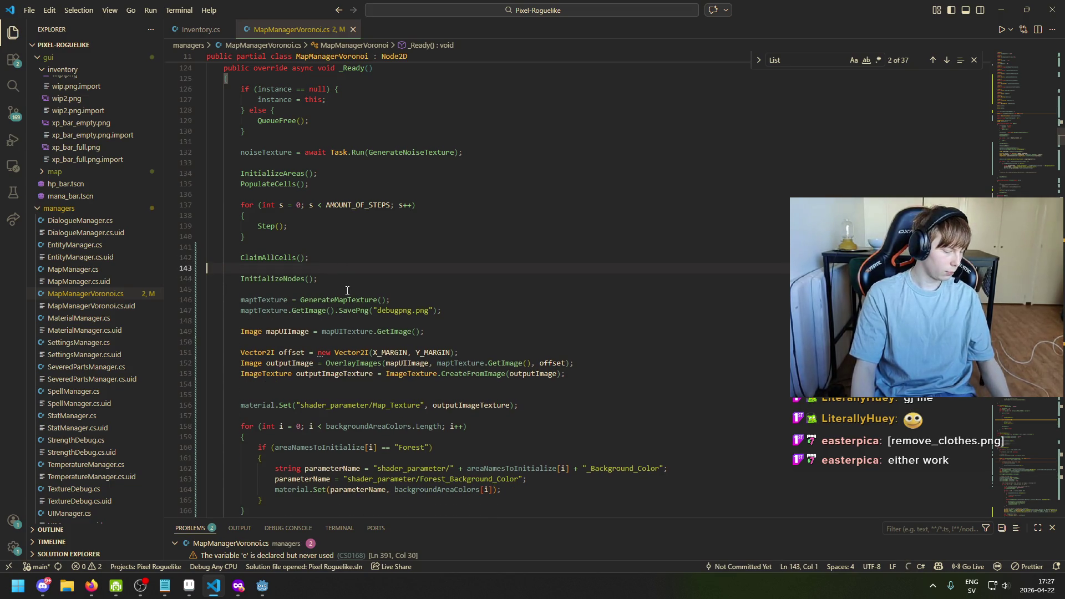
scroll(340, 279, "down", 3)
left_click(349, 441)
key("Tab")
key("Tab")
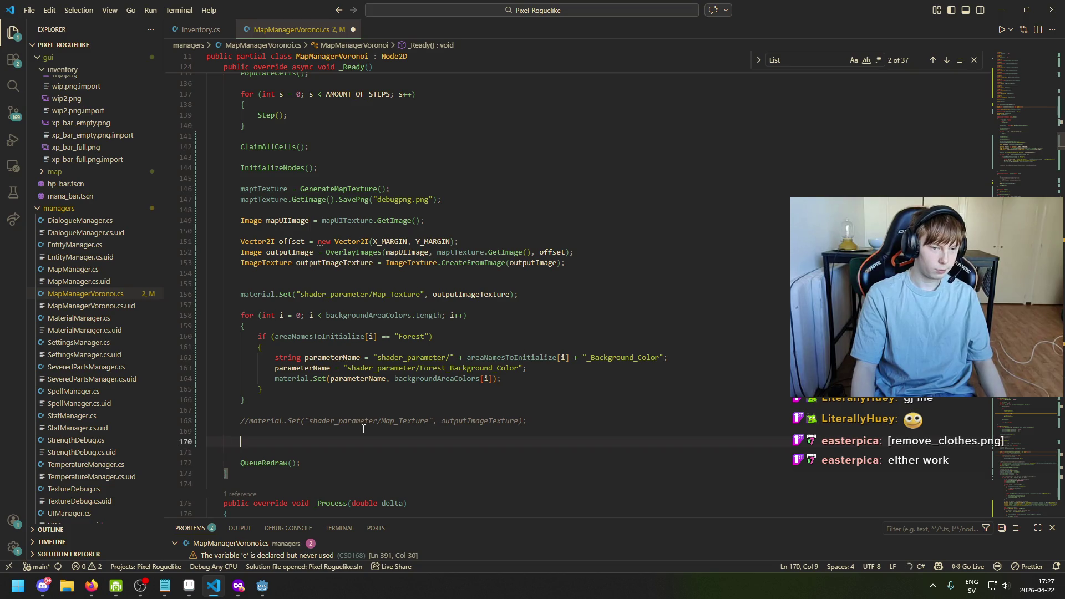
Peek the references of specialLocationIcons, then close the references preview.
scroll(388, 422, "up", 7)
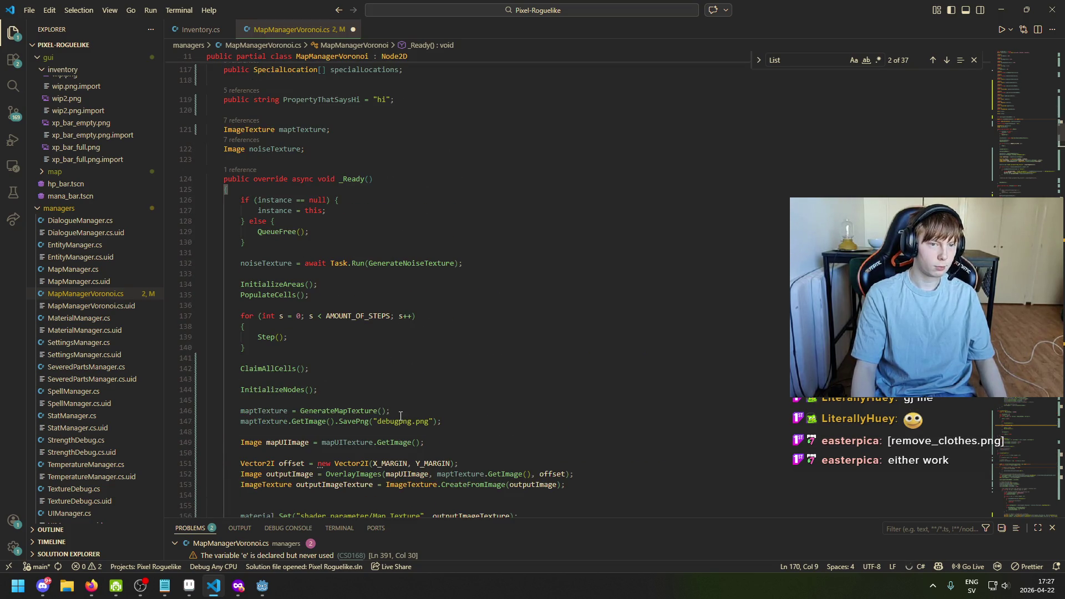
scroll(400, 415, "up", 5)
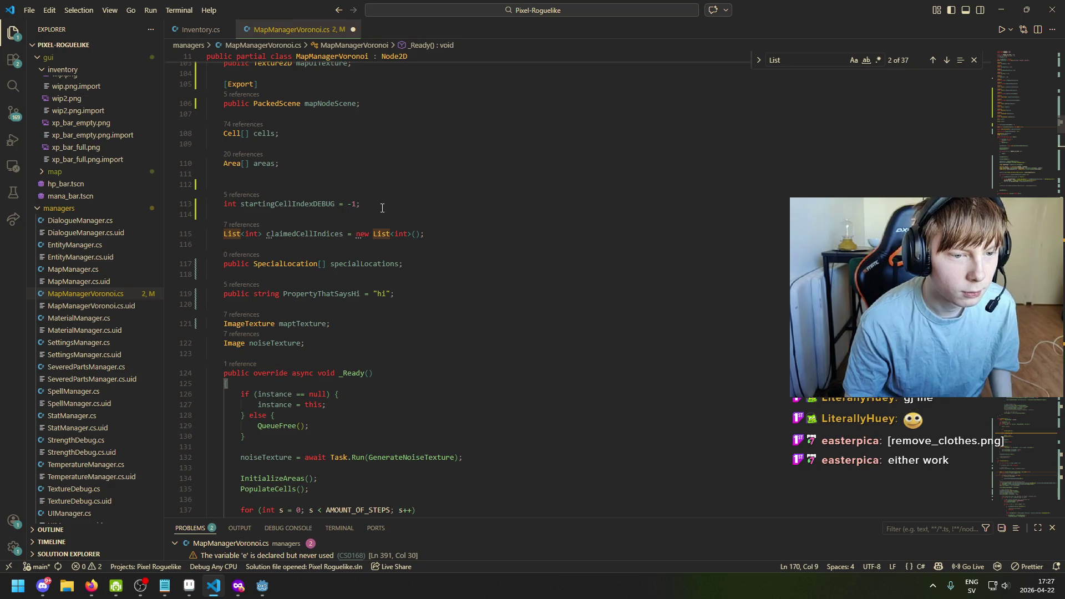
scroll(487, 298, "up", 4)
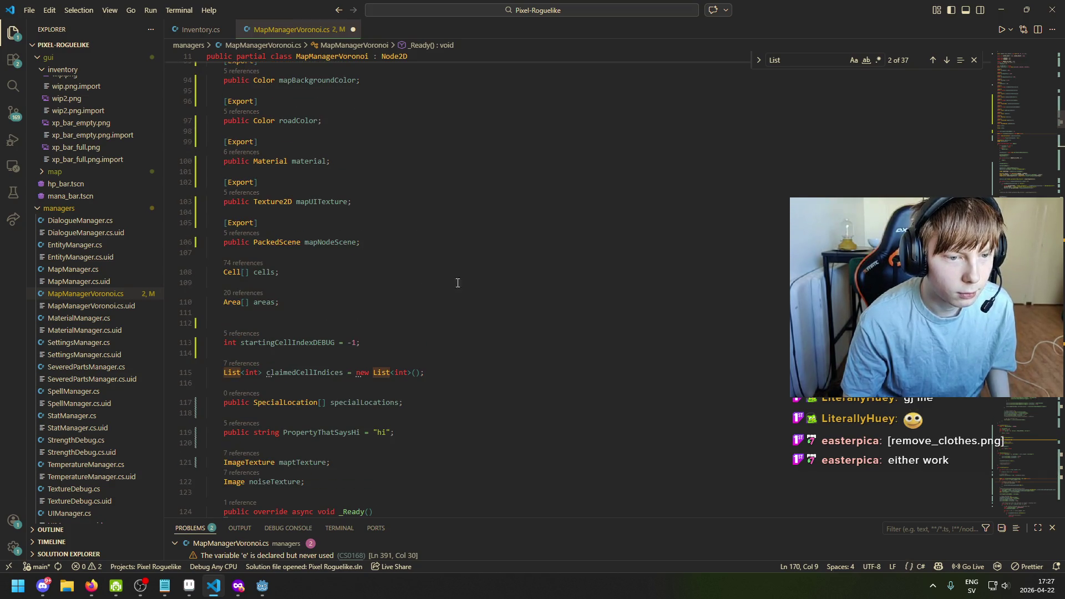
scroll(463, 282, "up", 2)
scroll(388, 283, "up", 2)
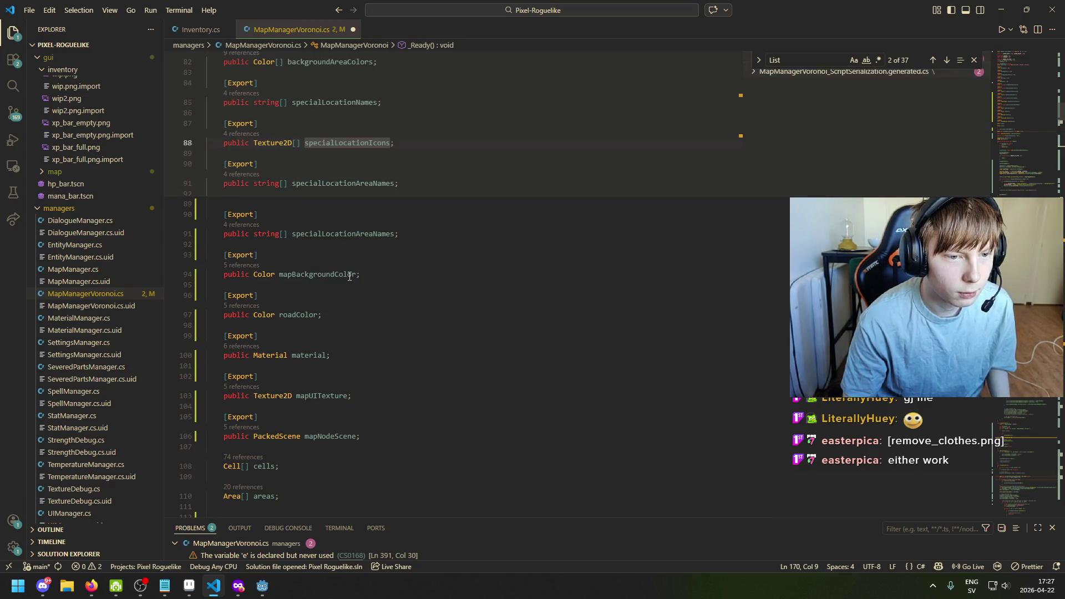
left_click(343, 254, "ctrl")
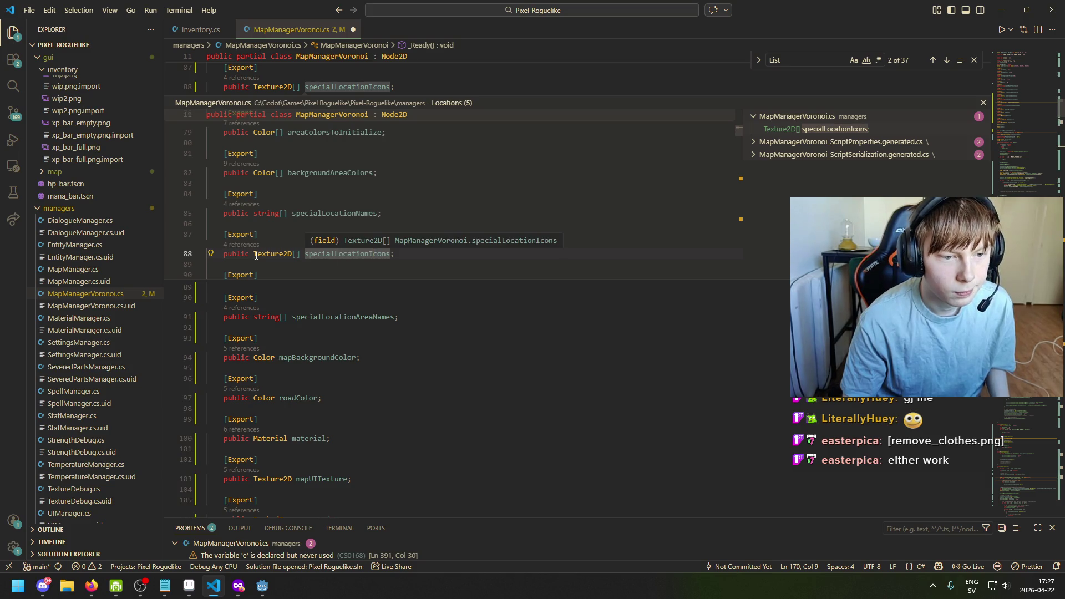
scroll(318, 262, "down", 2)
left_click(547, 368)
scroll(546, 399, "up", 1)
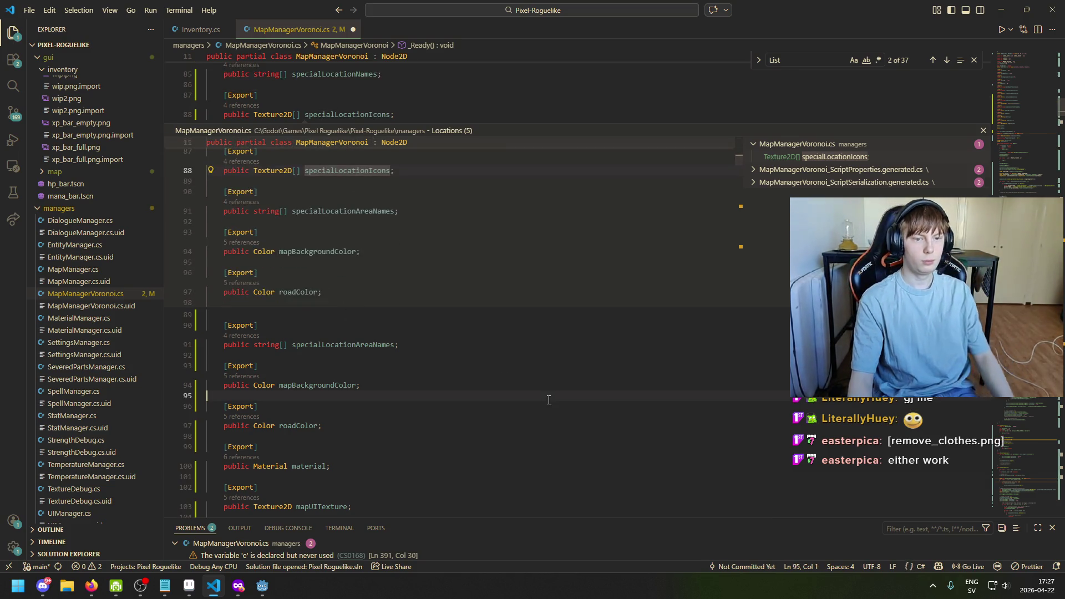
left_click(984, 130)
Place the caret at the mapBackgroundColor declaration and scroll down through the file.
left_click(373, 195)
scroll(373, 352, "down", 10)
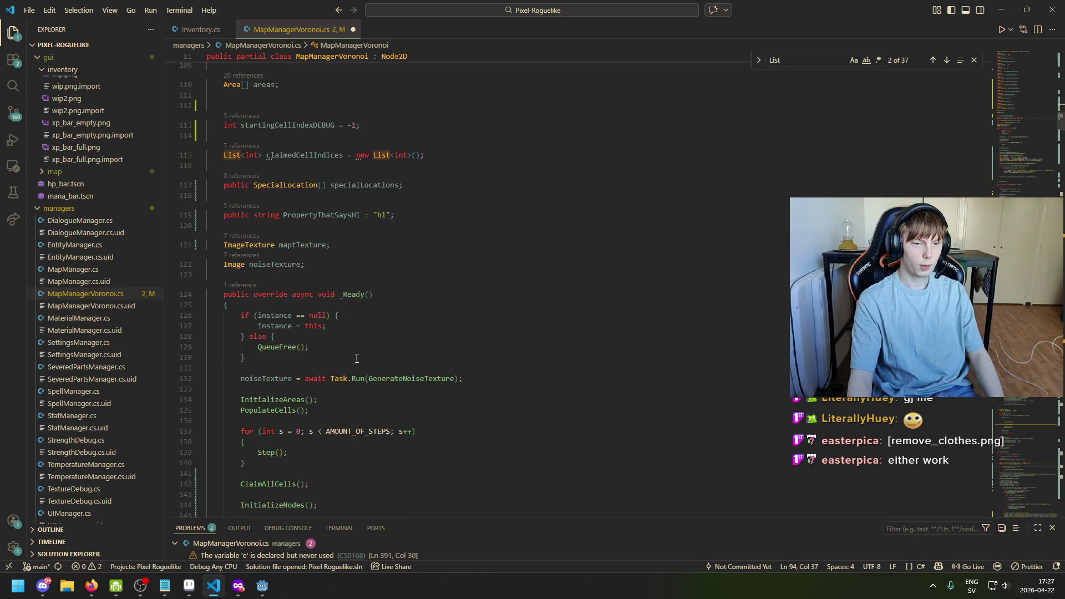
scroll(373, 352, "down", 1)
scroll(327, 268, "up", 3)
scroll(333, 286, "down", 4)
scroll(333, 287, "down", 7)
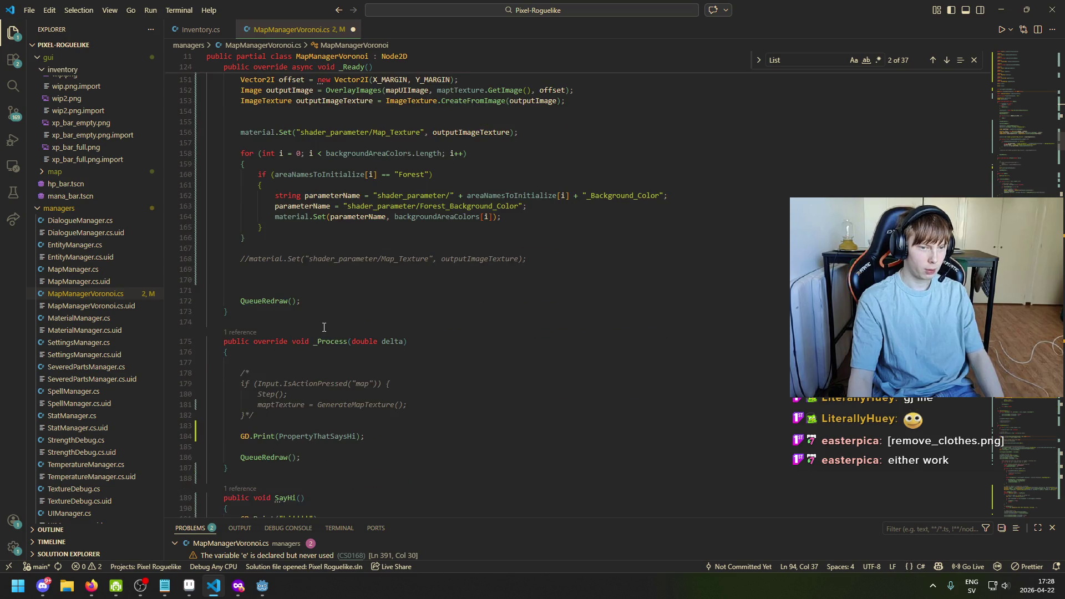
scroll(338, 326, "down", 6)
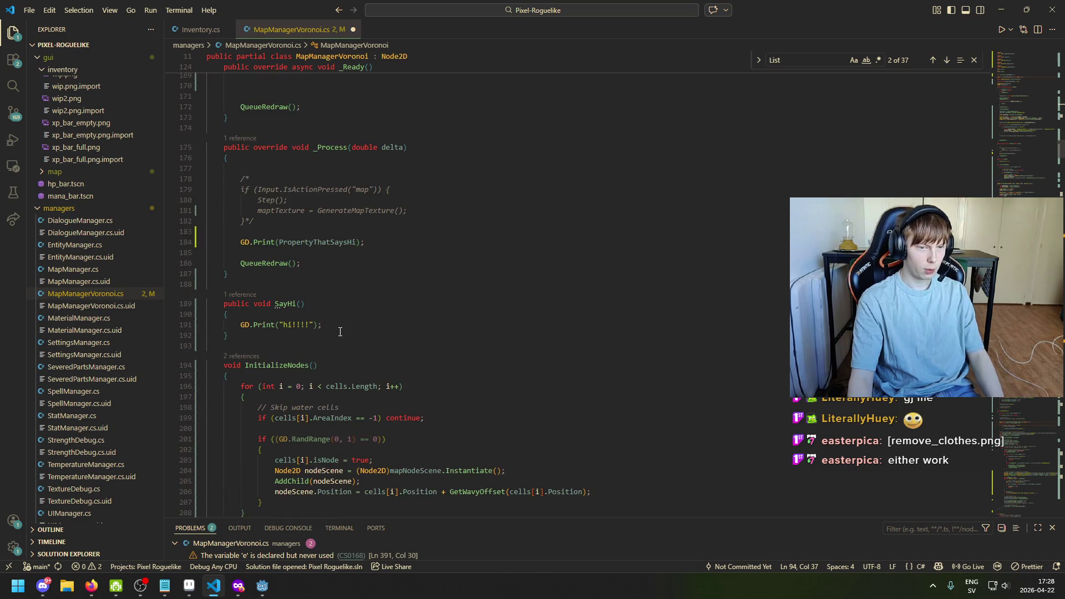
Add a new void InitializeSpecialLocations() { method below SayHi.
left_click(311, 335)
key("Return")
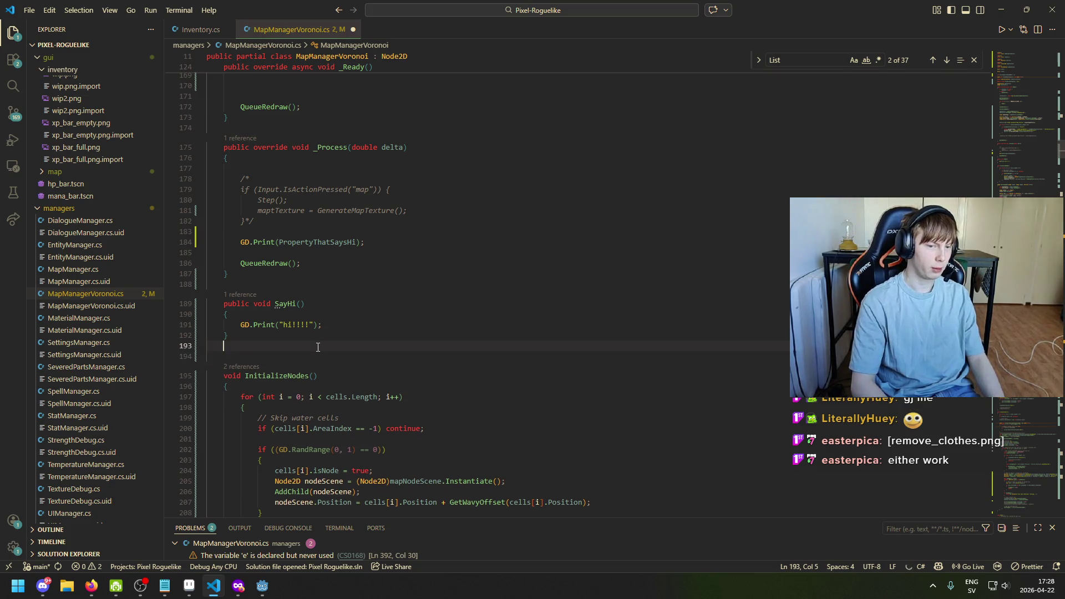
type("void In")
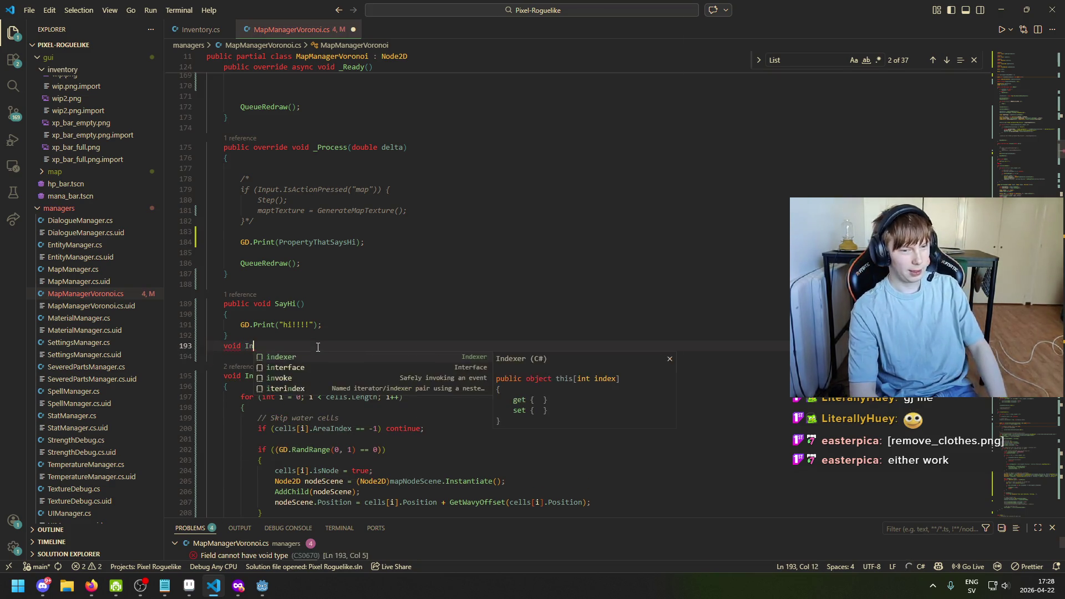
key("Escape")
type("tializeS")
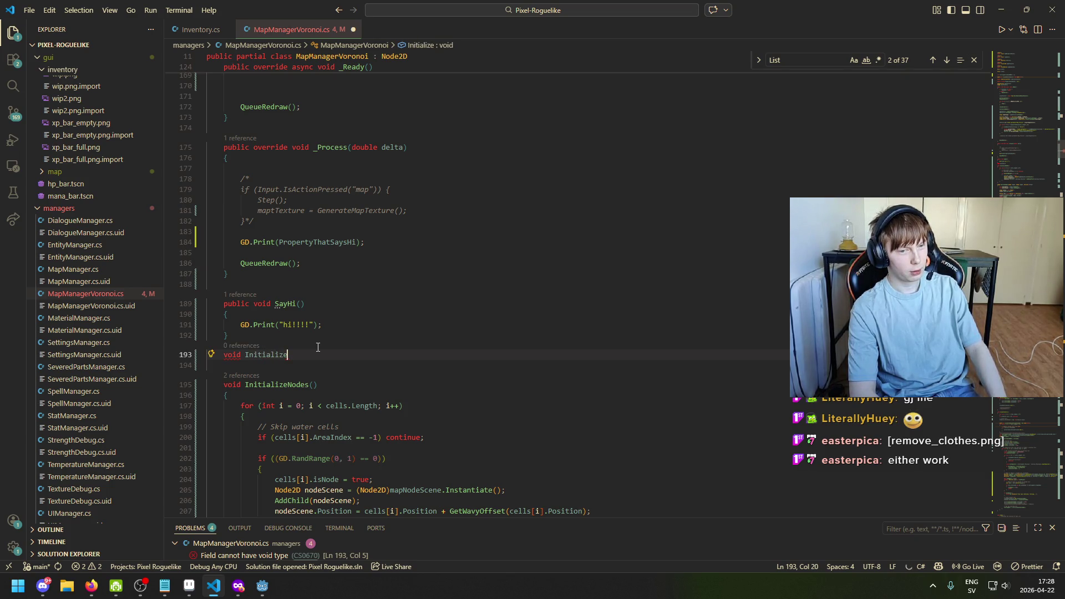
type("pecialLo")
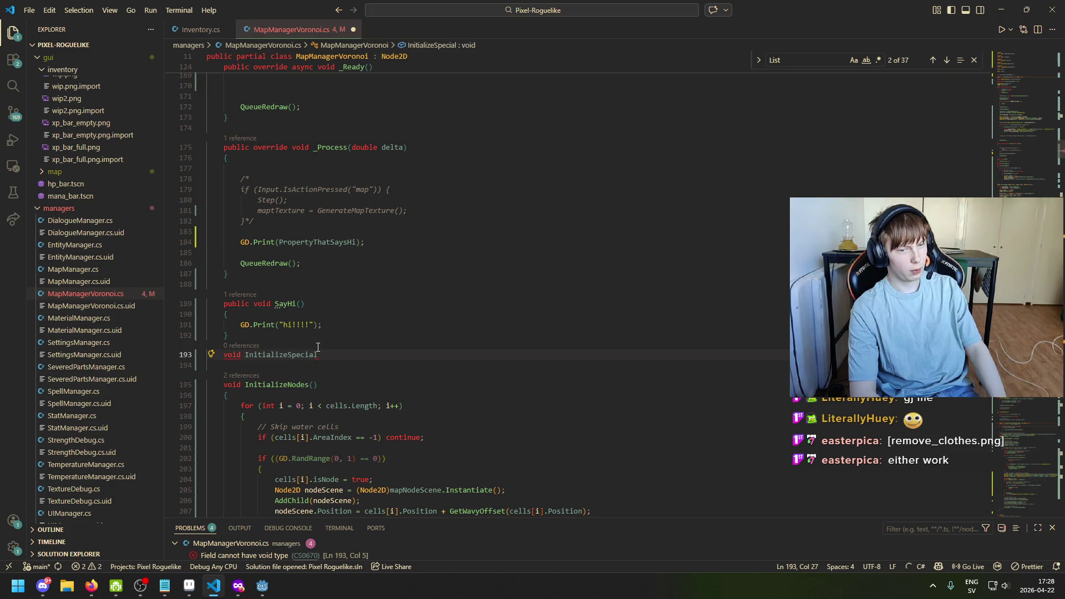
type("cations() {")
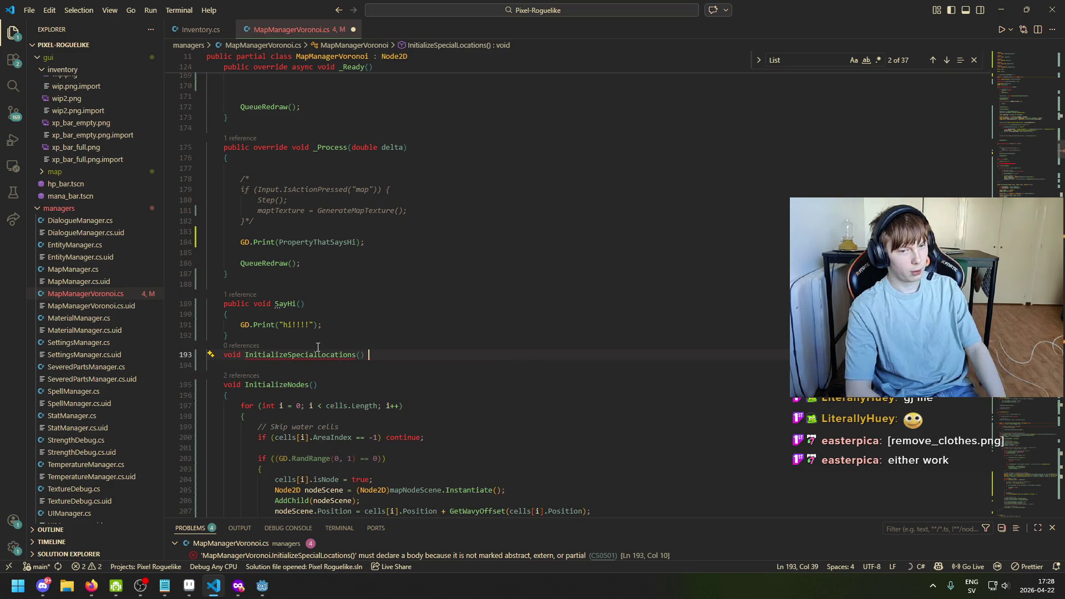
key("Return")
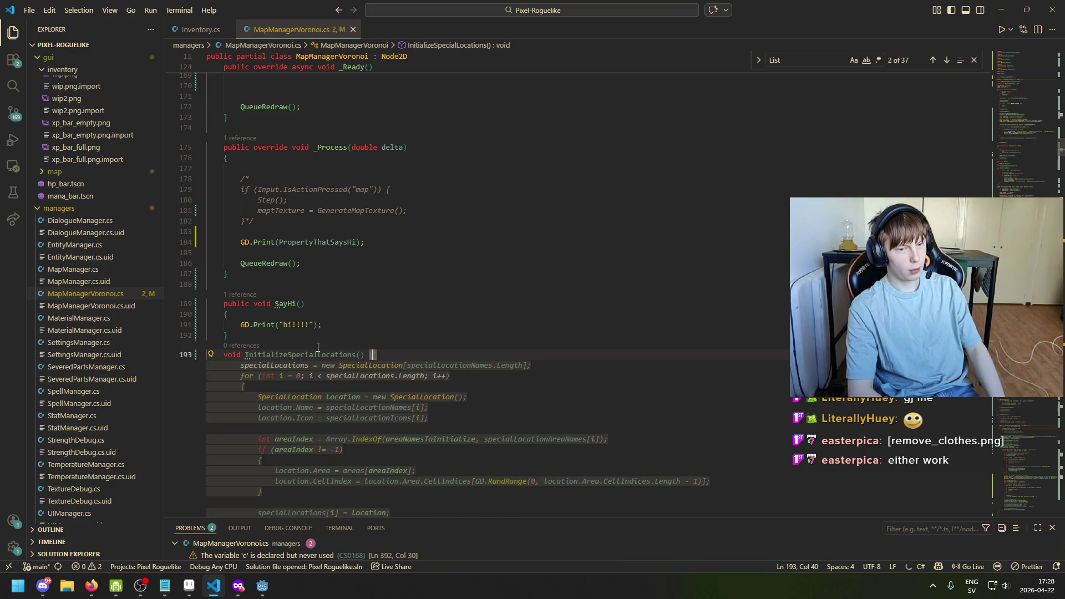
Glance at Inventory.cs and check the preload and _process lines of testing.gd in Godot.
scroll(318, 346, "down", 3)
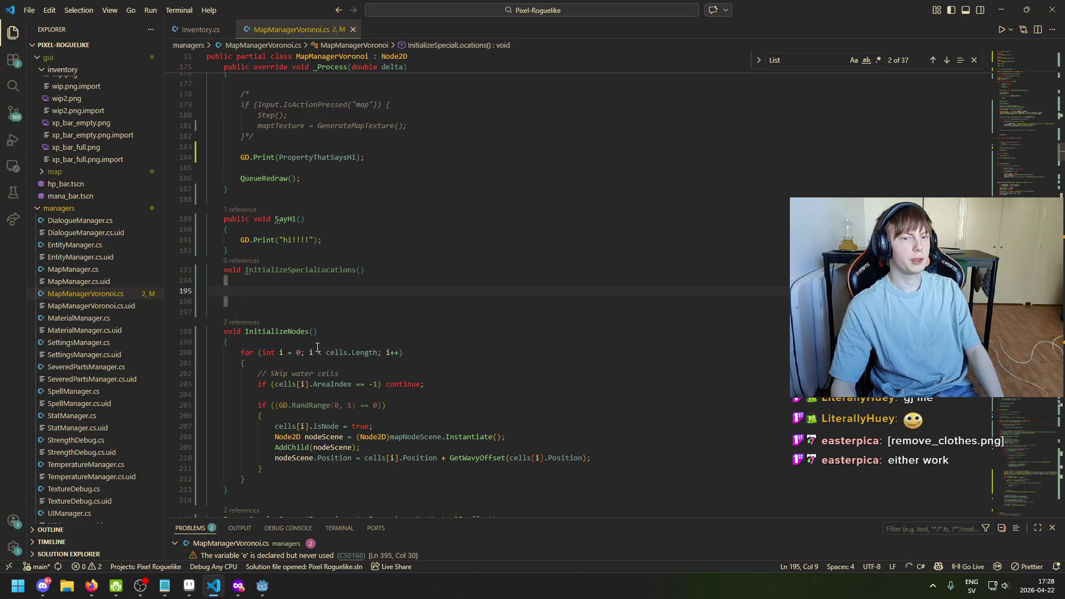
left_click(197, 30)
left_click(294, 29)
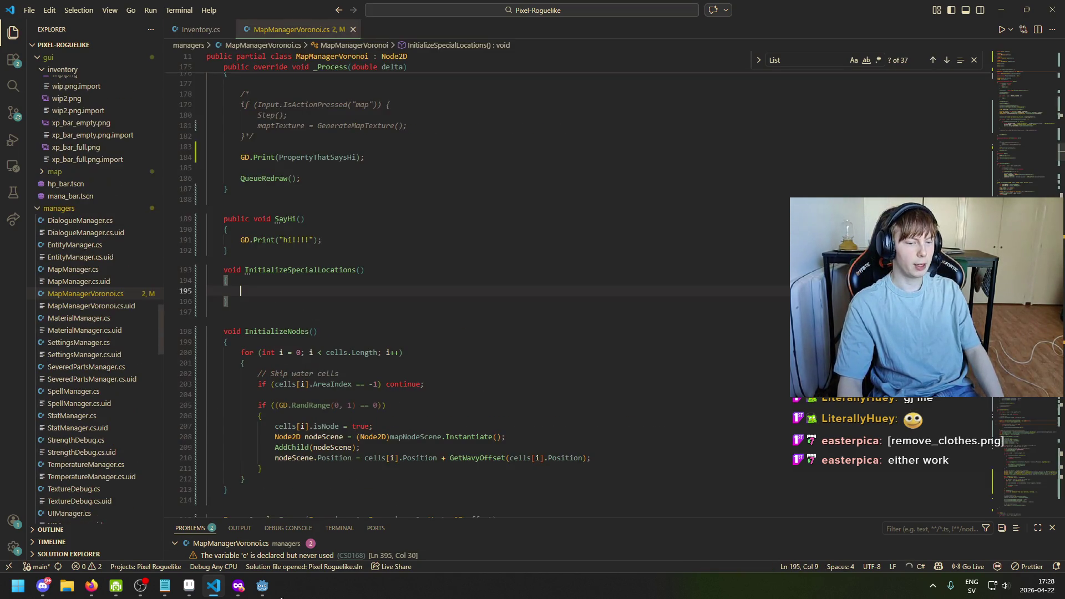
left_click(262, 586)
left_click(422, 321)
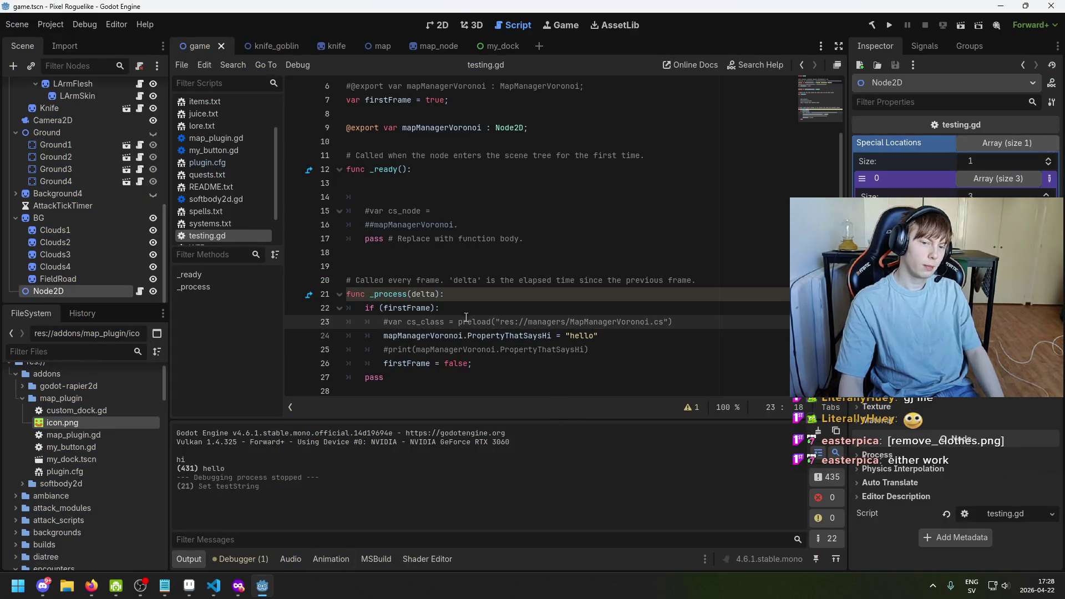
left_click(489, 296)
key("alt+Tab")
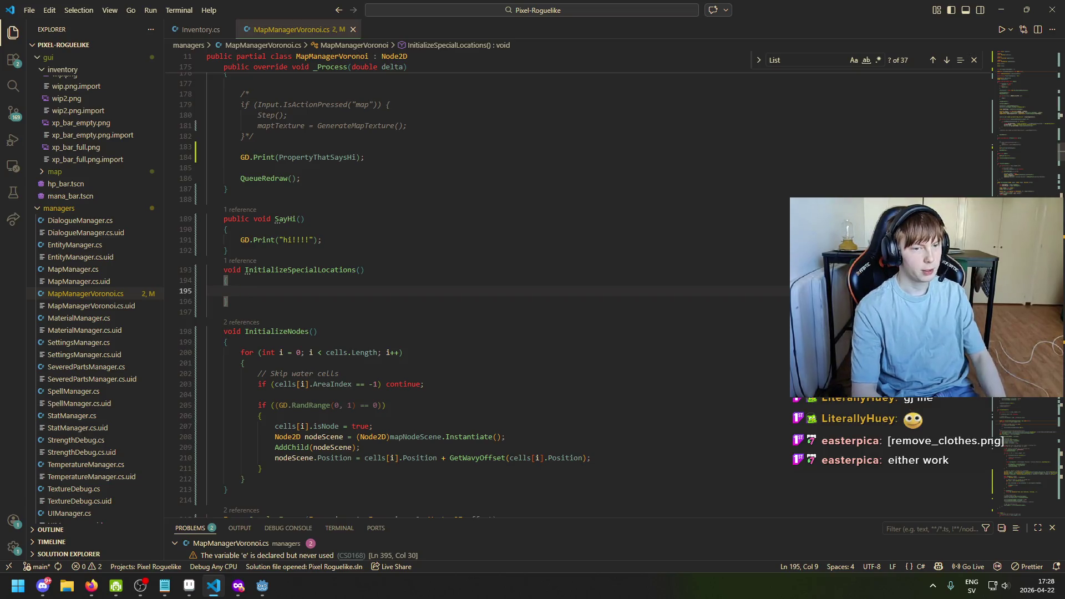
Move GD.Print("hi!!!!") into InitializeSpecialLocations and delete the empty SayHi method.
left_click_drag(321, 240, 240, 239)
key("ctrl+c")
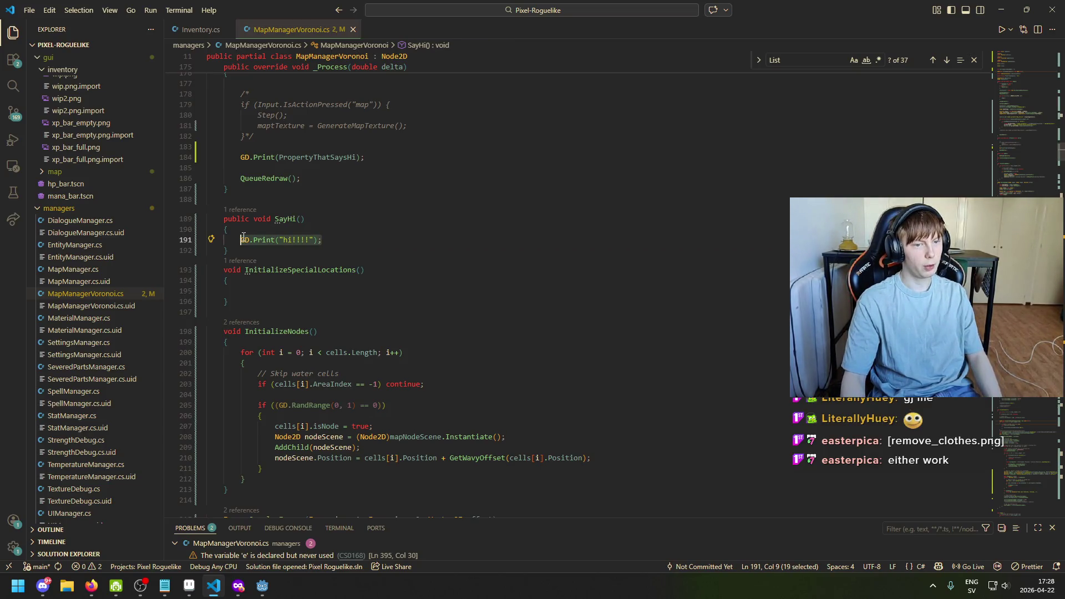
key("BackSpace")
left_click(282, 290)
key("ctrl+v")
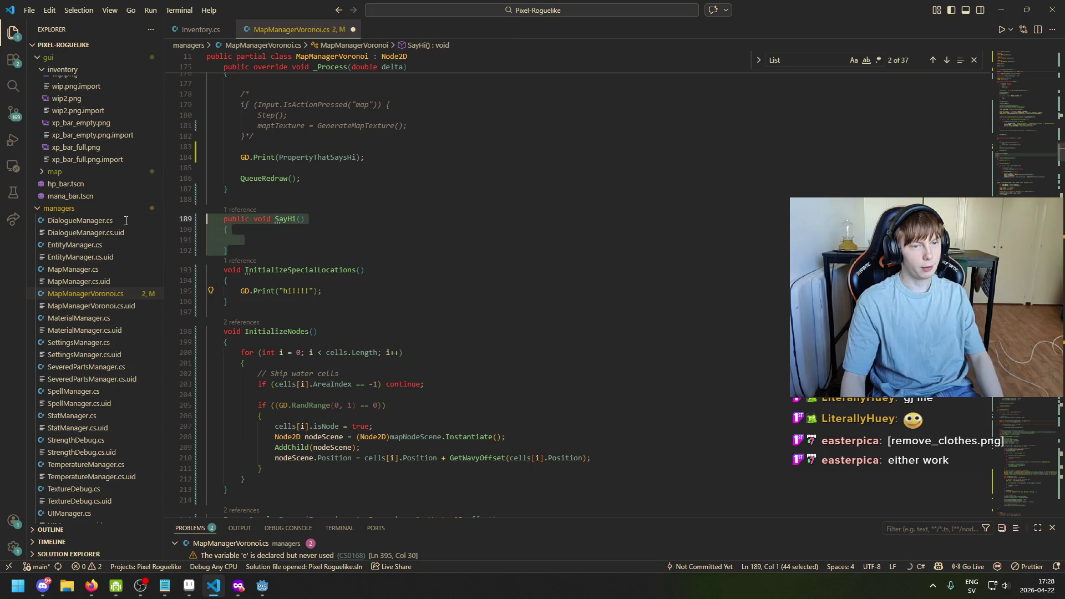
left_click_drag(259, 250, 206, 219)
key("BackSpace")
key("BackSpace")
key("BackSpace")
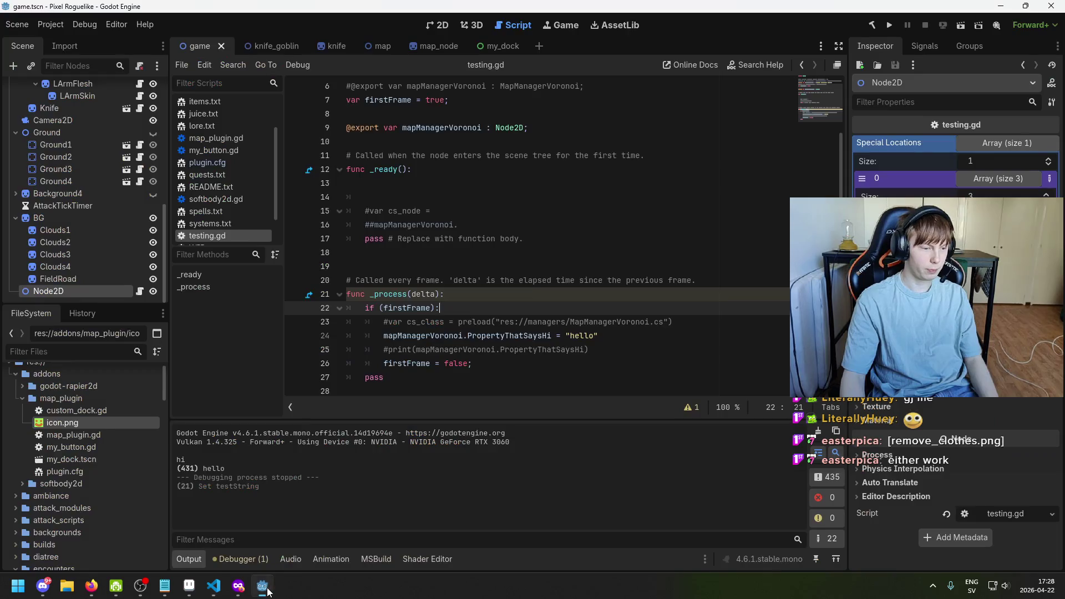
left_click(263, 586)
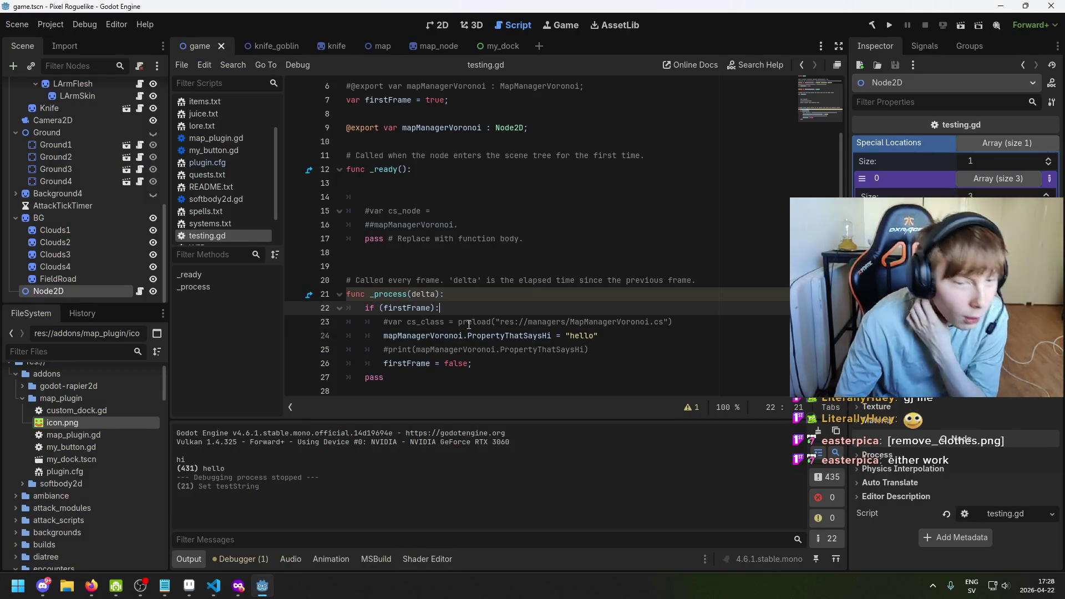
Comment out the PropertyThatSaysHi assignment and start a new mapManagerVoronoi. line below it.
key("Down")
key("Down")
key("End")
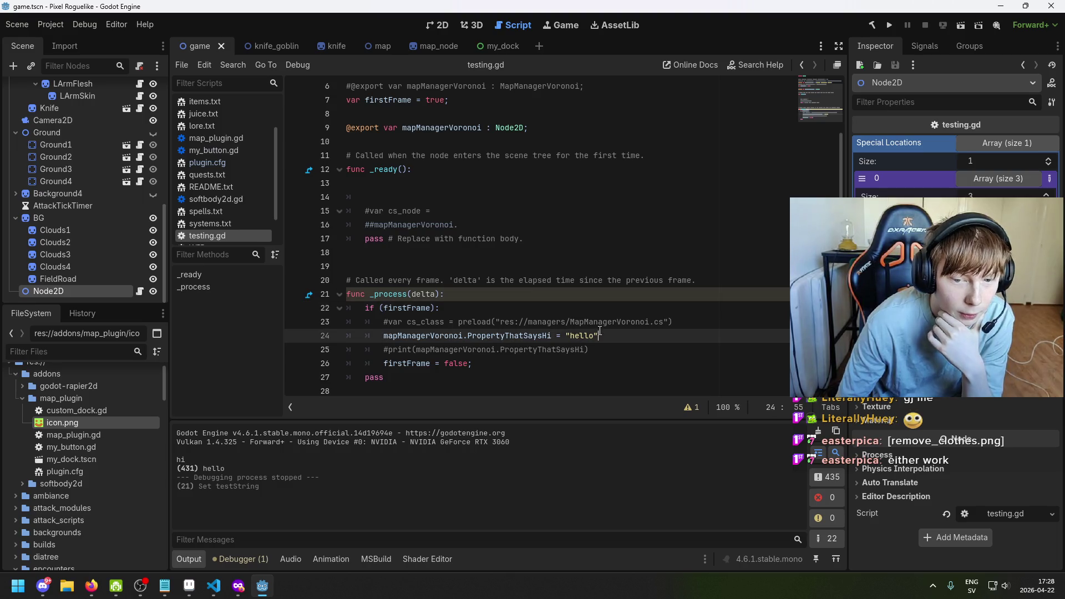
key("Home")
type("#")
key("Return")
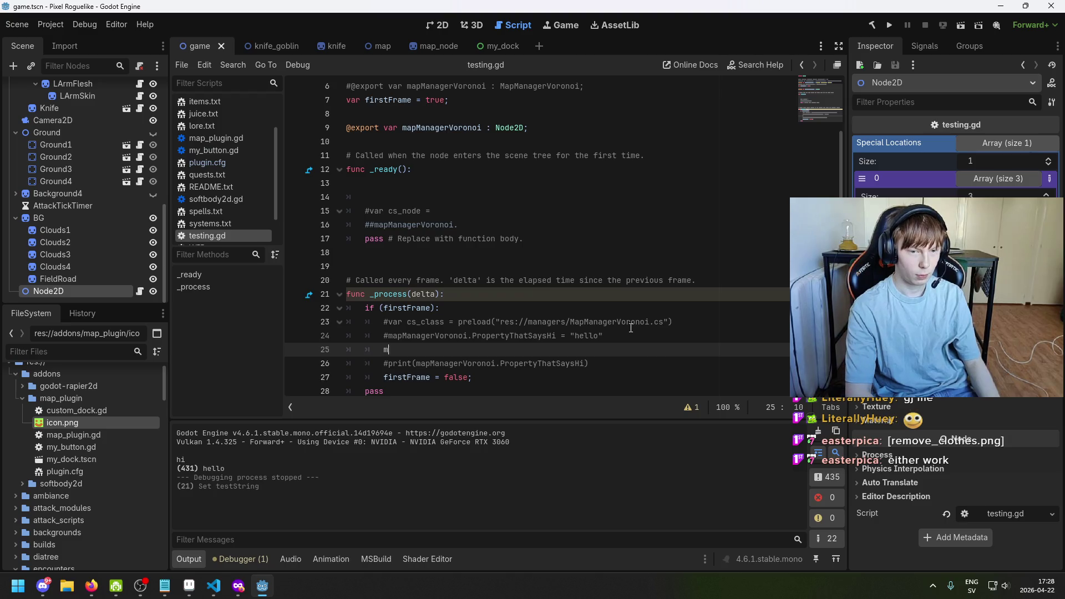
type("Voronoi.")
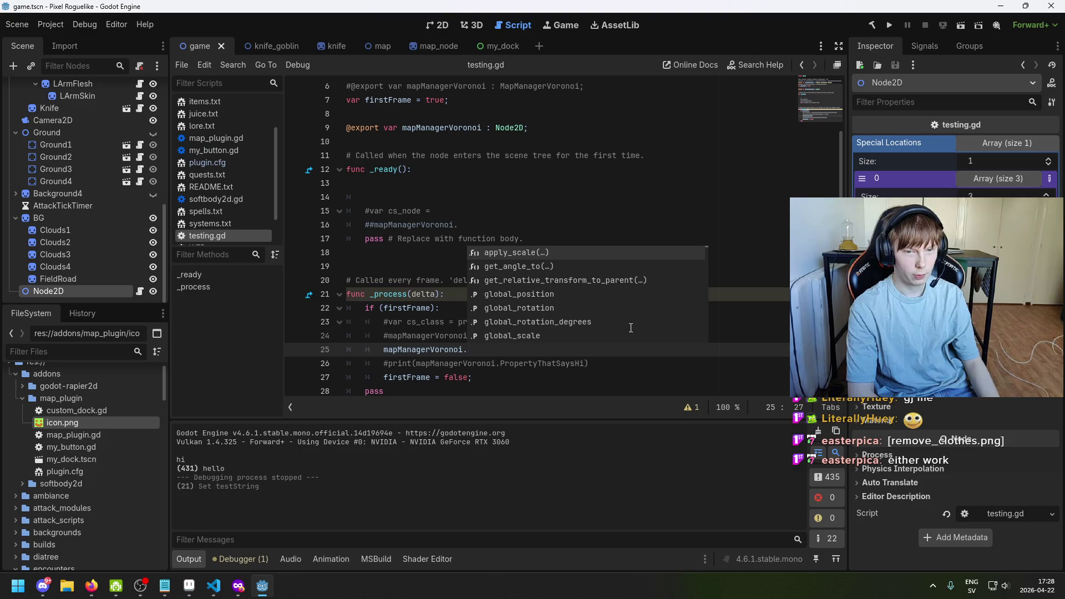
key("Escape")
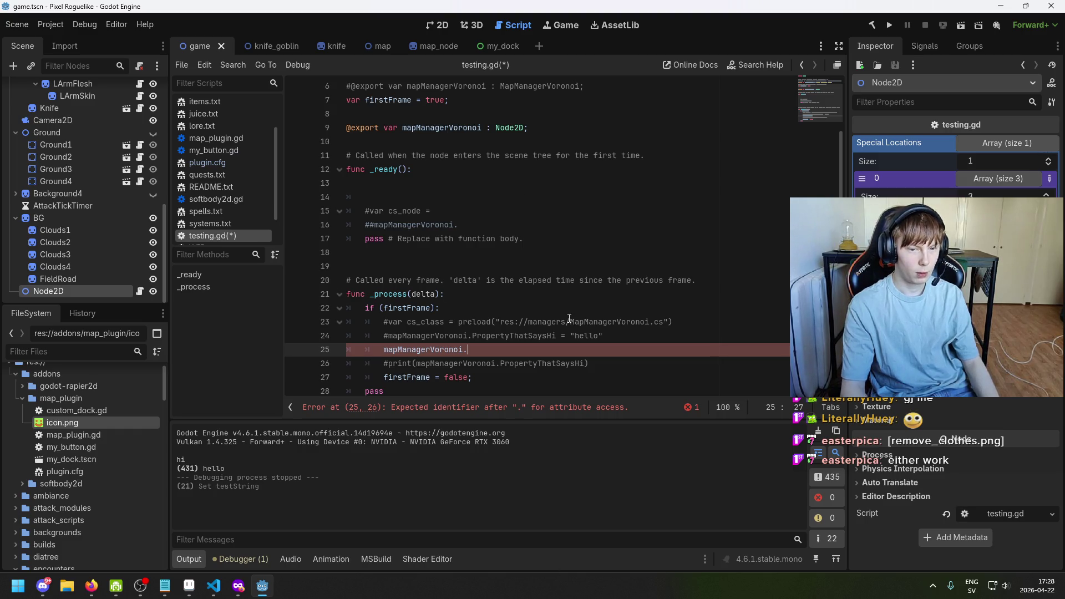
Copy InitializeSpecialLocations() from VS Code, paste it after mapManagerVoronoi., and save testing.gd.
left_click(224, 590)
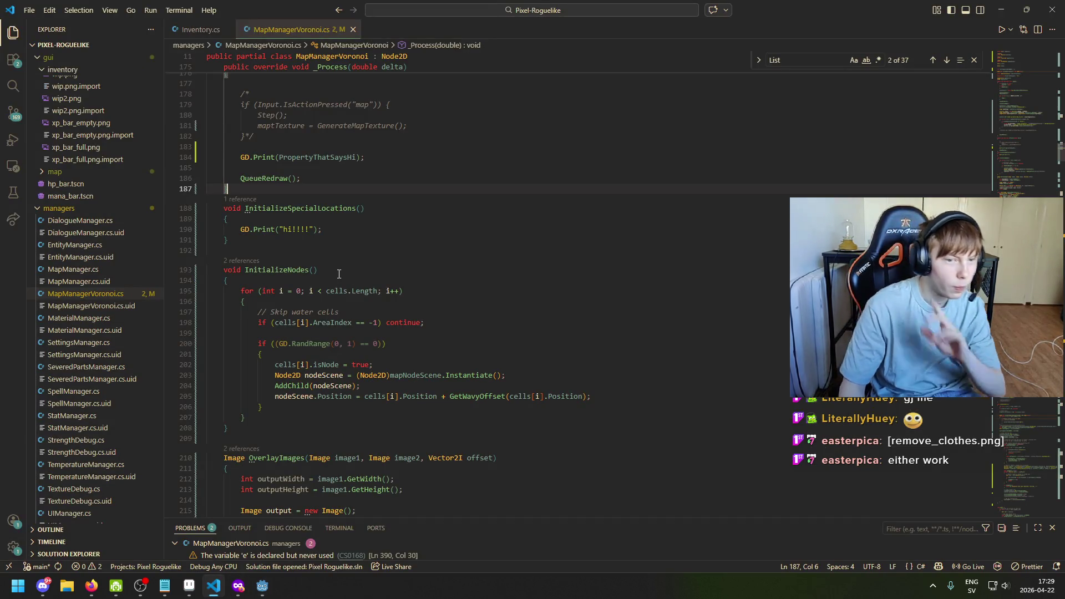
scroll(277, 269, "up", 2)
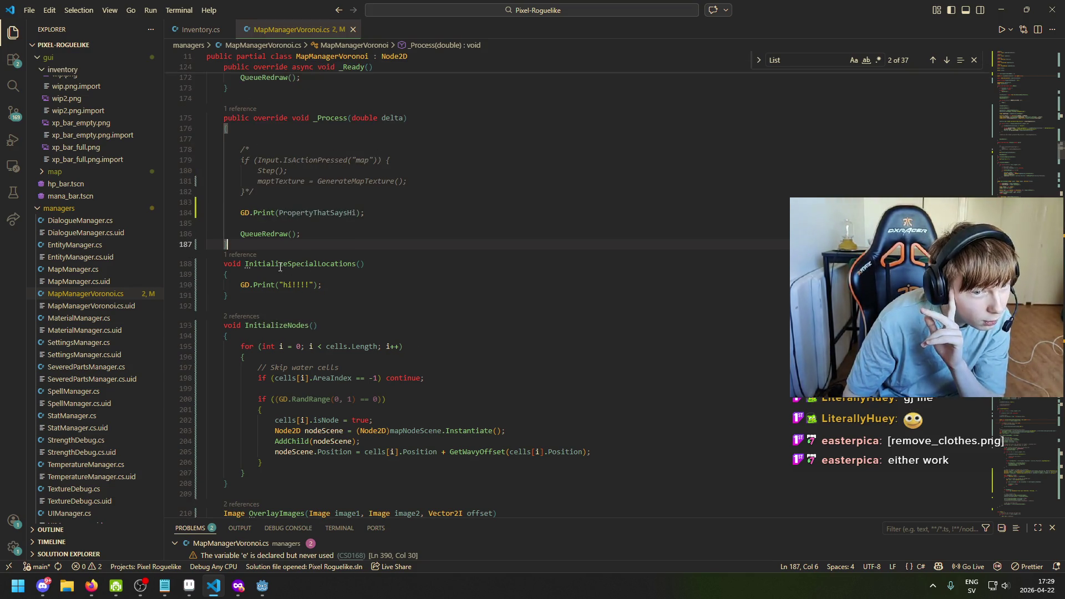
left_click(248, 265)
left_click_drag(244, 265, 366, 264)
key("ctrl+c")
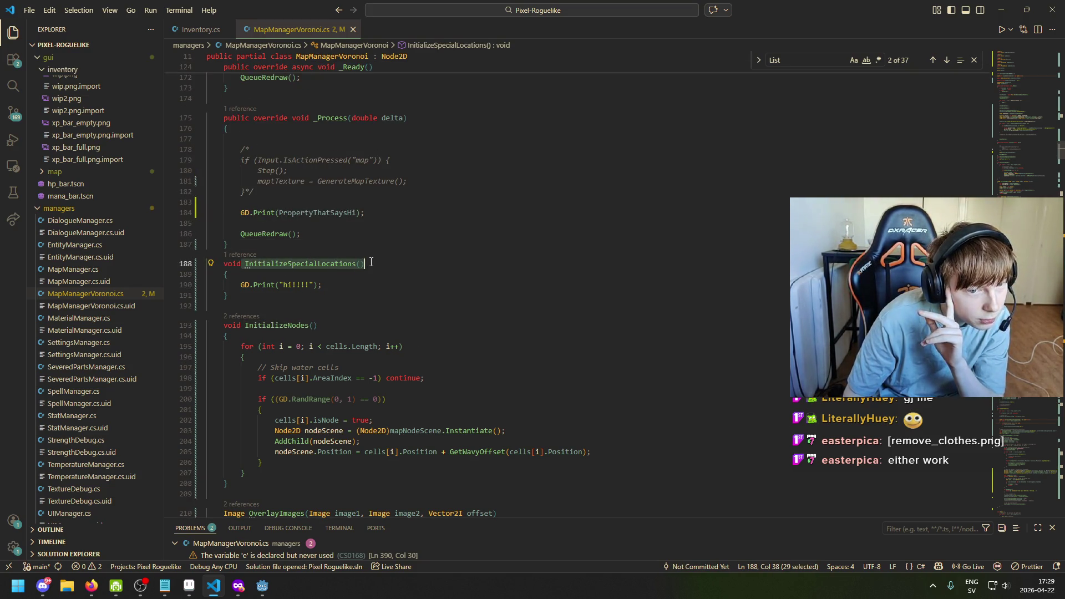
left_click(262, 585)
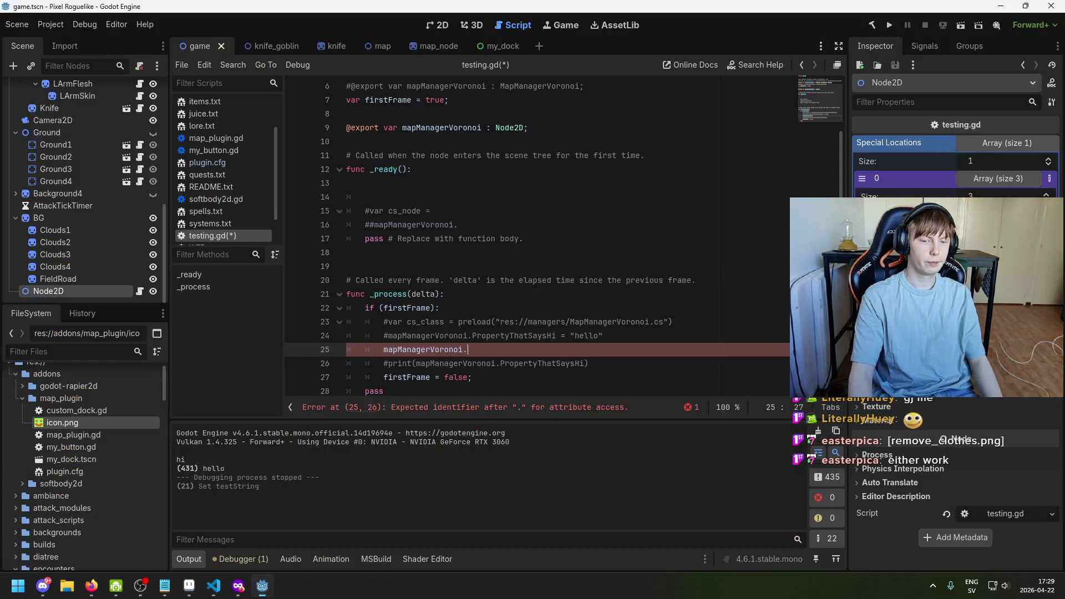
key("ctrl+v")
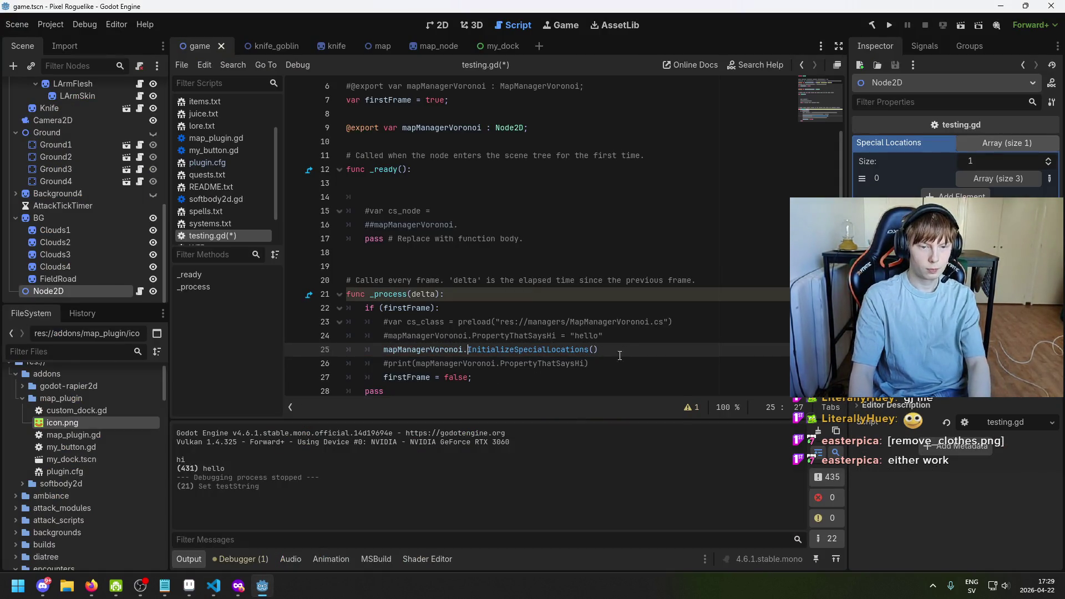
key("ctrl+s")
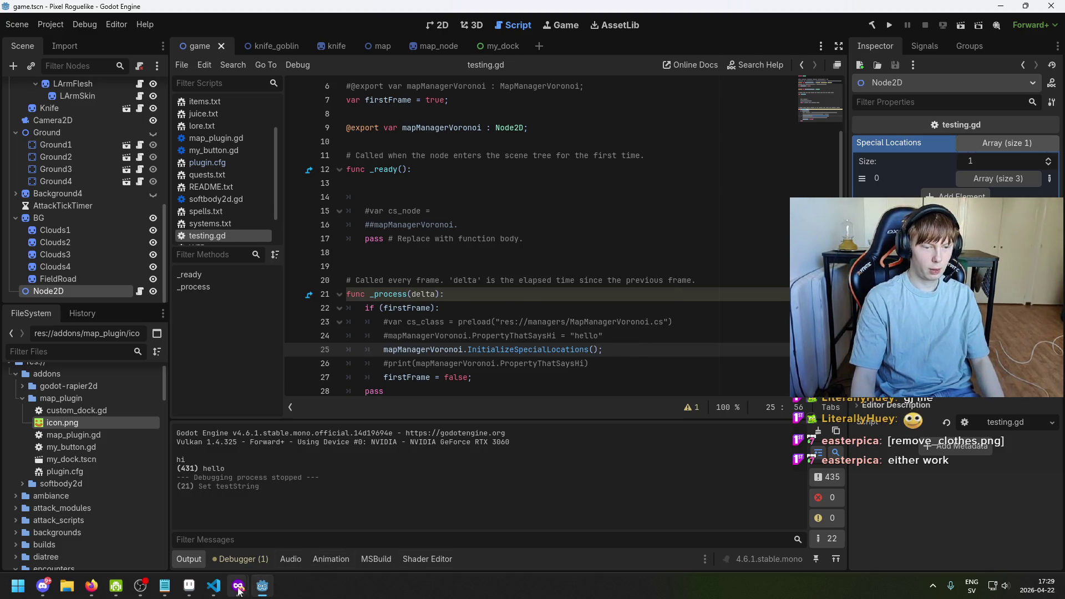
left_click(213, 585)
Make InitializeSpecialLocations public in MapManagerVoronoi.cs and save.
left_click(243, 285)
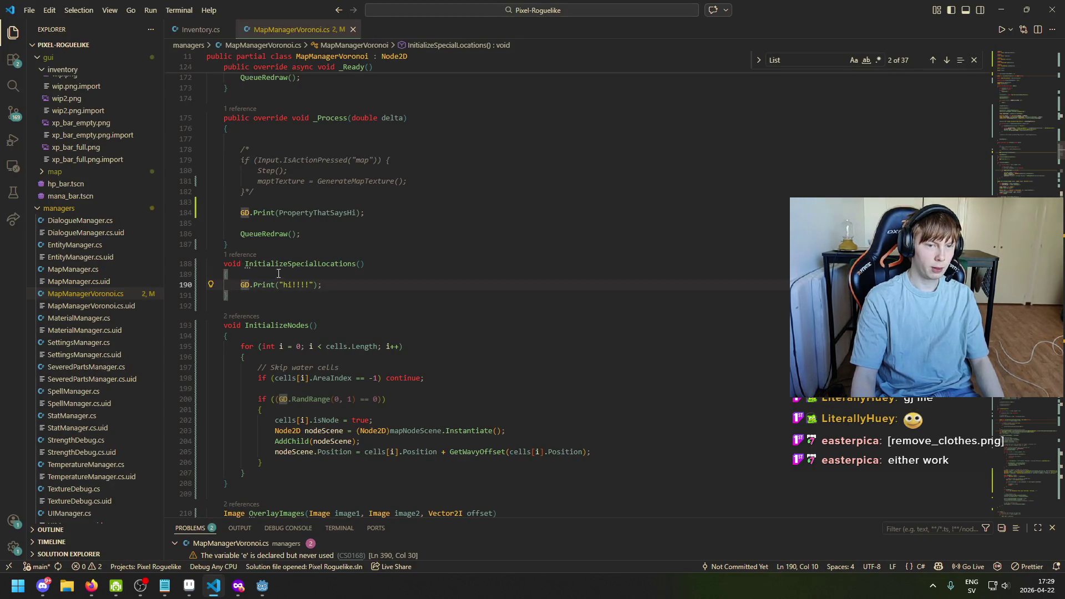
left_click(222, 264)
type("publ")
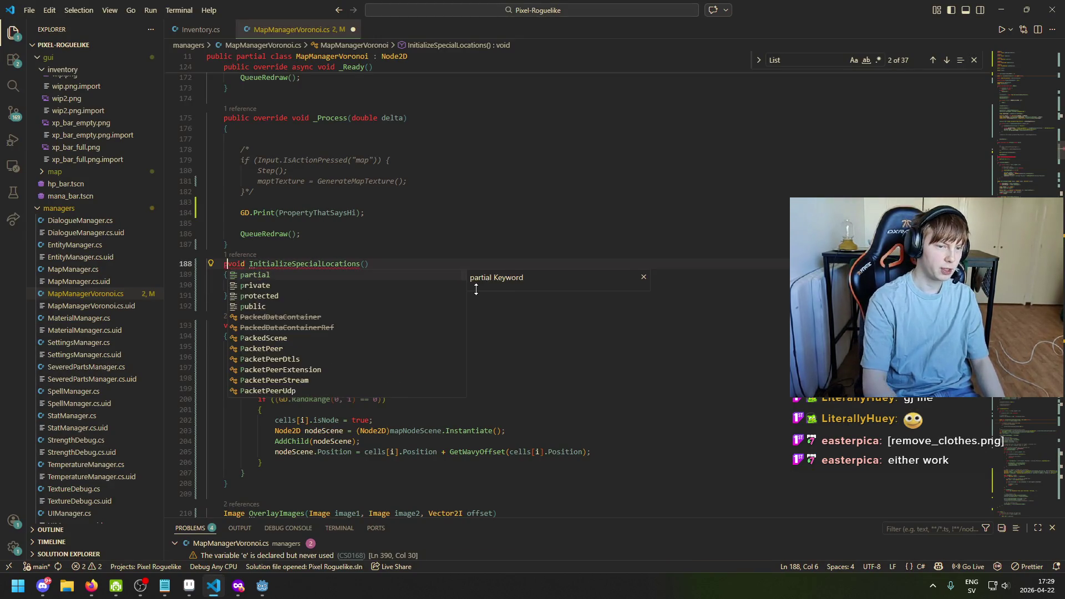
type("ic")
key("ctrl+s")
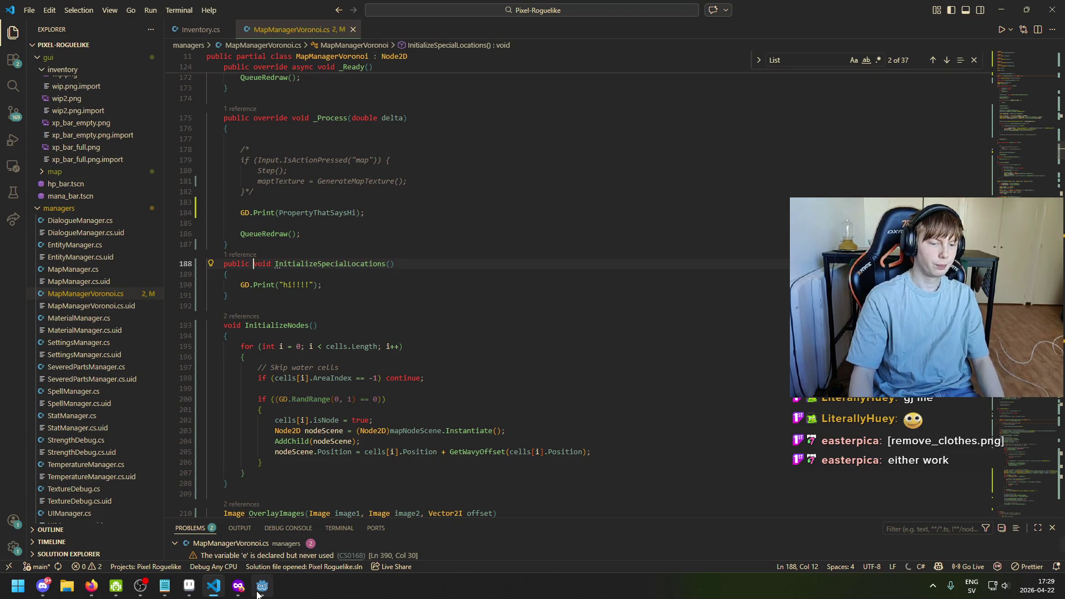
Run the project in Godot, then stop the game once the output shows hi!!!!
left_click(263, 585)
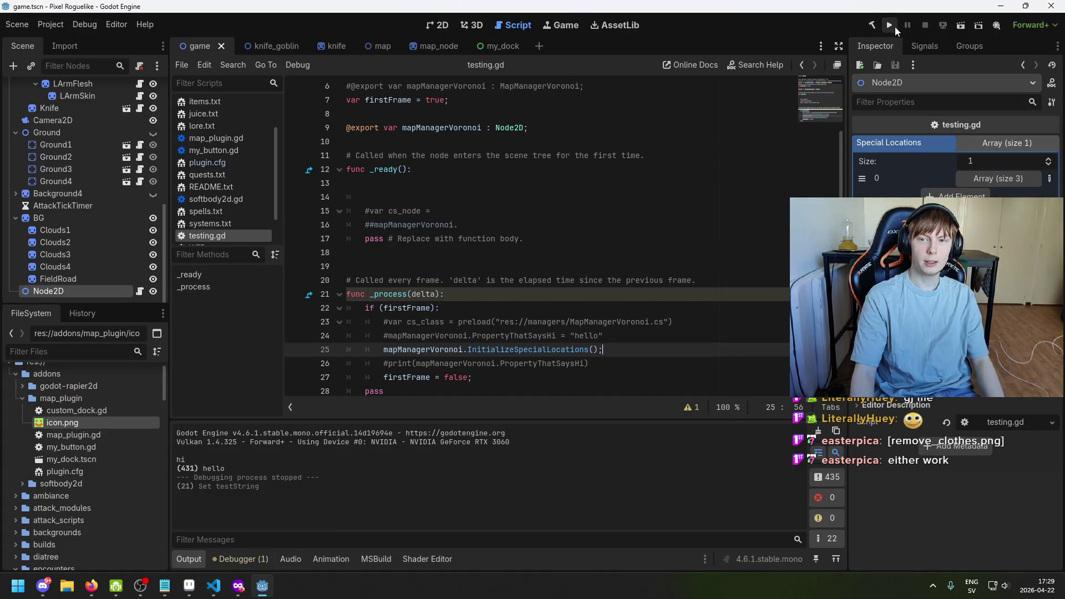
left_click(892, 26)
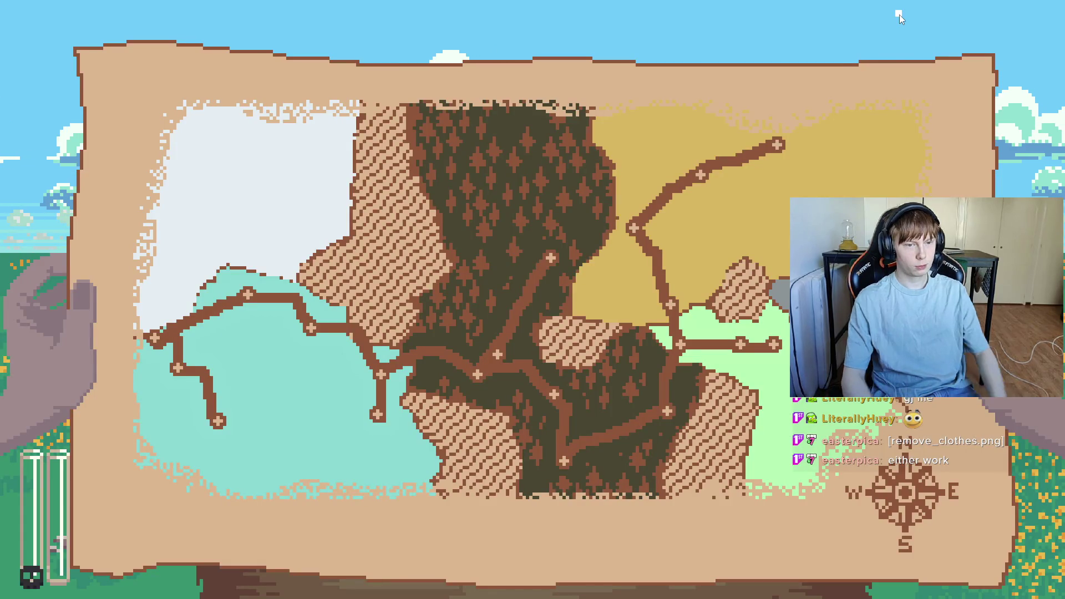
key("Escape")
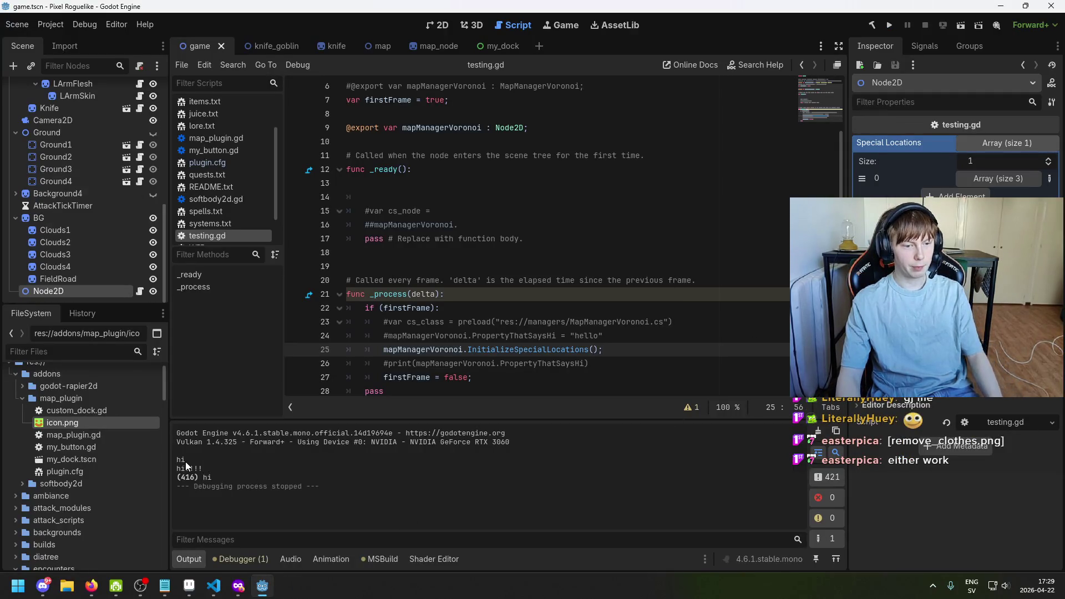
left_click(230, 472)
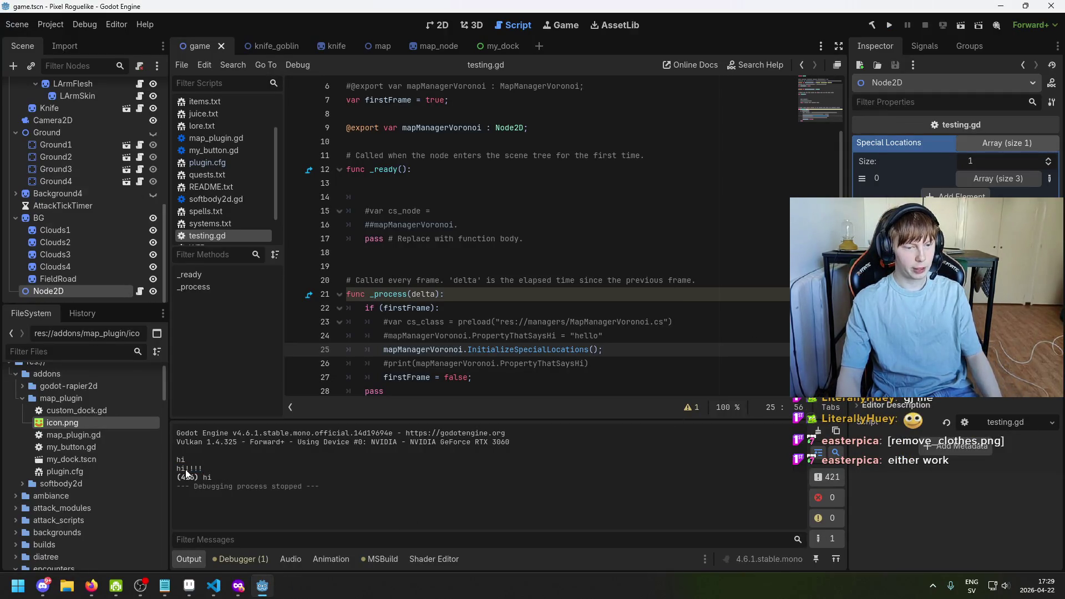
left_click(214, 585)
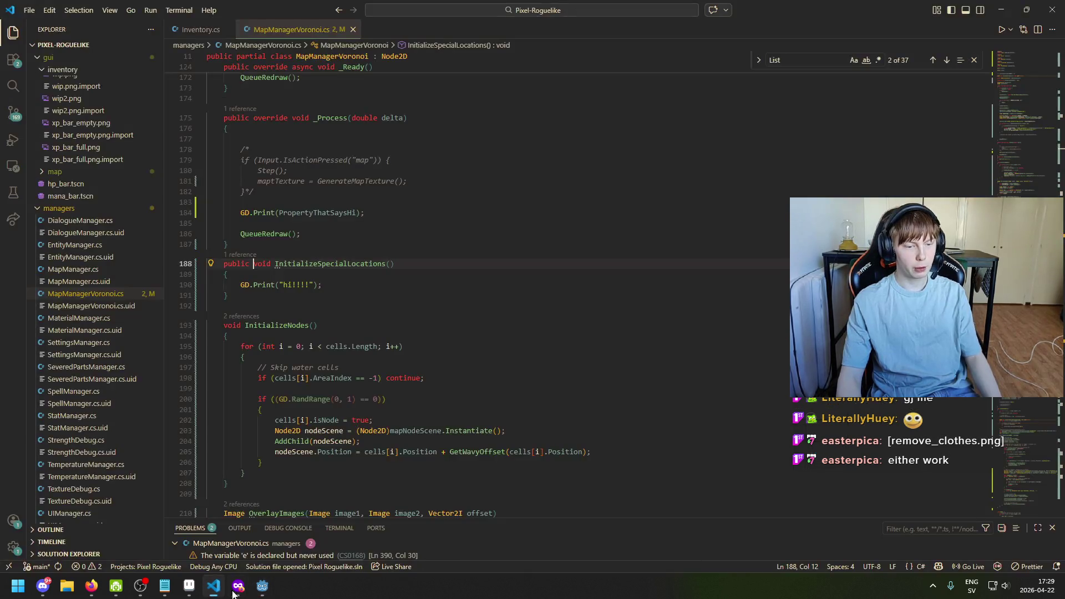
Glance at the Godot editor, then return to MapManagerVoronoi.cs in VS Code.
key("alt+Tab")
scroll(424, 367, "down", 1)
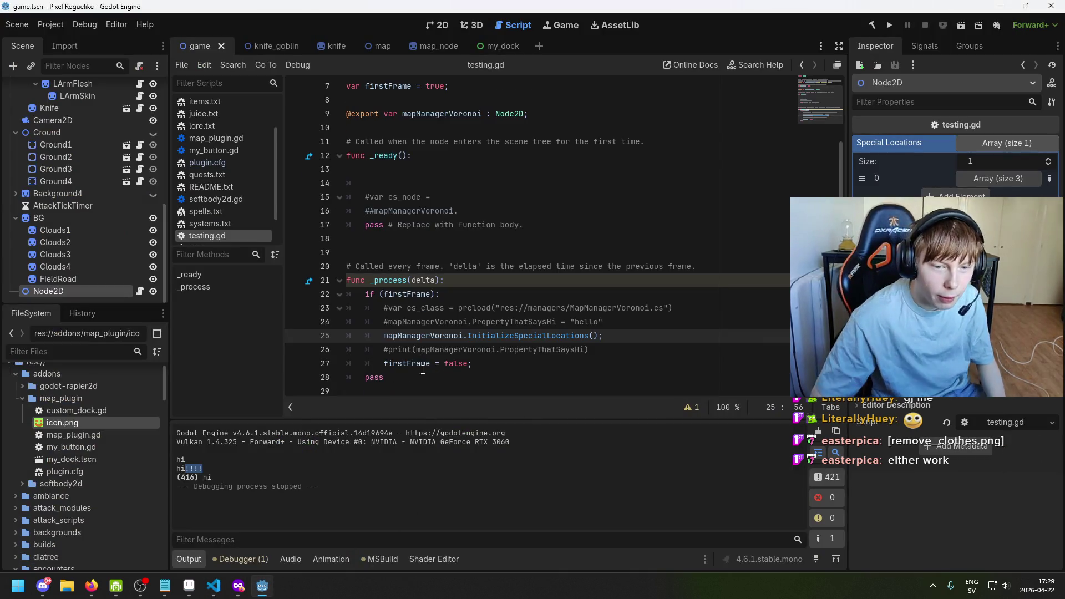
scroll(592, 342, "up", 3)
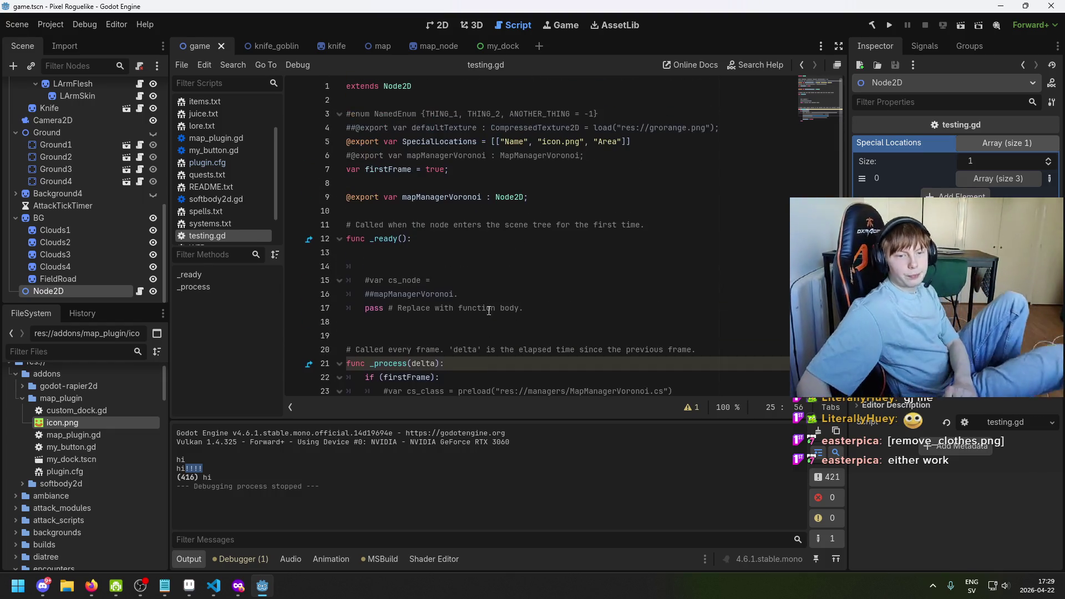
key("alt+Tab")
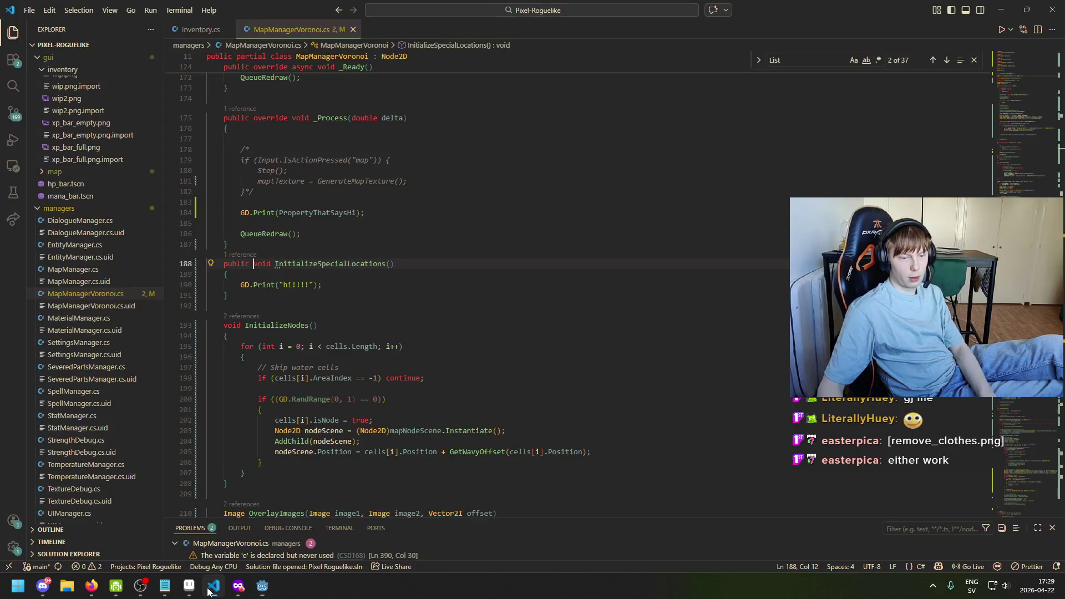
Delete the GD.Print(PropertyThatSaysHi); debug line from the _Process method.
left_click(349, 204)
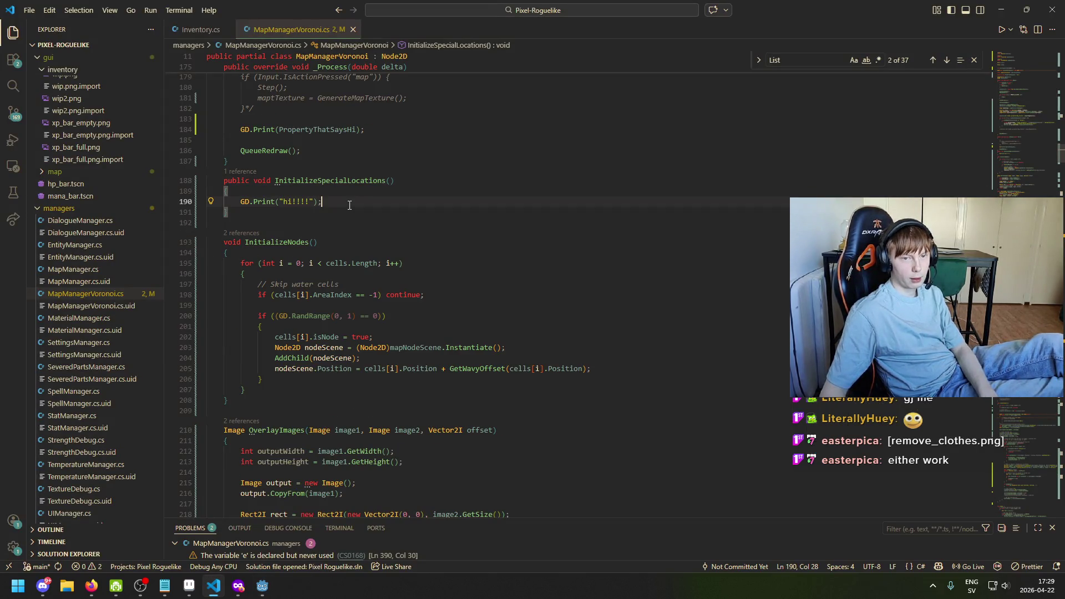
scroll(349, 205, "up", 6)
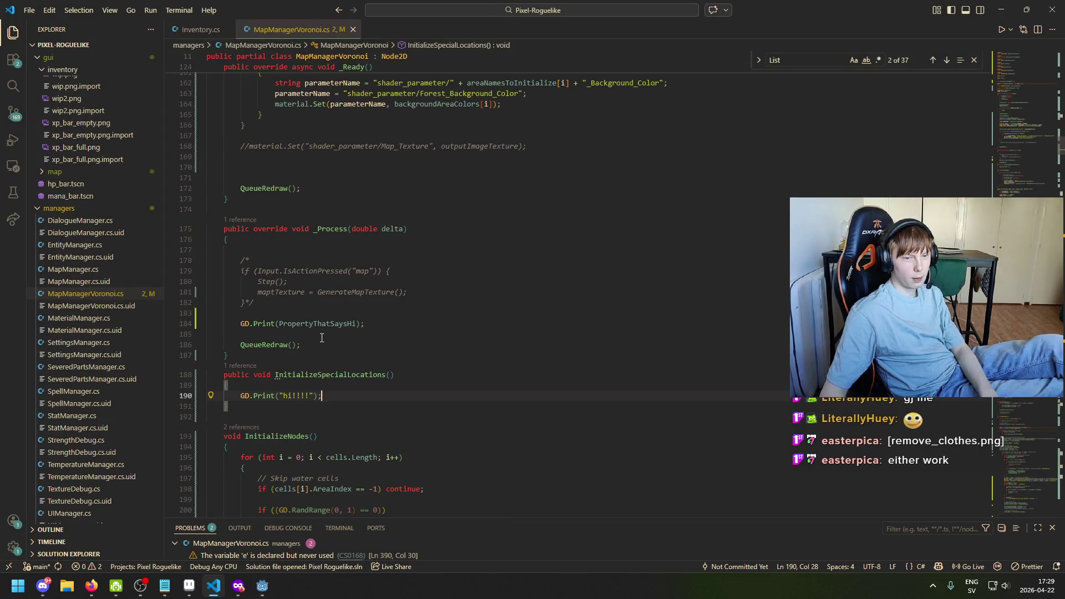
left_click_drag(366, 323, 157, 318)
key("BackSpace")
key("BackSpace")
key("BackSpace")
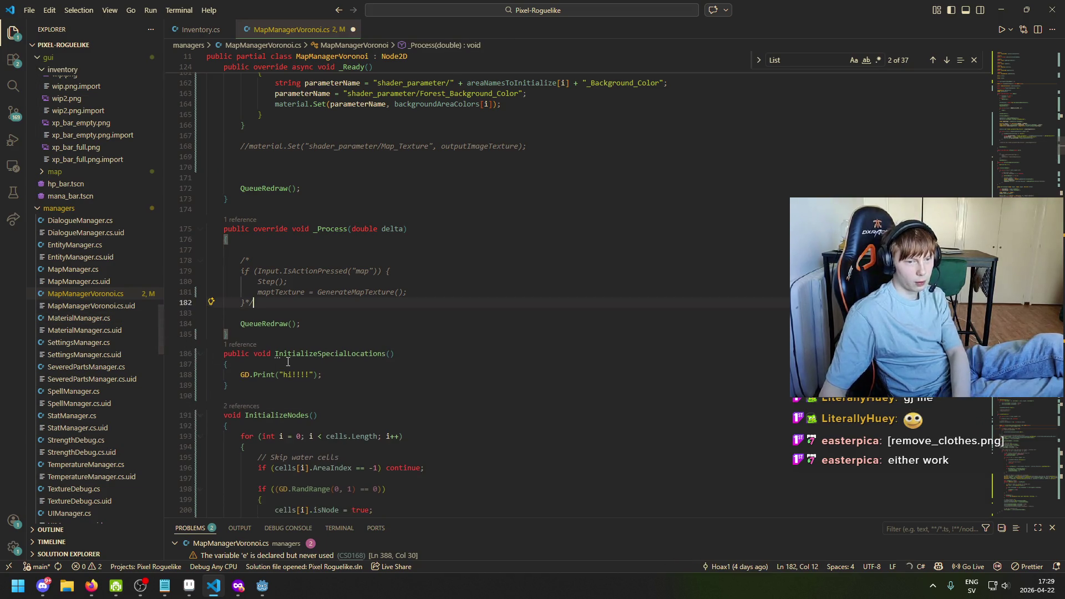
scroll(428, 327, "down", 3)
scroll(410, 344, "up", 6)
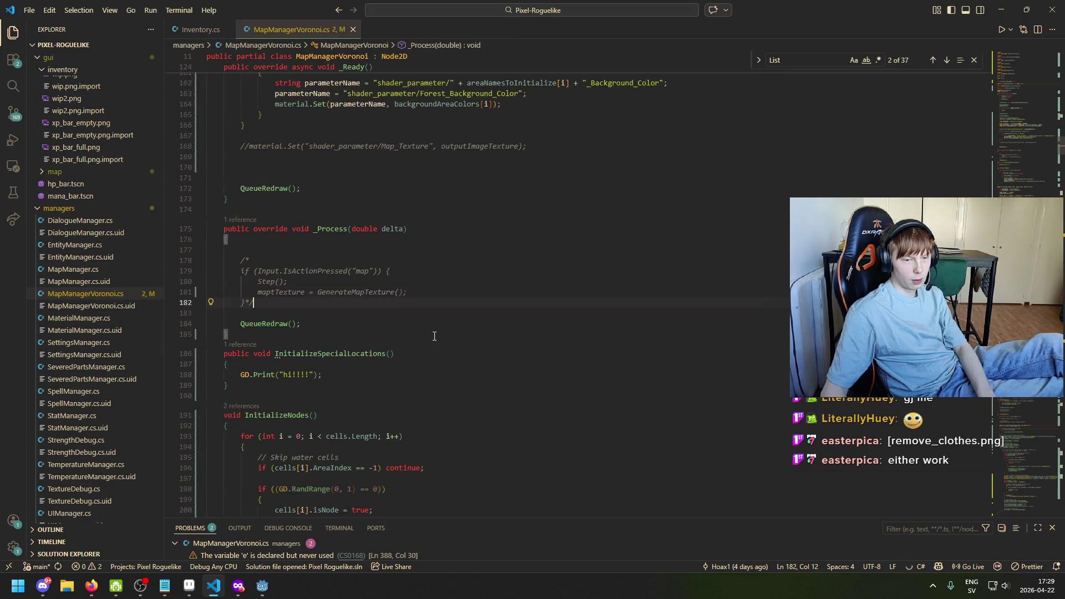
scroll(379, 381, "down", 6)
Review the edited _Process code, briefly check Inventory.cs, and scroll up toward the fields.
left_click(333, 264)
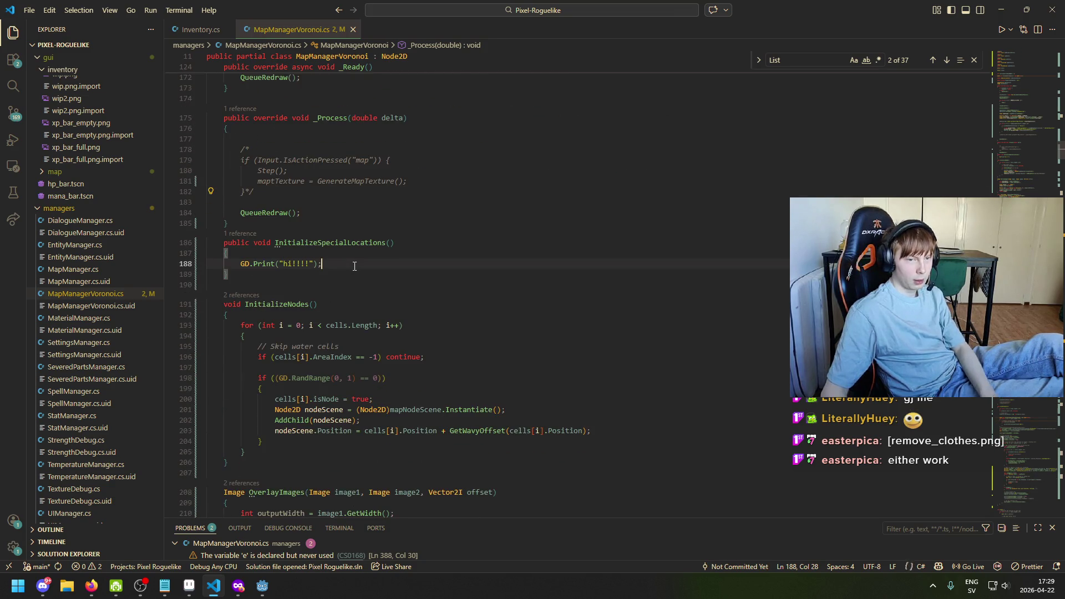
key("Up")
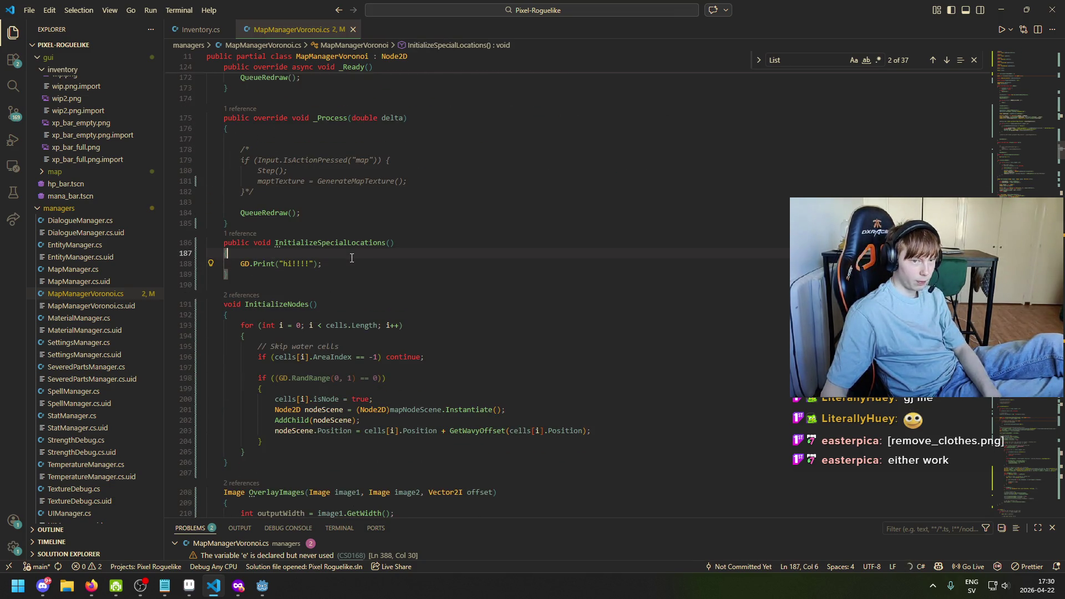
scroll(351, 257, "up", 4)
left_click(201, 30)
left_click(292, 29)
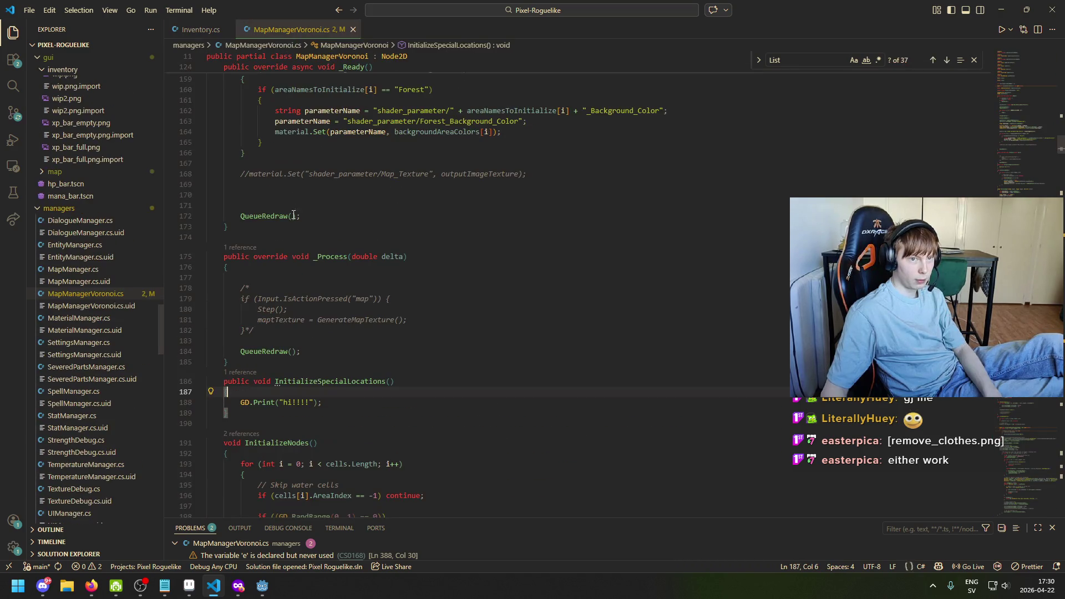
scroll(405, 358, "down", 1)
scroll(436, 403, "up", 9)
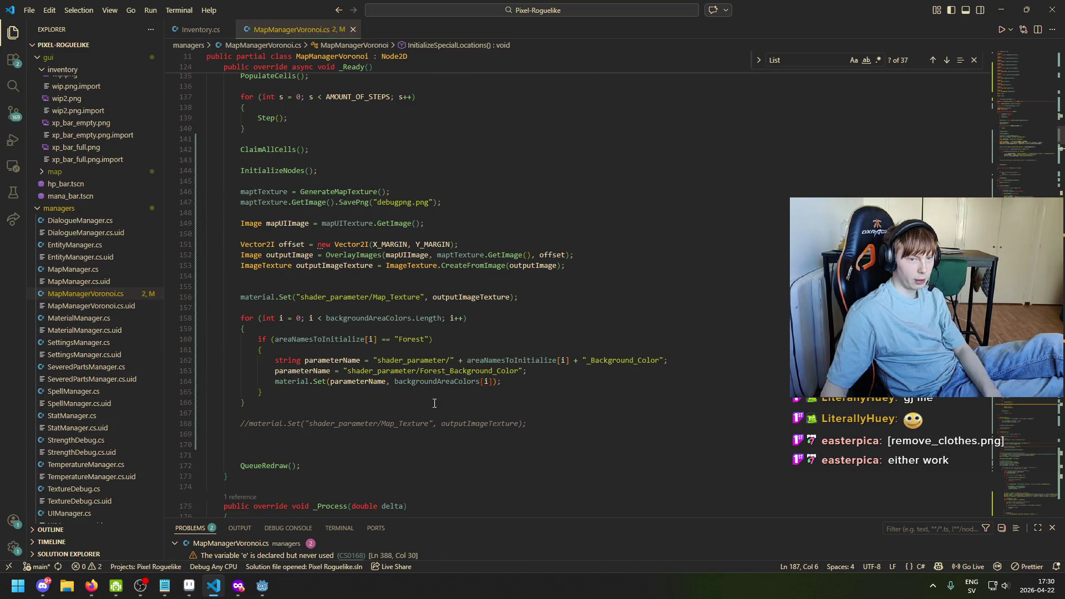
scroll(434, 403, "up", 9)
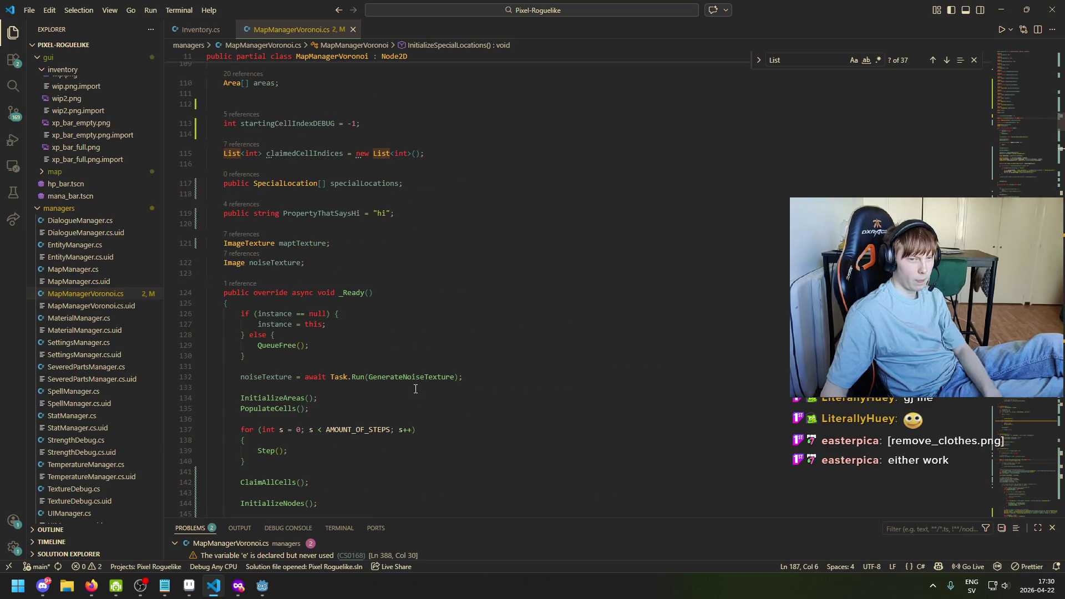
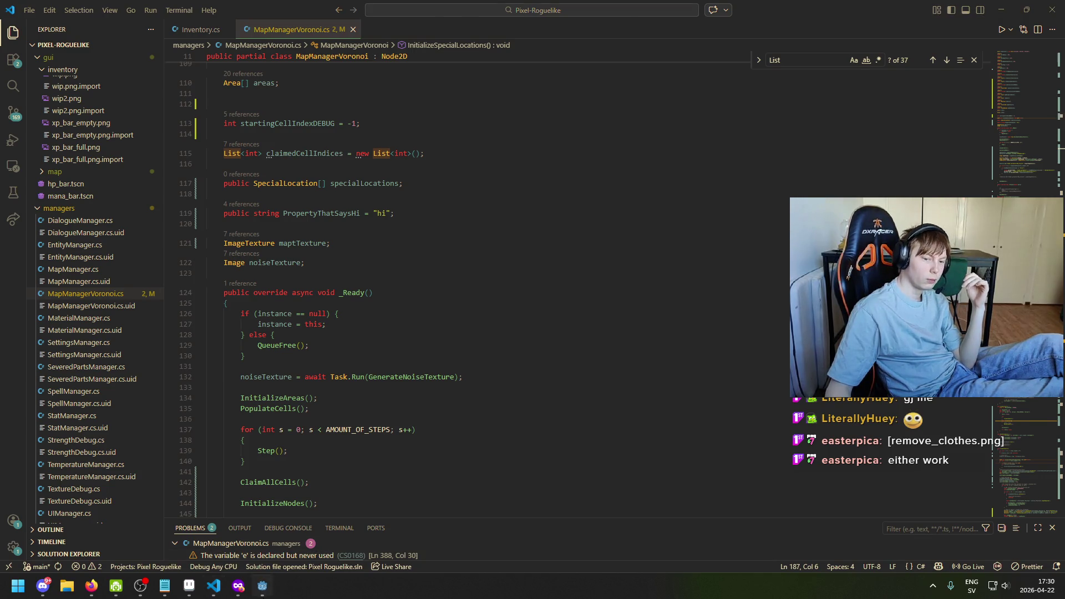
Switch from MapManagerVoronoi.cs in VS Code back to the Godot editor.
left_click(263, 586)
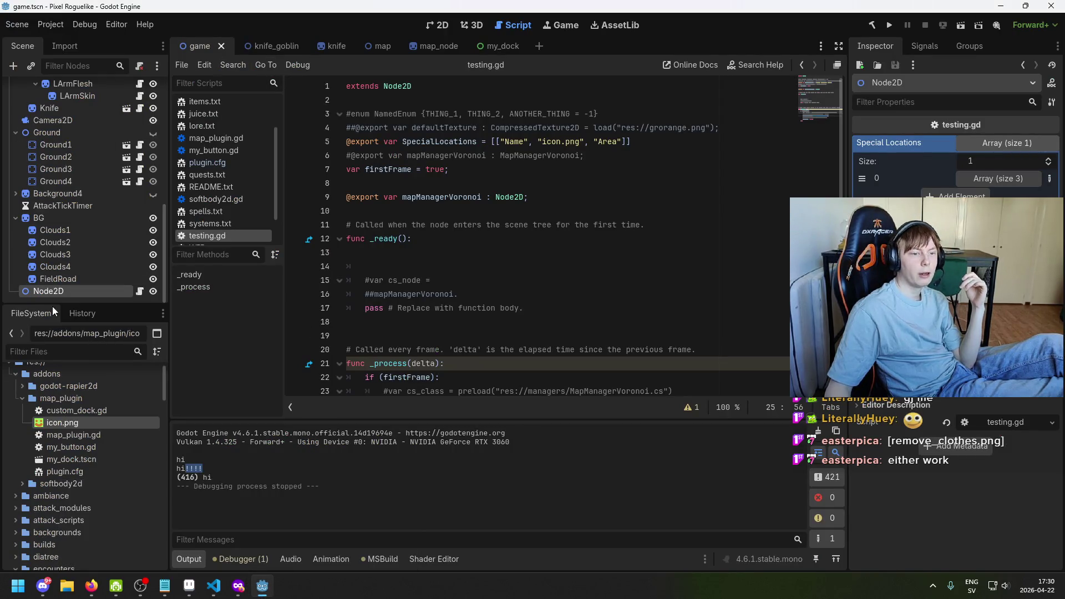
Rename Node2D to MapAttributeSetter, parent it under Map Manager Voronoi, and view its Special Locations.
double_click(75, 290)
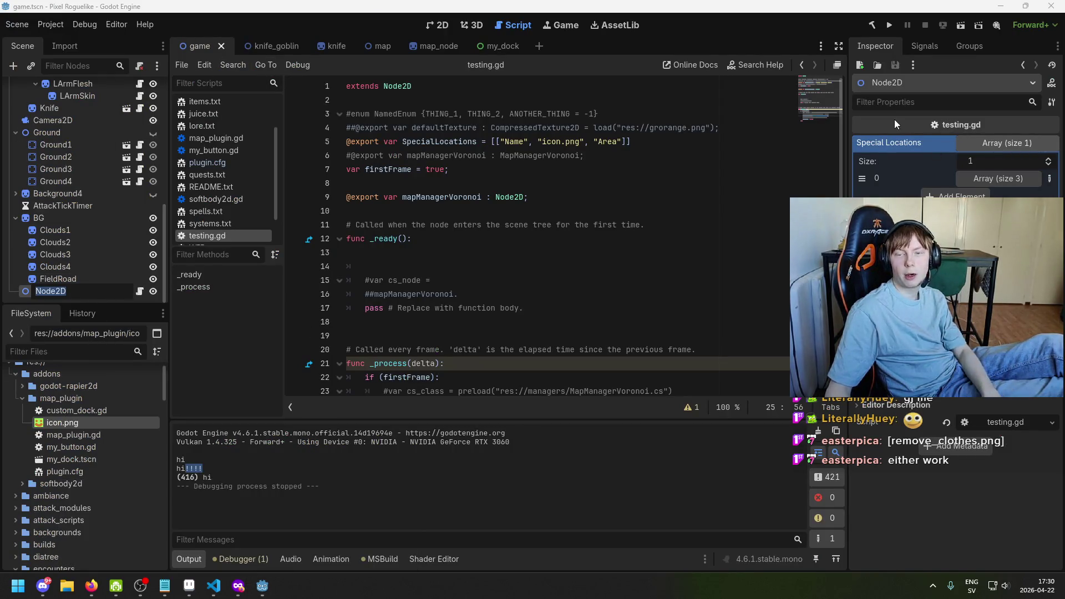
type("Sp")
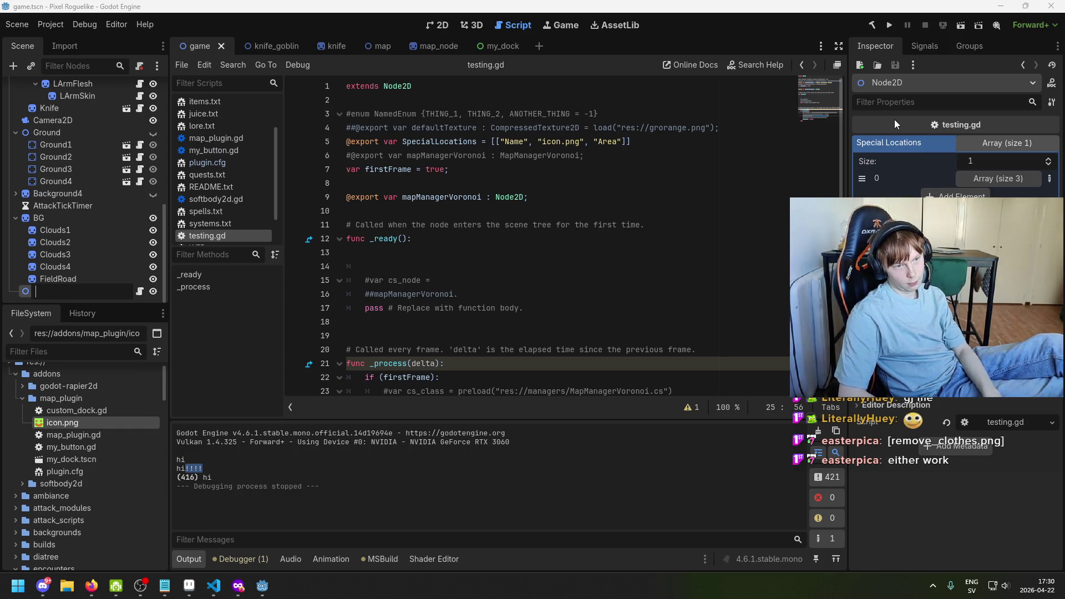
type("eci")
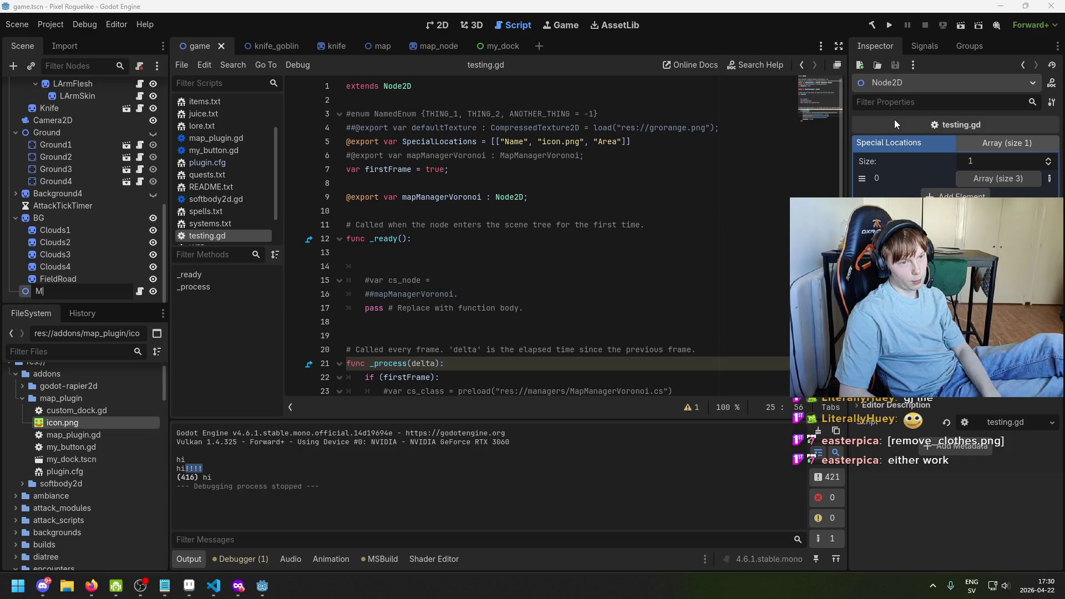
type("AttributeStter")
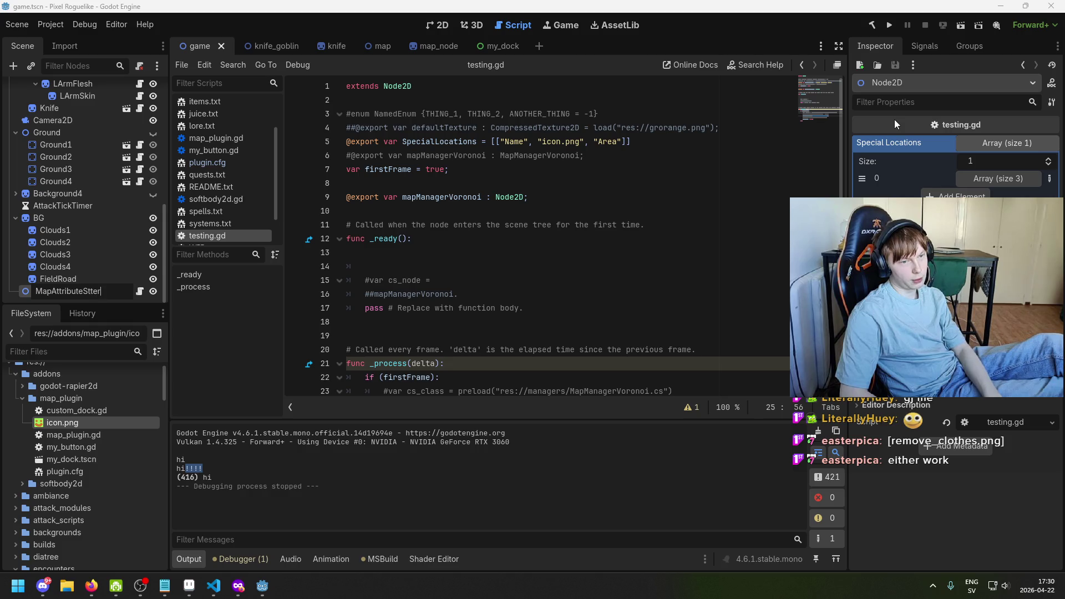
key("BackSpace")
type("etter")
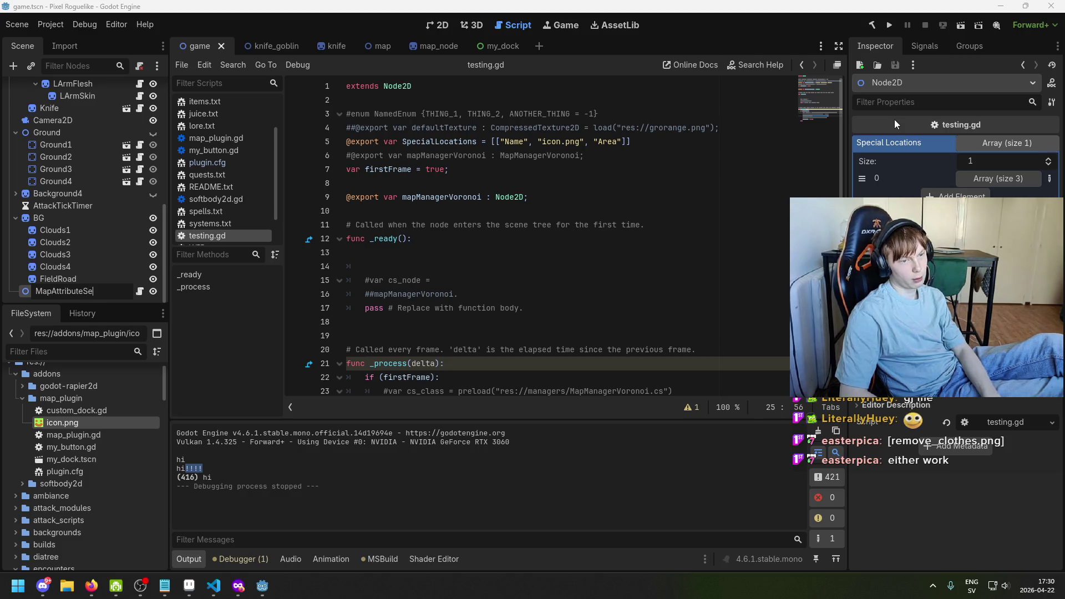
key("Return")
mouse_move(69, 290)
left_mouse_down()
mouse_move(88, 62)
mouse_move(99, 197)
mouse_move(89, 124)
mouse_move(93, 175)
left_mouse_up()
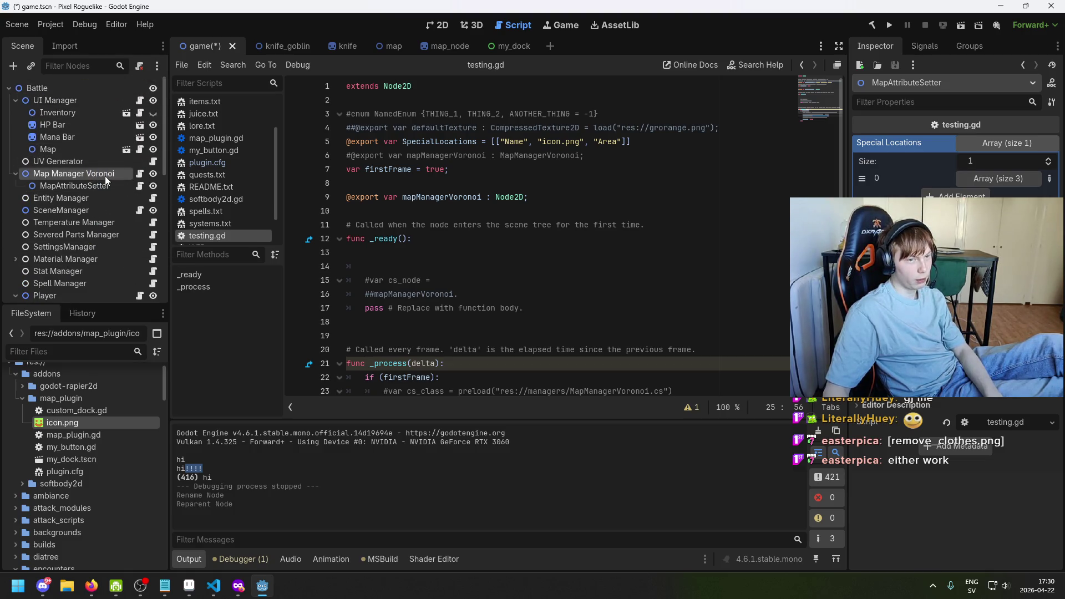
left_click(1007, 144)
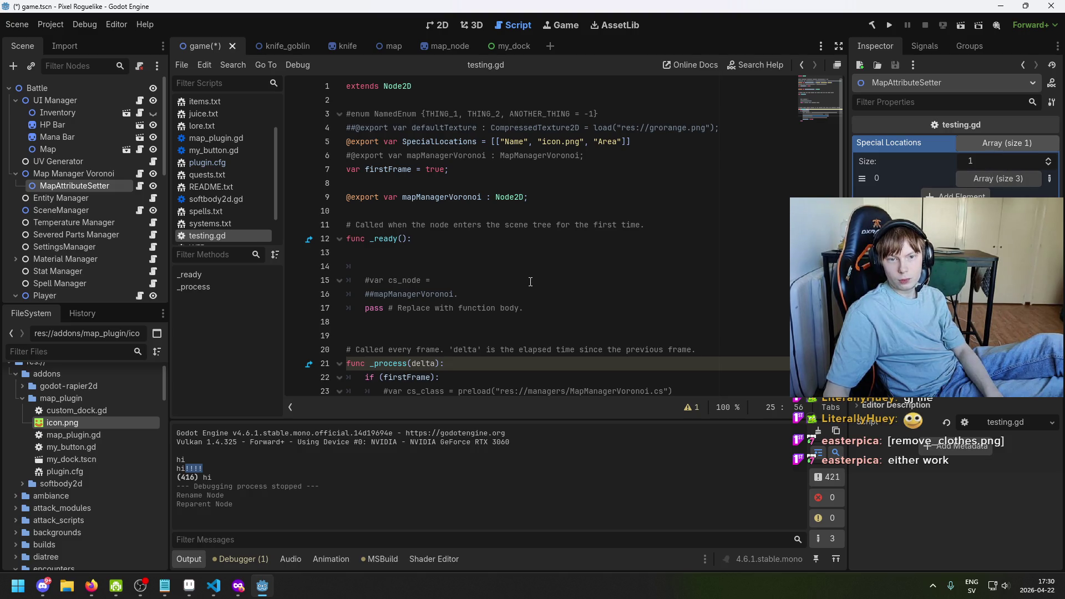
left_click(216, 596)
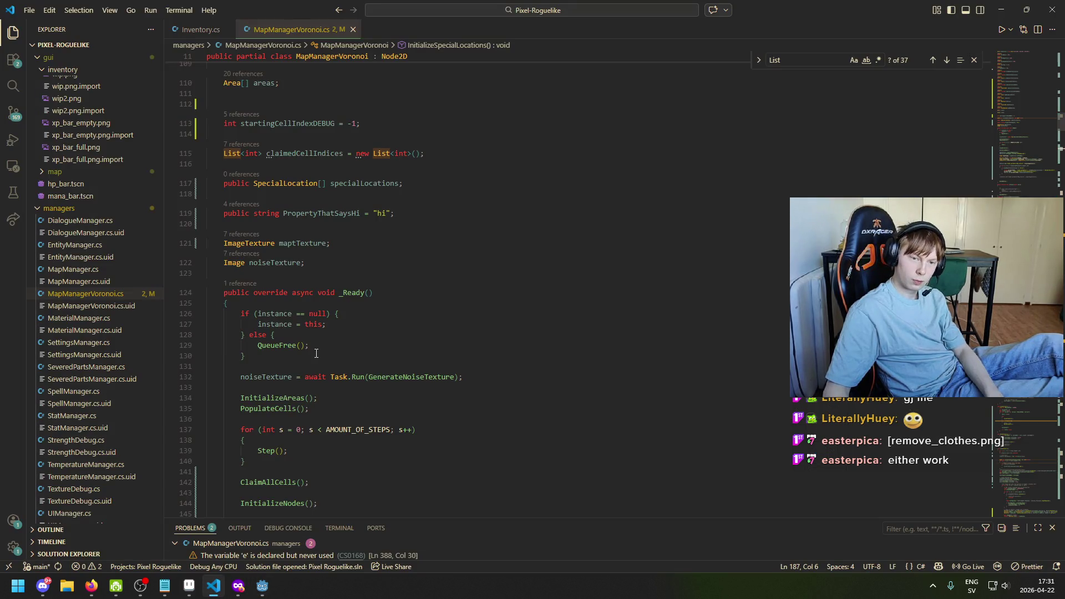
scroll(307, 349, "down", 3)
left_click(355, 256)
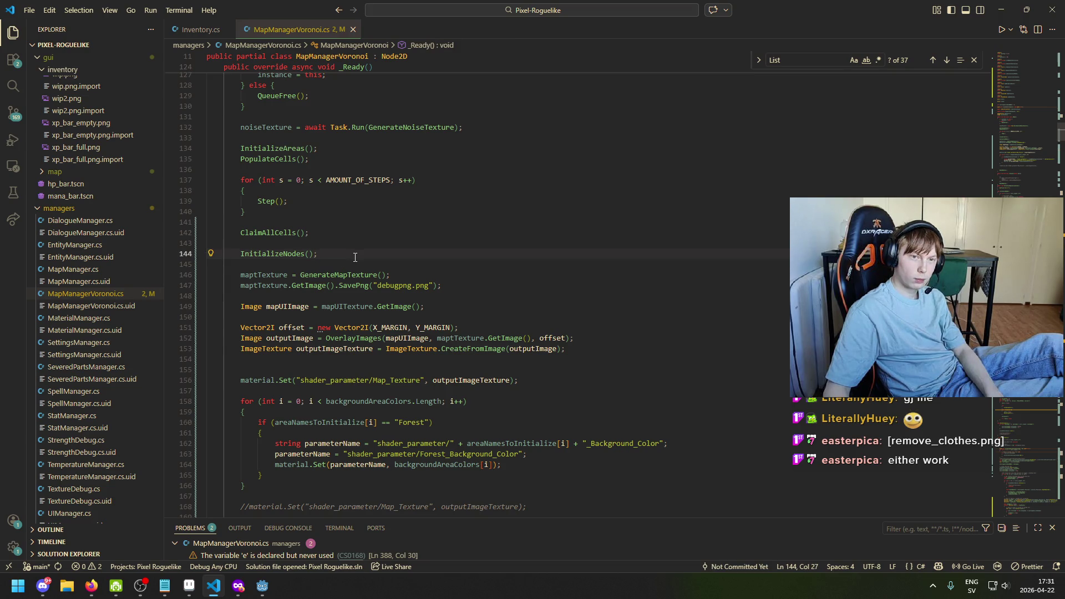
left_click(214, 586)
left_click(74, 183)
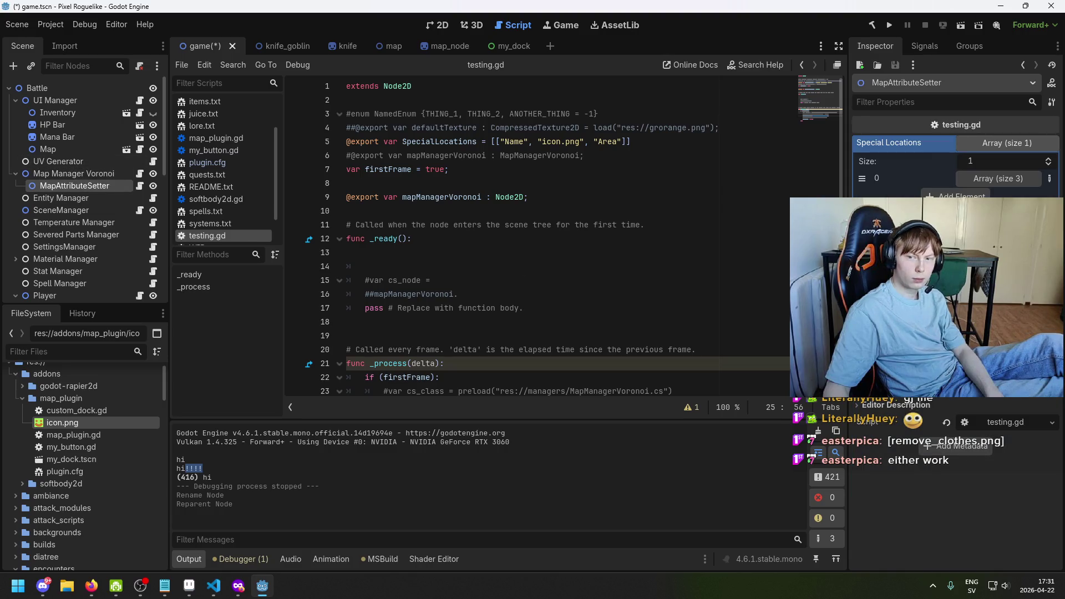
Open the testing.gd script resource and look through its code.
left_click(996, 421)
left_click(397, 132)
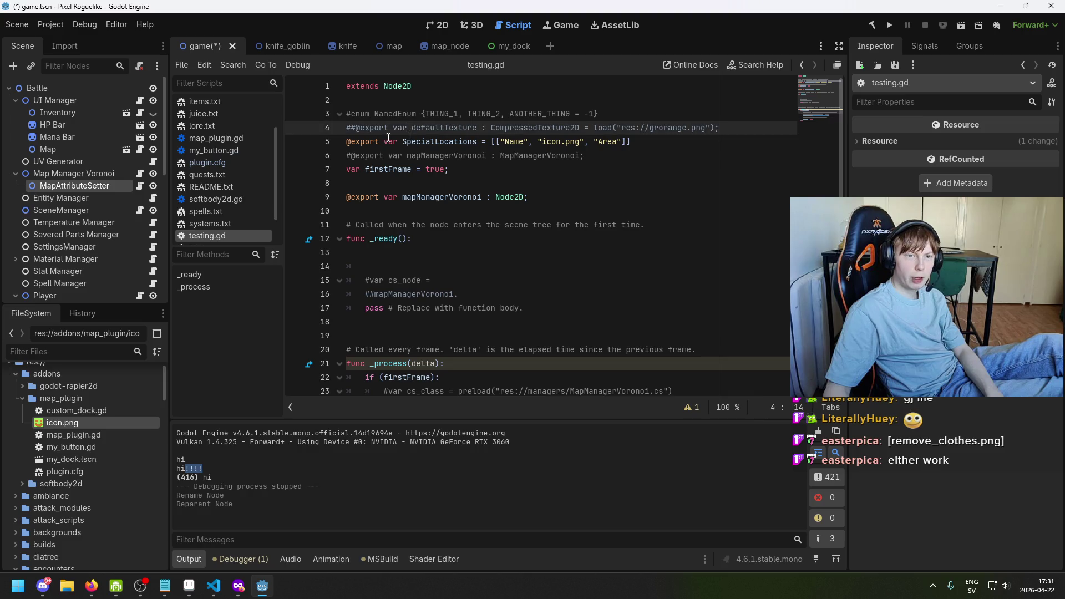
scroll(468, 188, "down", 2)
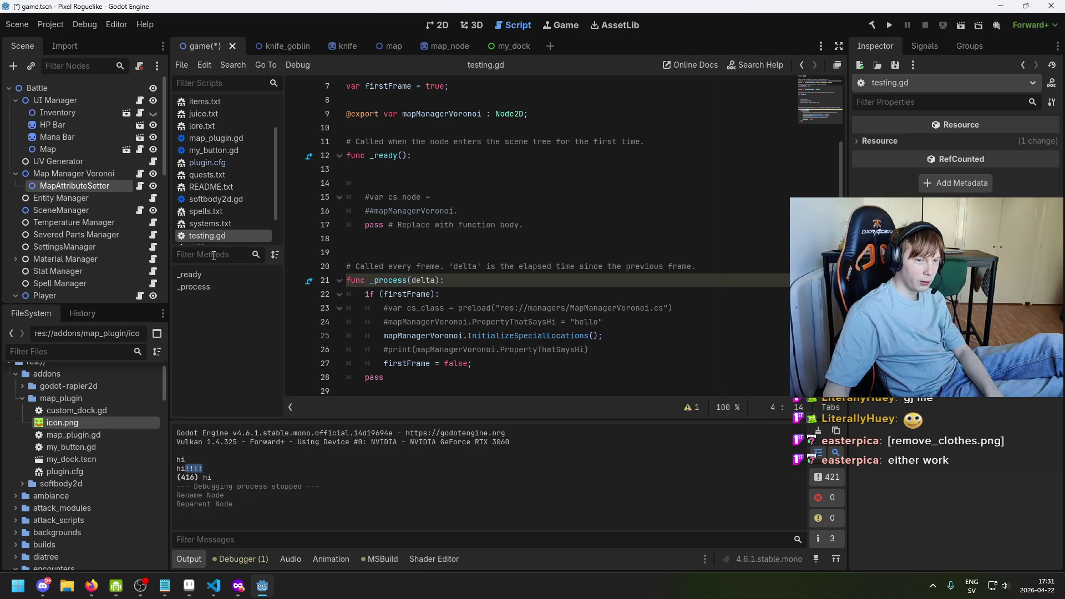
scroll(443, 317, "up", 2)
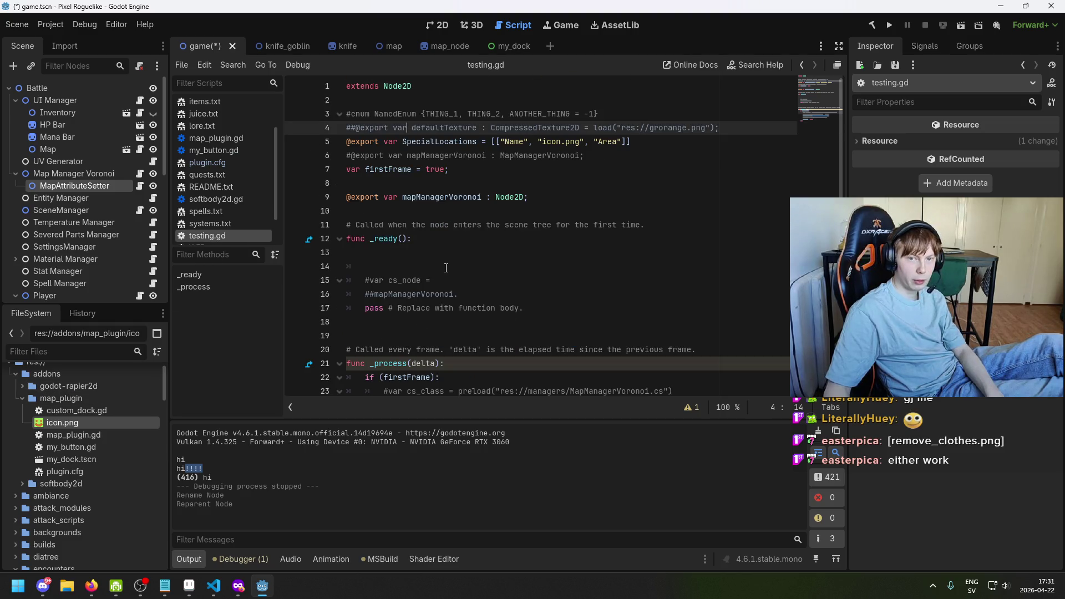
scroll(447, 263, "down", 2)
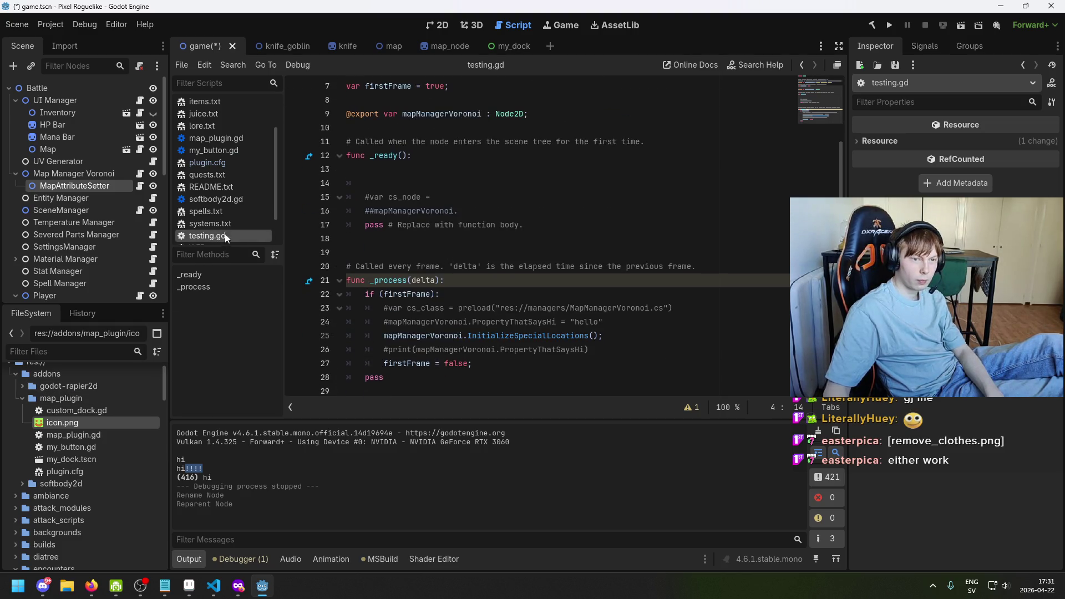
scroll(85, 467, "down", 10)
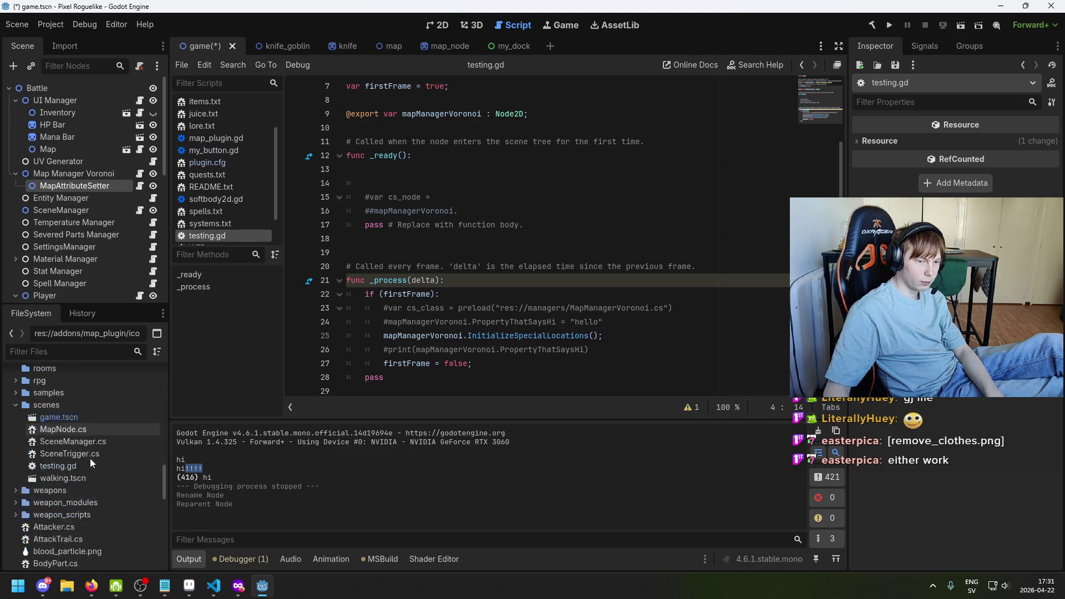
Filter FileSystem for 'testing' and move testing.gd into the res:// root.
left_click(78, 351)
type("testing")
right_click(78, 352)
left_click_drag(58, 410, 68, 388)
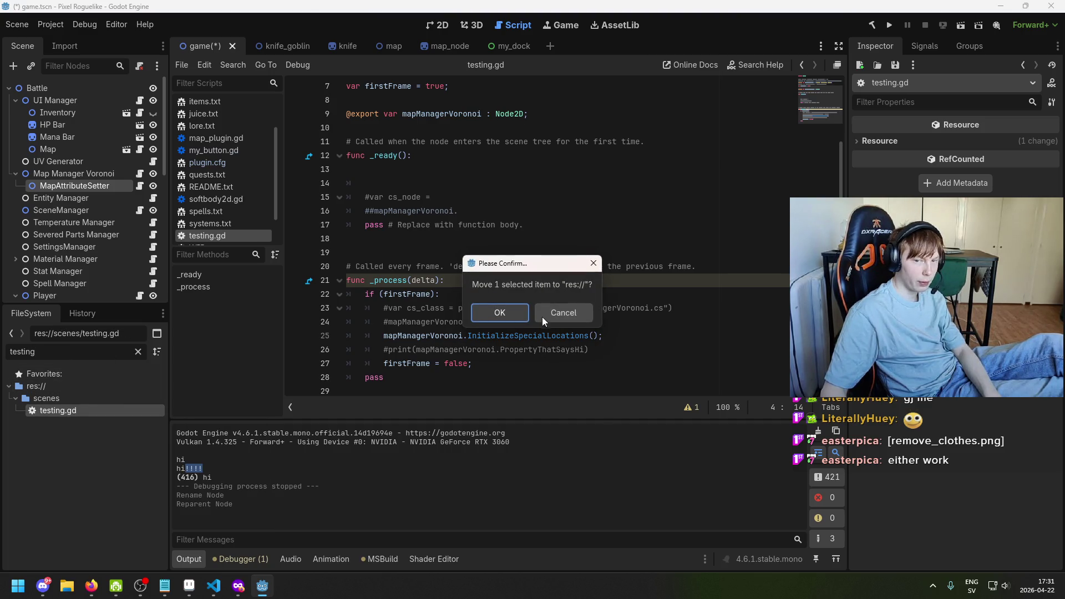
left_click(490, 313)
Clear the file filter and drag testing.gd onto the gui/map folder.
double_click(76, 351)
key("BackSpace")
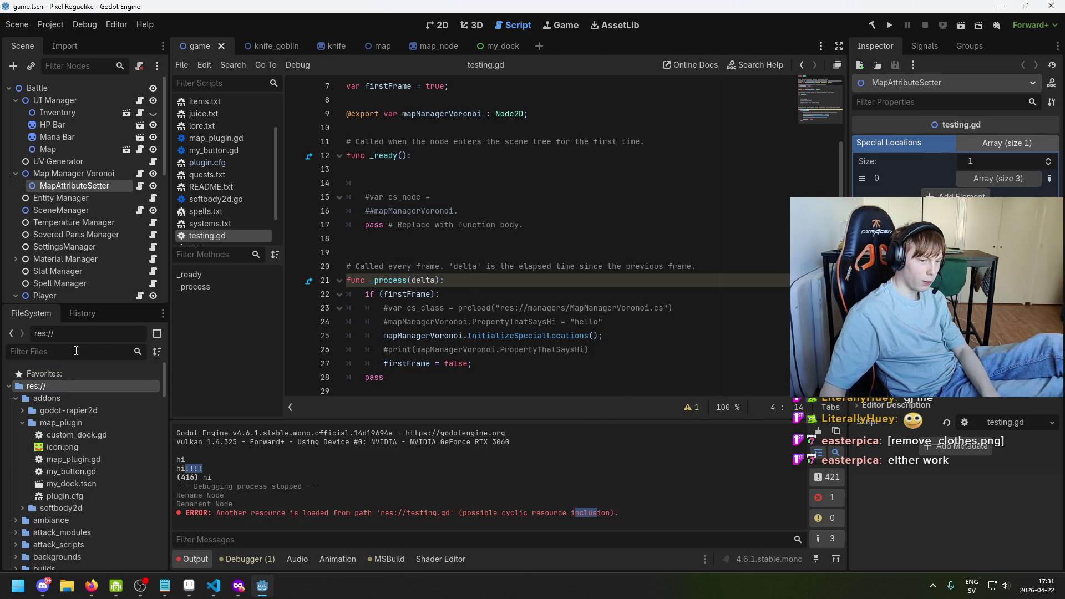
scroll(62, 497, "down", 5)
scroll(68, 503, "down", 10)
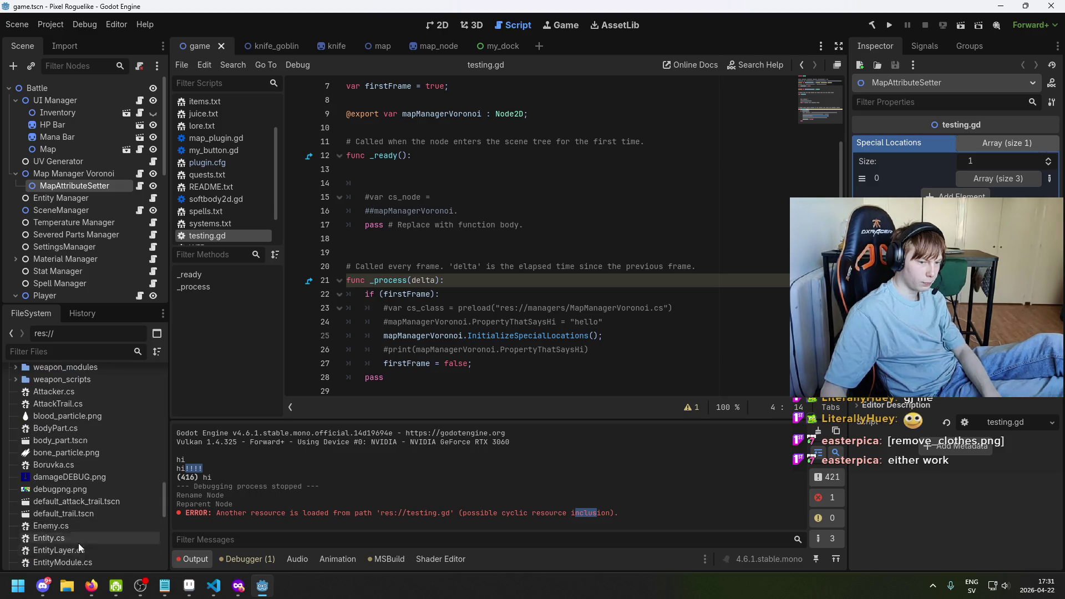
mouse_move(89, 515)
left_mouse_down()
mouse_move(91, 359)
mouse_move(83, 416)
left_mouse_up()
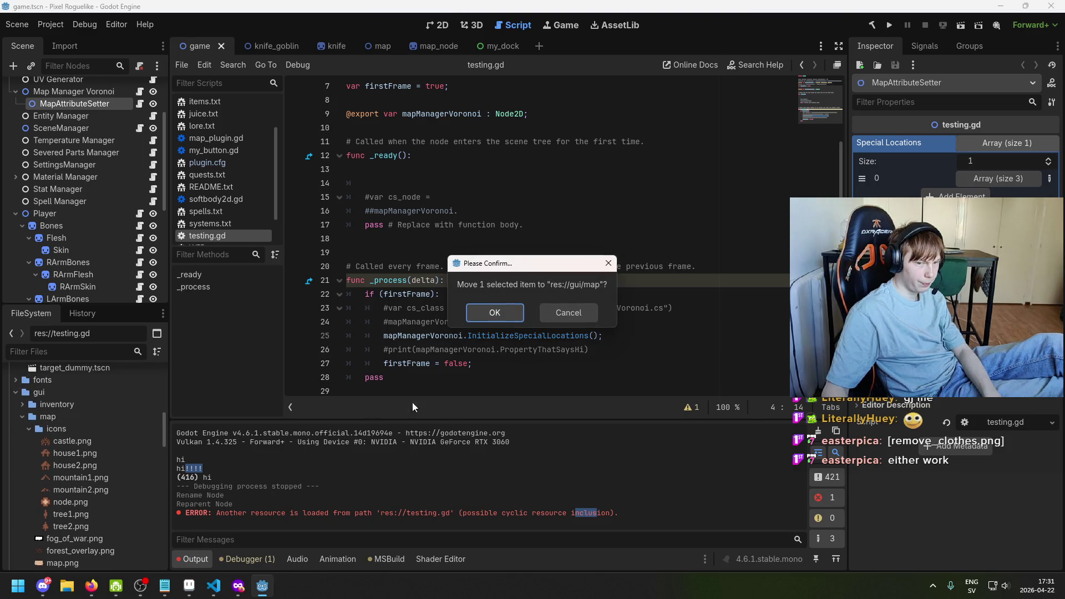
Confirm the move to res://gui/map and rename testing.gd to map_attribute_setter.gd.
left_click(497, 312)
left_click(84, 103)
scroll(117, 514, "down", 2)
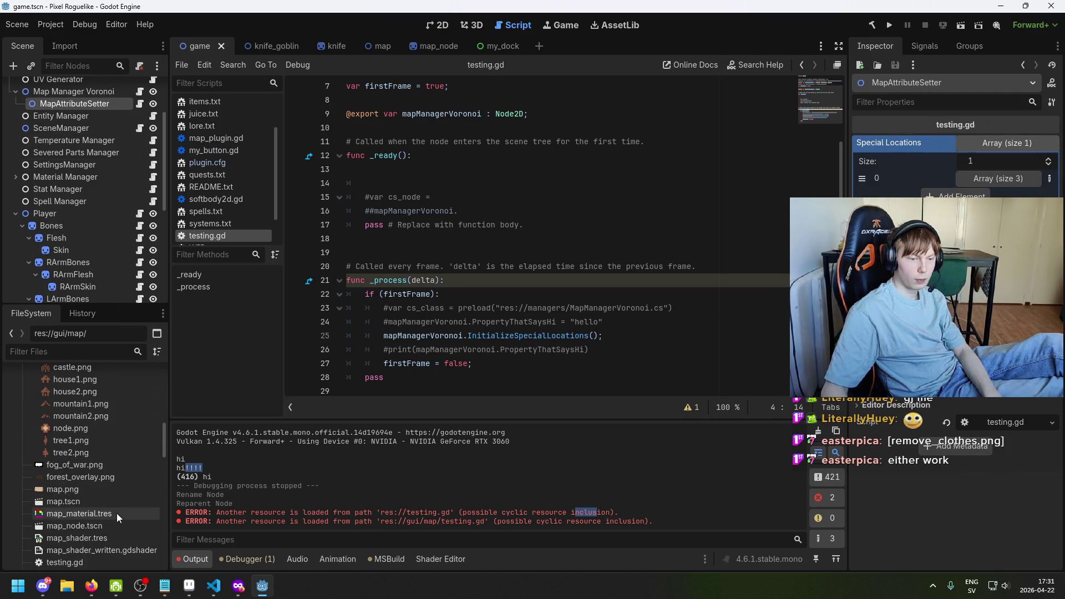
left_click(104, 560)
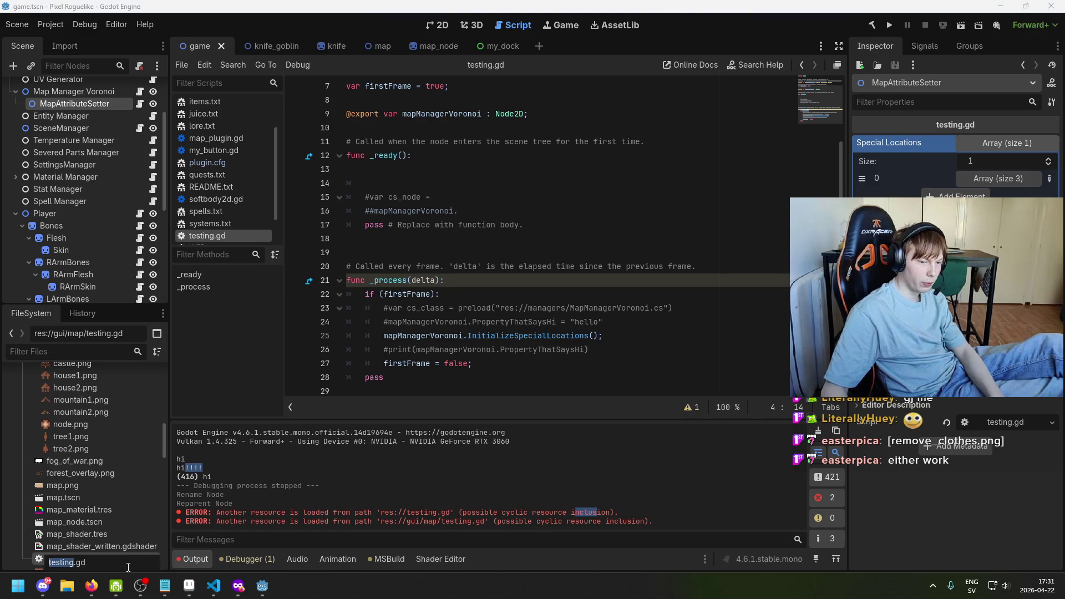
key("F2")
type("map_attribute")
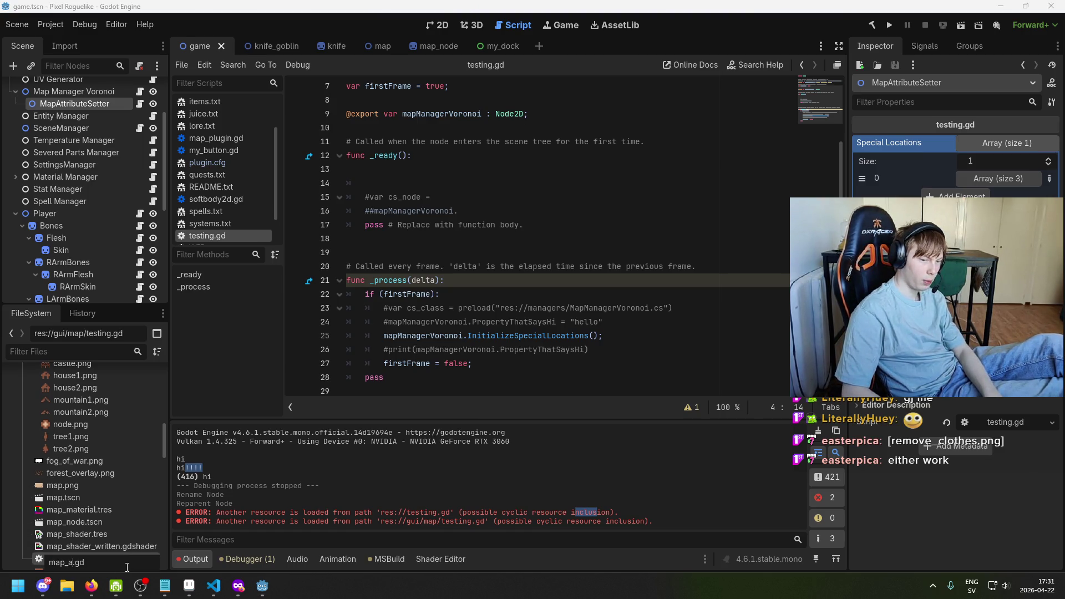
type("_setter")
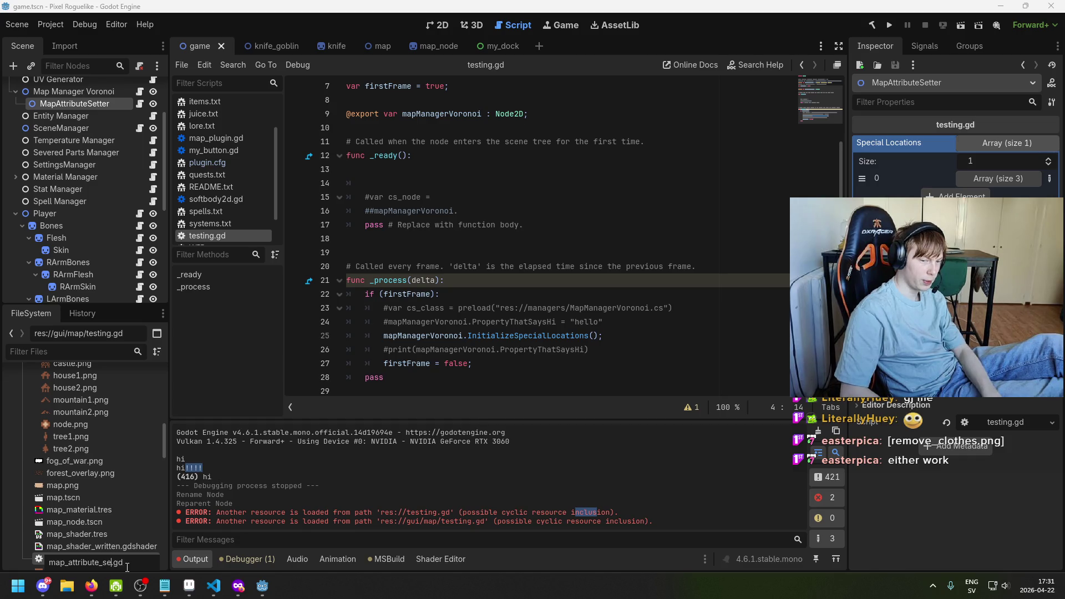
key("Return")
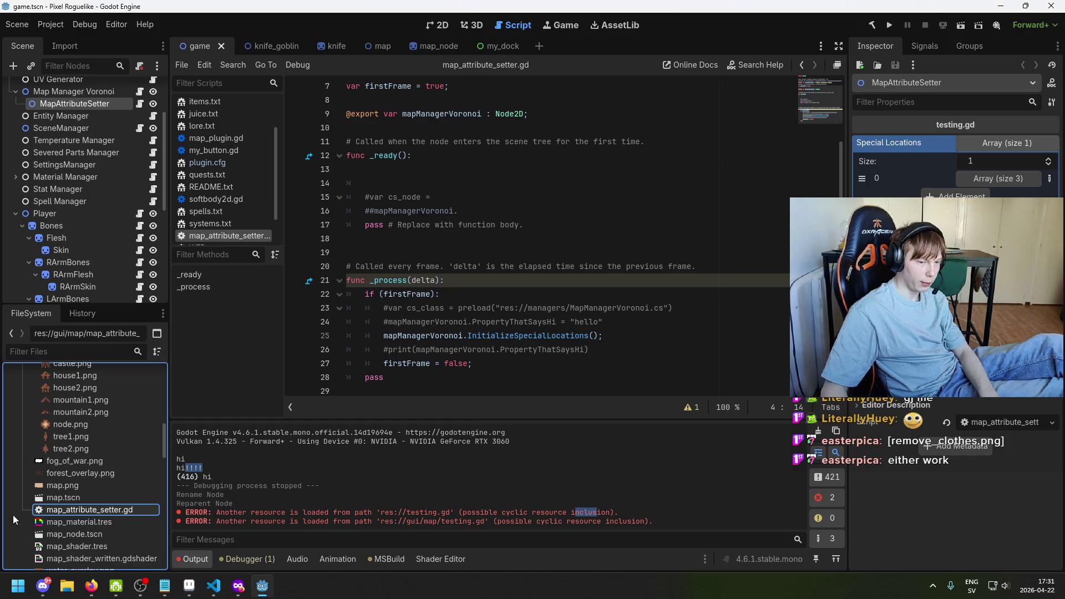
Select map_attribute_setter.gd and save the game scene with Ctrl+S.
left_click(78, 511)
scroll(119, 495, "down", 2)
key("ctrl+s")
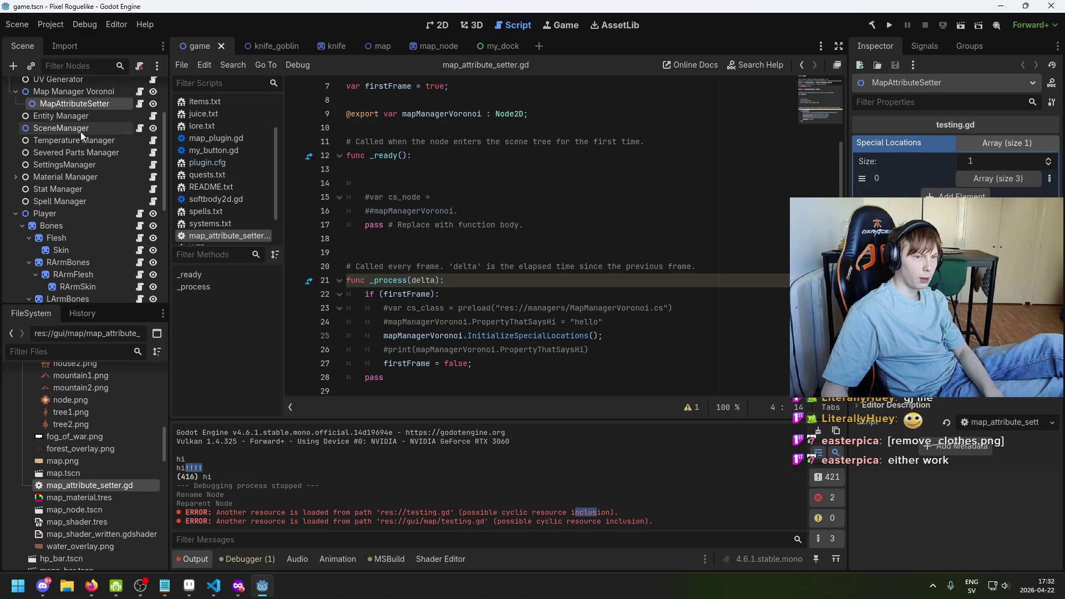
key("ctrl+s")
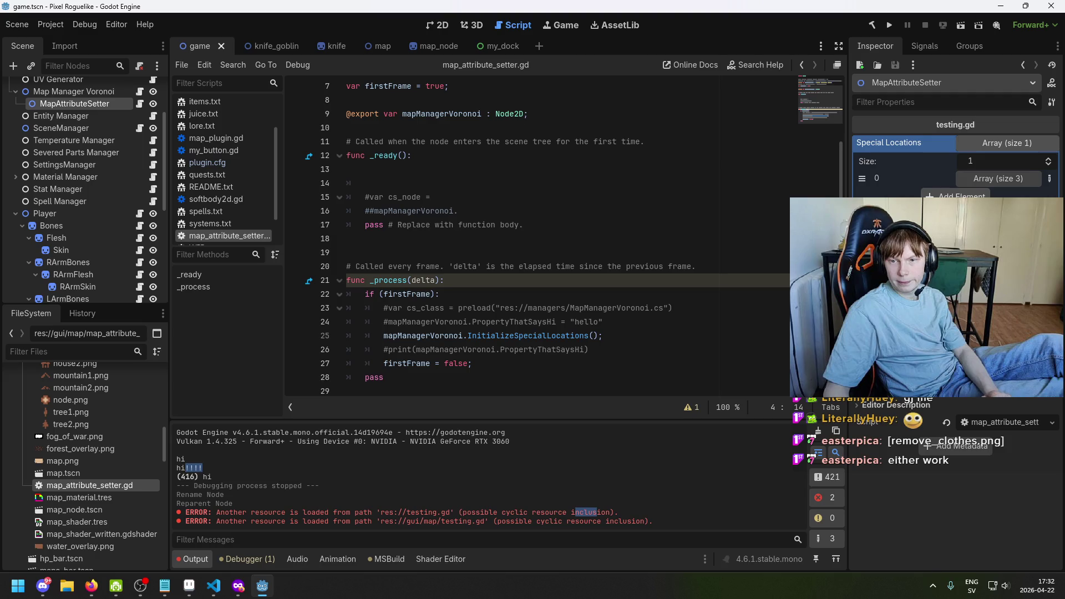
scroll(422, 246, "up", 2)
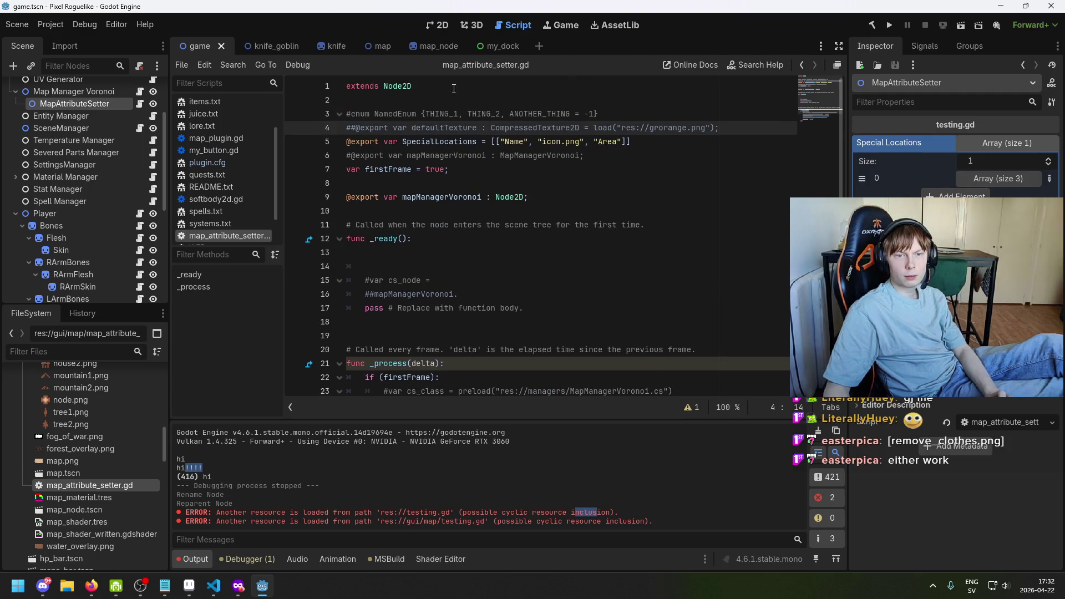
Delete the empty lines under func _ready() in map_attribute_setter.gd.
left_click(376, 143)
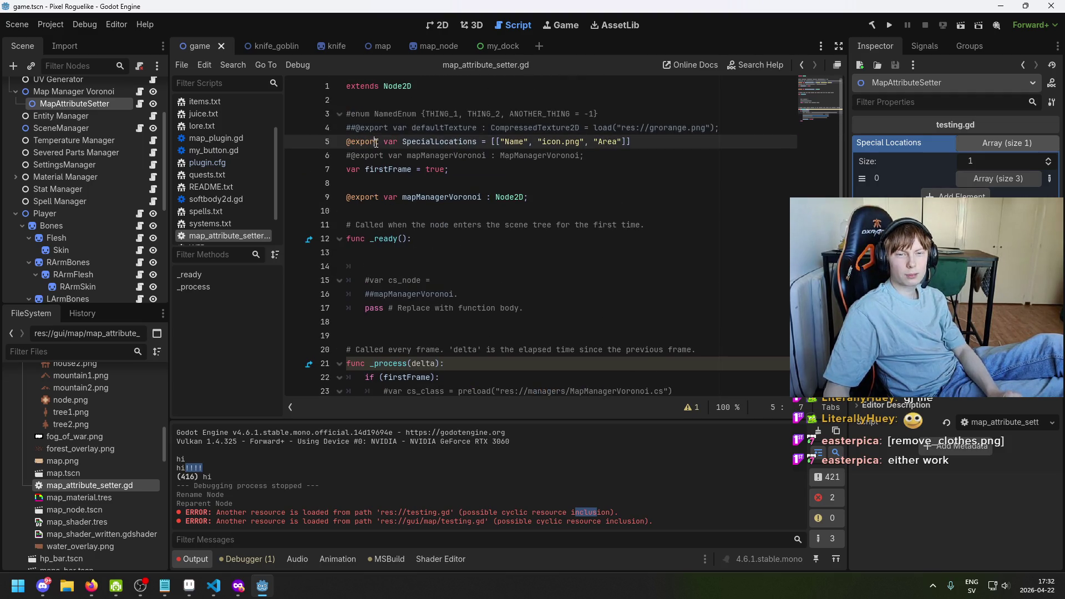
left_click(550, 142)
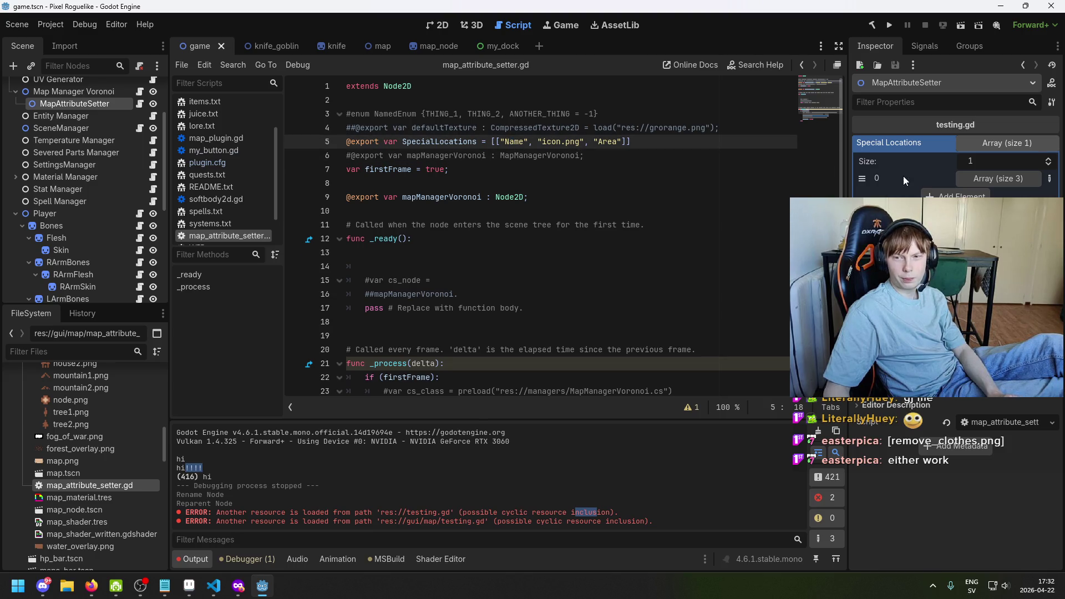
scroll(388, 166, "down", 1)
left_click(388, 128)
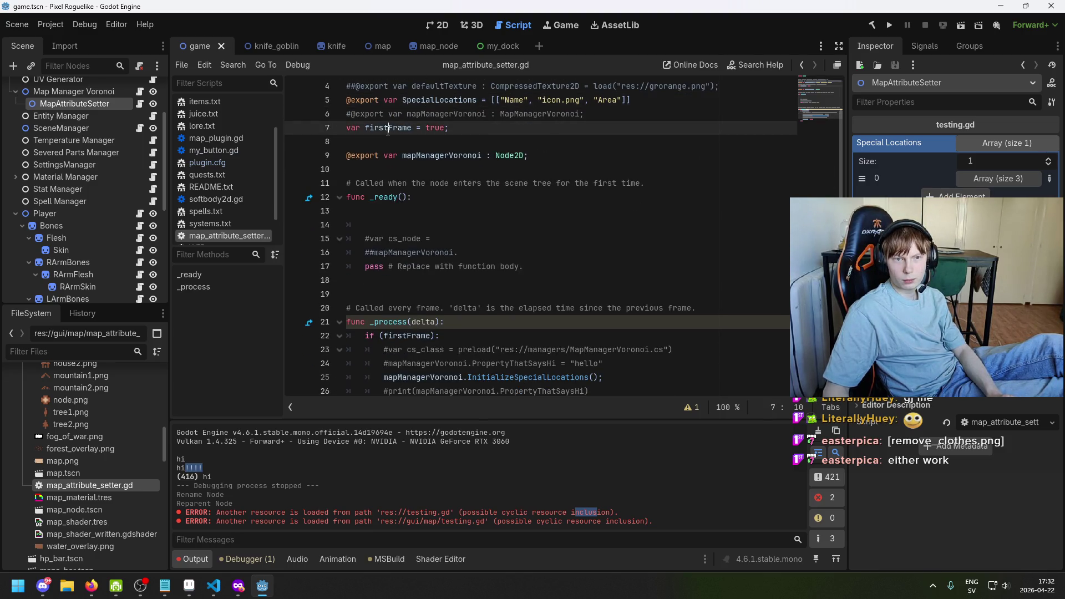
scroll(396, 167, "down", 1)
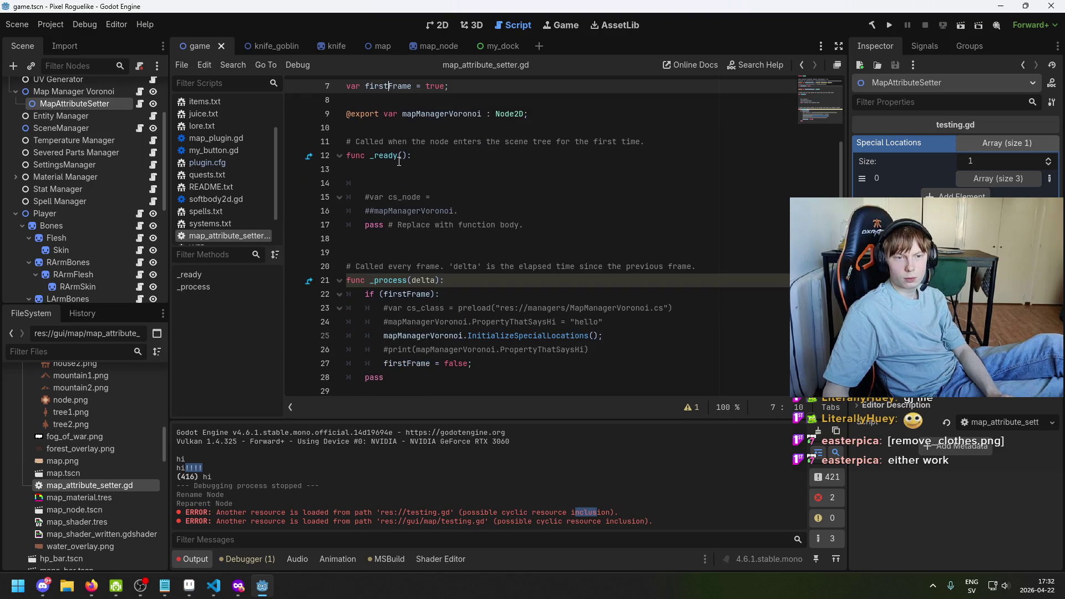
left_click(462, 113)
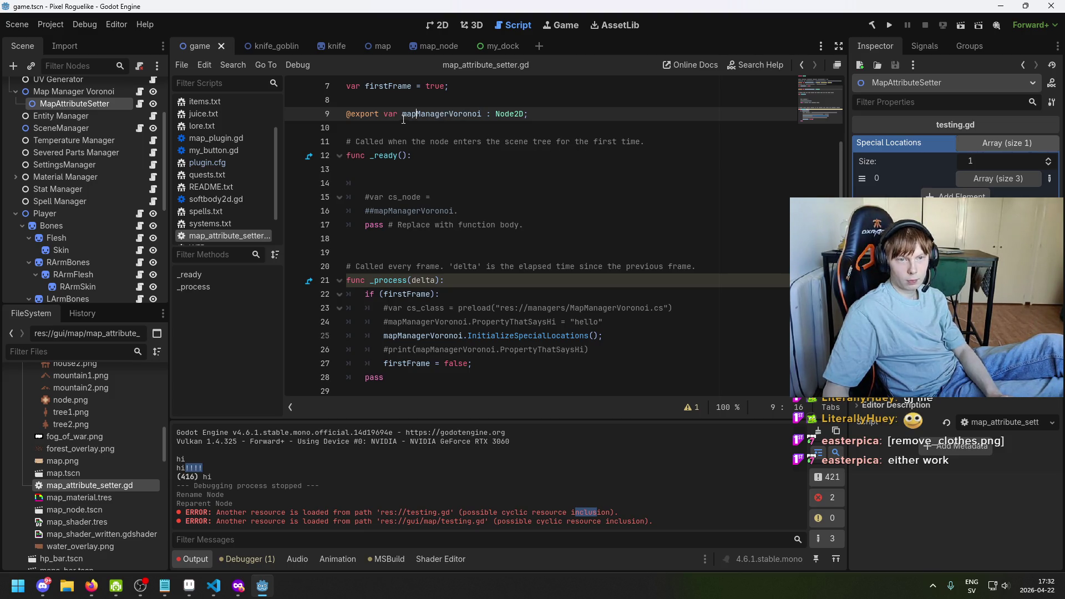
left_click(427, 183)
left_click(426, 253)
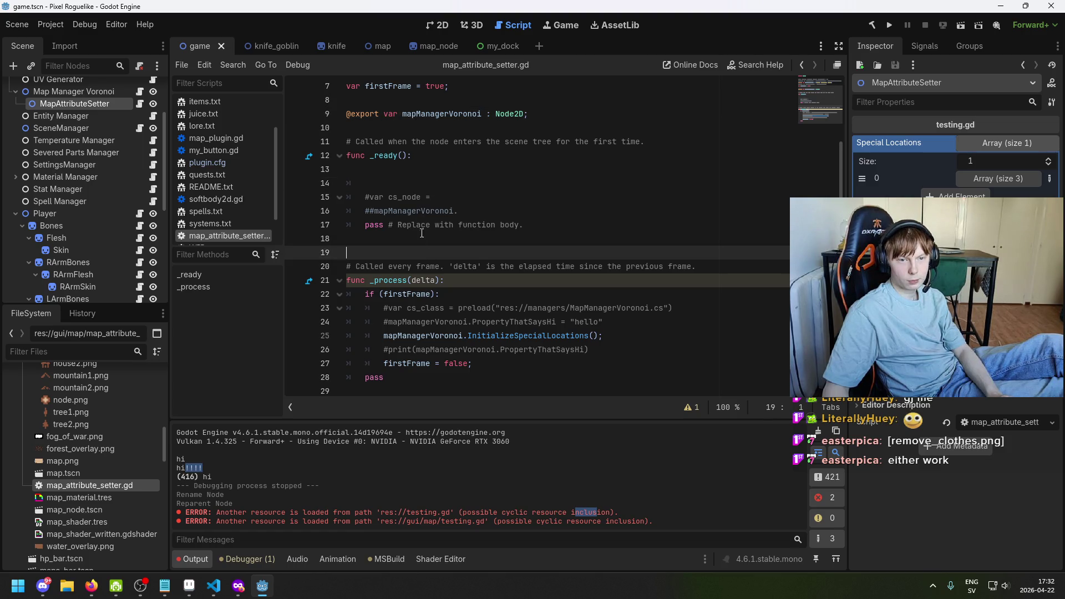
left_click(412, 195)
key("Up")
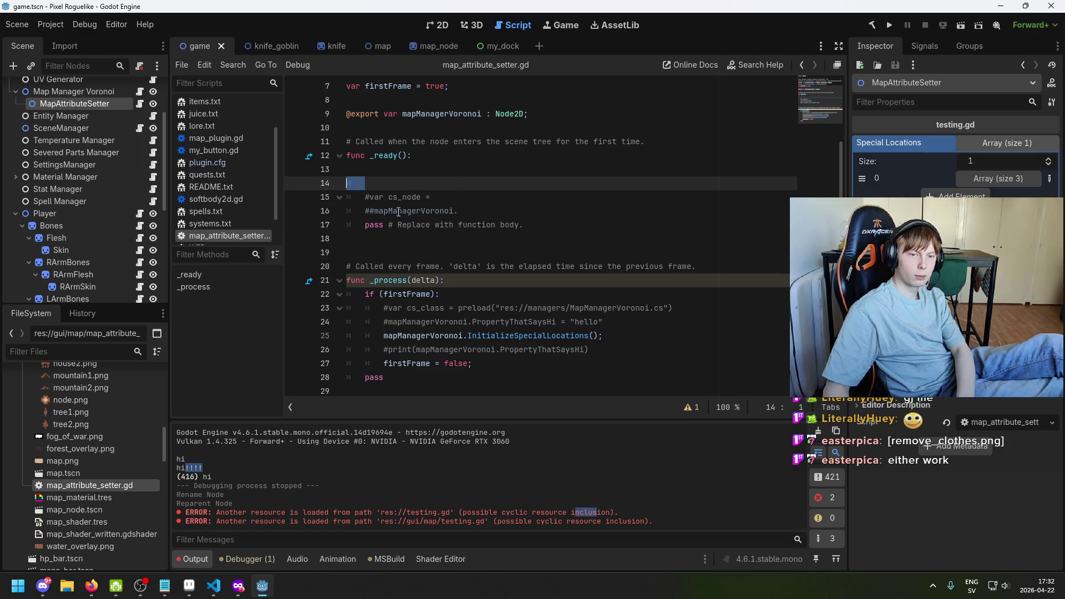
key("BackSpace")
key("BackSpace")
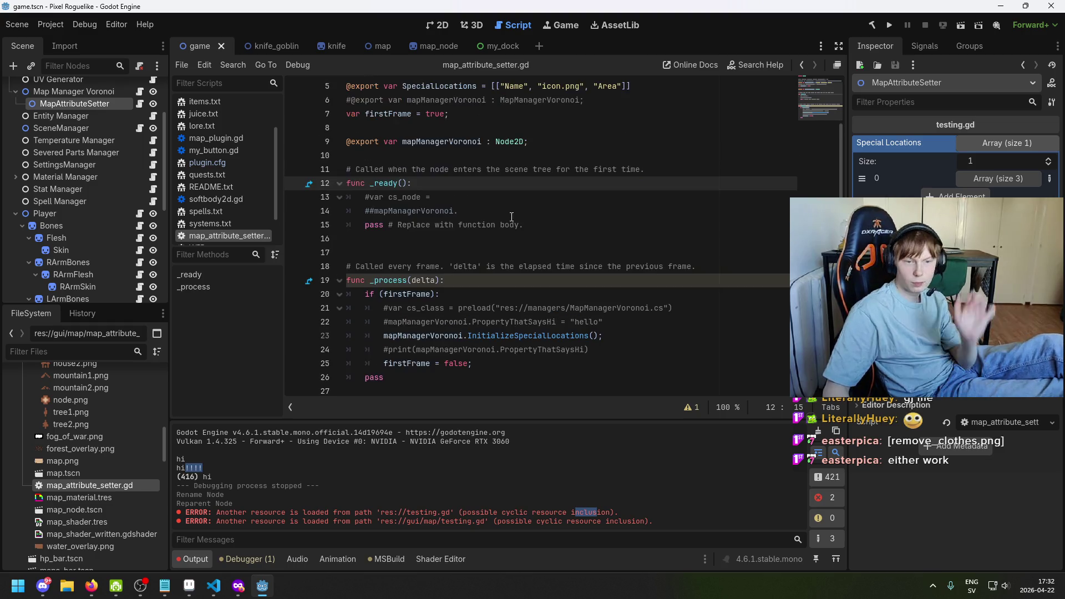
Try starting a new func after _process, then remove it and save the script.
left_click(472, 246)
left_click(510, 379)
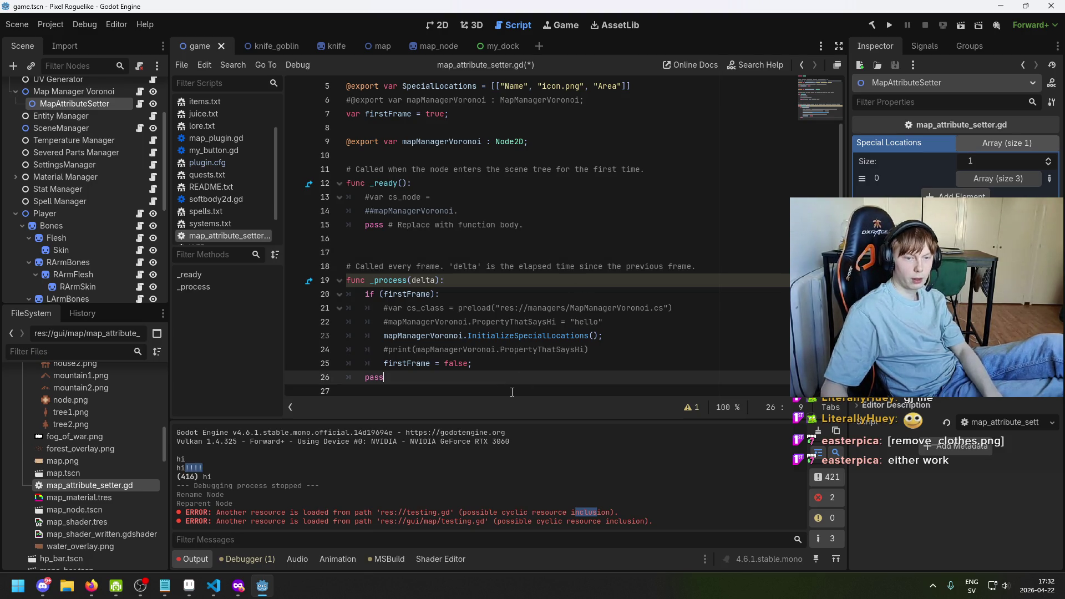
key("Return")
key("Down")
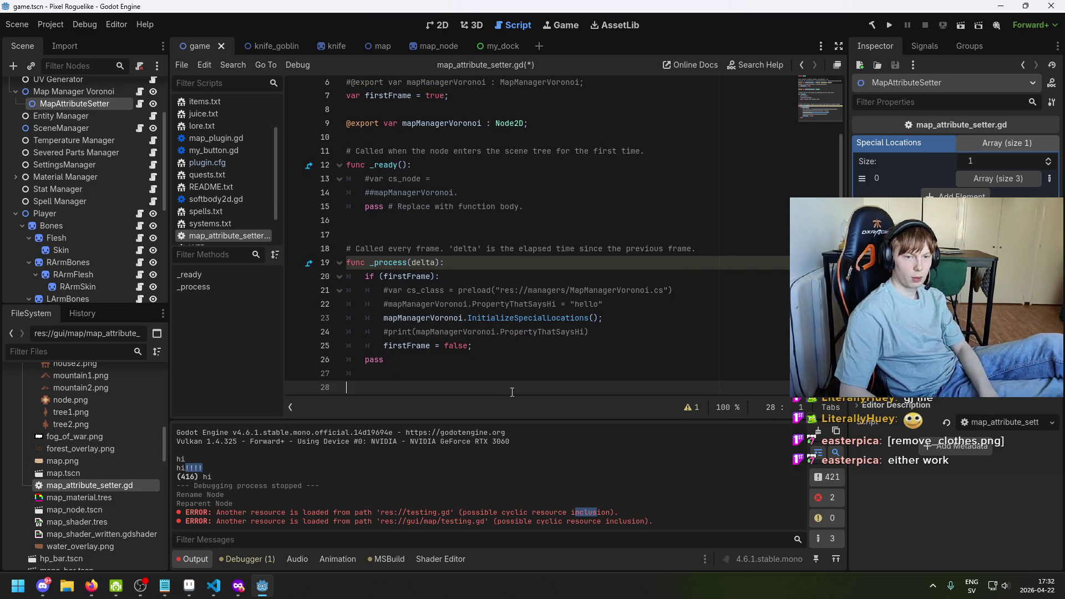
type("fun")
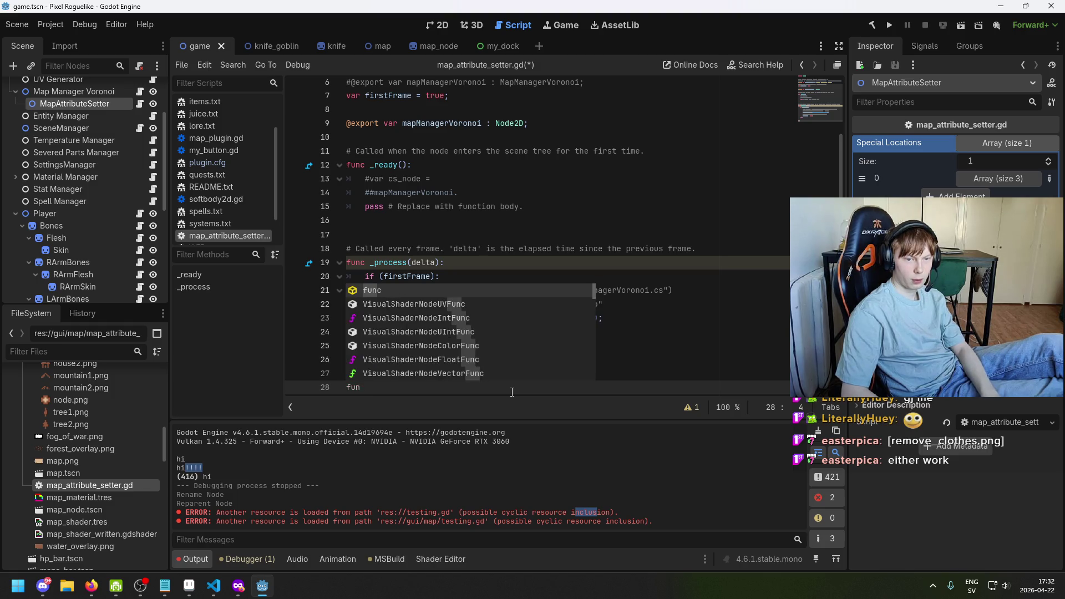
key("Escape")
key("BackSpace")
key("BackSpace")
key("BackSpace")
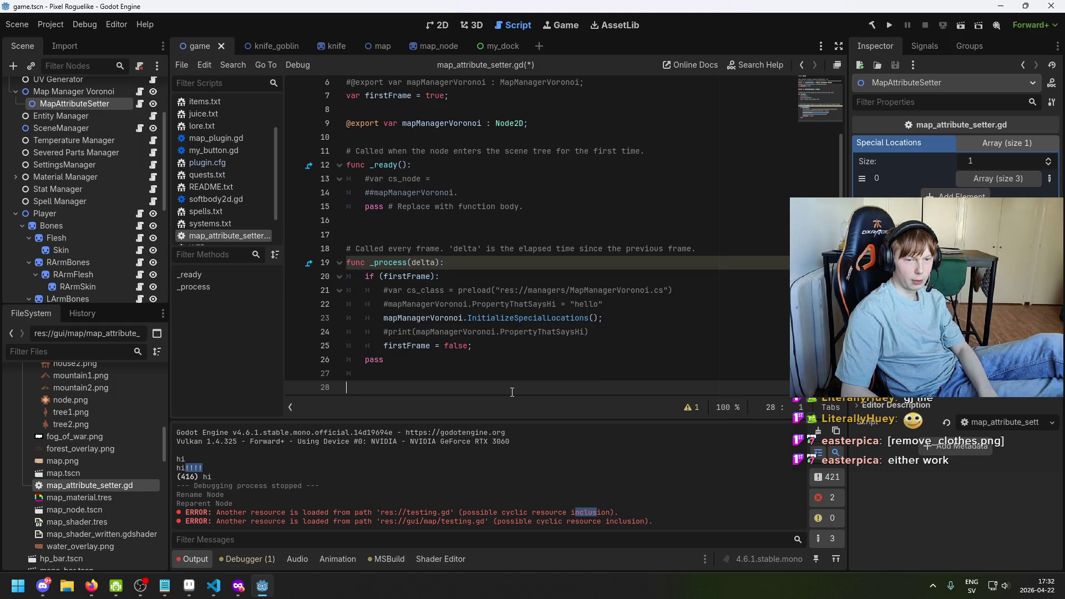
type("func _")
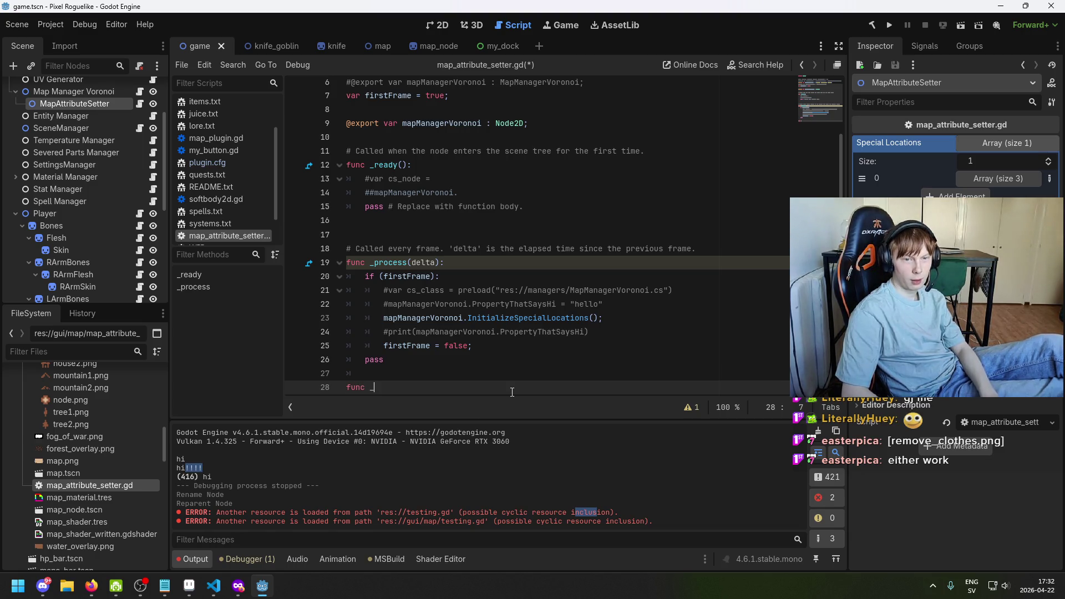
key("ctrl+space")
type("Set")
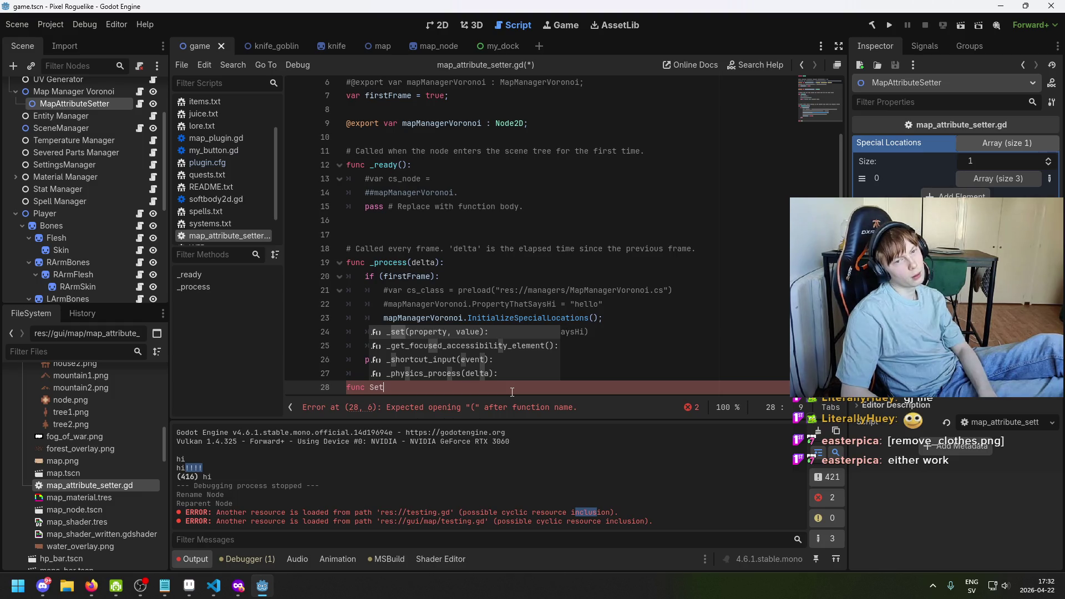
key("BackSpace")
key("BackSpace")
key("BackSpace")
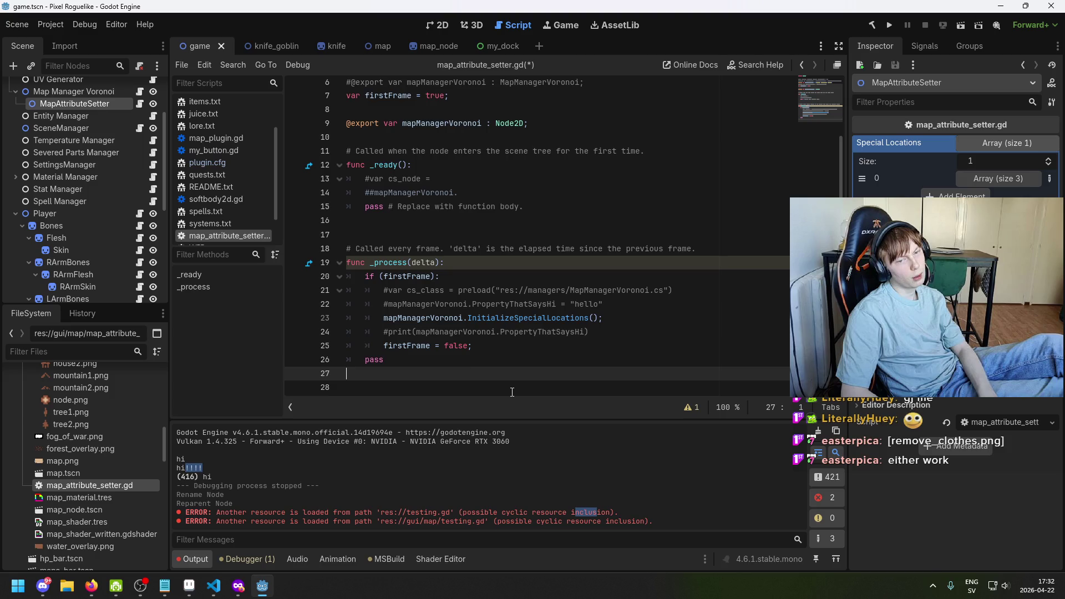
key("BackSpace")
key("ctrl+s")
Insert a blank line above the InitializeSpecialLocations() call in _ready.
scroll(433, 288, "up", 2)
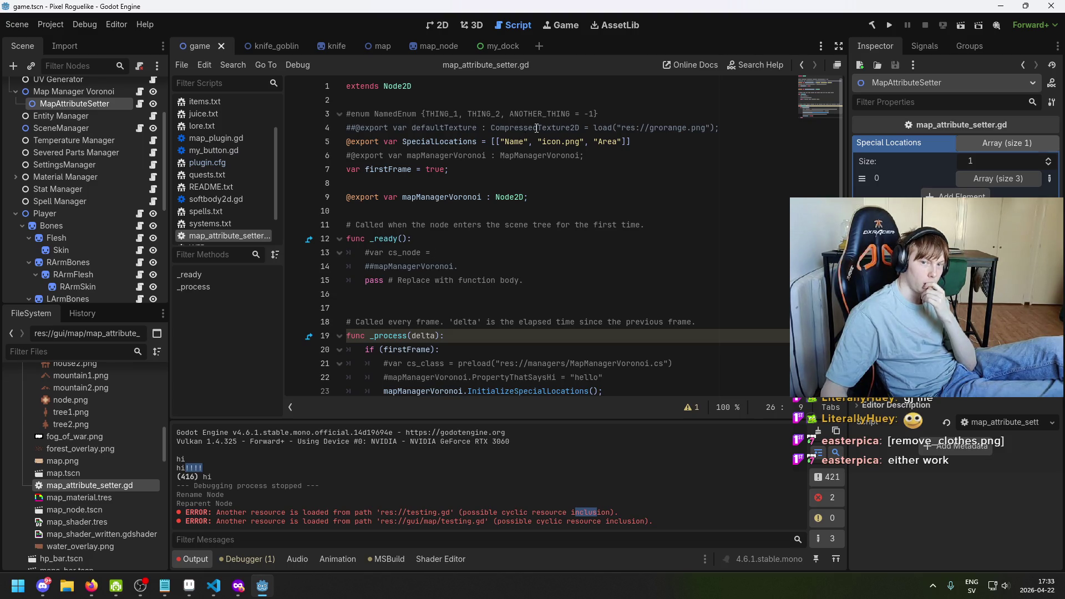
left_click(470, 161)
left_click(524, 141)
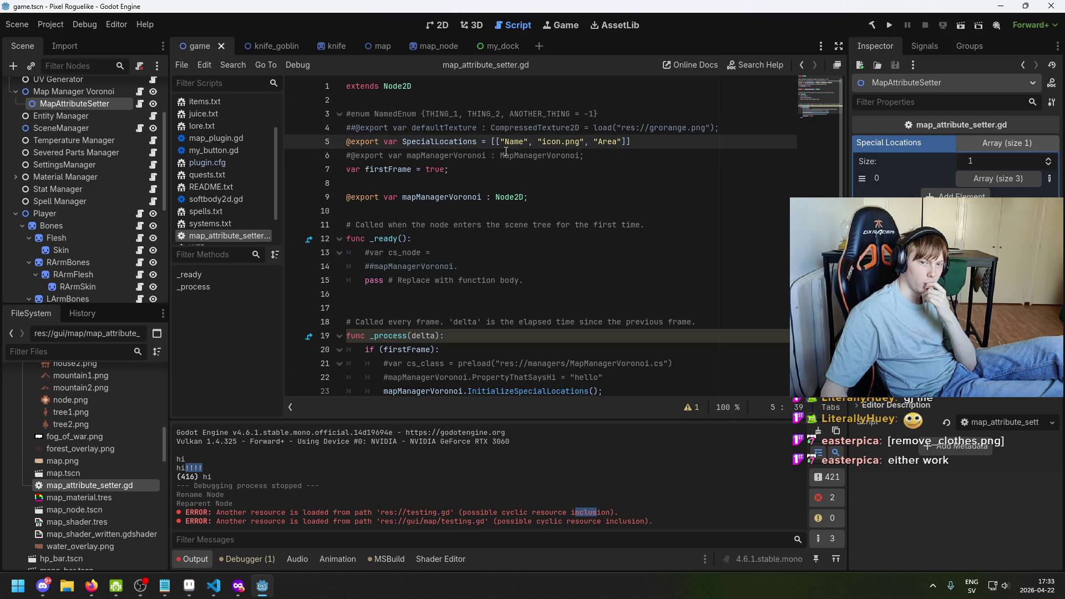
scroll(507, 150, "down", 1)
left_click(374, 260)
key("Down")
key("Down")
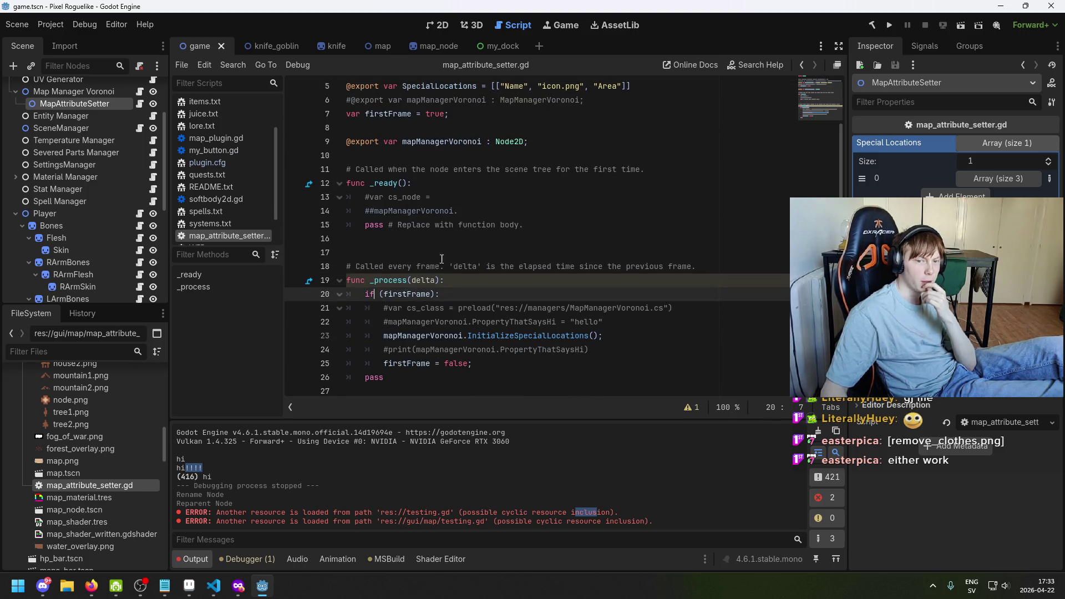
left_click(417, 335)
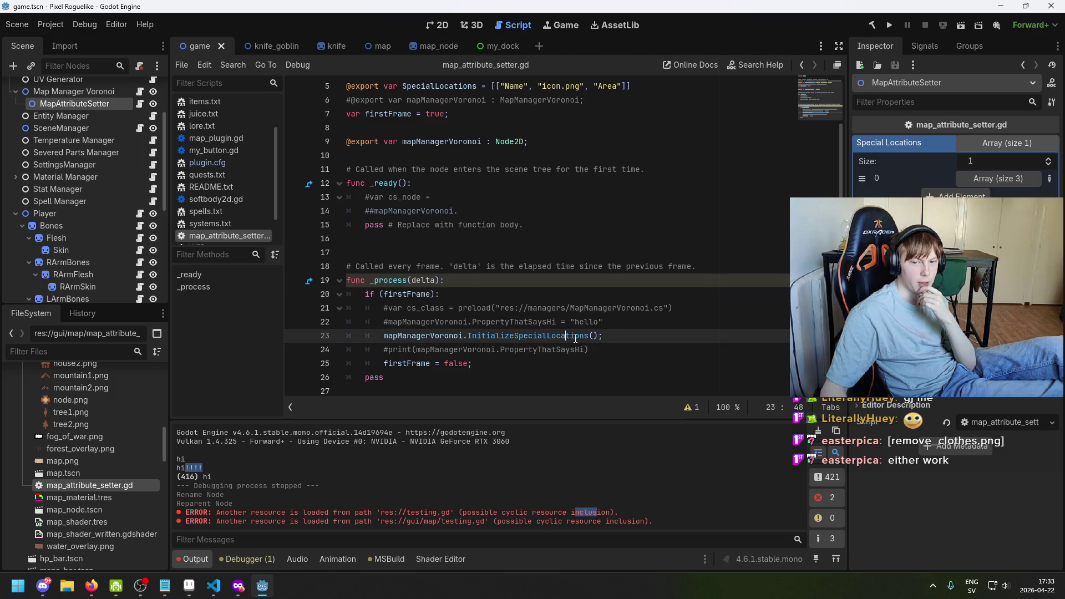
left_click(616, 335)
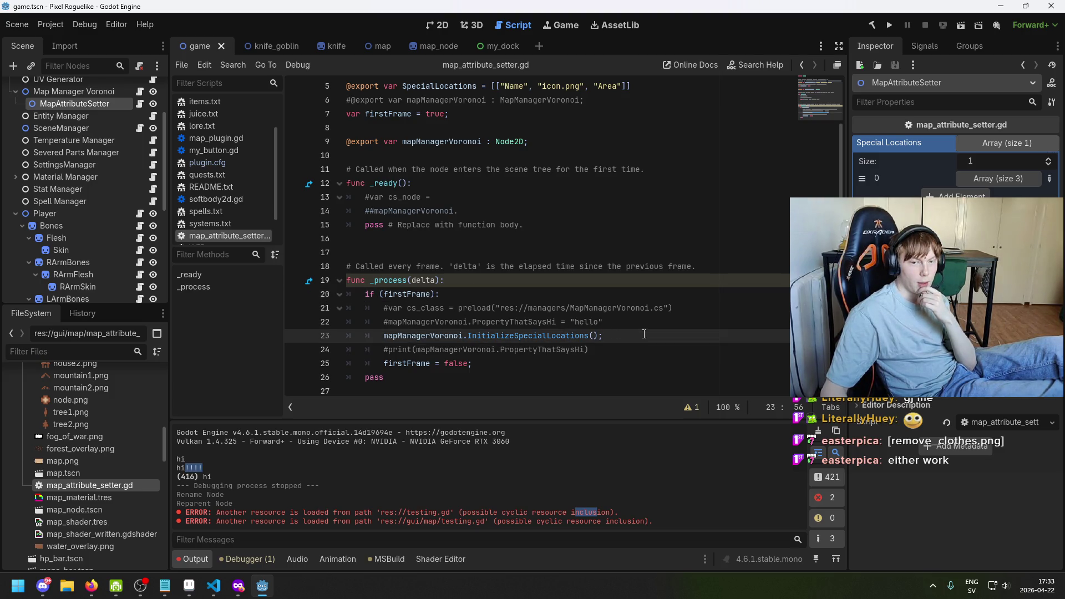
left_click(660, 324)
key("Return")
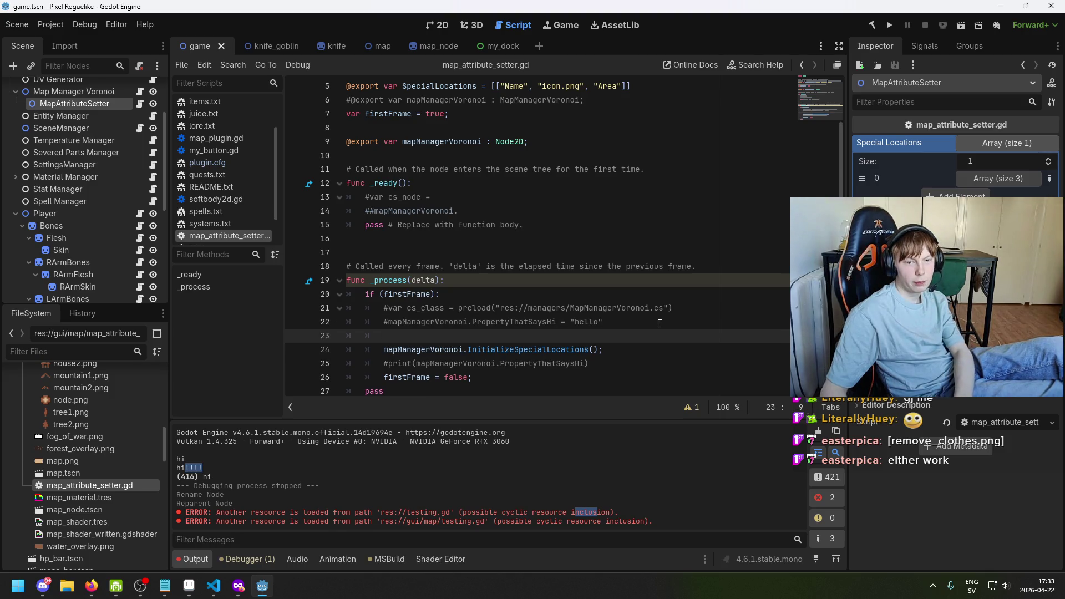
Type 'mapManagerVoronoi.' on the new line, then bring up MapManagerVoronoi.cs in VS Code.
scroll(638, 316, "up", 2)
scroll(574, 294, "down", 1)
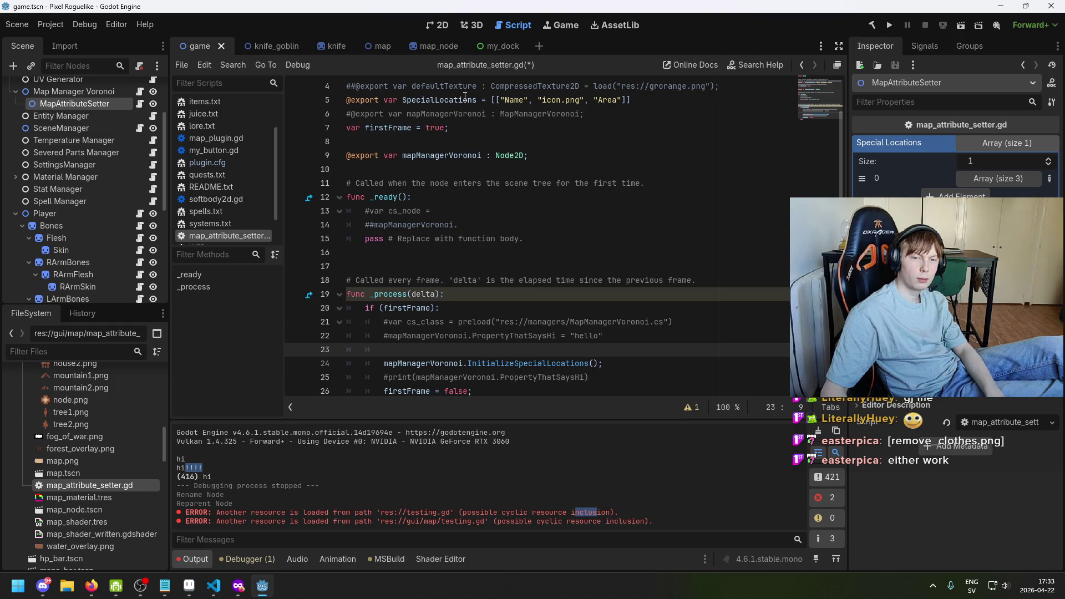
type("Special")
key("ctrl+BackSpace")
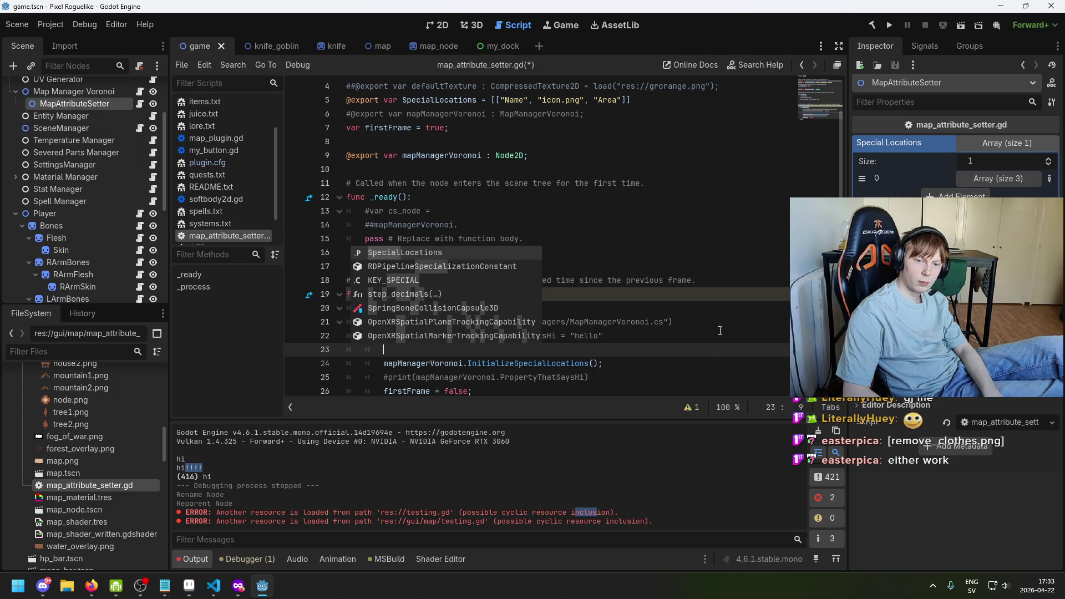
type("mapManagerVoronoi.")
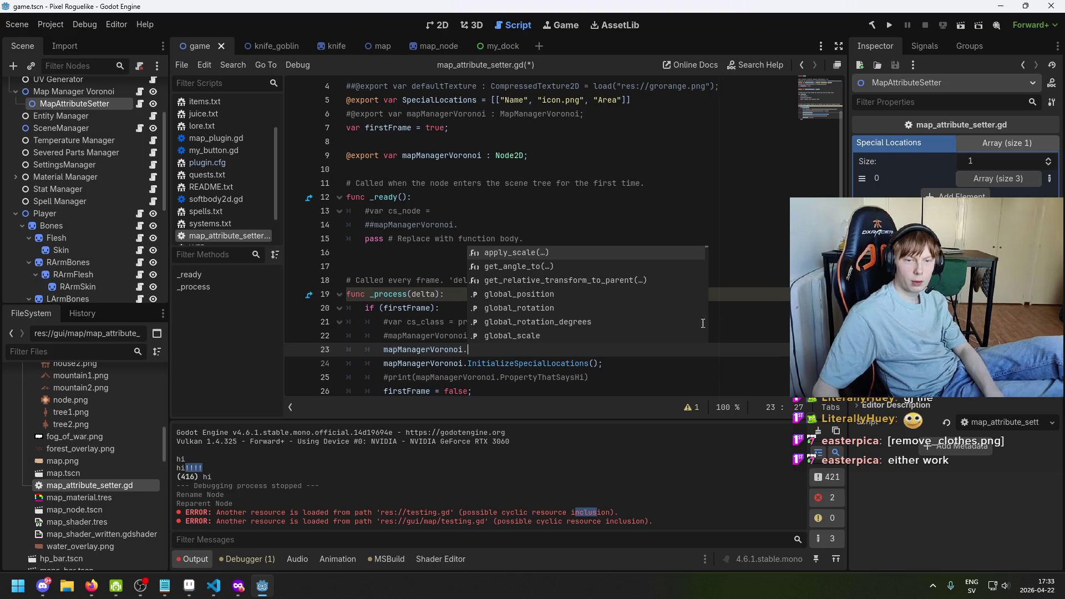
left_click(214, 585)
scroll(592, 209, "up", 15)
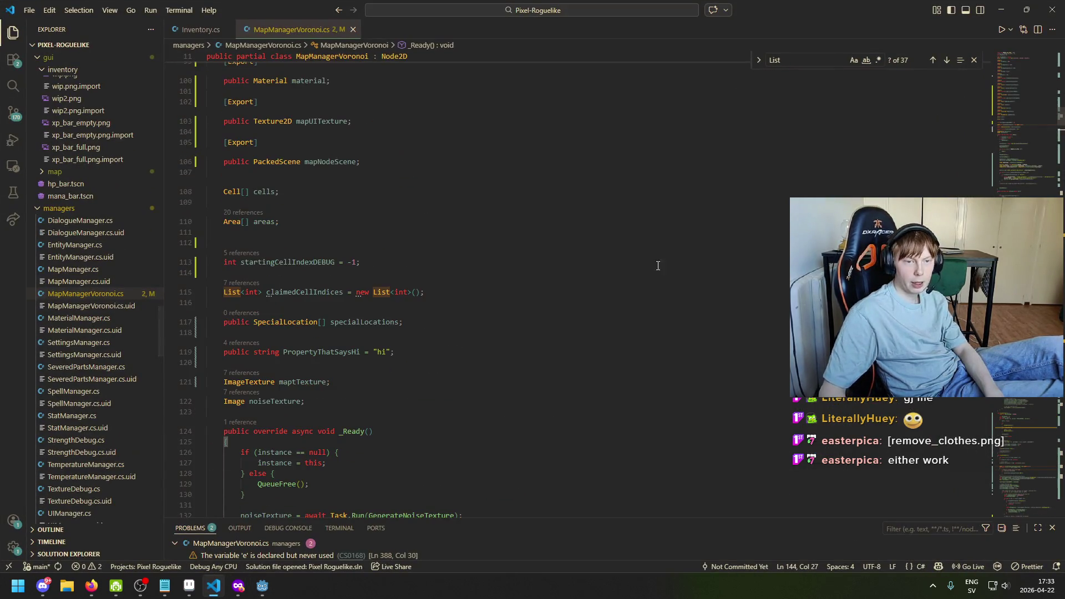
Select the specialLocationNames field declaration in MapManagerVoronoi.cs and return to Godot.
scroll(526, 316, "up", 1)
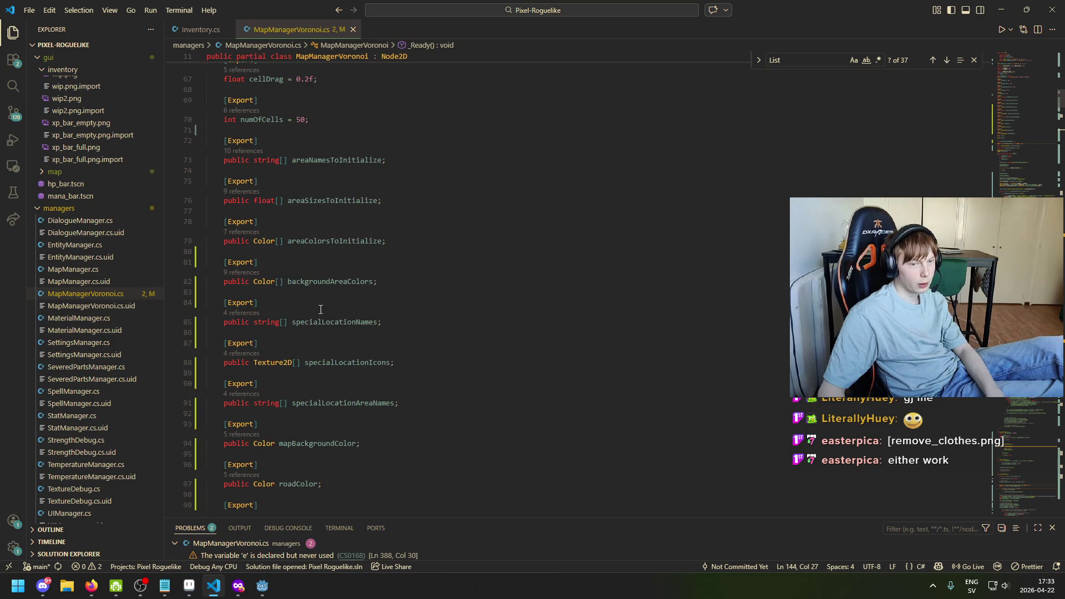
left_click(366, 299)
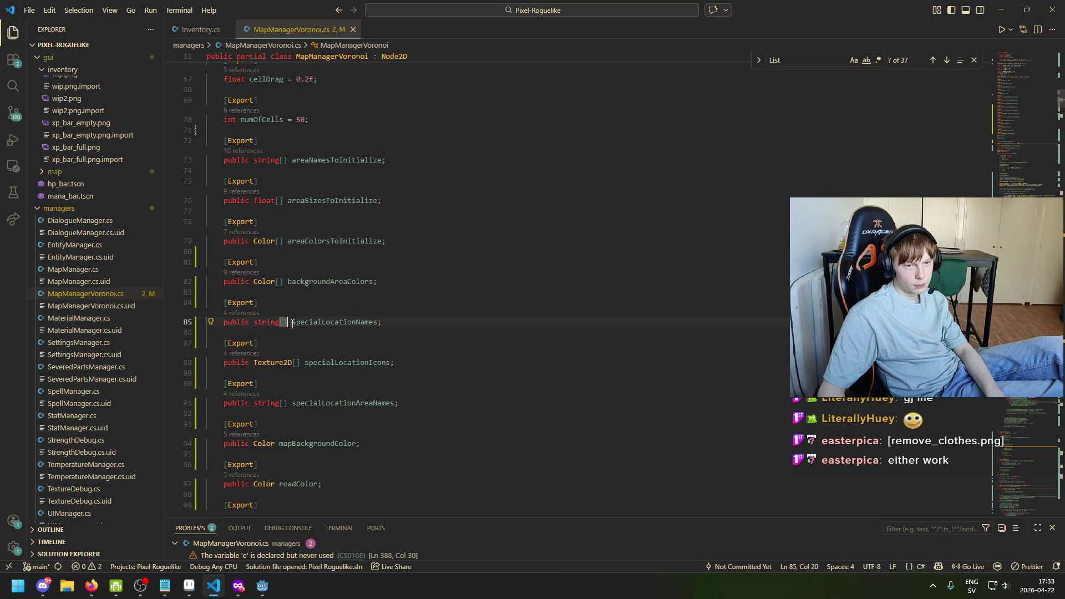
left_click(389, 282)
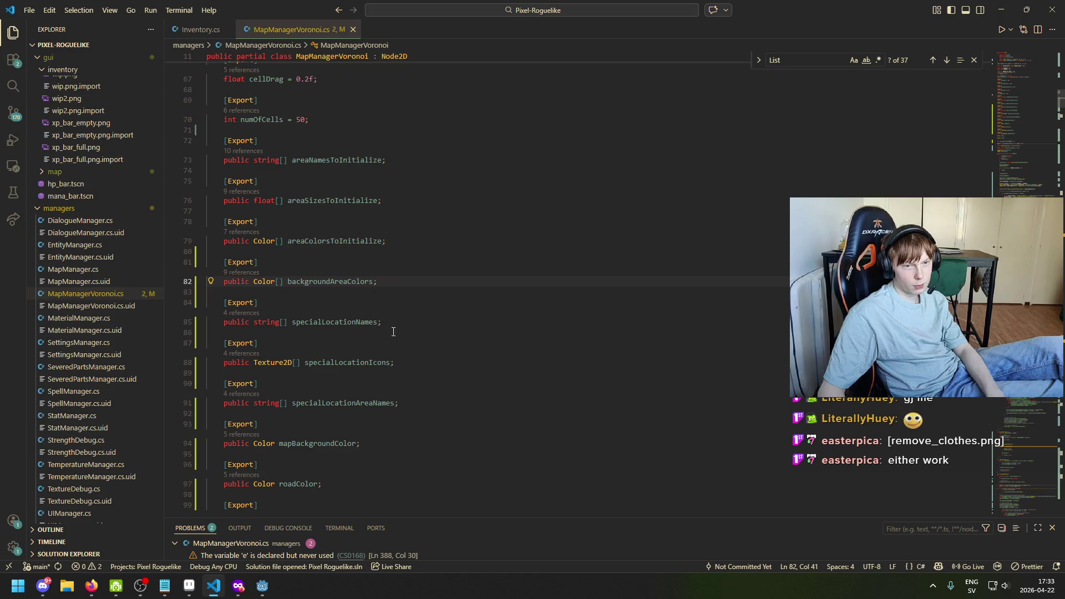
mouse_move(381, 322)
left_mouse_down()
mouse_move(210, 321)
mouse_move(224, 322)
left_mouse_up()
key("ctrl+c")
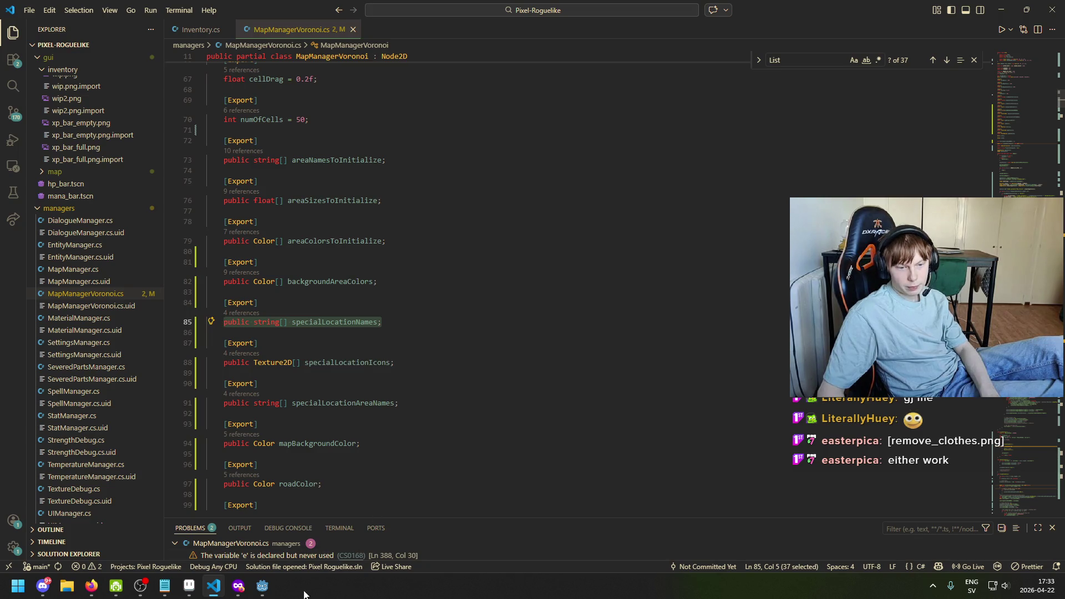
left_click(262, 586)
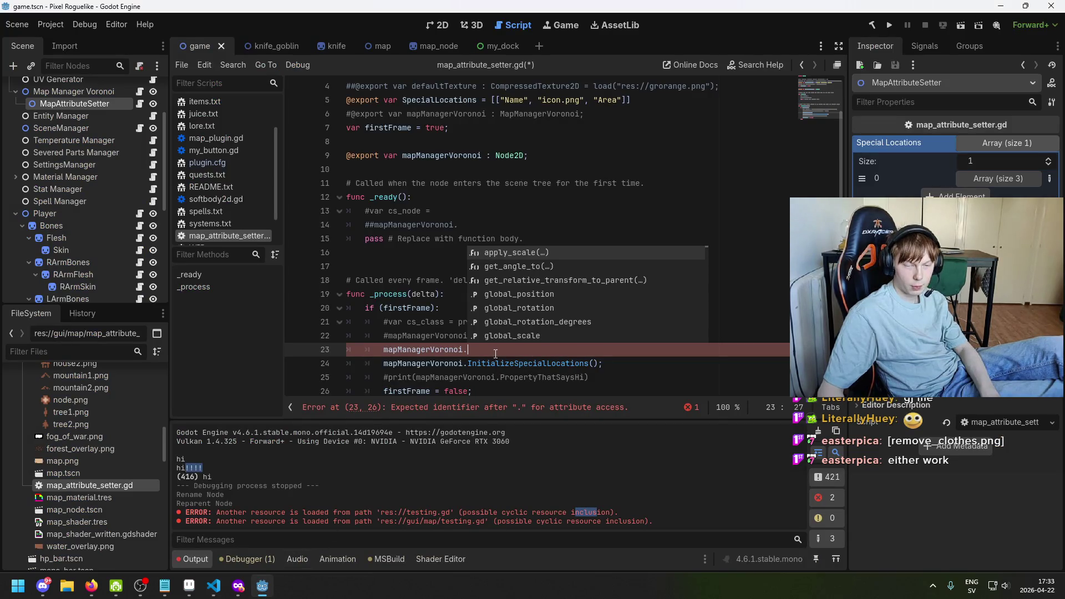
Paste the declaration after mapManagerVoronoi. and strip 'public string[]' to leave specialLocationNames.
key("ctrl+v")
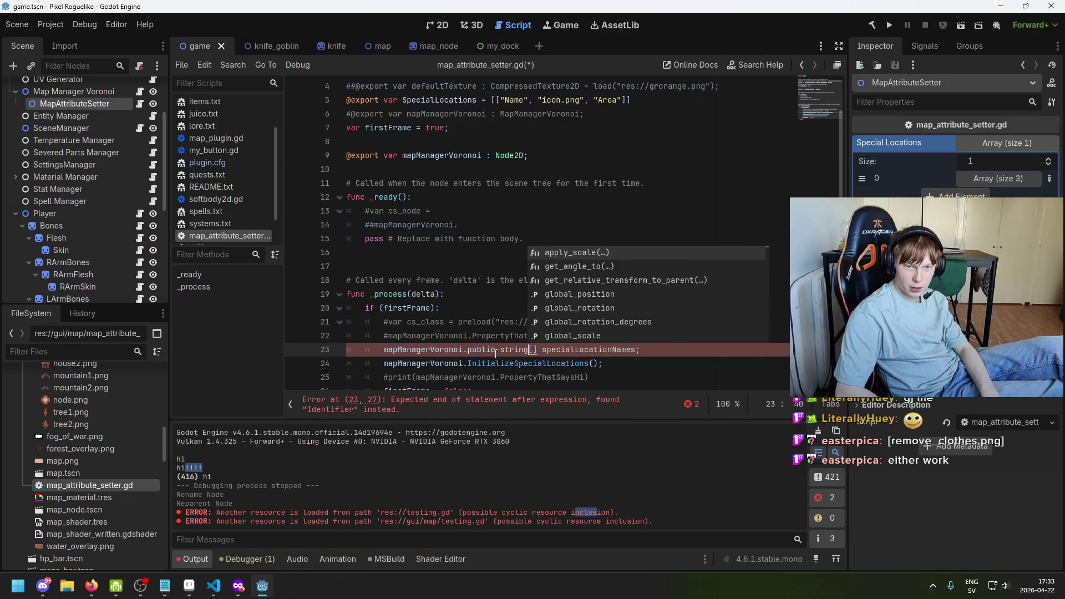
key("Escape")
key("ctrl+BackSpace")
key("ctrl+BackSpace")
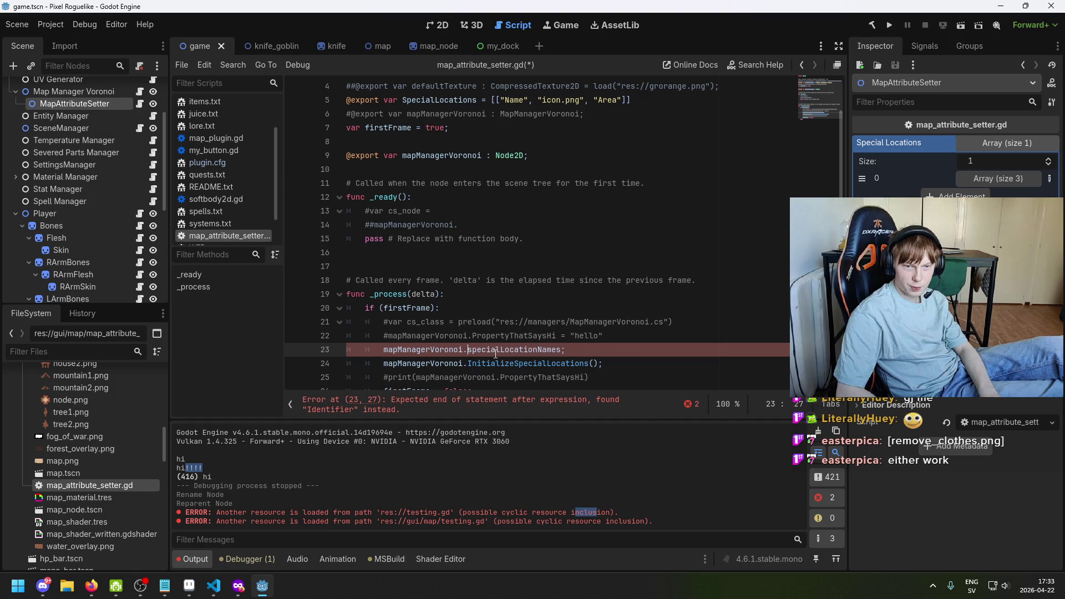
key("End")
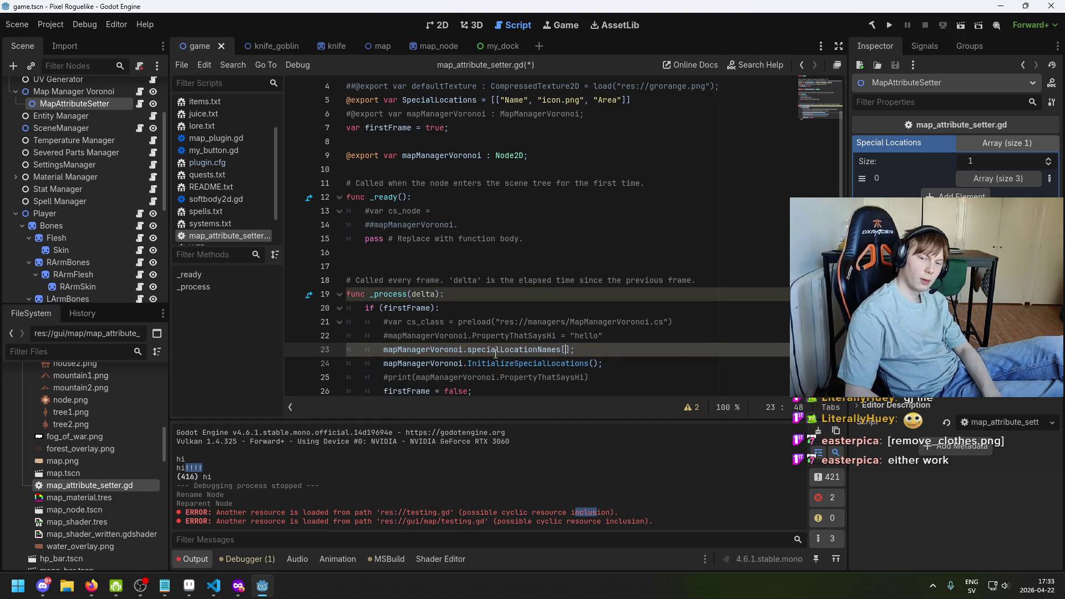
Open a blank line above it, try and remove a 'for' statement, and save.
key("Home")
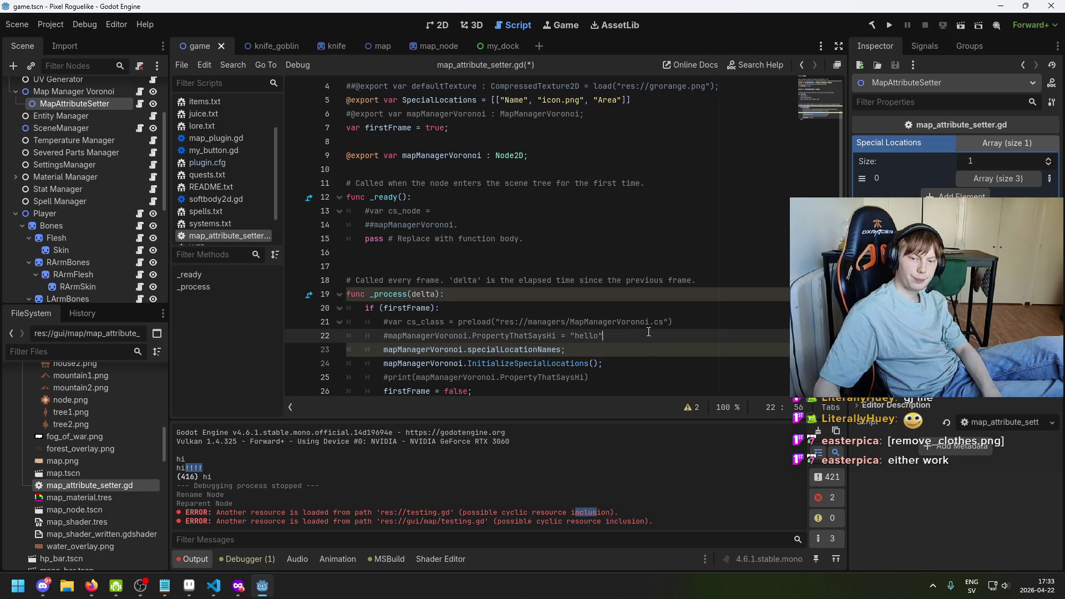
key("Return")
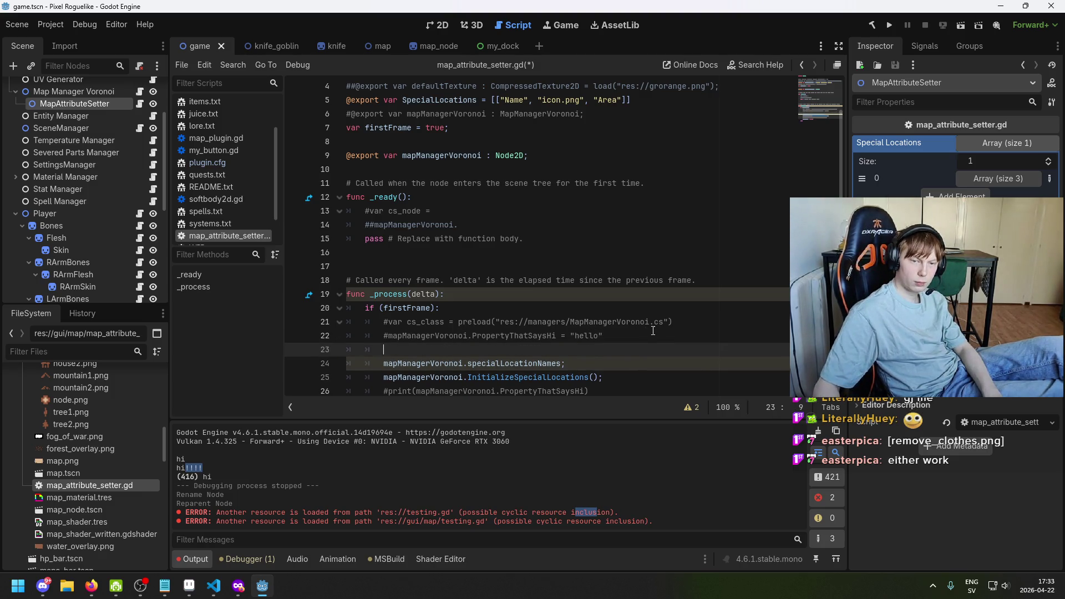
scroll(560, 274, "up", 1)
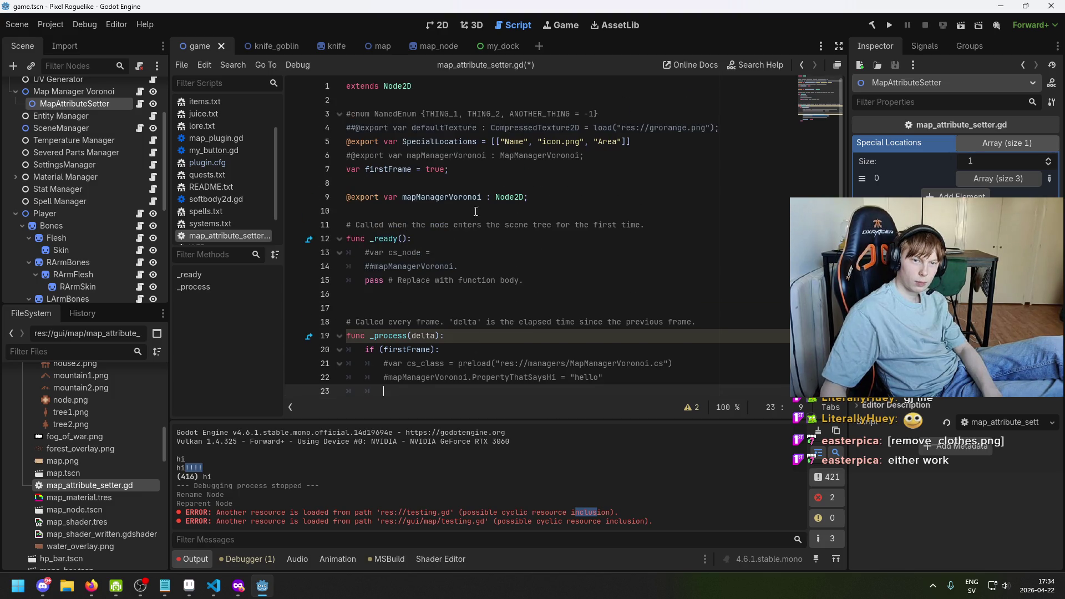
scroll(541, 327, "down", 2)
type("for")
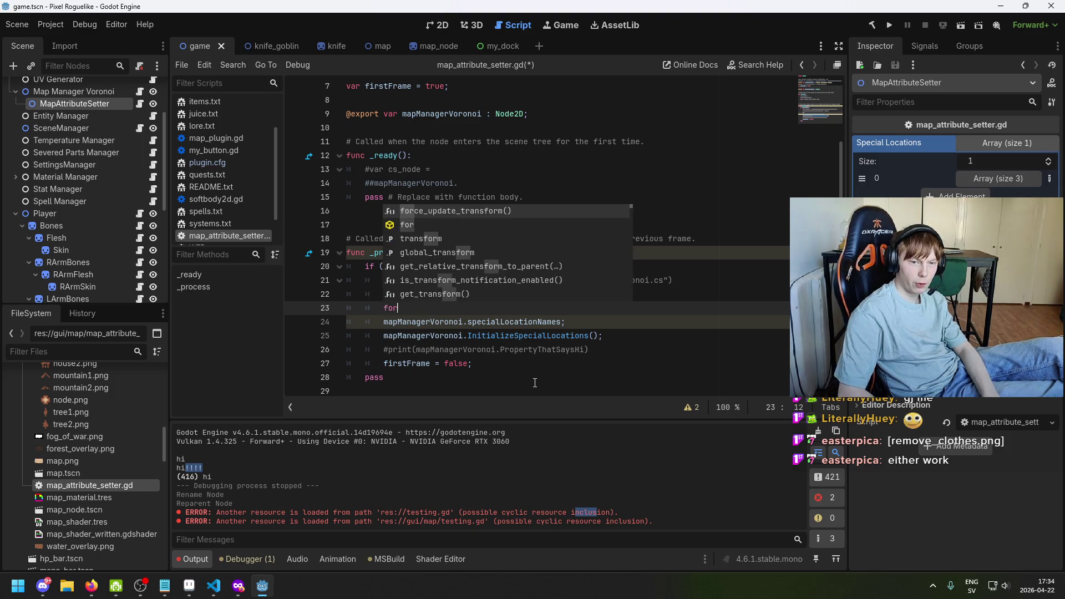
key("Down")
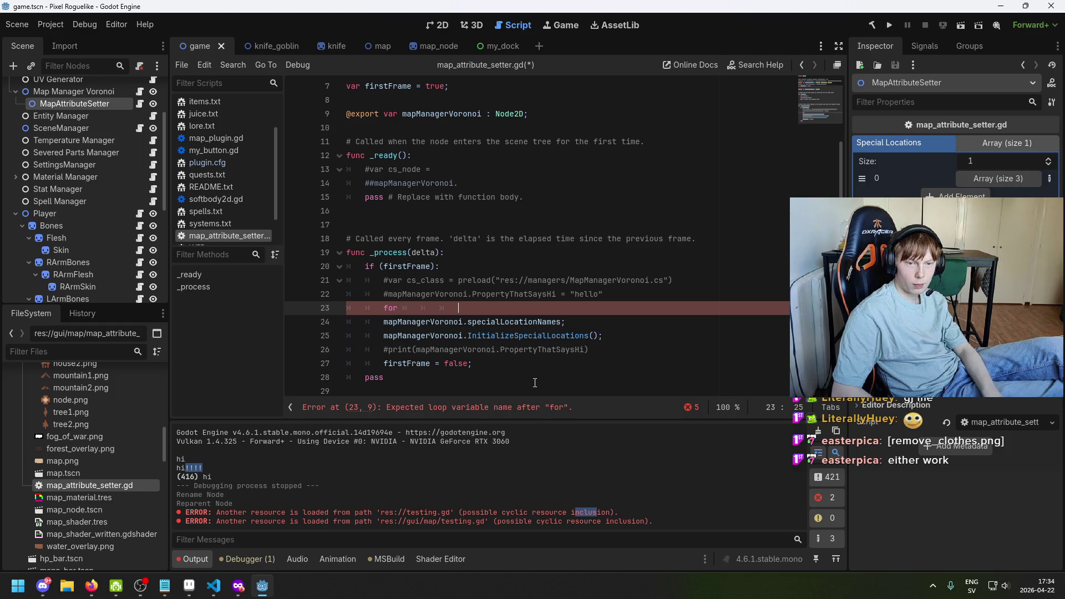
key("BackSpace")
key("BackSpace")
key("BackSpace")
key("ctrl+s")
Search 'gd script for loop' in a private browser tab and open the gdscript.com Looping tutorial.
mouse_move(238, 586)
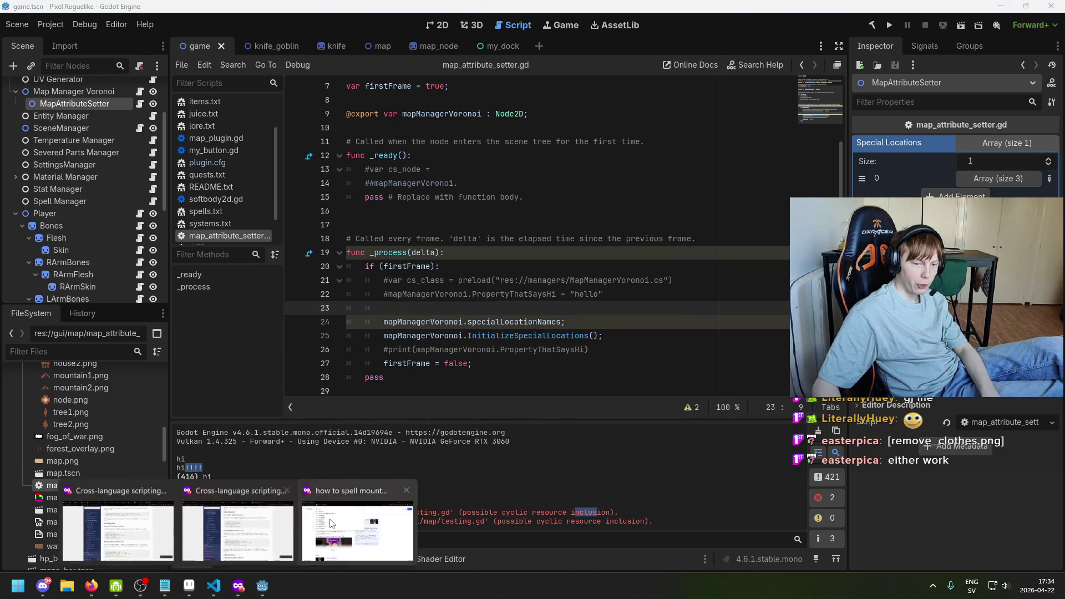
left_click(327, 526)
left_click(145, 8)
type("gd script f or loop")
key("Return")
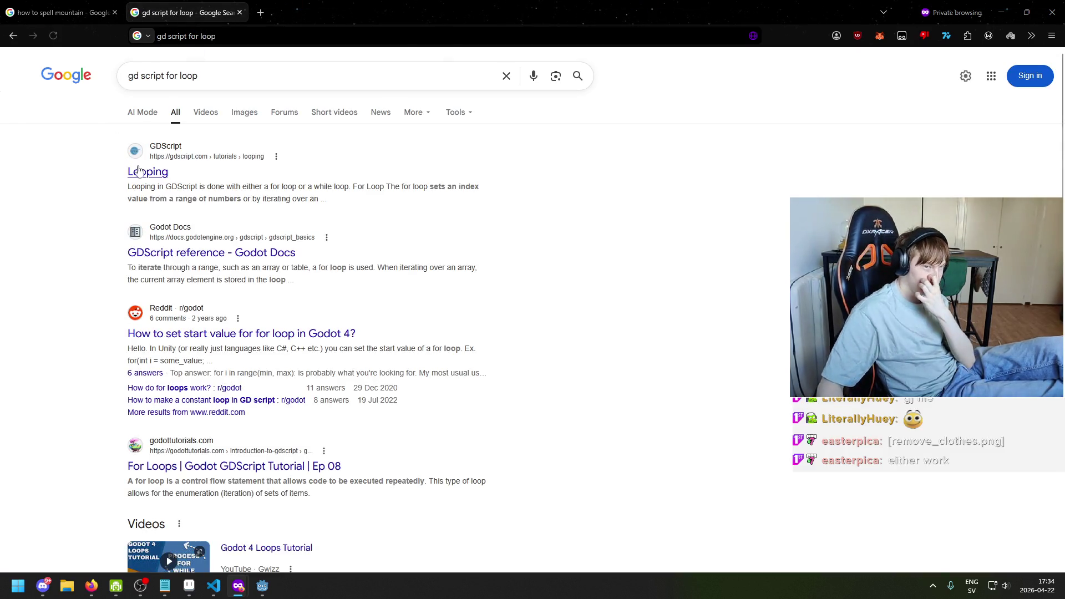
left_click(135, 169)
Copy the 'for x in [3,6,8,9]' example and paste it at line 23 in Godot.
scroll(523, 191, "down", 5)
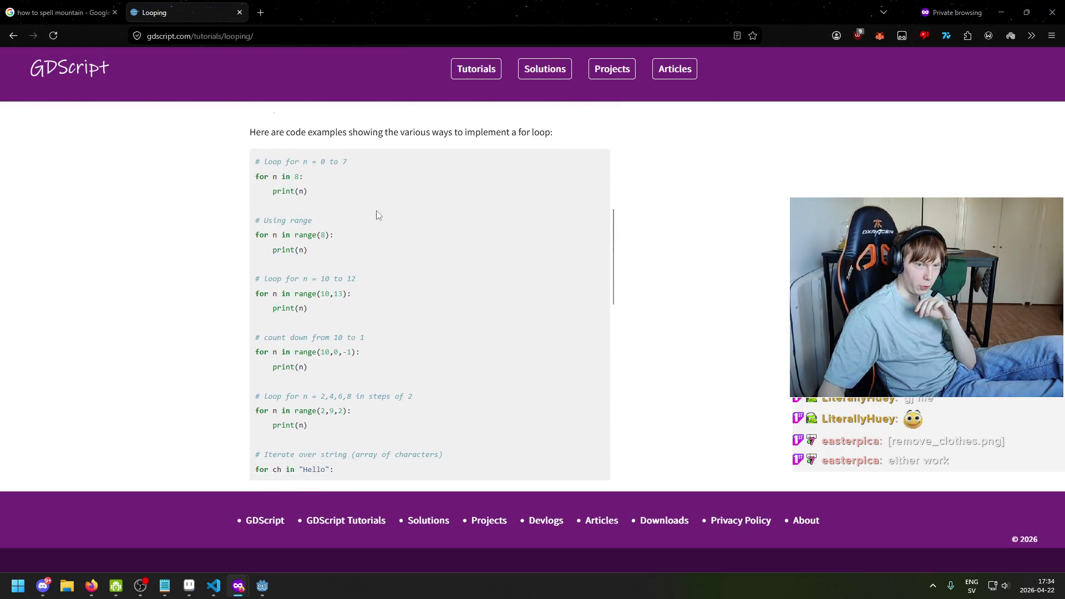
scroll(311, 183, "up", 1)
left_click_drag(254, 195, 337, 214)
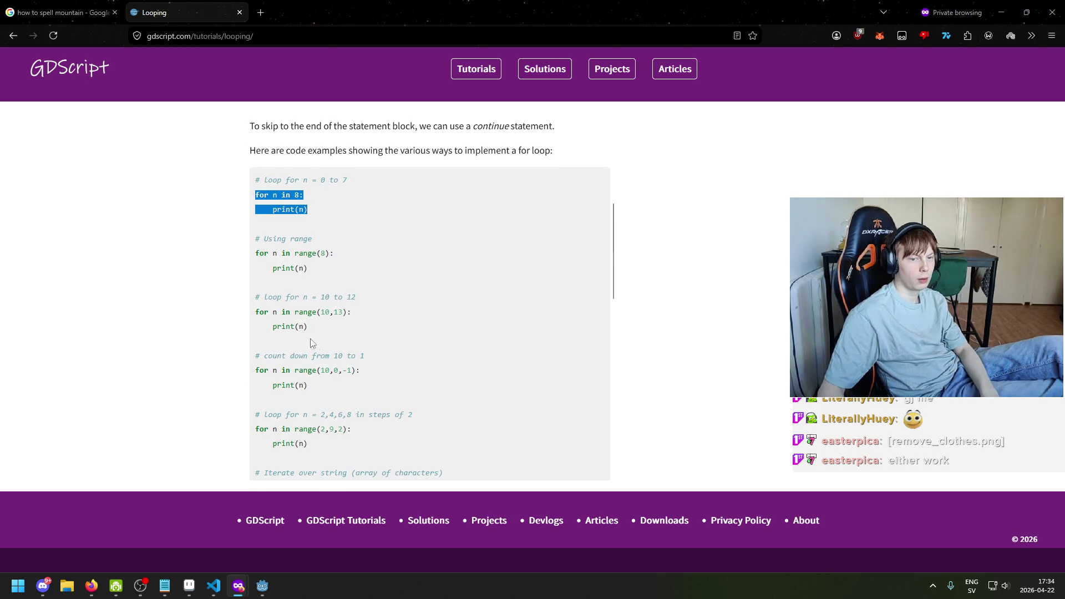
left_click_drag(256, 252, 337, 276)
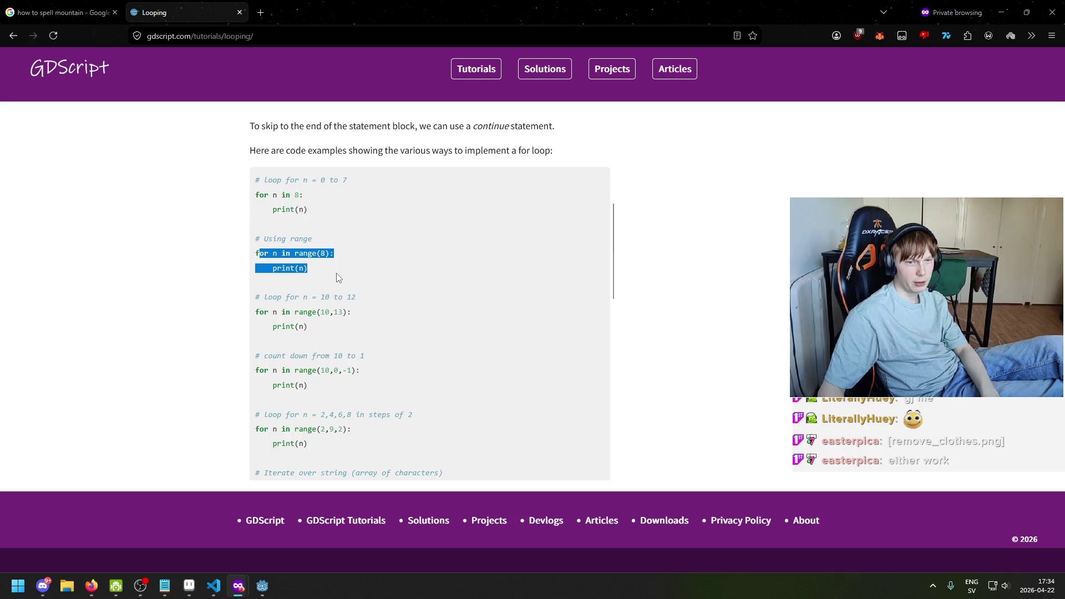
left_click(338, 278)
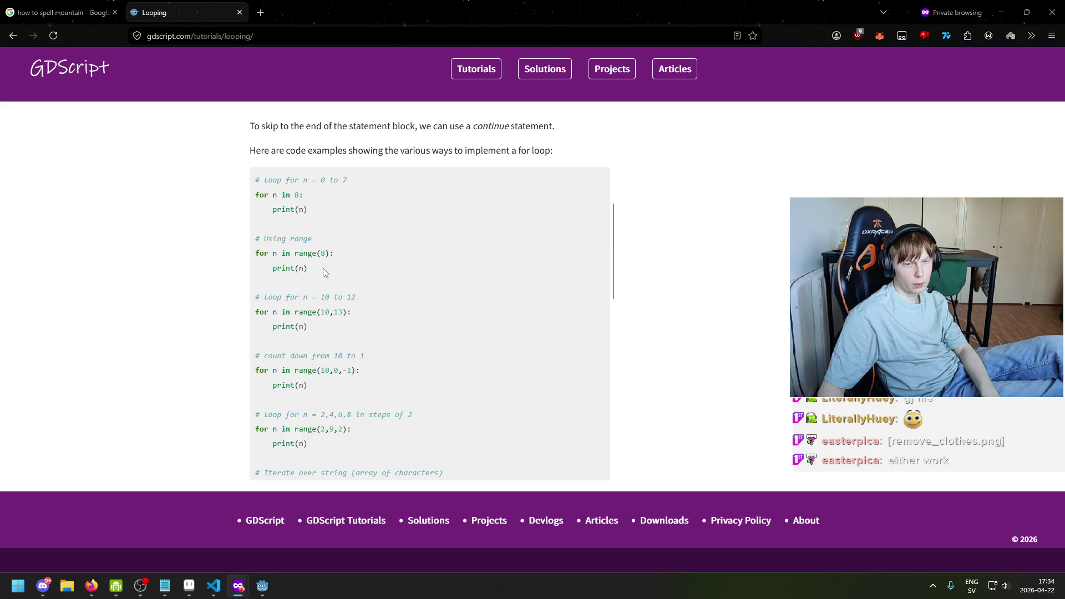
scroll(323, 271, "down", 5)
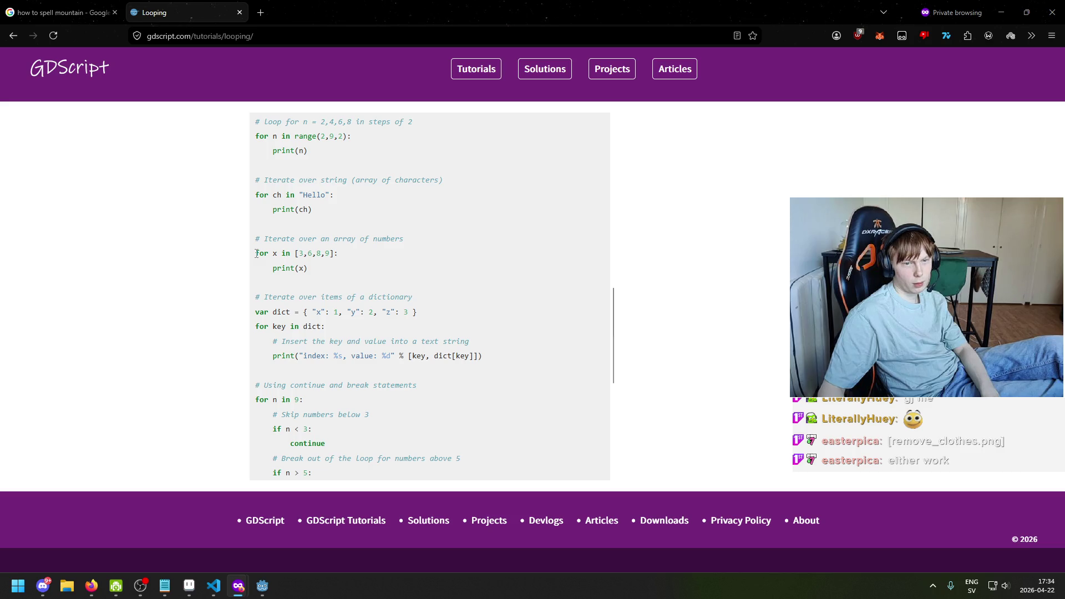
left_click_drag(256, 254, 340, 275)
key("ctrl+c")
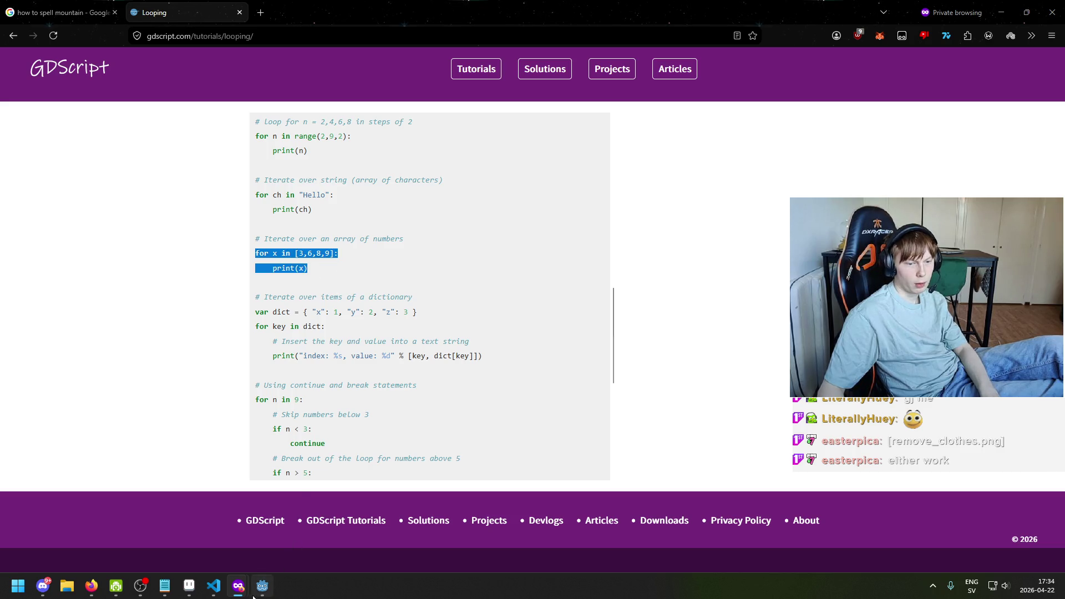
left_click(262, 585)
key("ctrl+v")
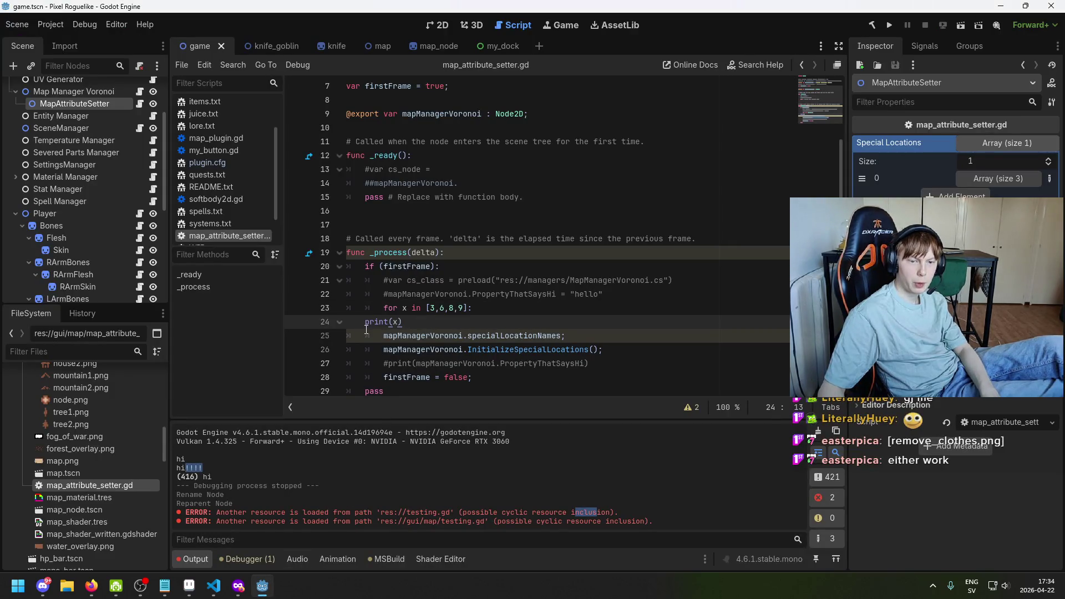
Make the for loop iterate over specialLocations with print(x) indented inside, and save.
key("Home")
key("Tab")
key("Tab")
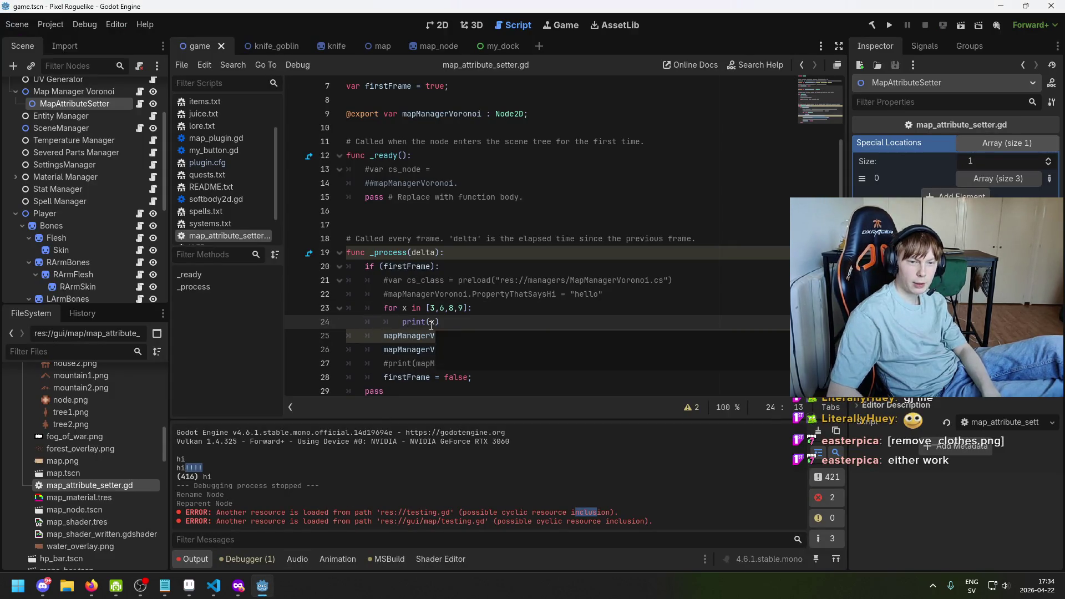
scroll(454, 314, "up", 2)
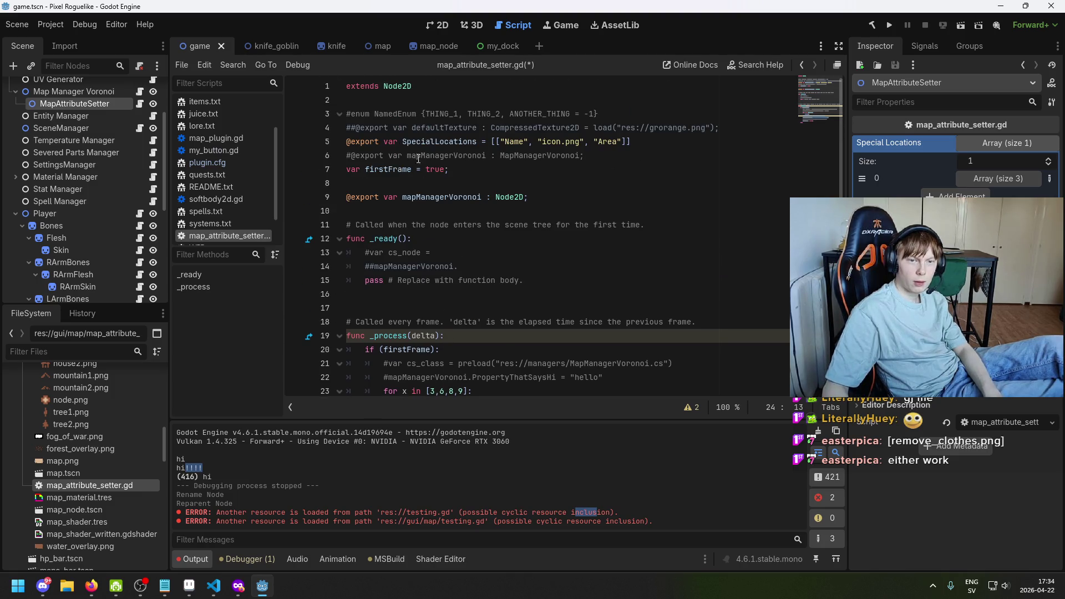
scroll(493, 280, "down", 3)
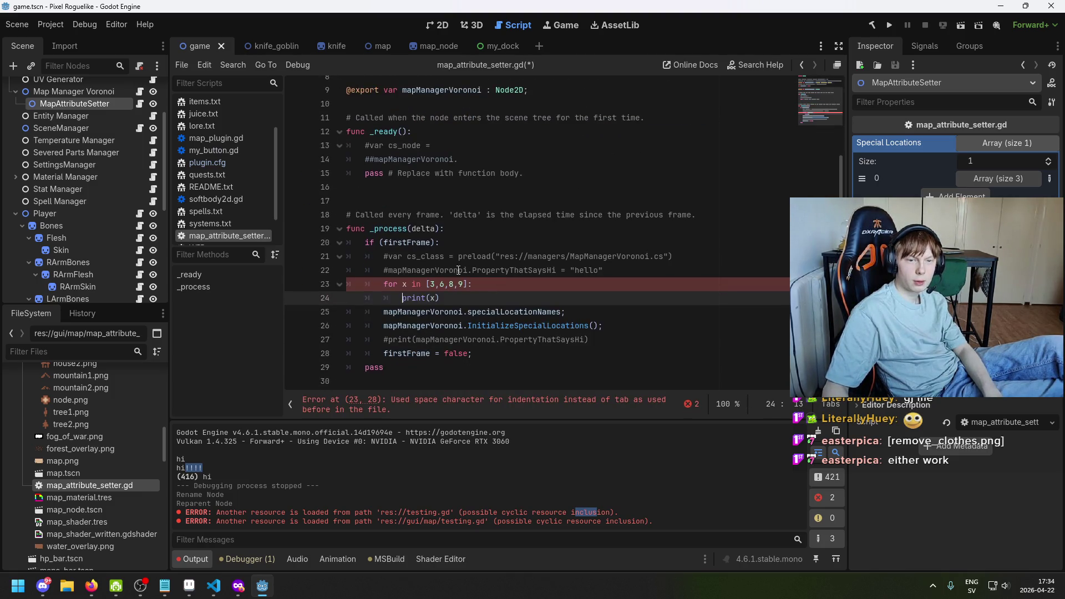
left_click_drag(467, 284, 427, 279)
type("Specia")
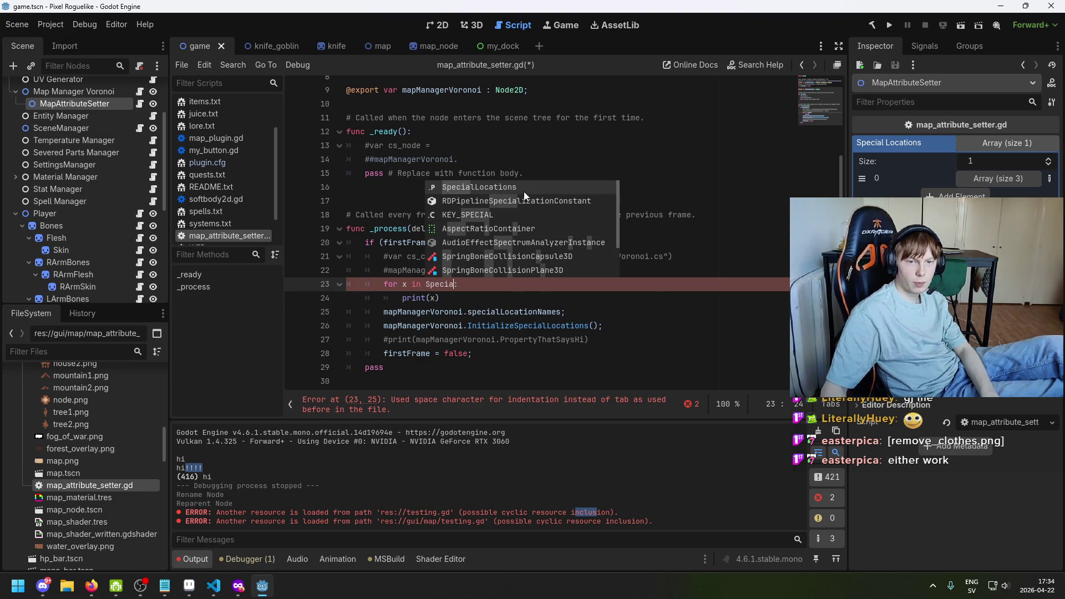
left_click(521, 188)
scroll(498, 175, "up", 3)
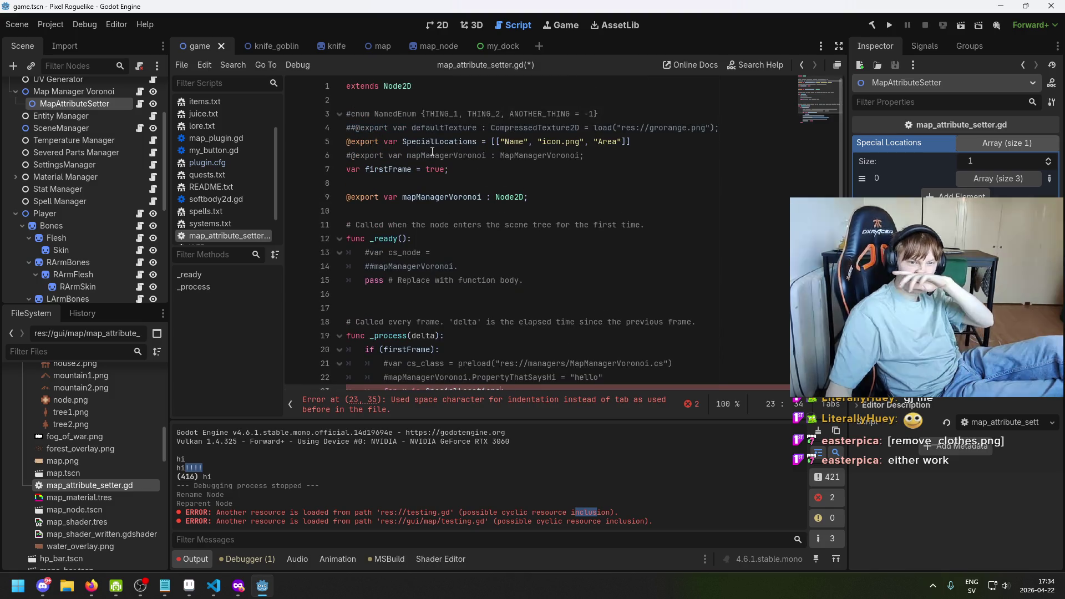
left_click(404, 142)
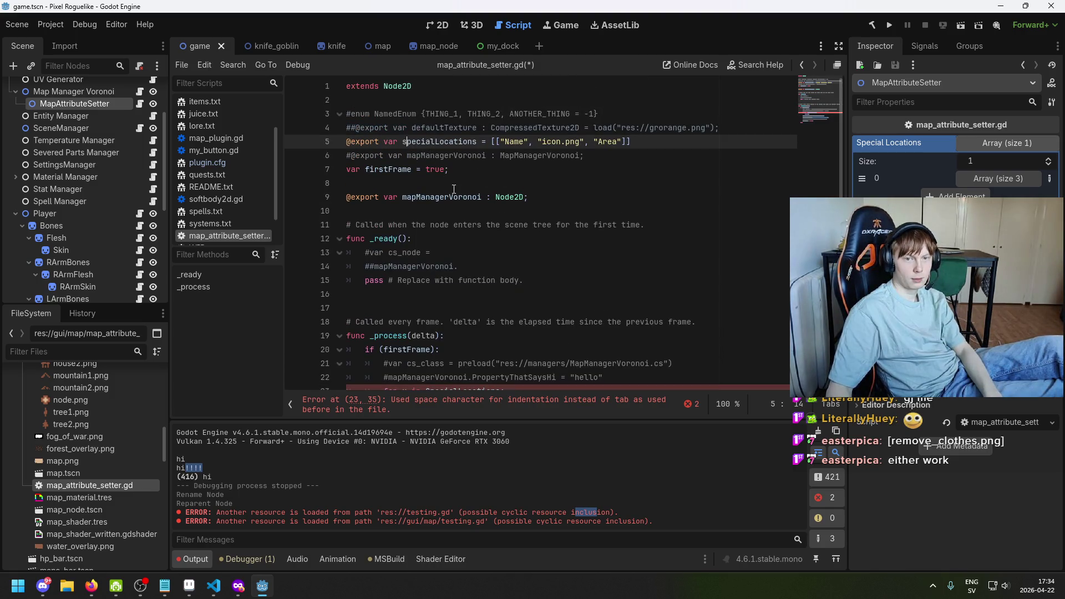
scroll(426, 284, "down", 3)
left_click(427, 284)
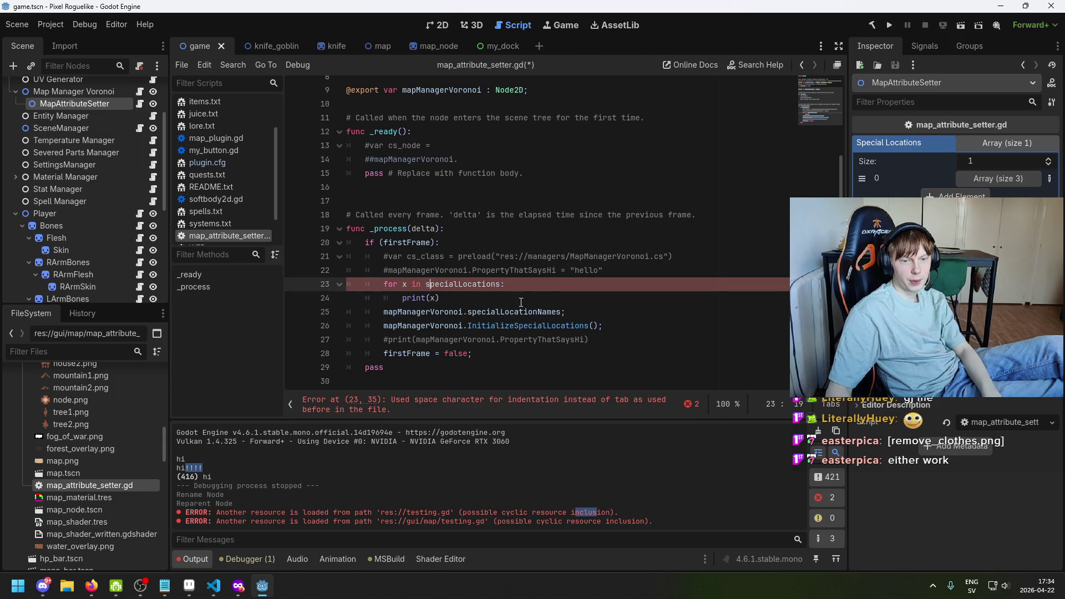
key("ctrl+s")
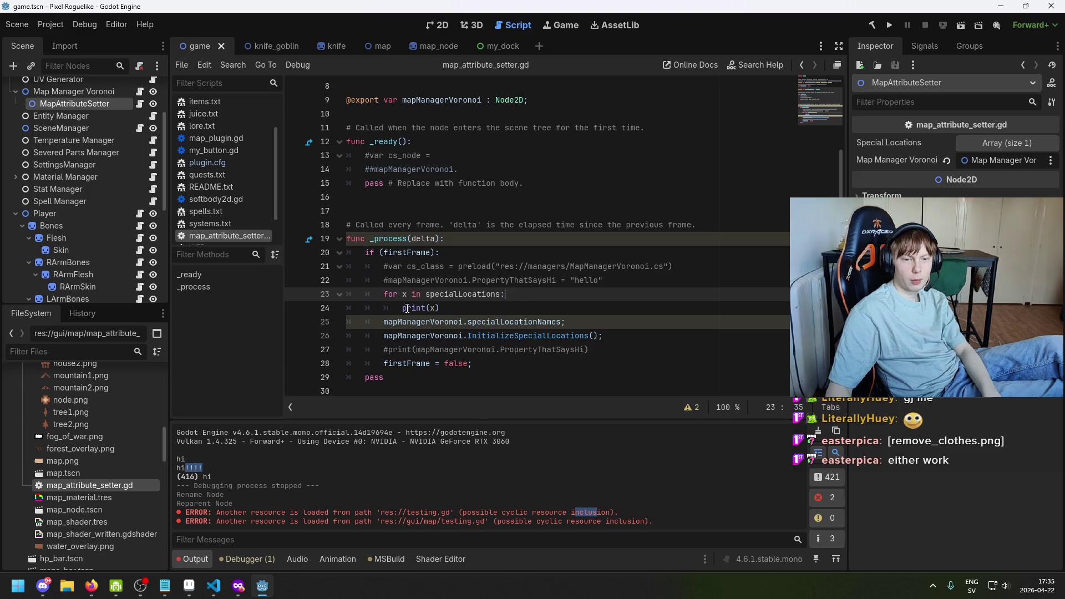
Inspect the Special Locations array, delete print(x), and rename the loop variable to i.
left_click(996, 143)
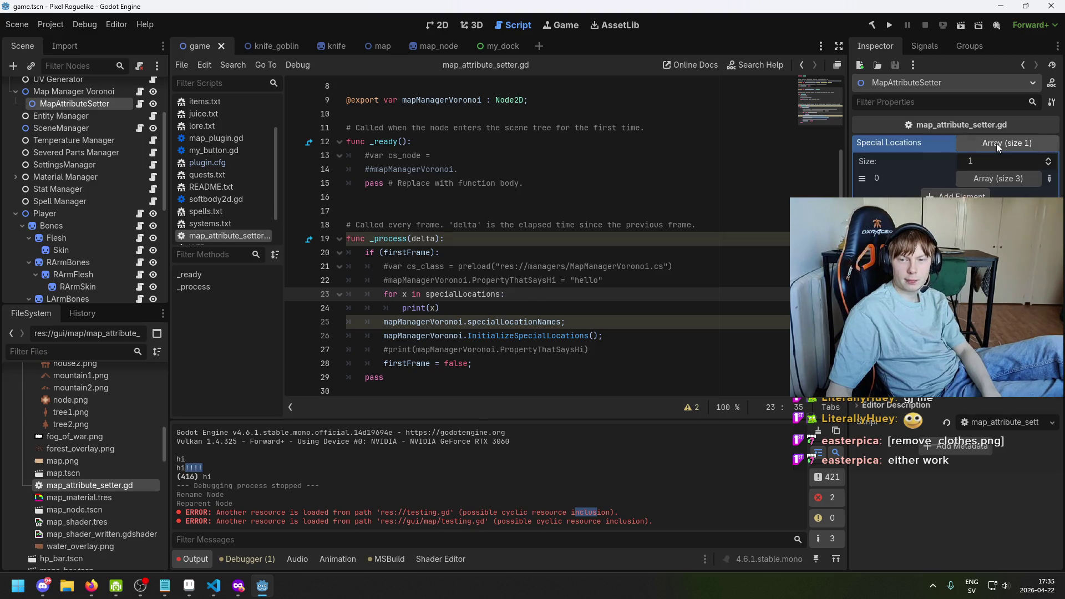
key("Down")
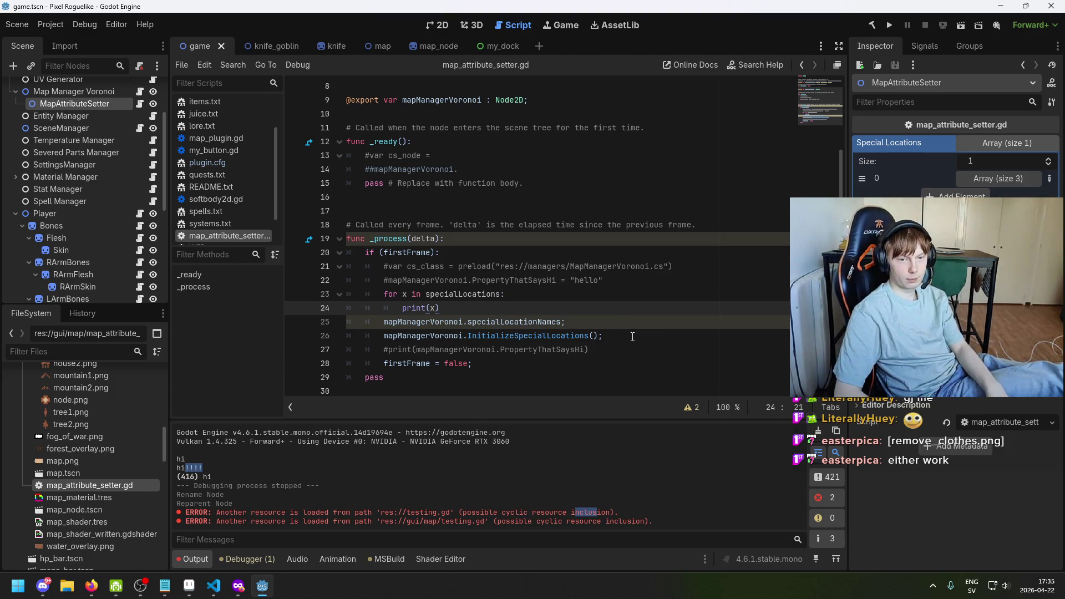
key("BackSpace")
key("BackSpace")
key("BackSpace")
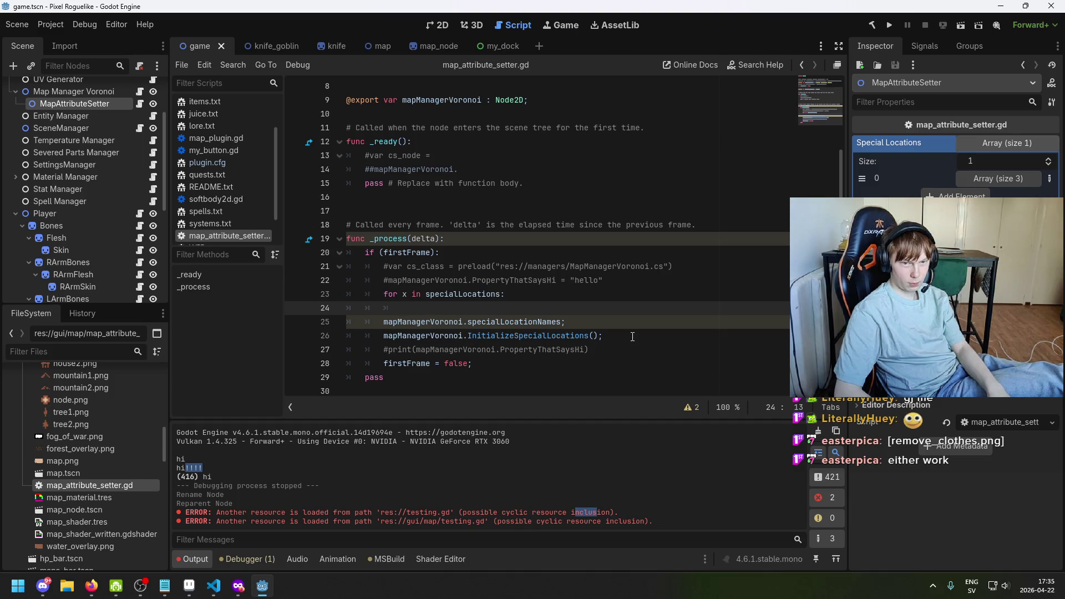
key("Up")
key("Delete")
type("i")
key("Down")
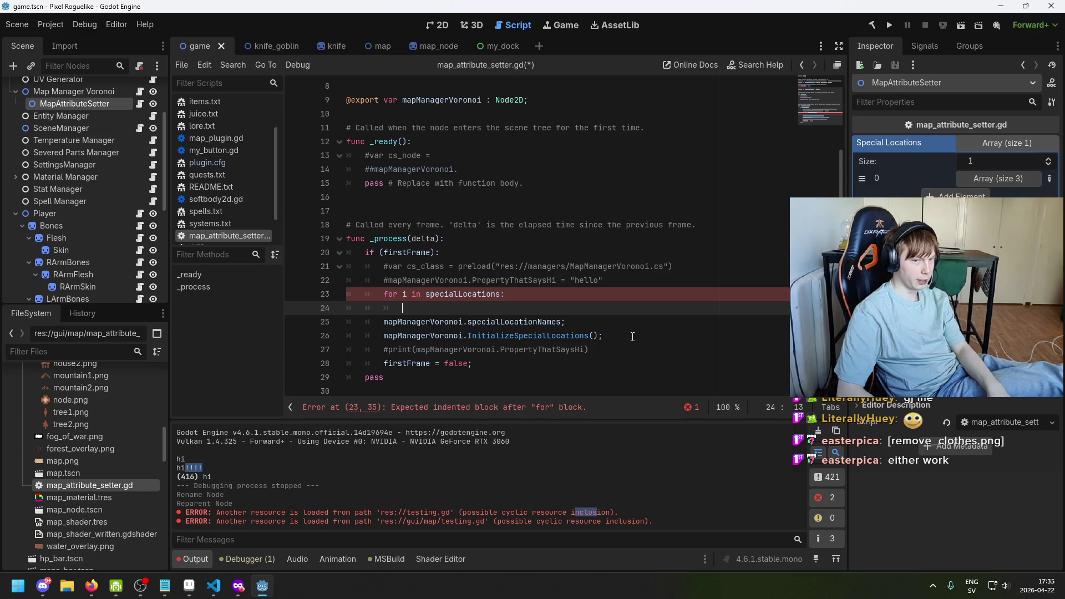
Write mapManagerVoronoi.specialLocationNames in the loop body, checking the field in the C# script.
type("special")
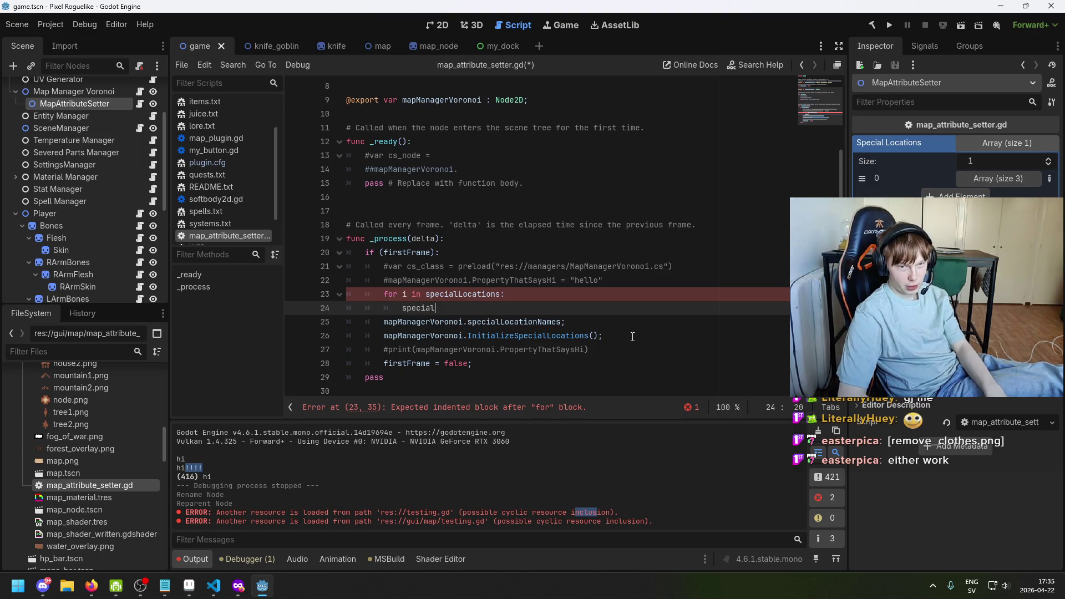
type("Locations[")
key("shift+Home")
type("mapManagerVoronoi.")
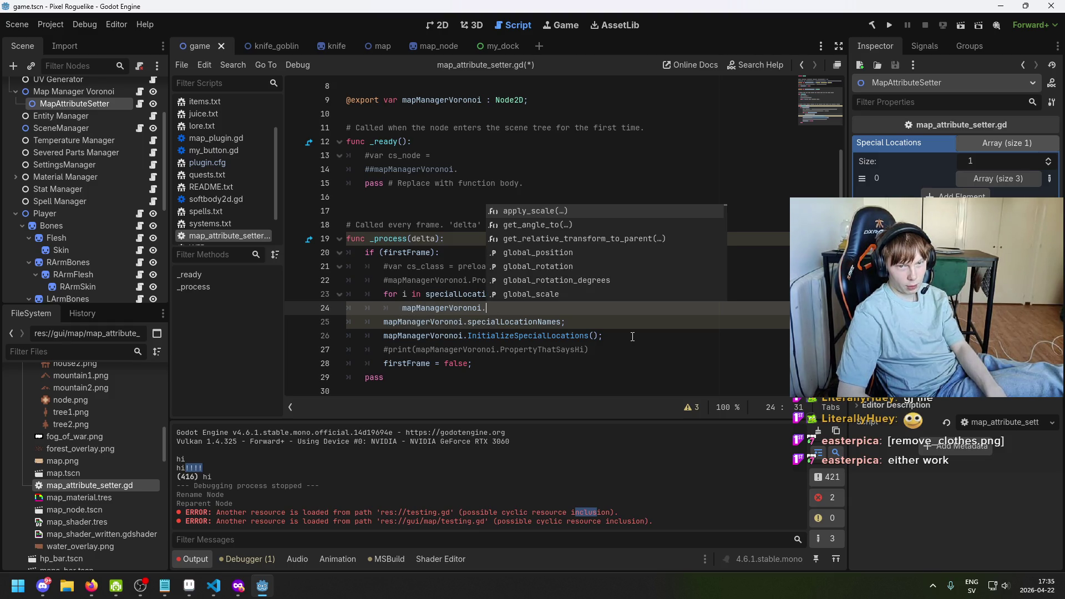
type("specialLoc")
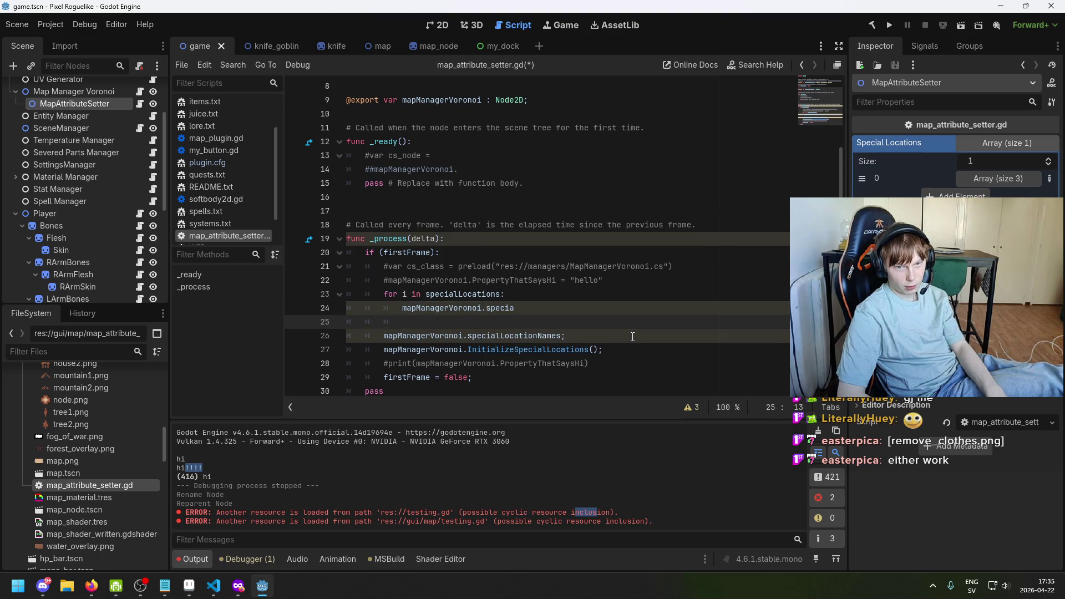
type("ationNam")
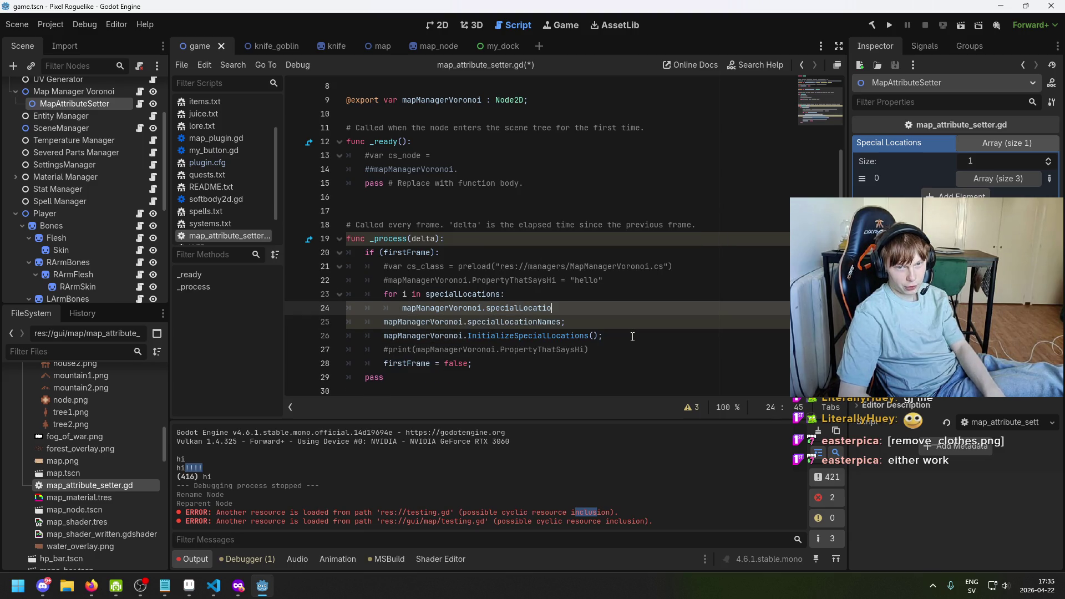
type("es")
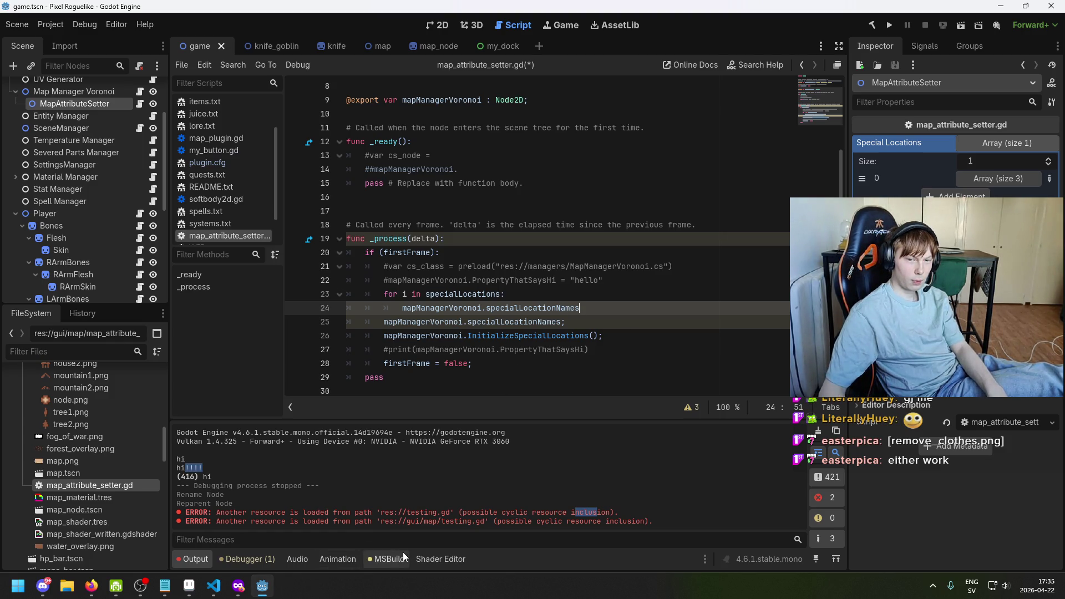
left_click(213, 586)
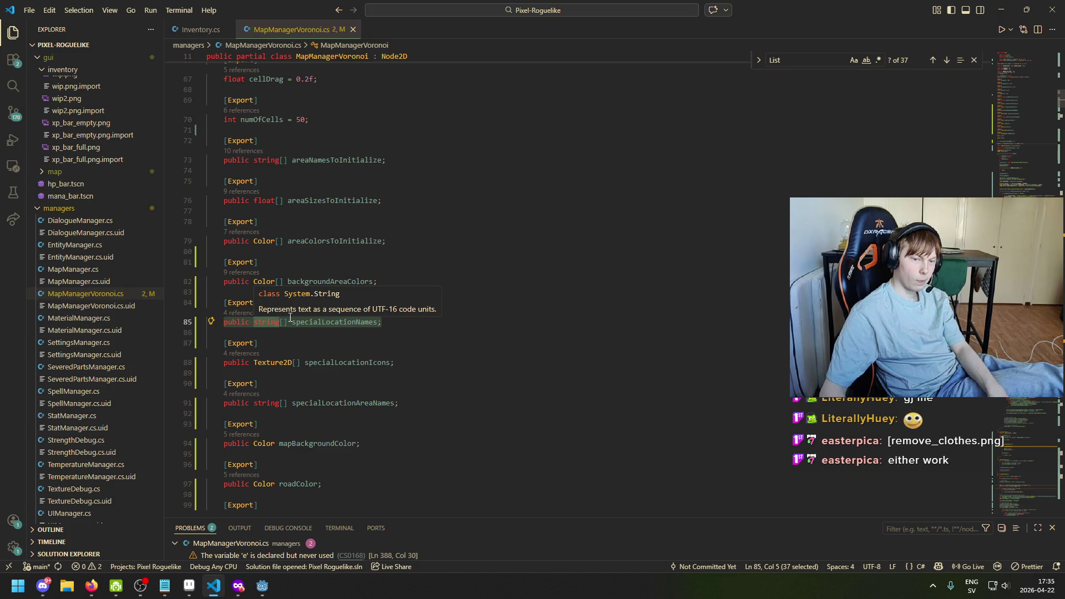
key("alt+Tab")
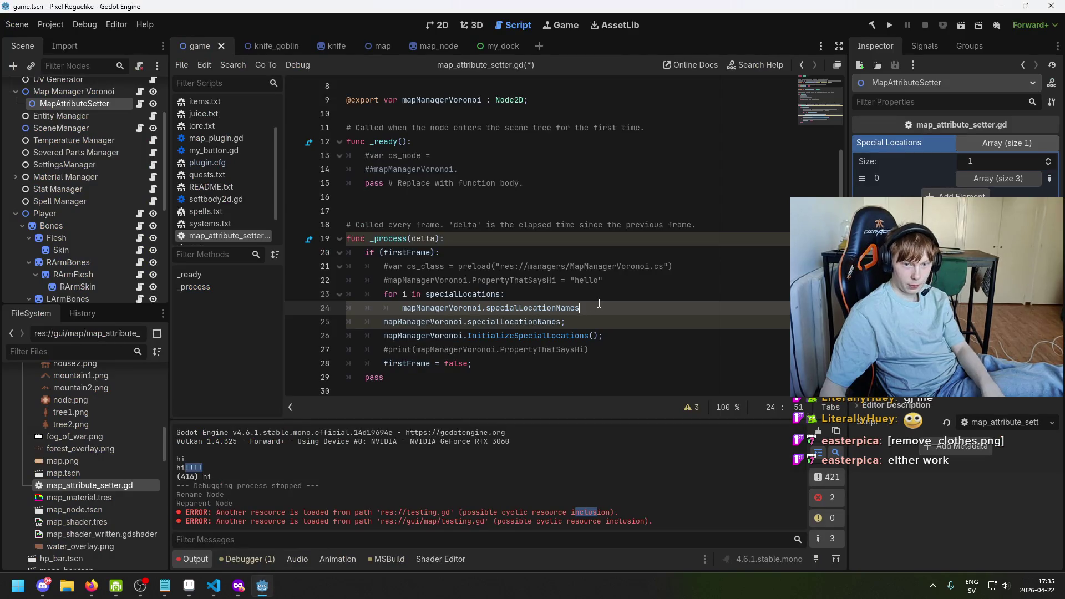
Remove the stray specialLocationNames assignment line added below the hello comment.
left_click(636, 279)
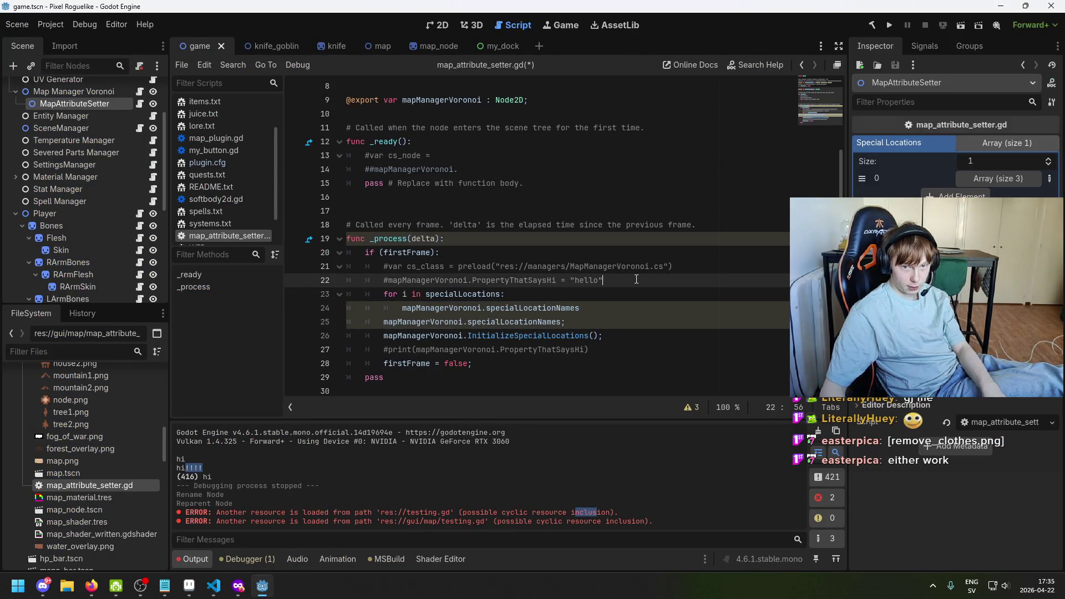
key("Return")
key("Return")
key("Up")
type("mapManagerVoronoi.specialLocationNames")
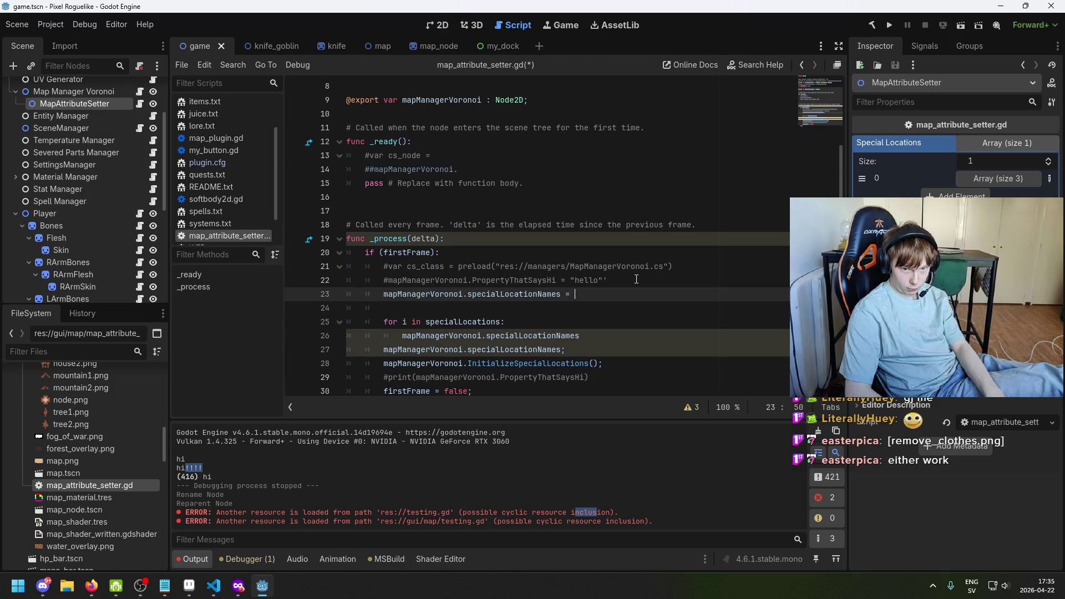
type("=")
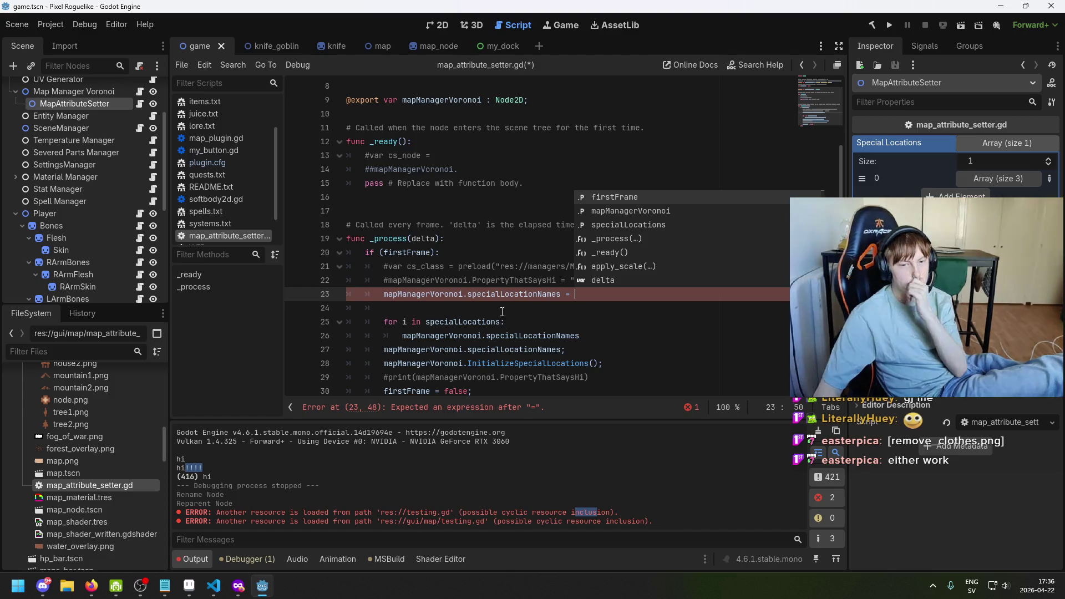
left_click(595, 335)
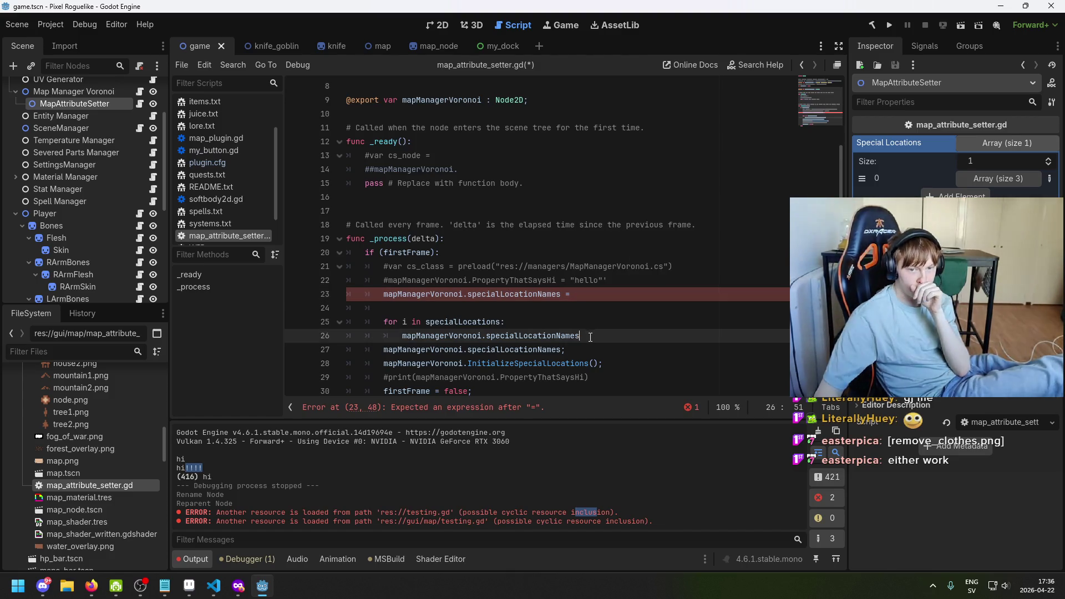
left_click(593, 294)
left_click_drag(593, 294, 383, 299)
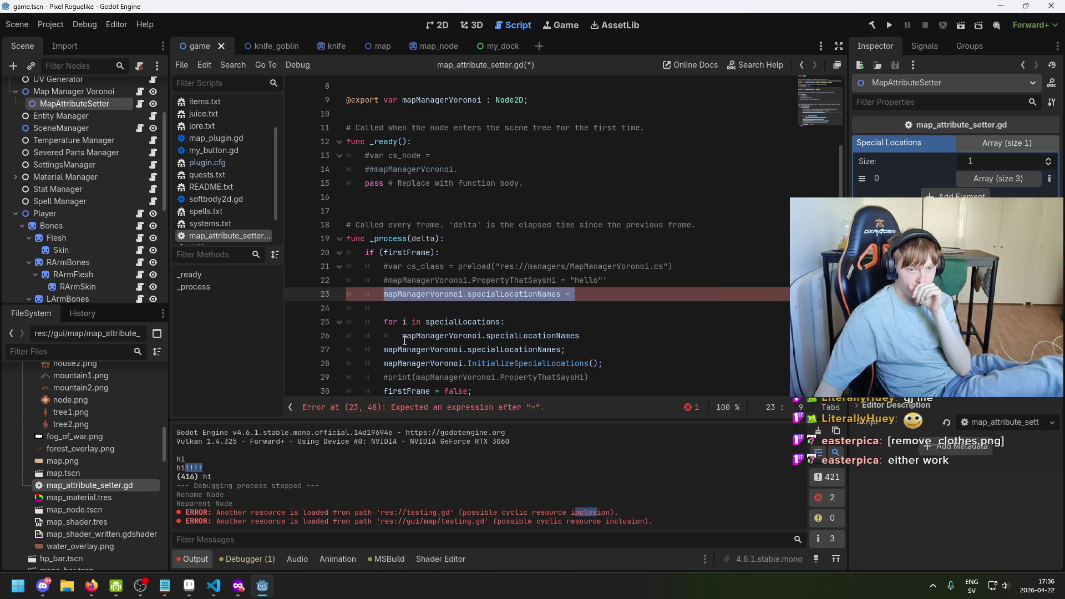
key("BackSpace")
left_click(662, 308)
Declare var specialLocationNames = [] above the loop, without a semicolon, and save.
type("var specialLocationNames")
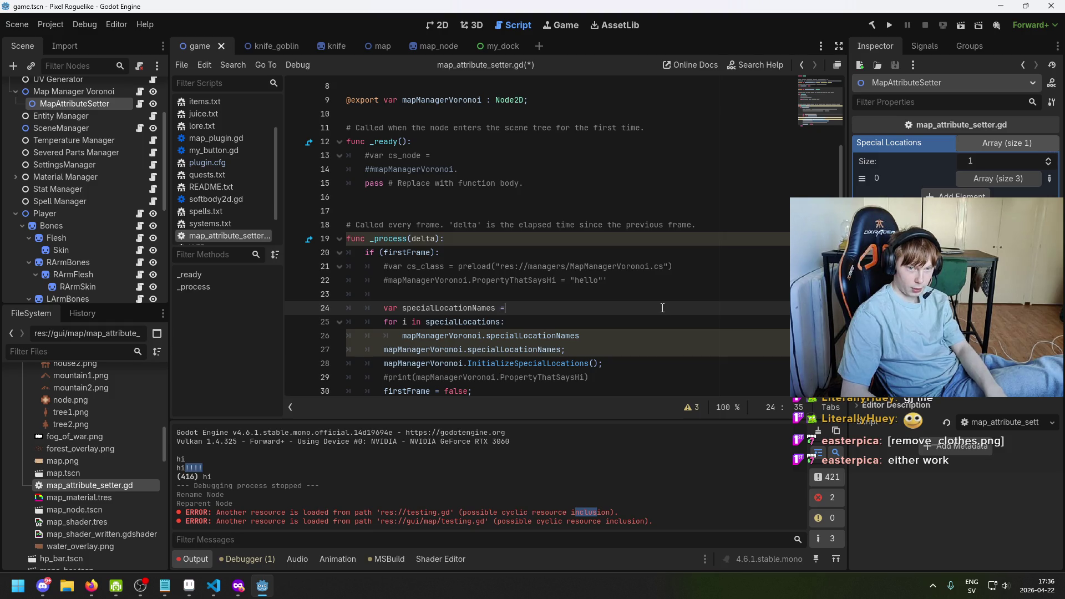
type(" = ")
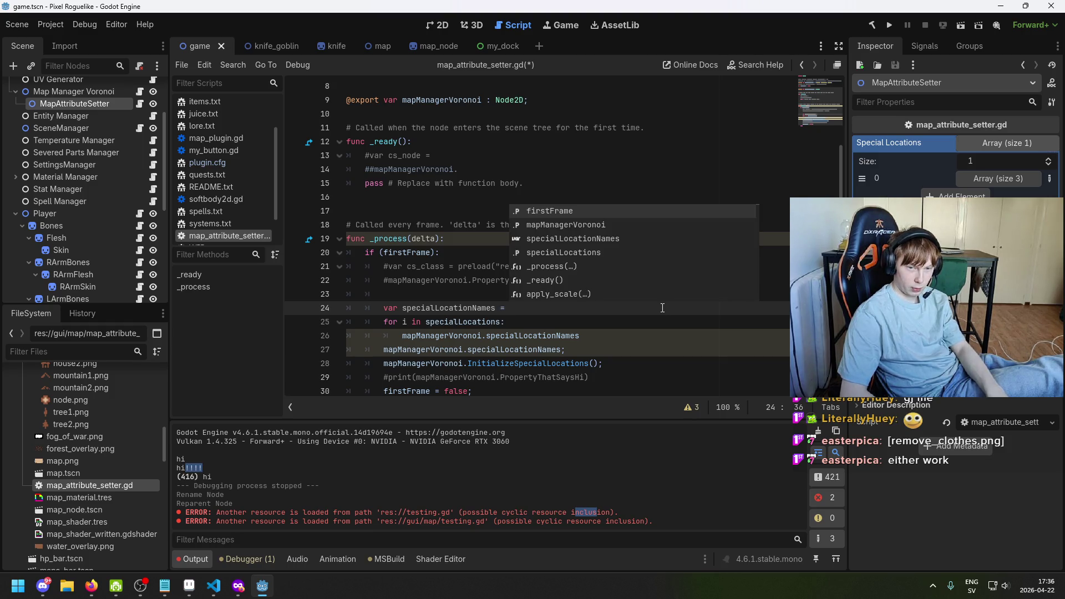
type("[];")
key("ctrl+s")
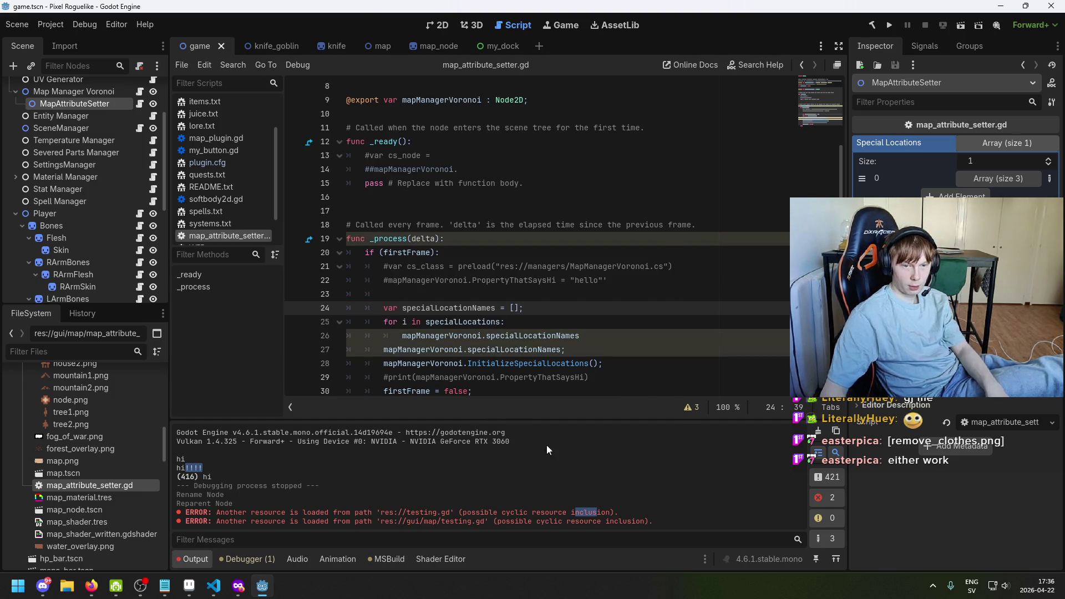
key("BackSpace")
key("ctrl+s")
Add the loop line specialLocationNames[i] = specialLocations[i][0].
left_click(500, 321)
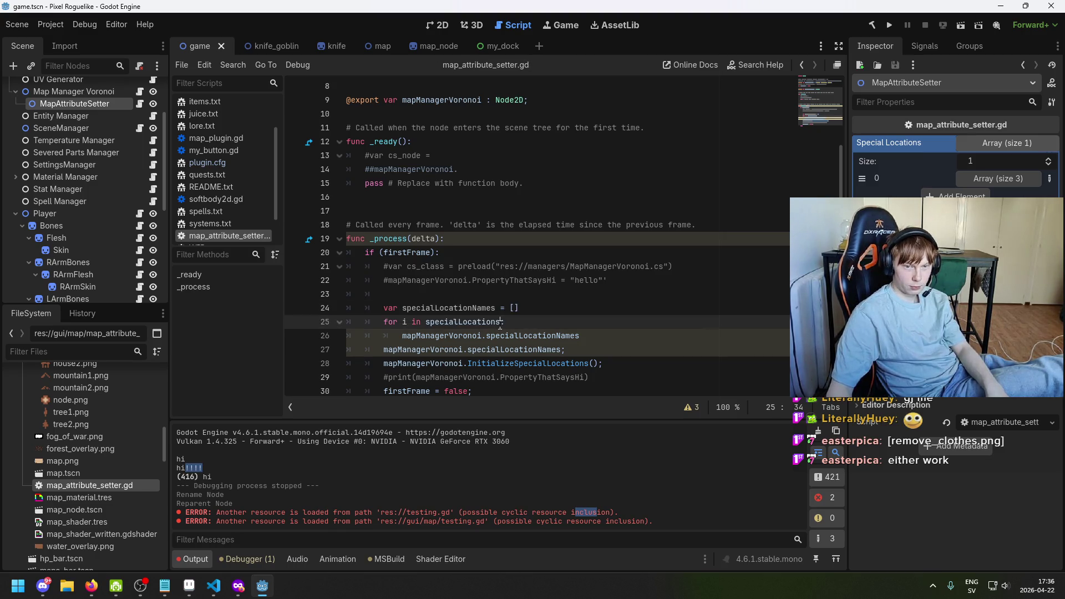
left_click(540, 325)
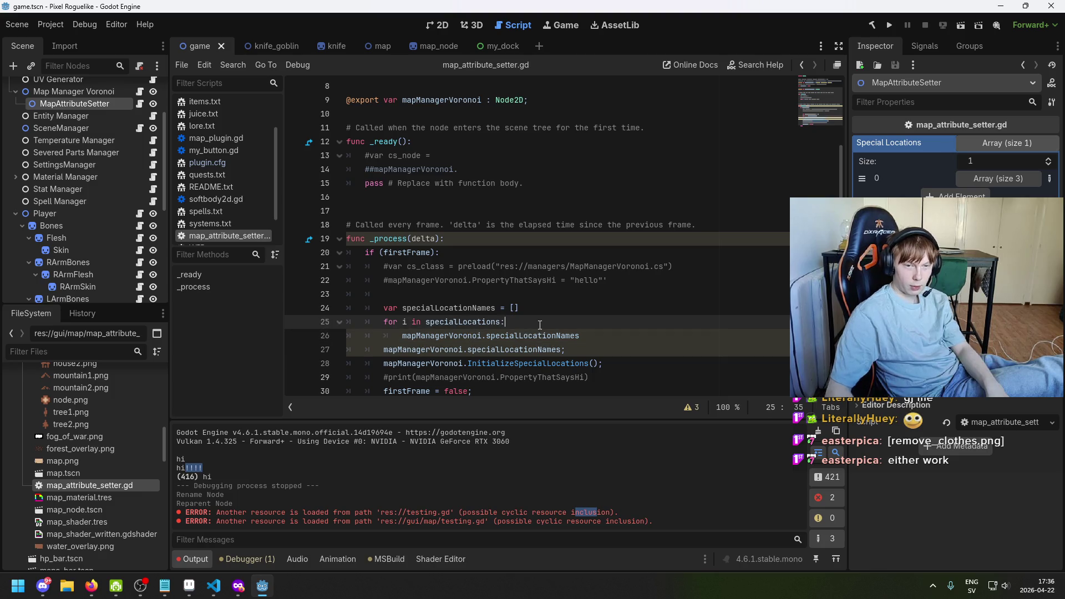
key("Return")
type("specdfi")
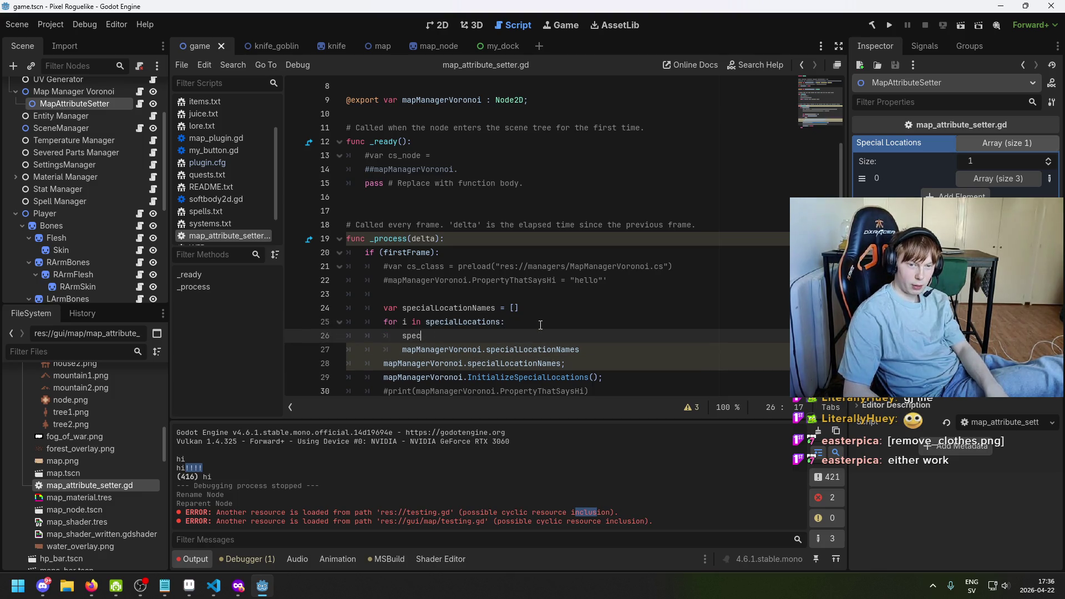
type("ationNa")
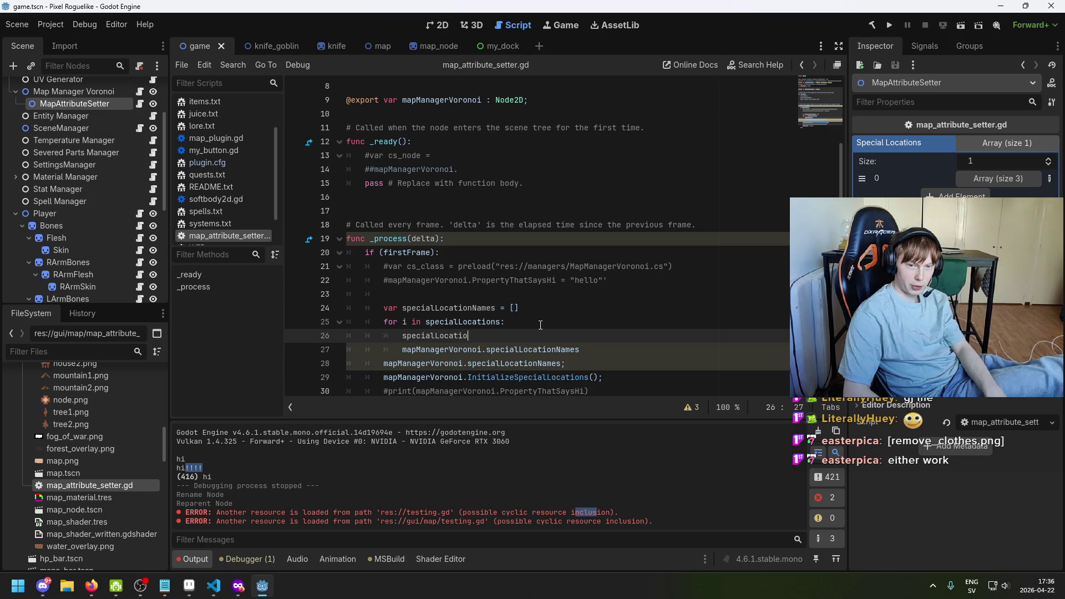
type("[i] =")
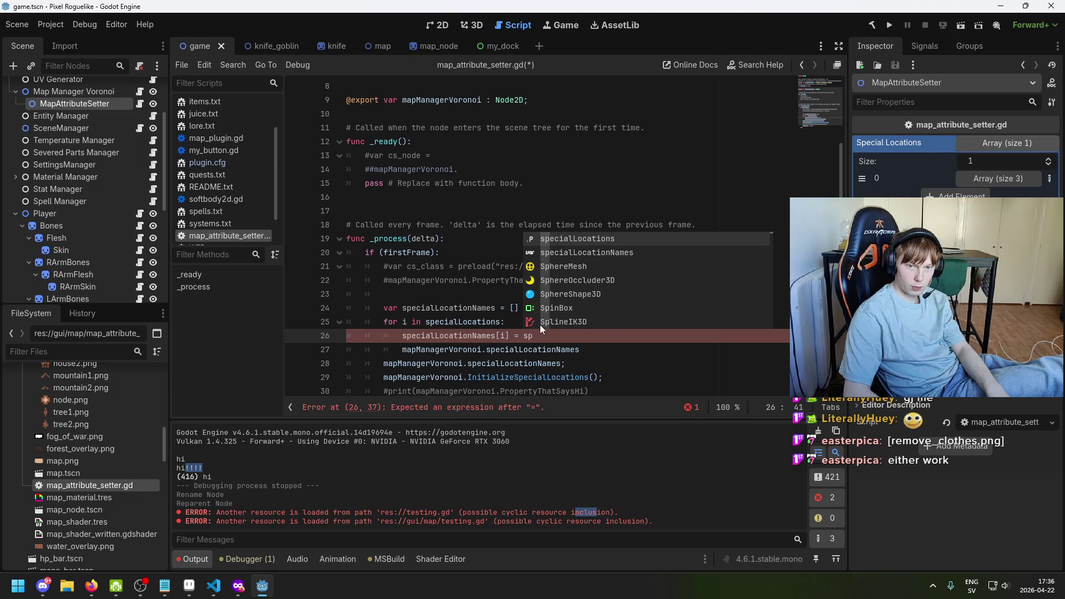
scroll(532, 278, "up", 3)
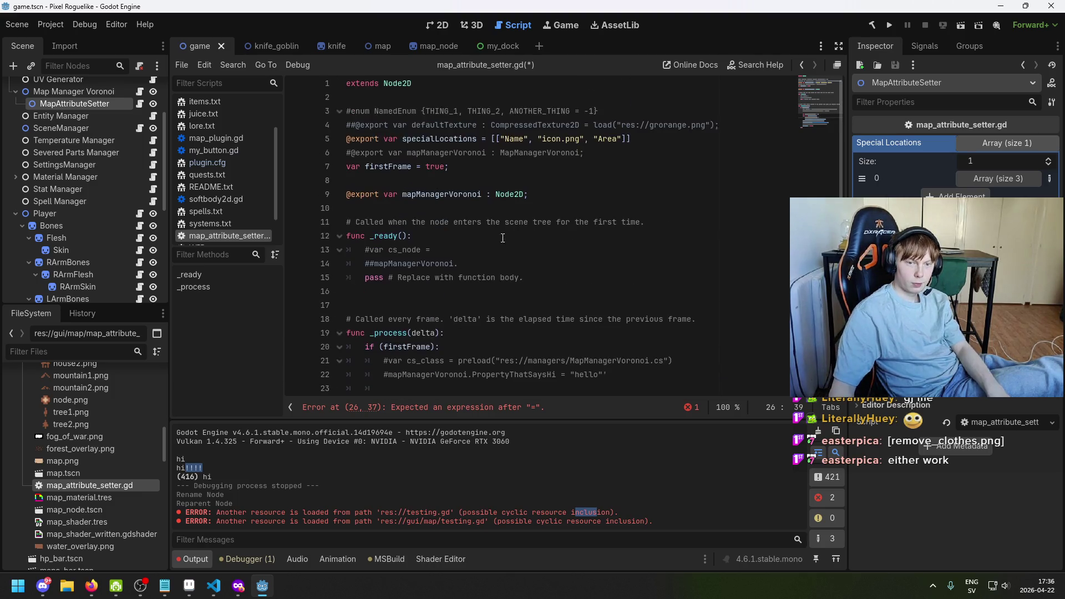
scroll(497, 184, "down", 4)
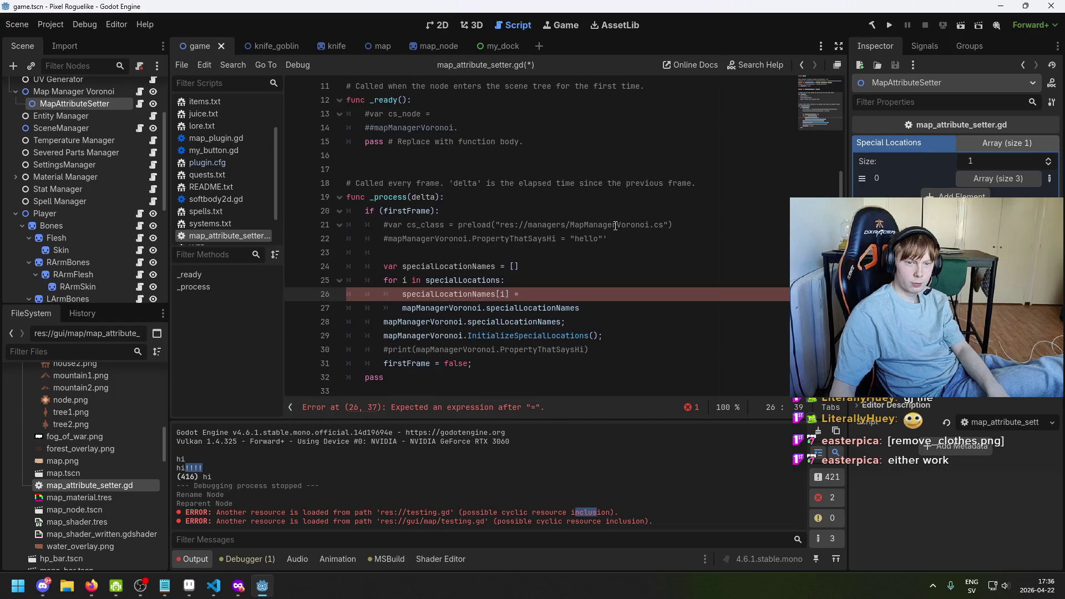
type("specialLocations[")
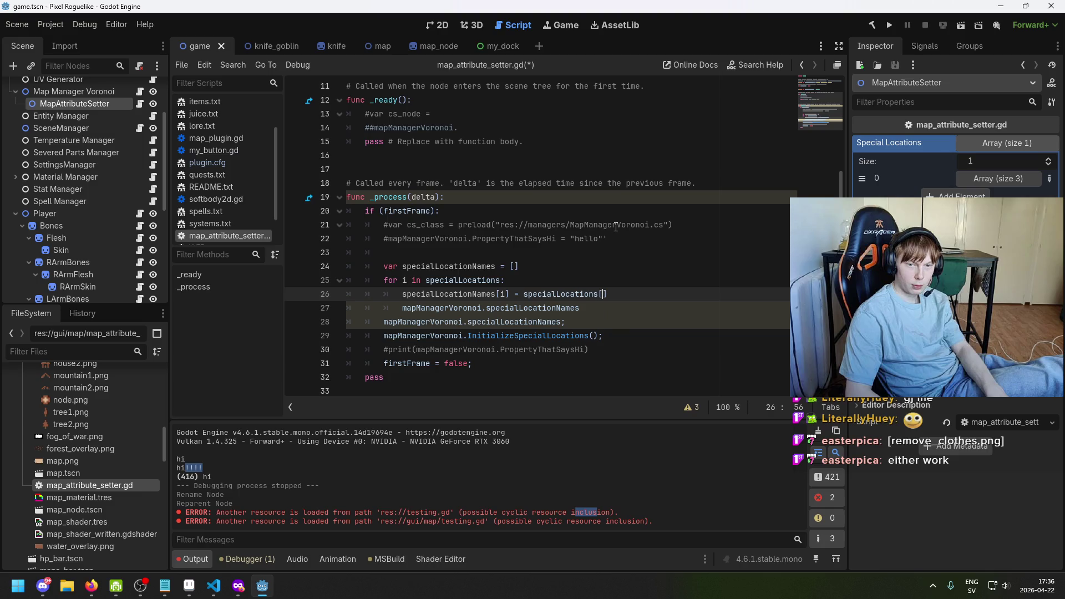
type("i")
key("Right")
type("[")
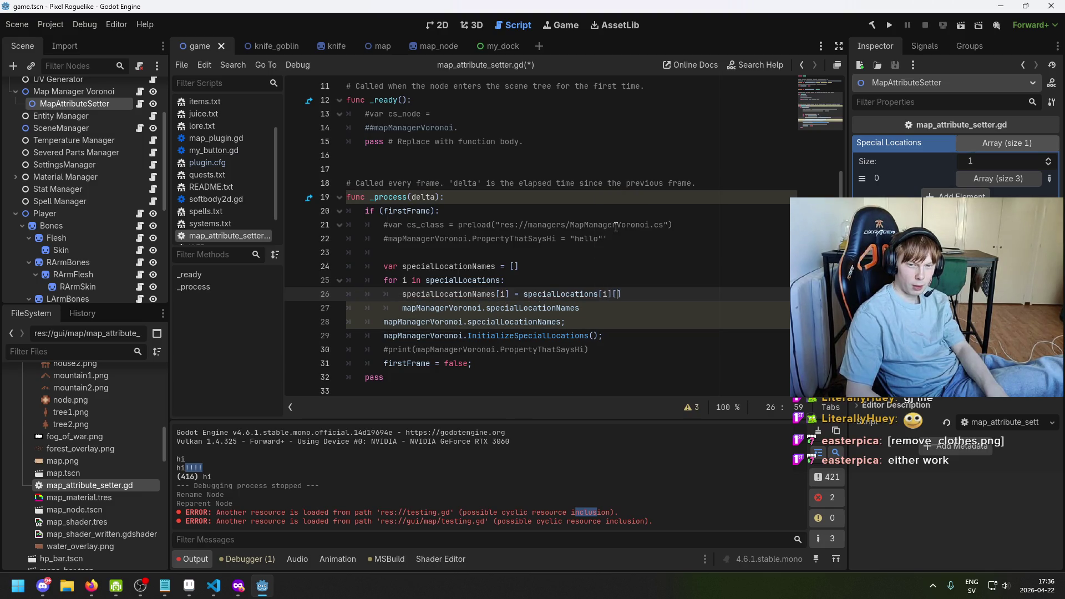
type("0")
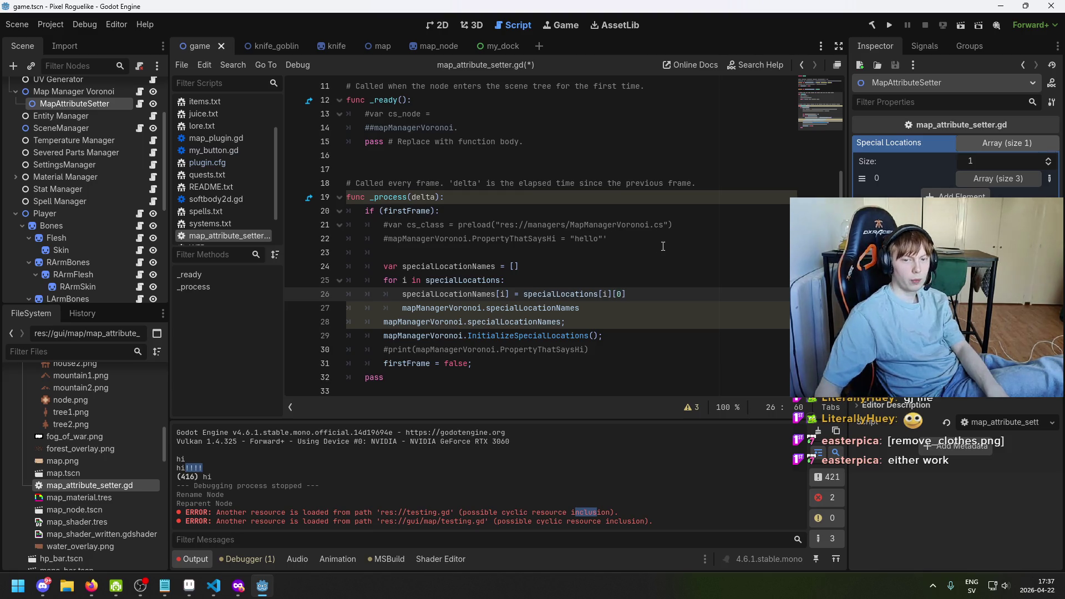
Add a blank line after the array declaration, save, and run the project with F5.
left_click(586, 271)
key("Return")
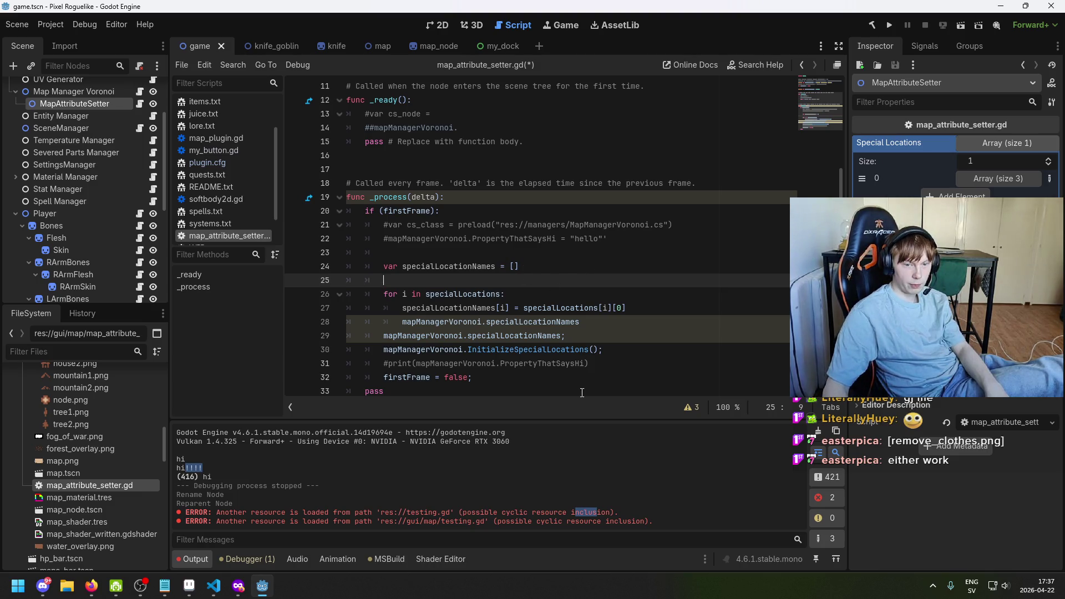
key("ctrl+s")
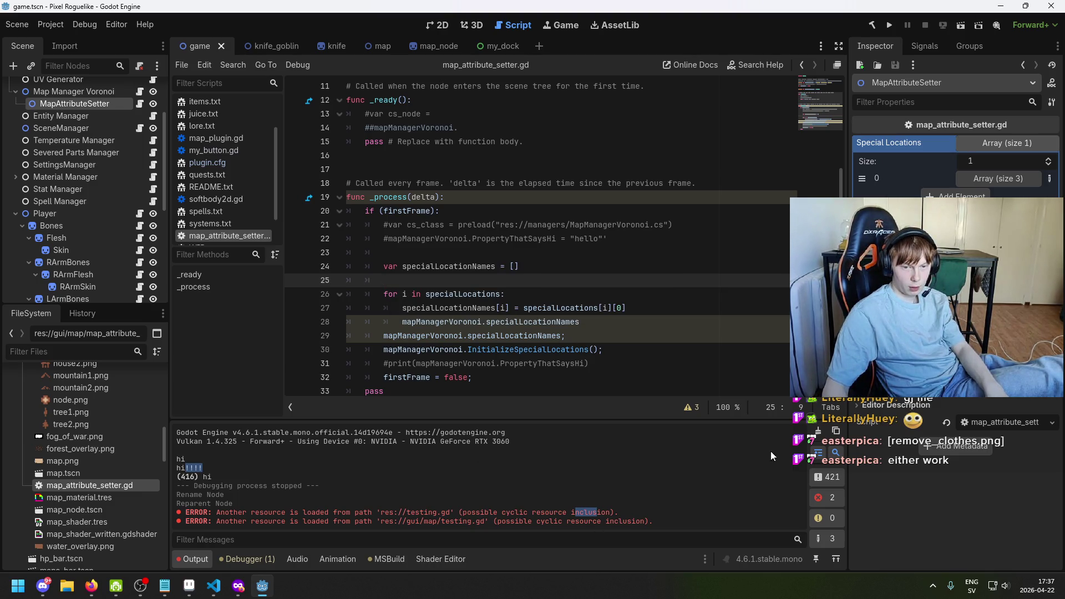
key("F5")
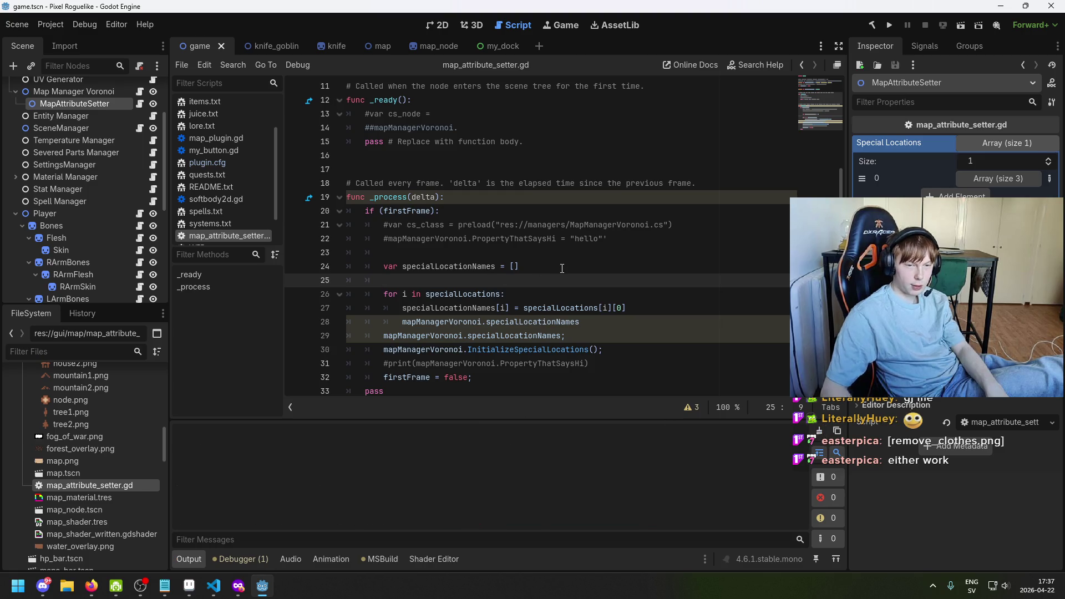
Declare a specialLocationIcons = [] array by duplicating the names declaration, and save.
type("var")
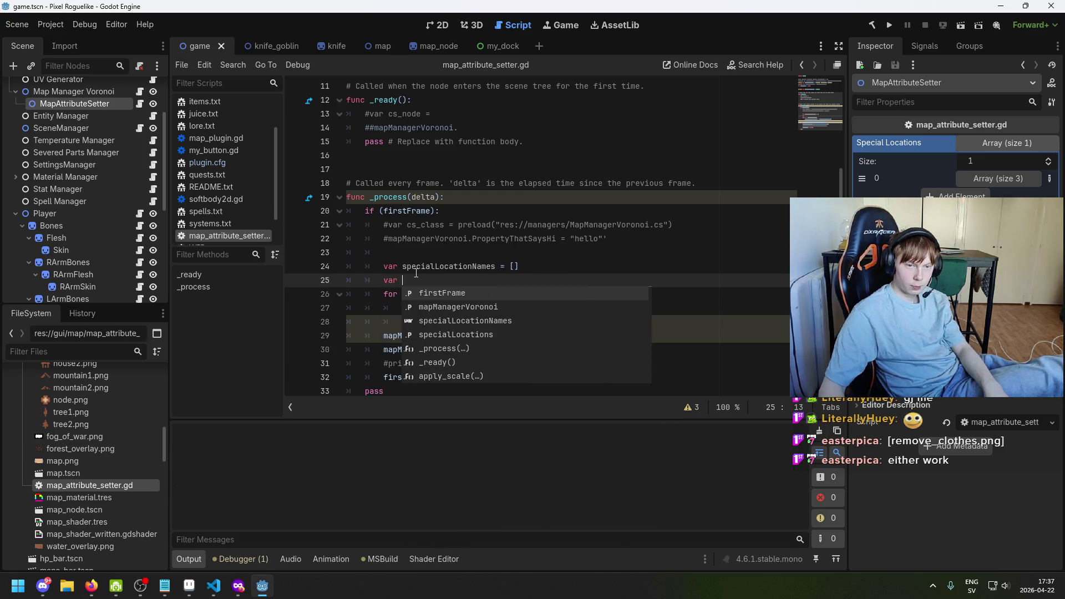
left_click_drag(402, 266, 548, 267)
key("ctrl+c")
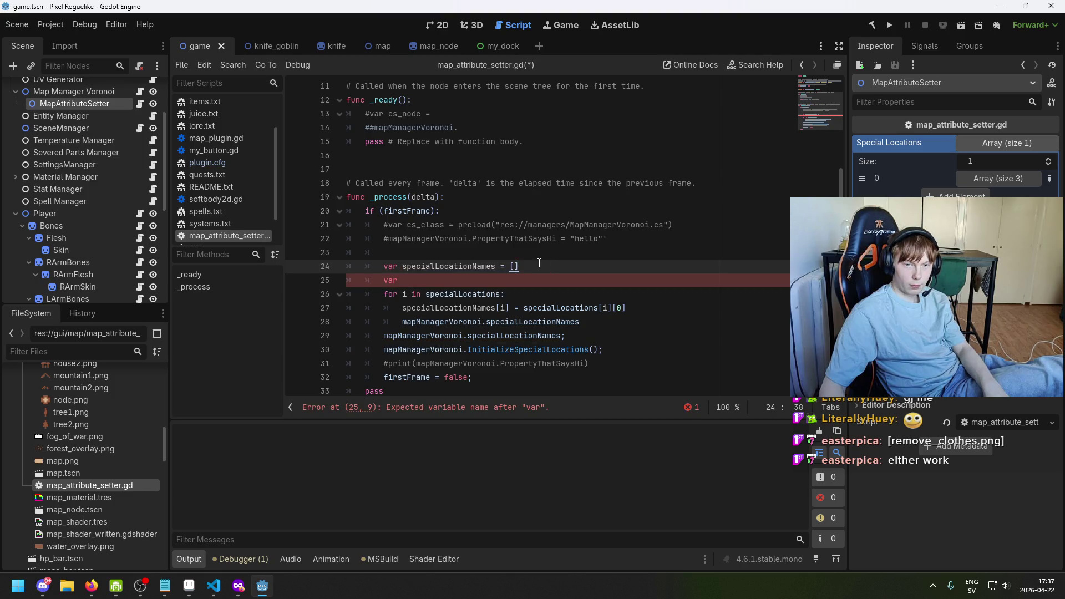
left_click(428, 280)
key("ctrl+v")
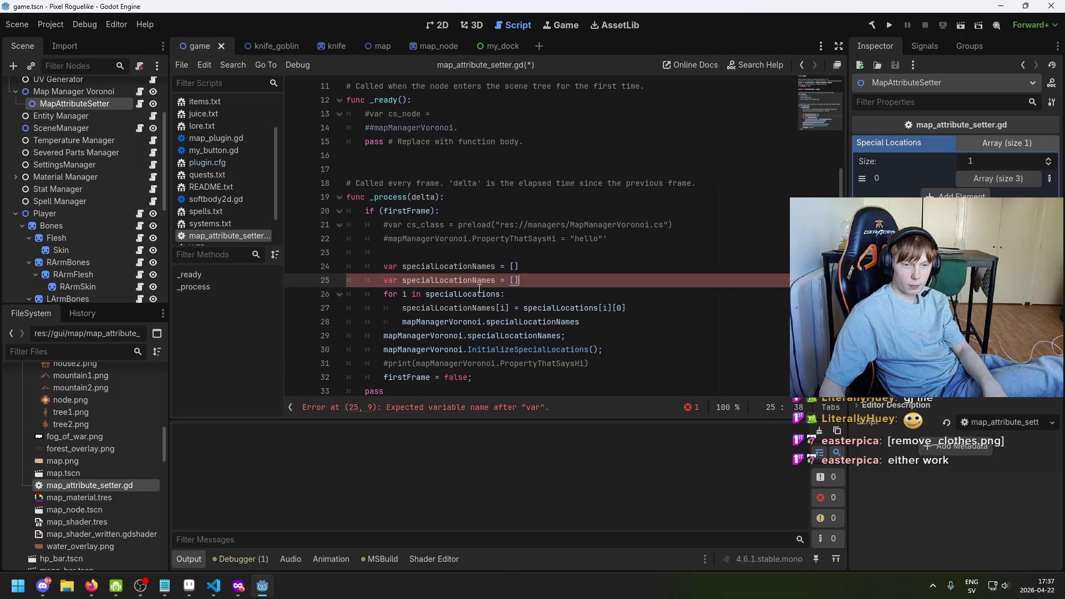
mouse_move(496, 280)
left_mouse_down()
mouse_move(458, 281)
mouse_move(470, 282)
left_mouse_up()
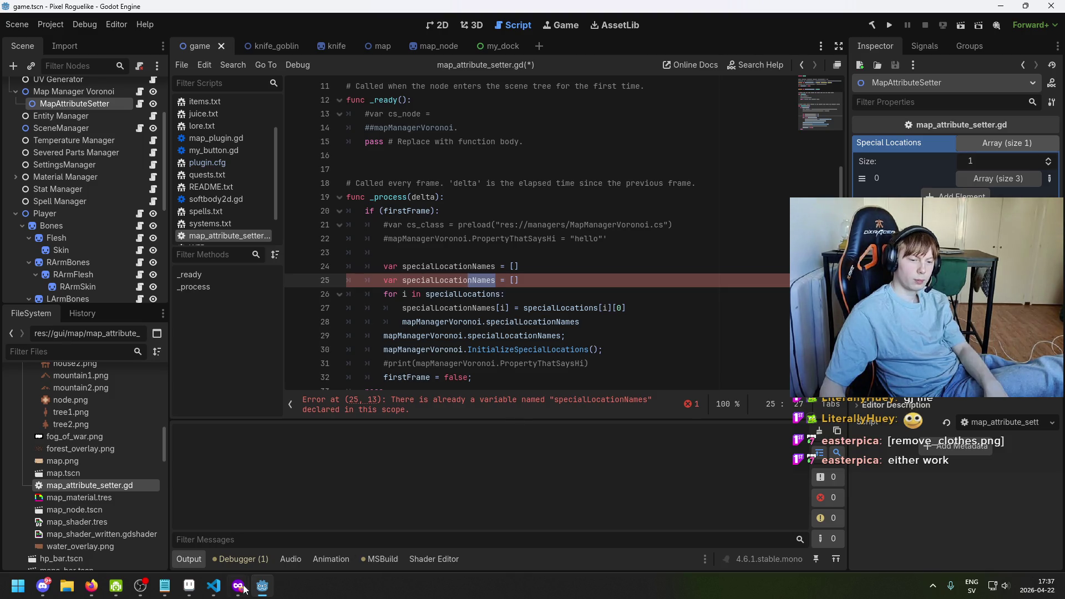
left_click(215, 586)
left_click(262, 587)
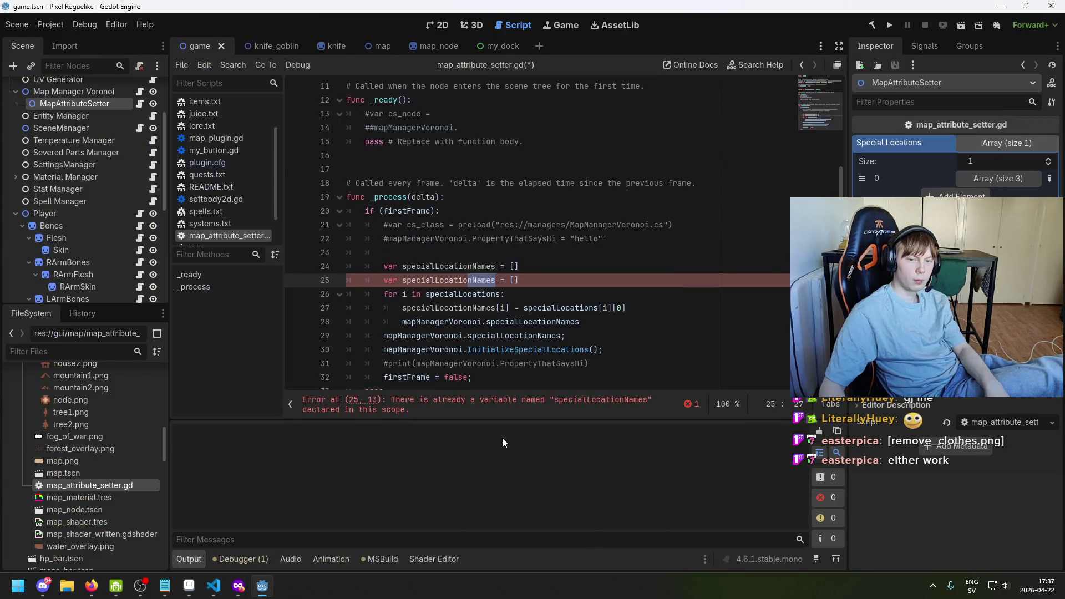
key("BackSpace")
type("Icons")
key("ctrl+s")
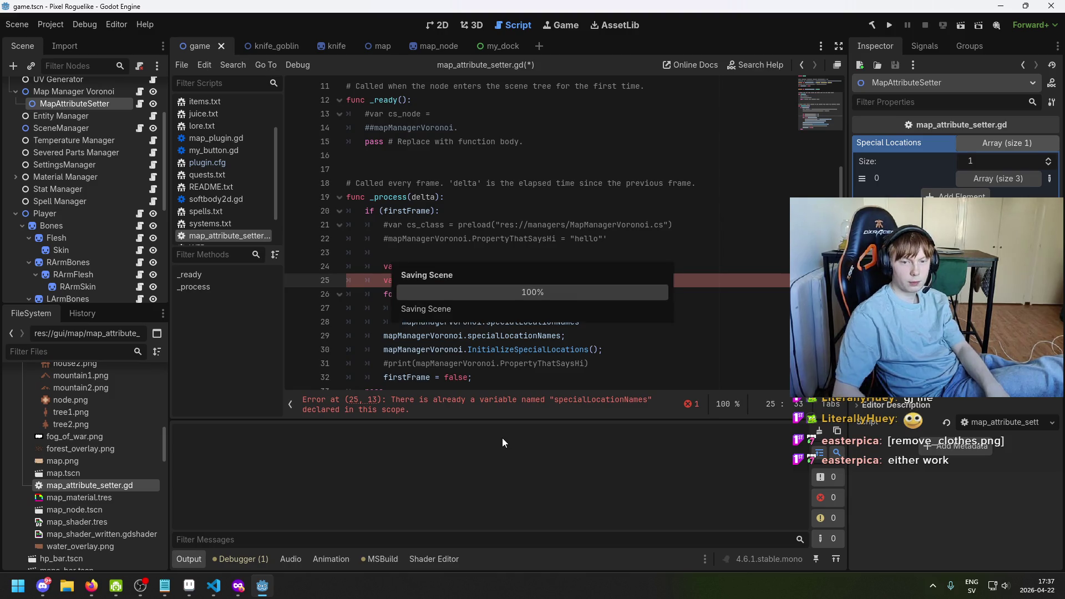
Add a specialLocationAreaNames = [] declaration on line 26, and save.
left_click(575, 278)
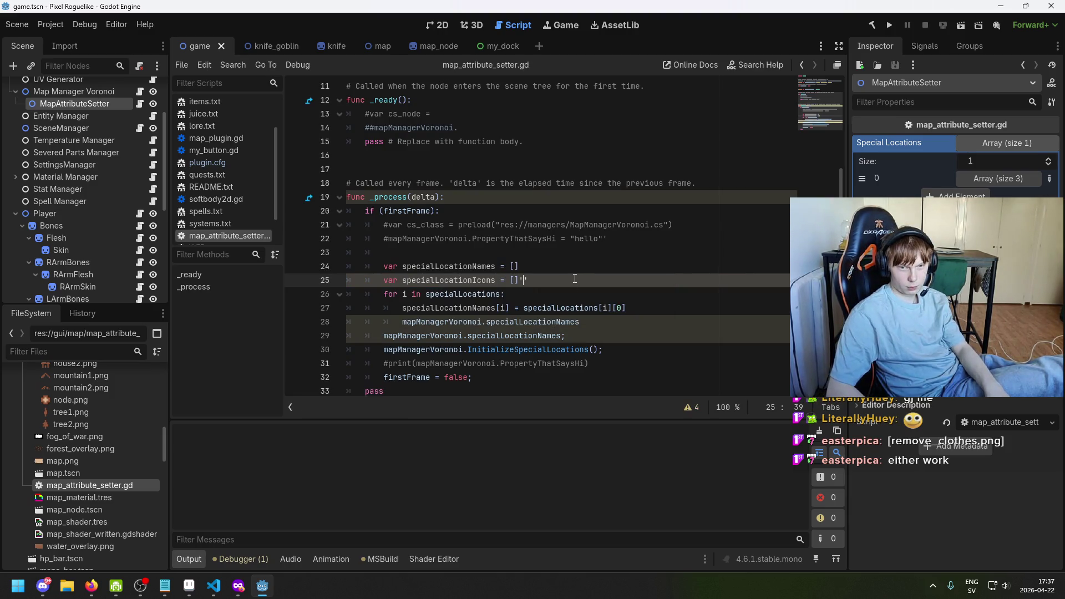
key("BackSpace")
key("Return")
key("ctrl+v")
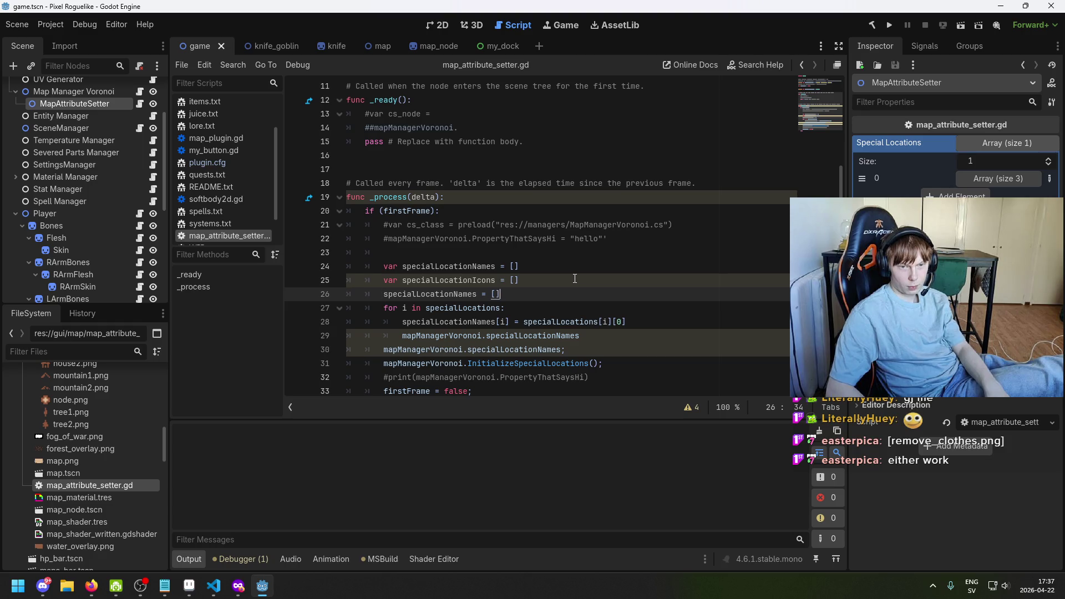
key("ctrl+Delete")
type("specialLocatio")
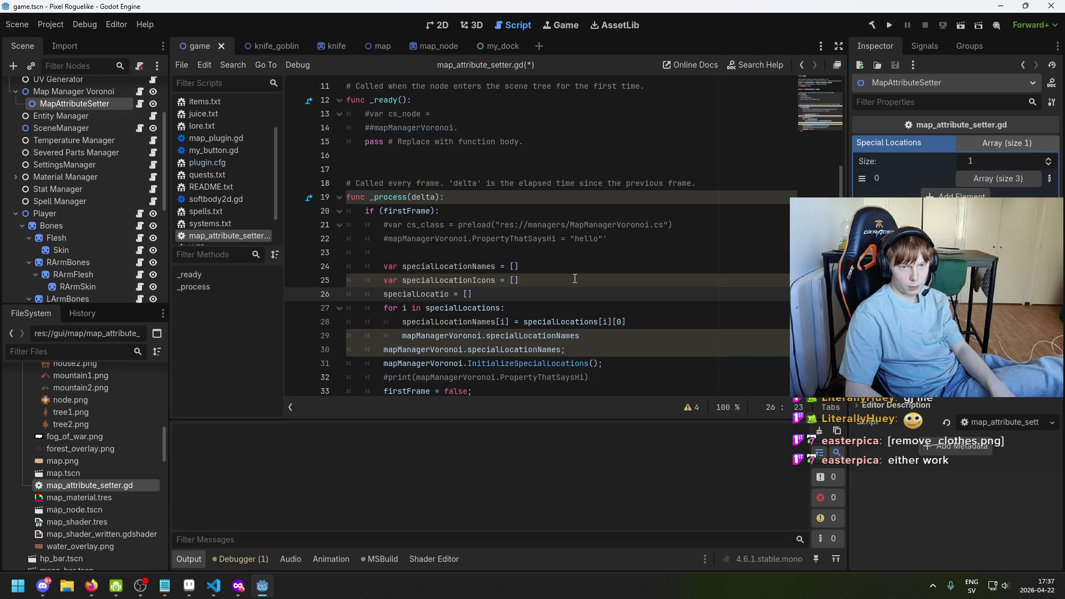
key("alt+Tab")
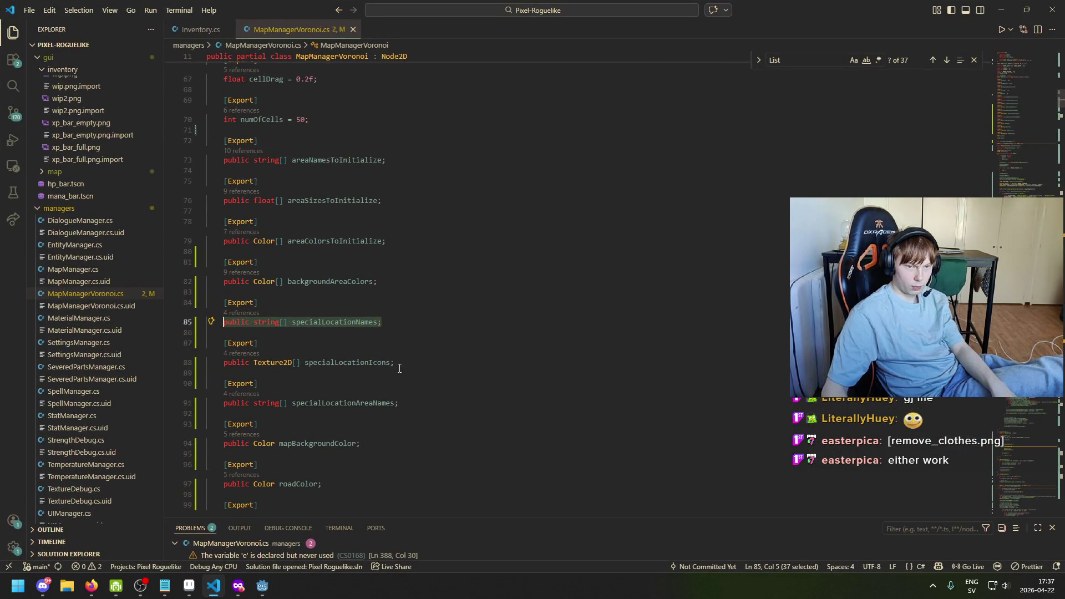
key("alt+Tab")
type("nArea")
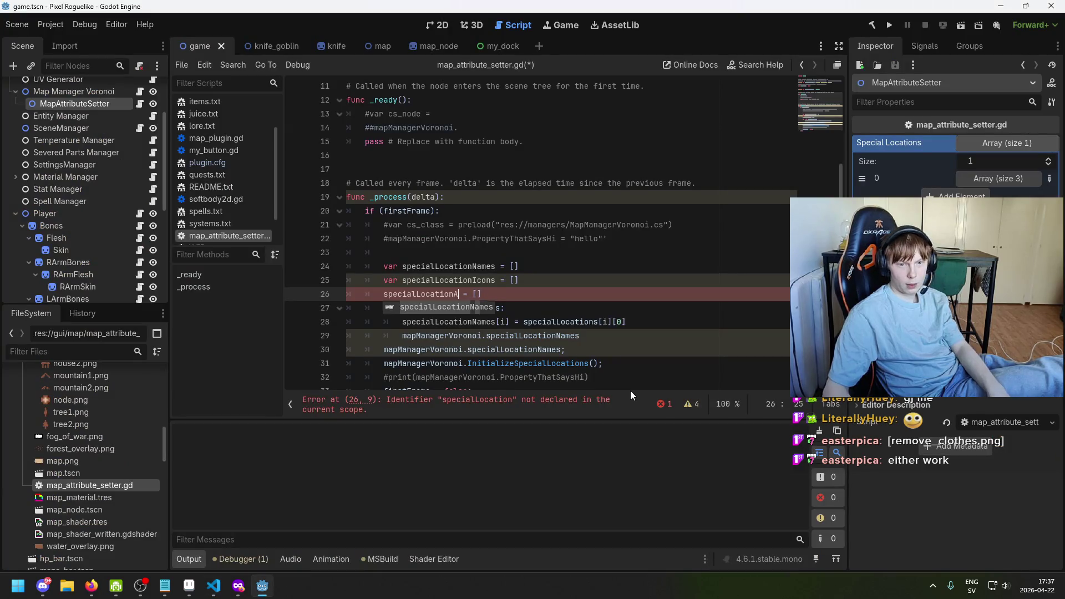
type("Names")
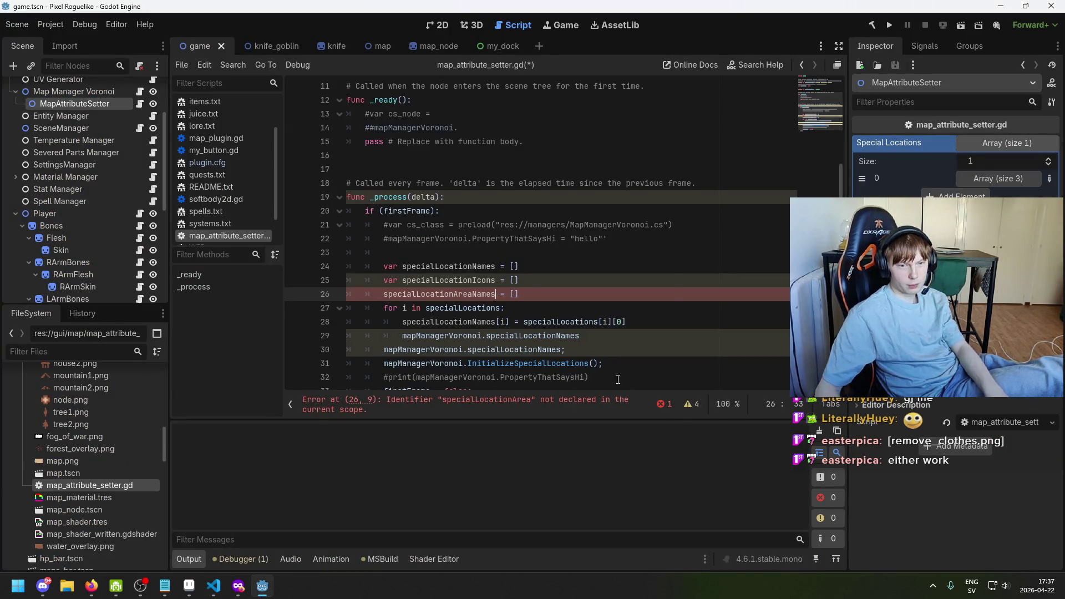
key("ctrl+s")
Add the loop line specialLocationIcons[i] = specialLocations[i][1].
left_click_drag(633, 321, 397, 322)
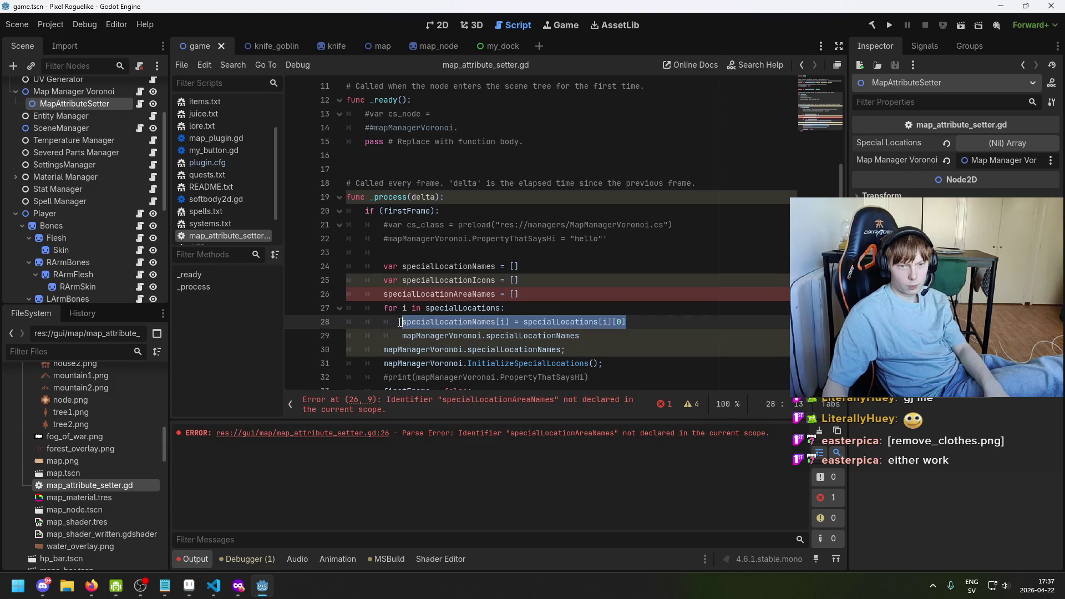
key("ctrl+c")
key("End")
key("Return")
key("ctrl+v")
key("Left")
key("Left")
key("Left")
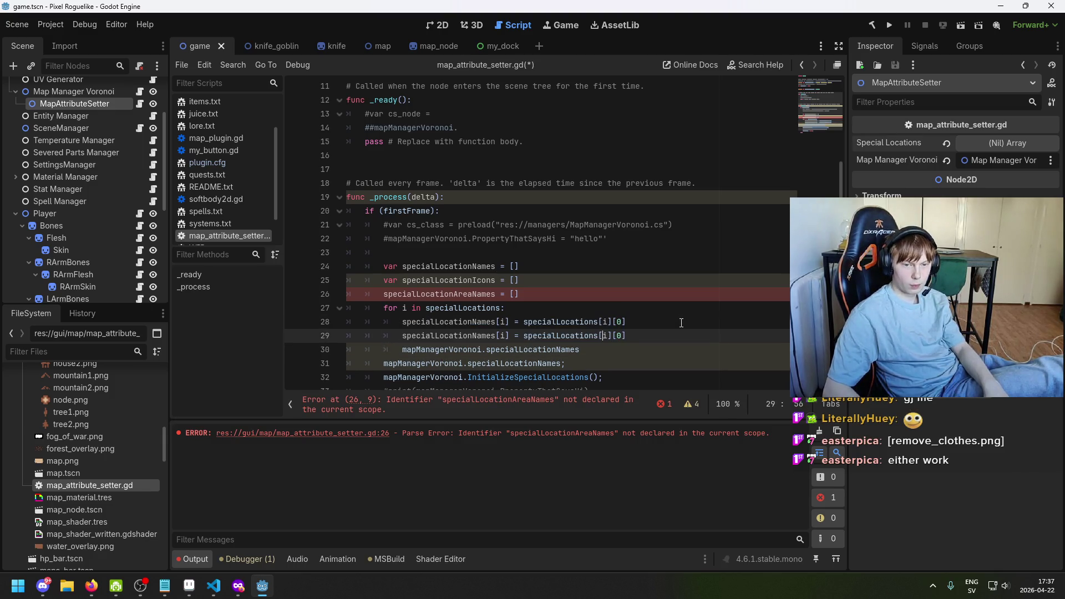
key("BackSpace")
key("BackSpace")
key("BackSpace")
type("Icons")
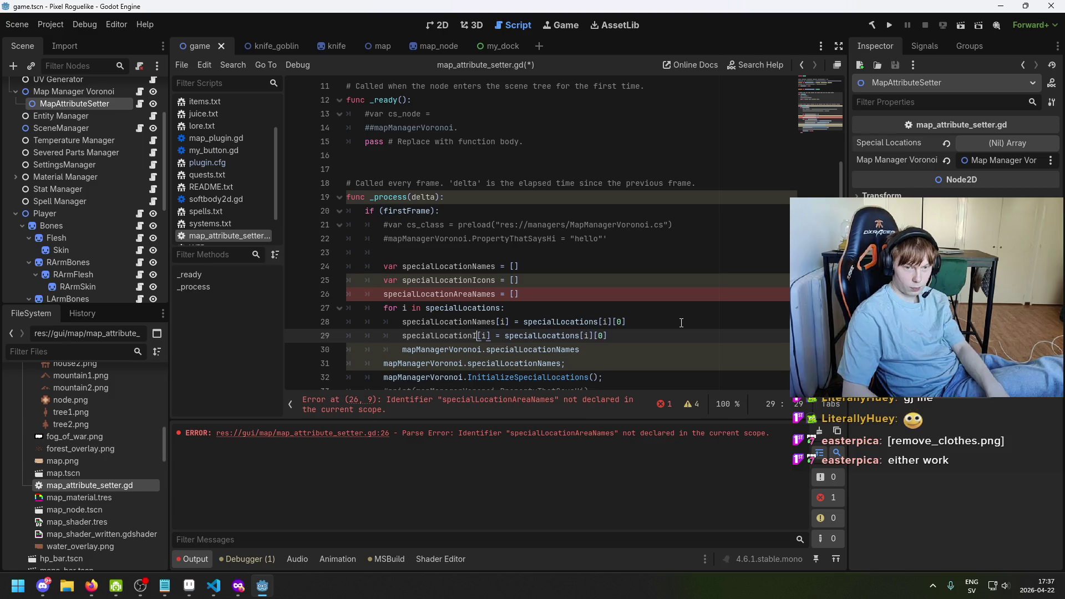
scroll(681, 323, "down", 1)
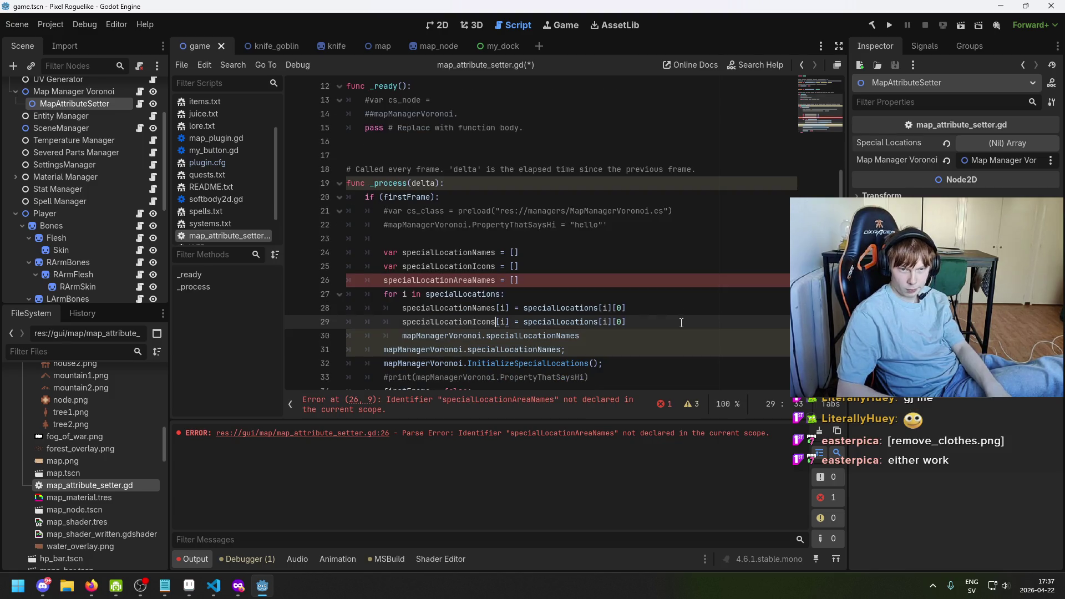
key("Left")
key("Left")
key("BackSpace")
key("BackSpace")
type("1]")
Add the loop line specialLocationAreaNames[i] = specialLocations[i][2], and save.
key("Return")
key("ctrl+v")
key("Left")
key("Left")
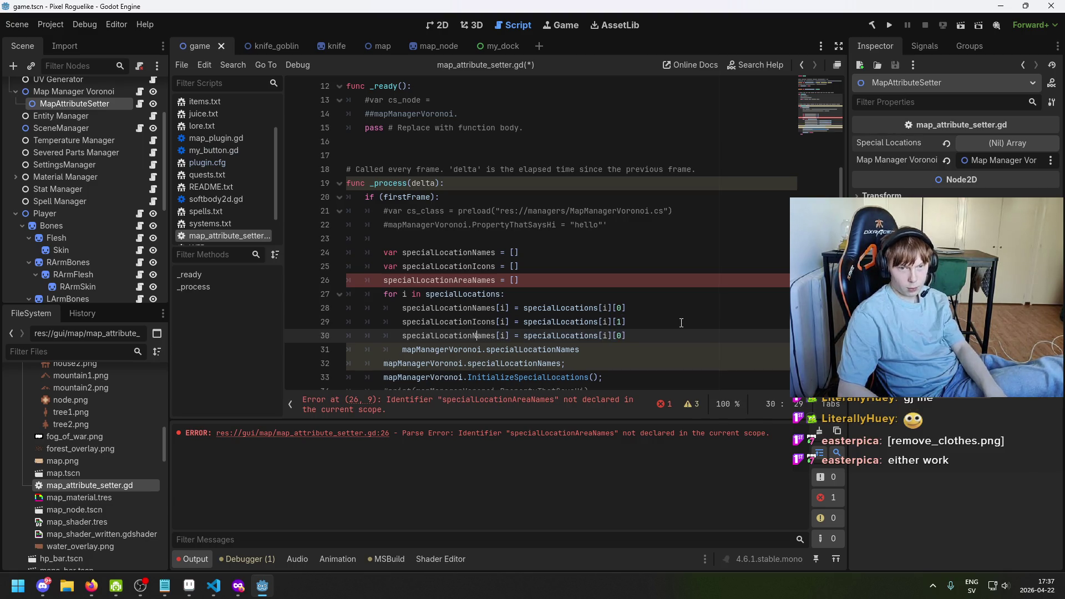
type("Area")
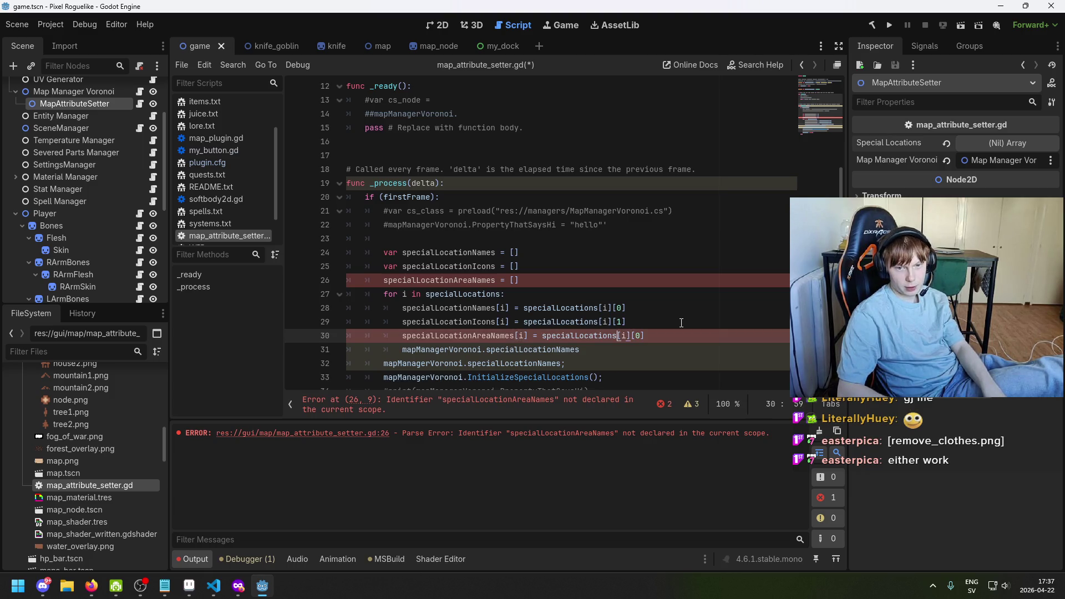
key("BackSpace")
type("2")
key("Right")
key("ctrl+s")
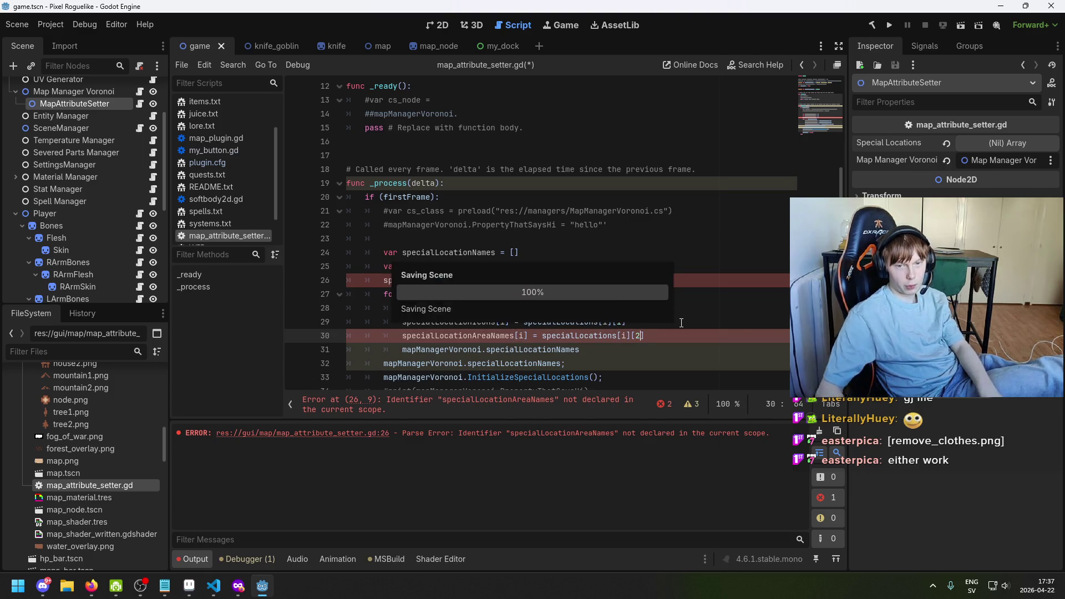
Outdent the mapManagerVoronoi line out of the loop and add the missing var on line 26 to clear errors.
key("Return")
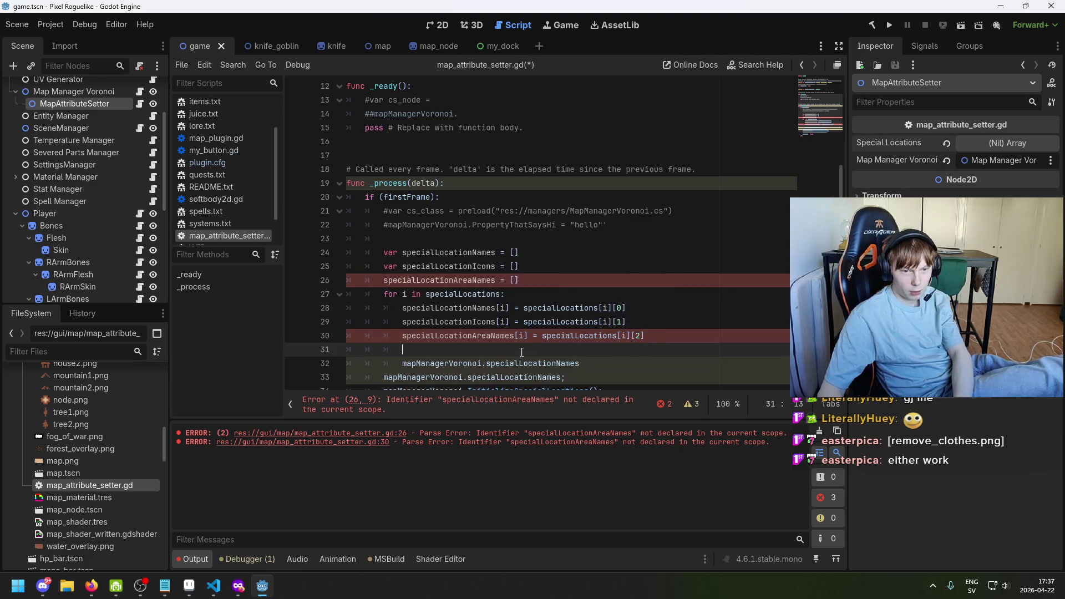
left_click(401, 363)
key("BackSpace")
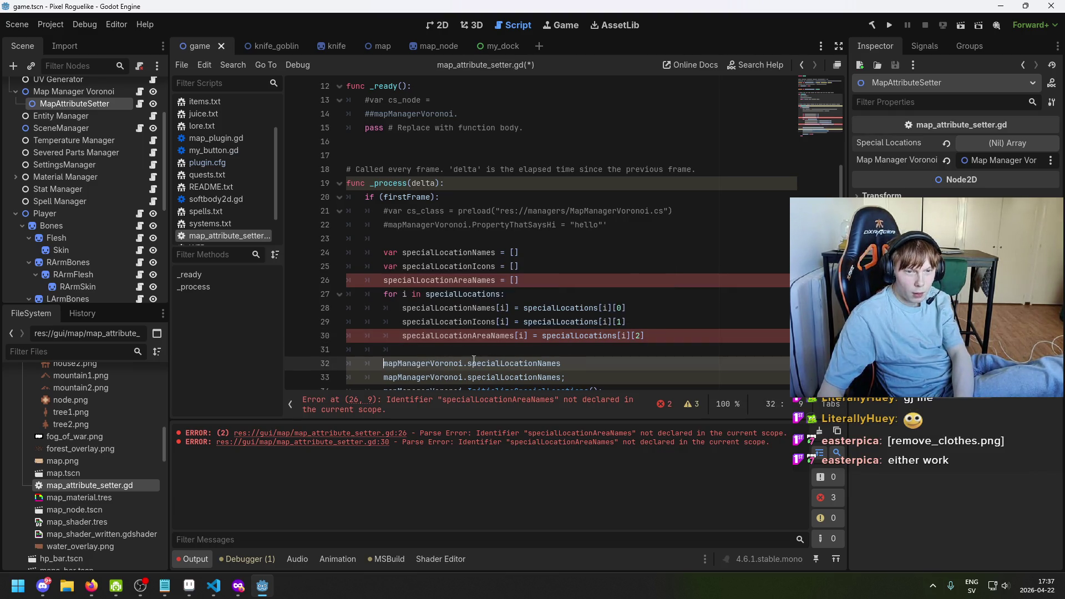
left_click(623, 339)
key("ctrl+s")
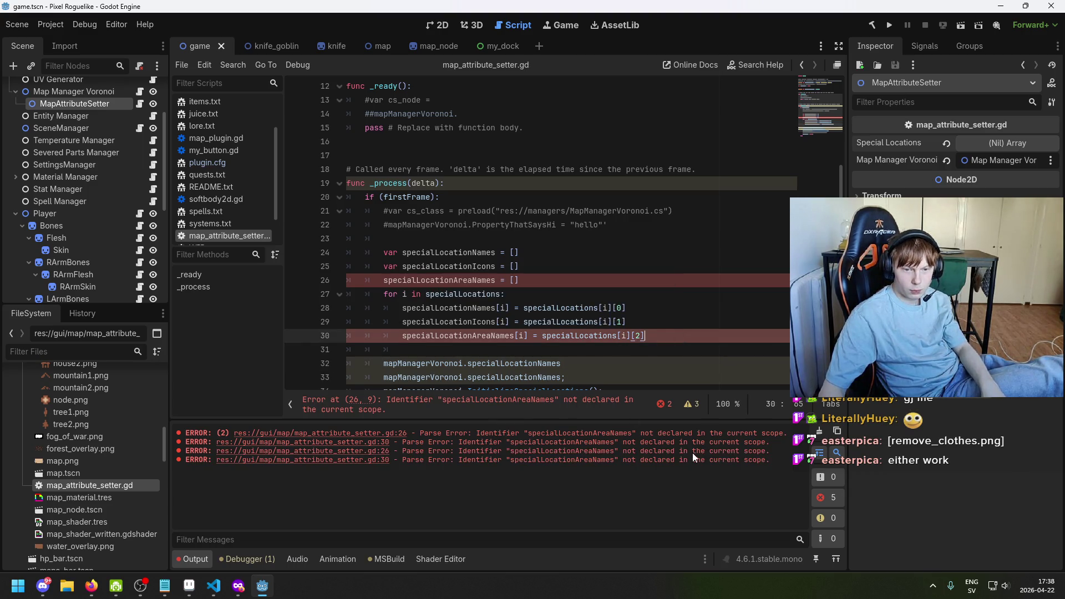
key("ctrl+s")
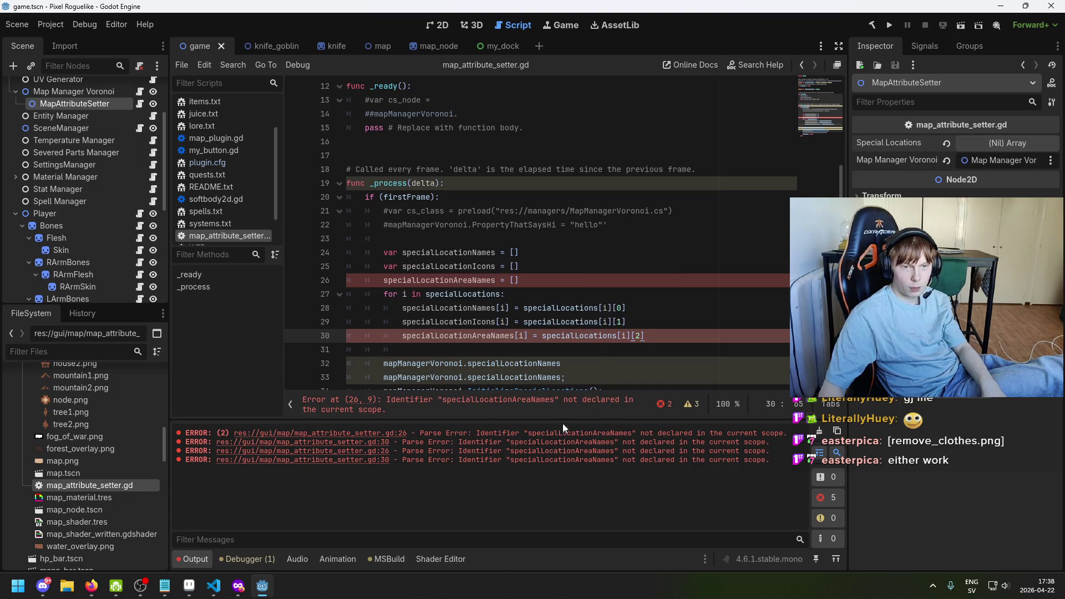
left_click(383, 280)
type("var")
key("ctrl+s")
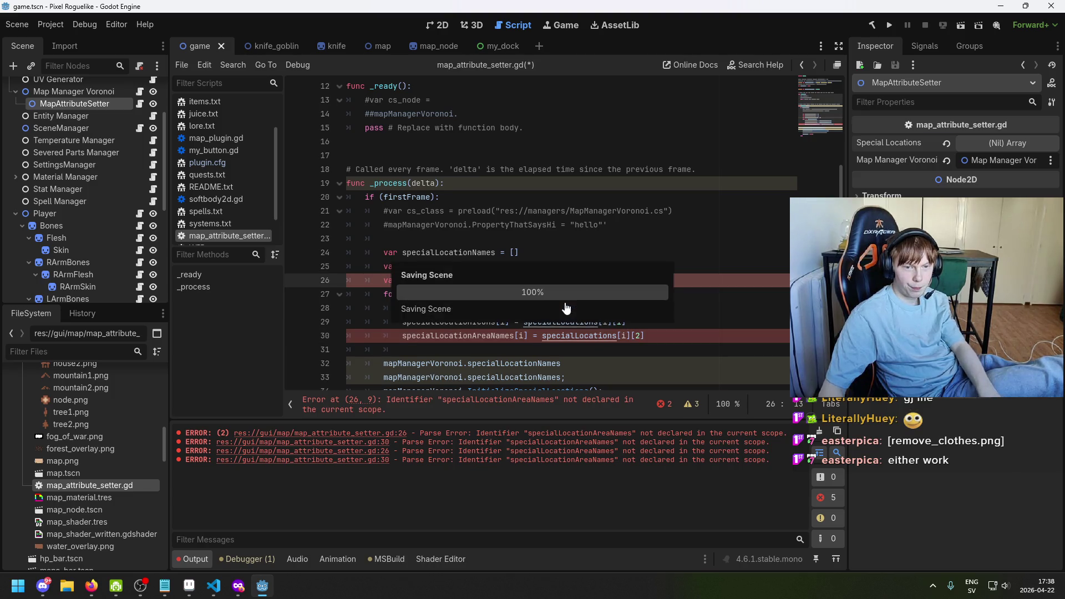
key("ctrl+s")
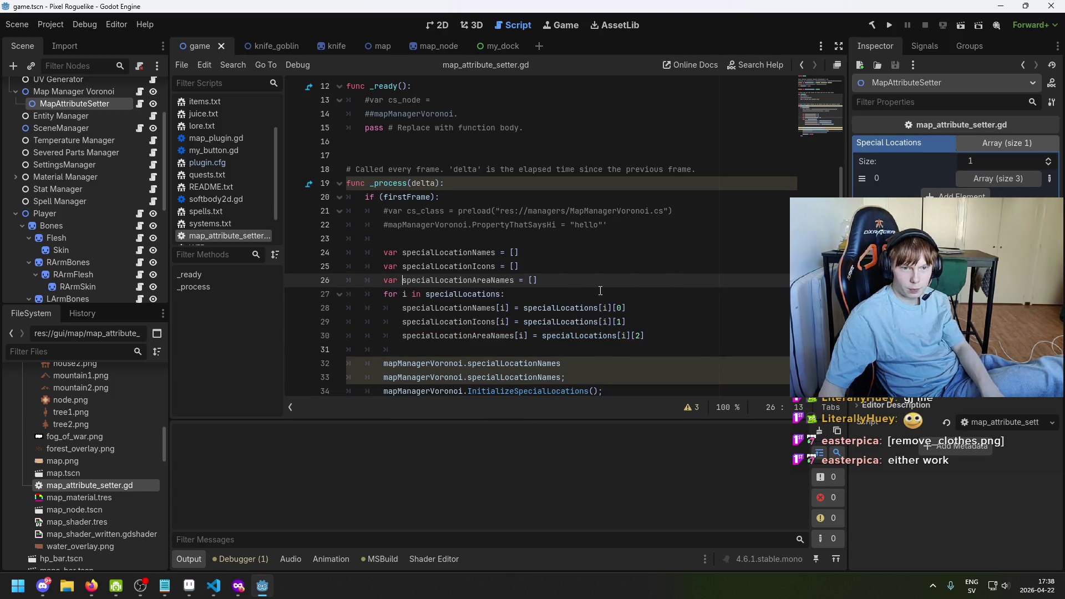
scroll(606, 288, "down", 1)
scroll(563, 303, "down", 1)
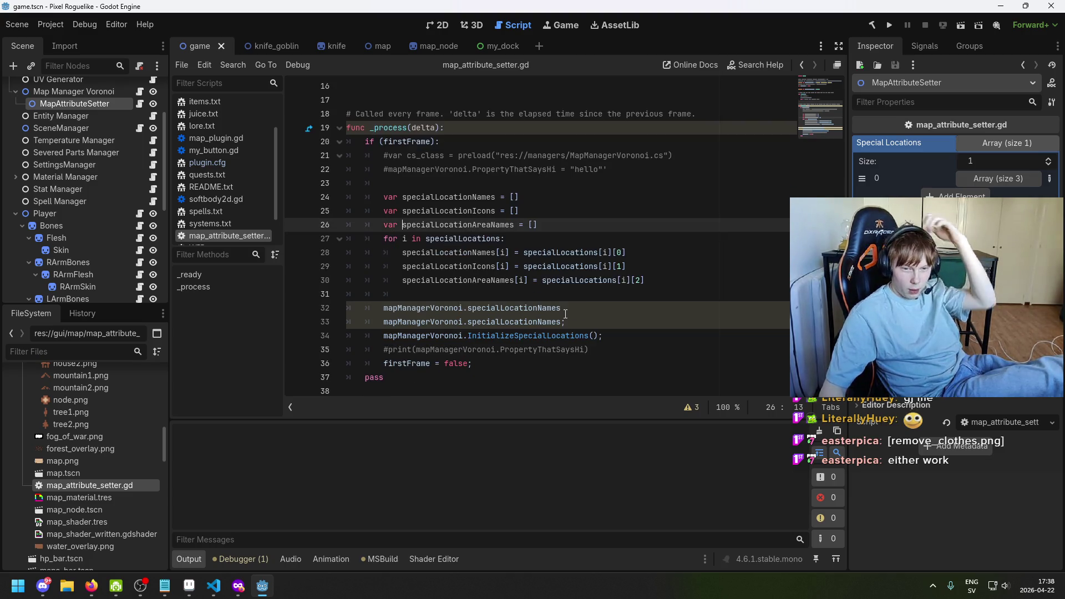
left_click(563, 304)
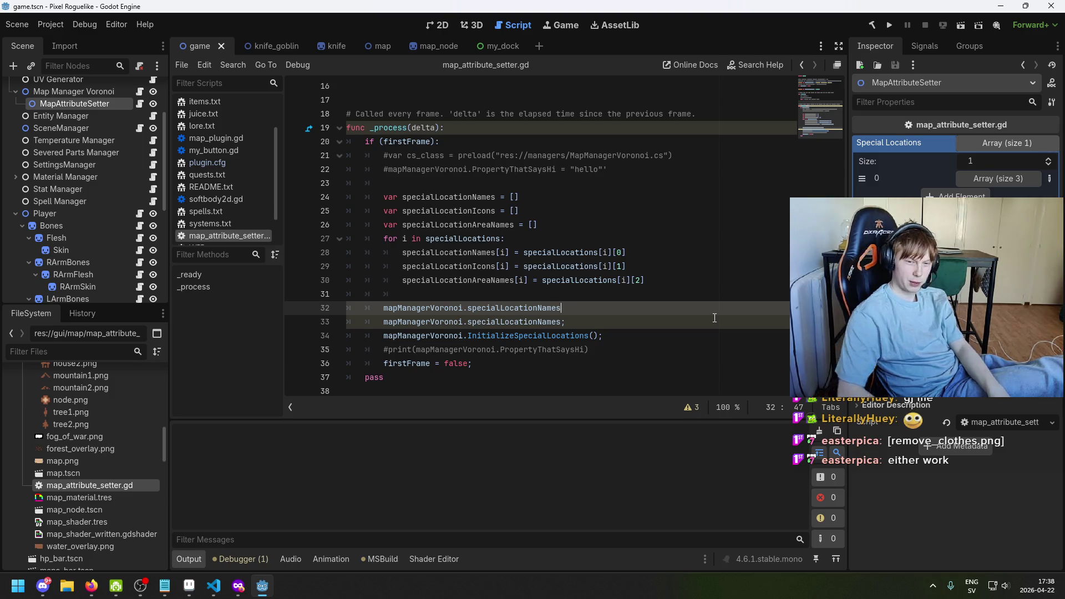
Complete line 32 as mapManagerVoronoi.specialLocationNames = specialLocationNames, and save.
type("=")
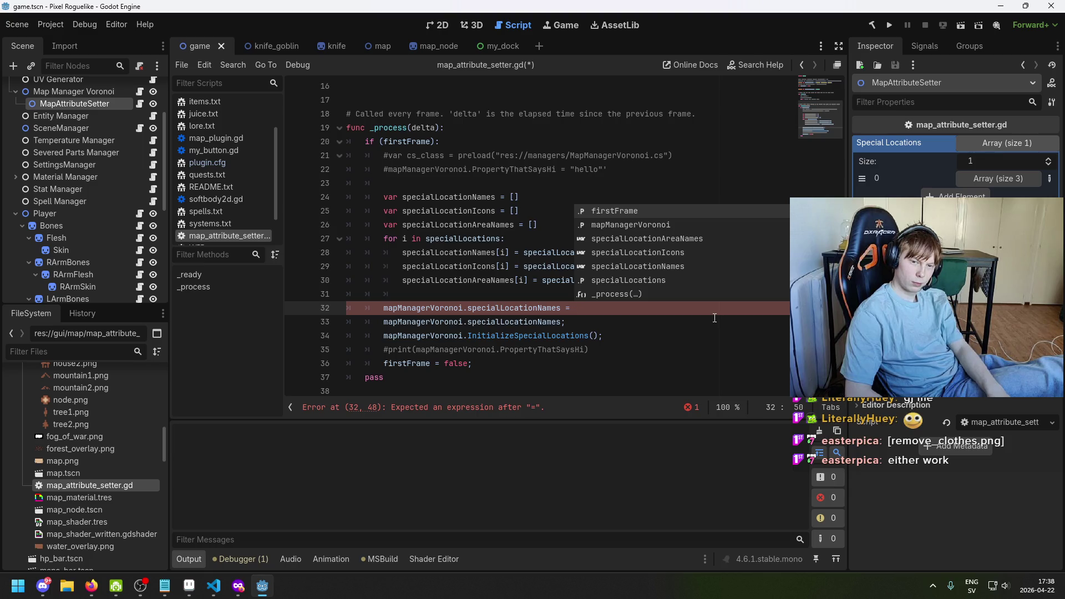
key("BackSpace")
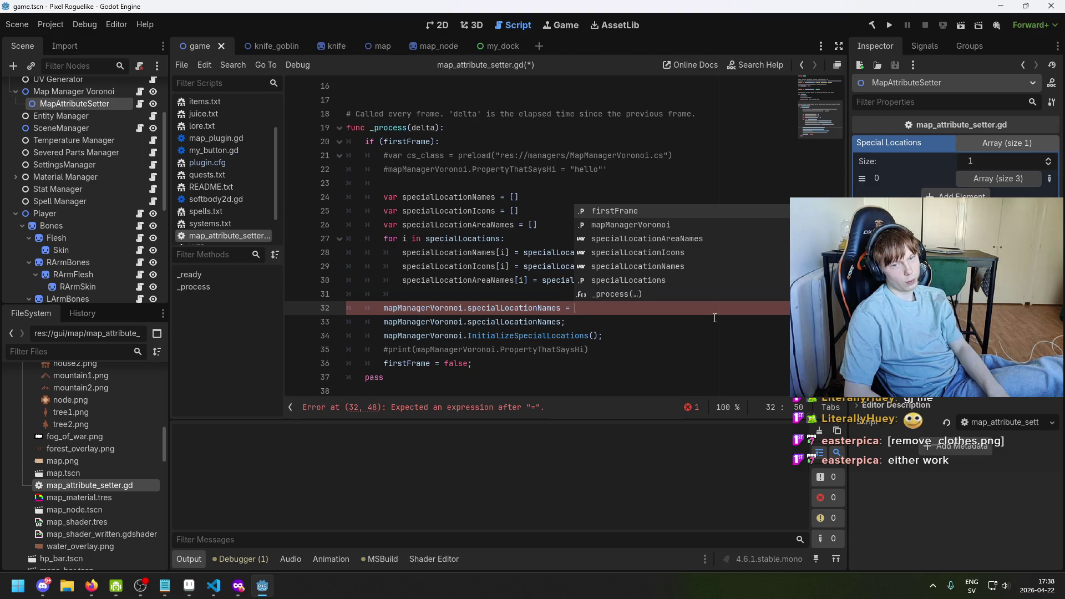
key("BackSpace")
key("BackSpace")
key("BackSpace")
type(".Ad")
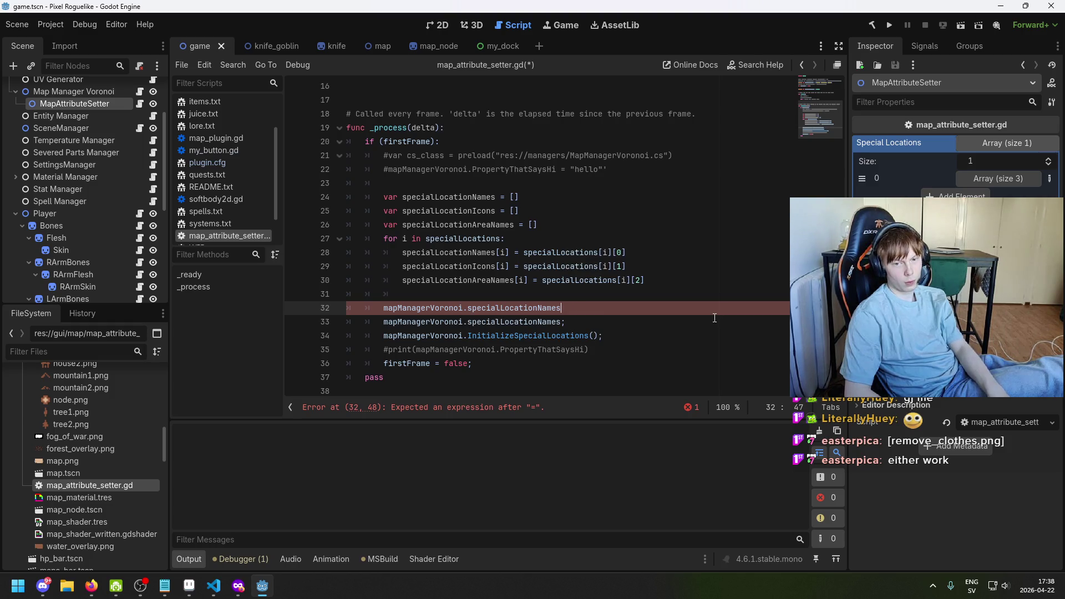
key("BackSpace")
key("BackSpace")
key("BackSpace")
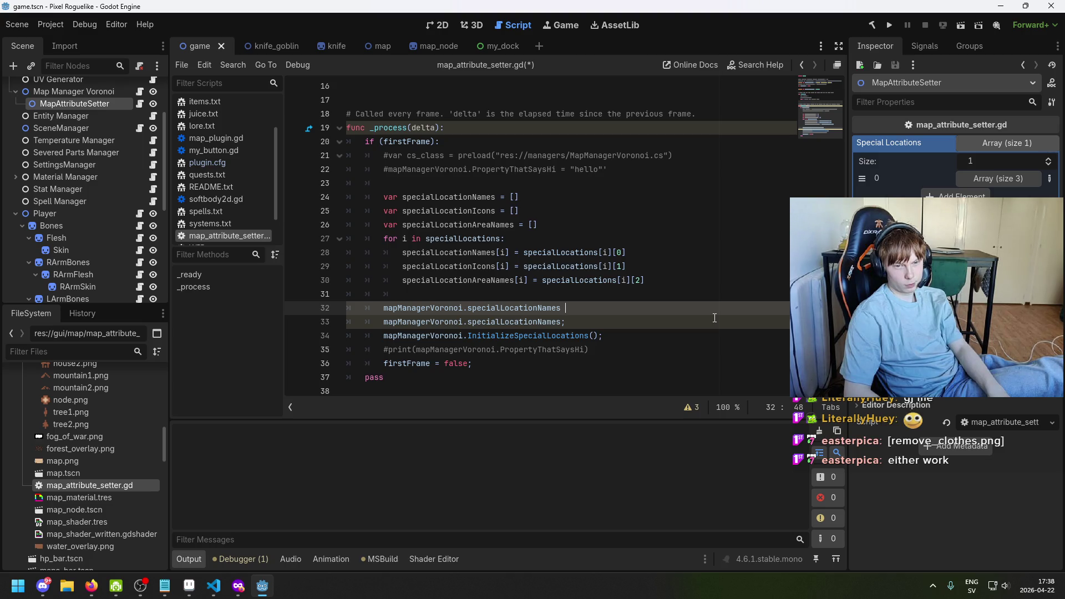
key("ctrl+space")
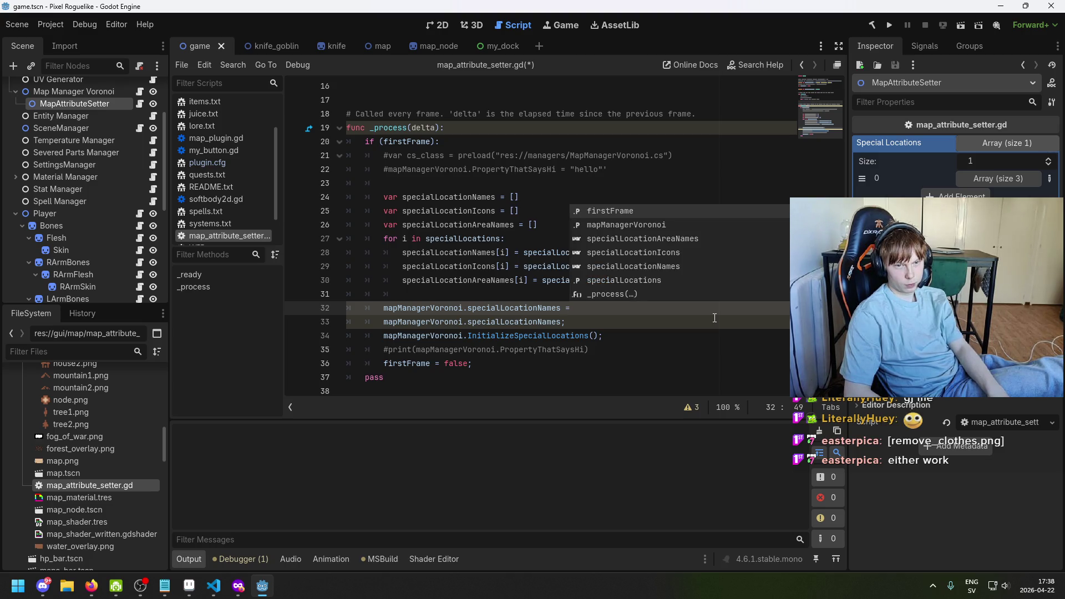
type("special")
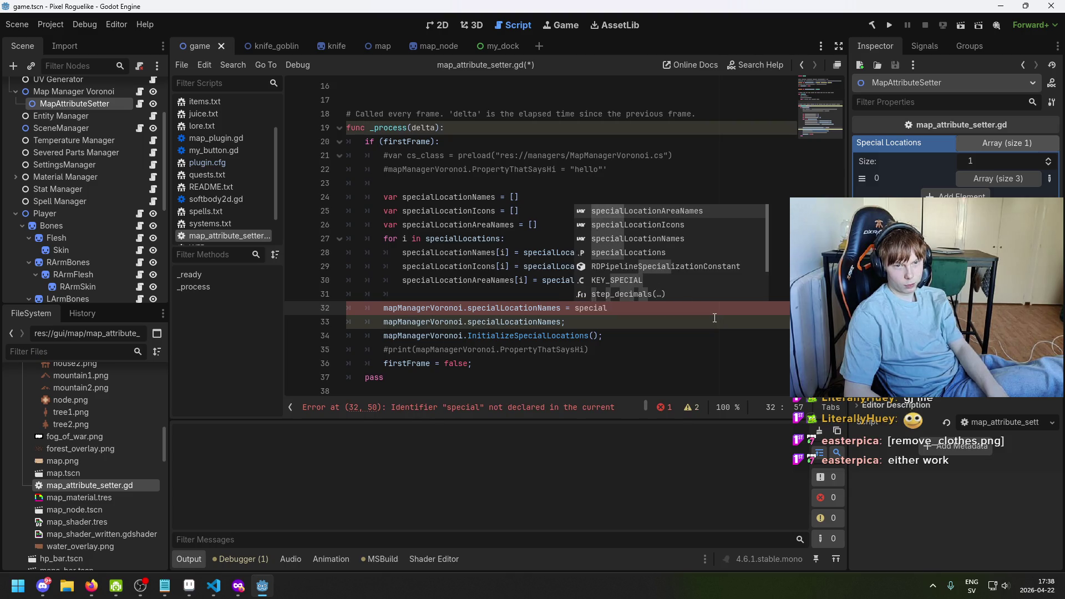
type("Location")
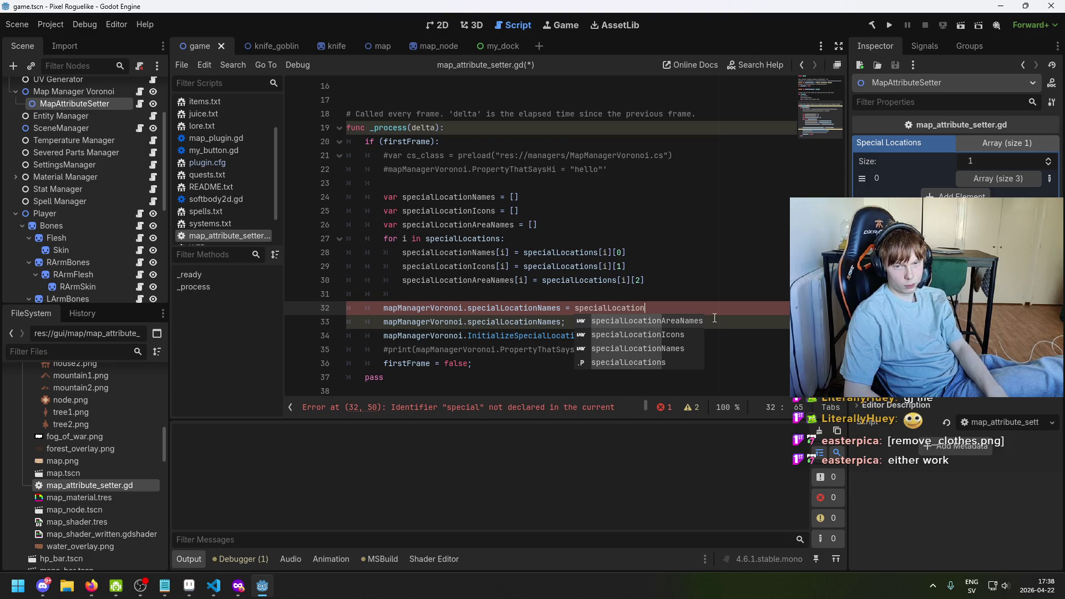
type("Names")
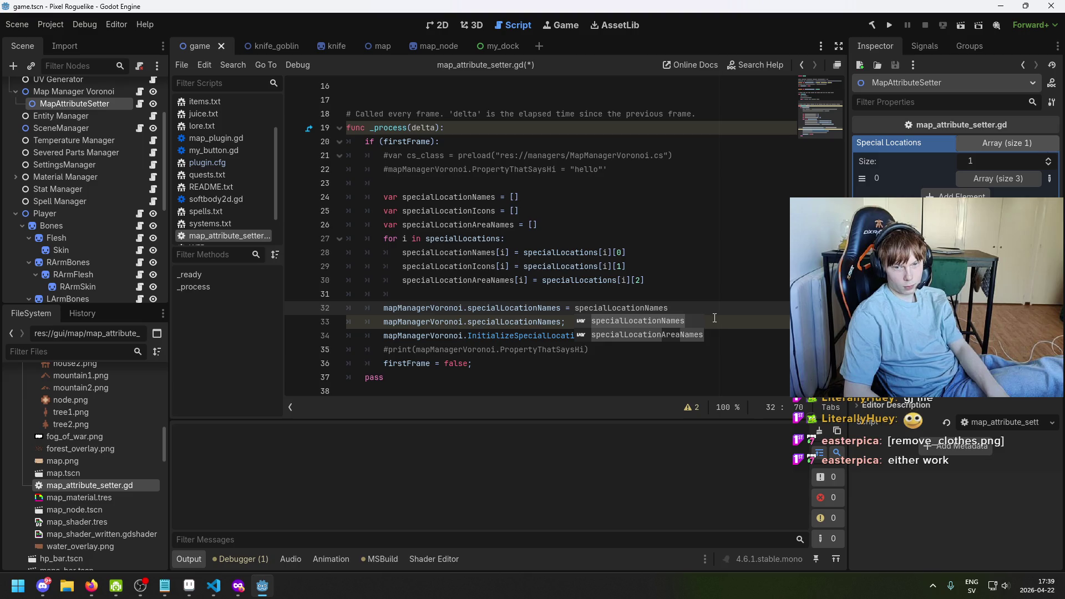
key("ctrl+s")
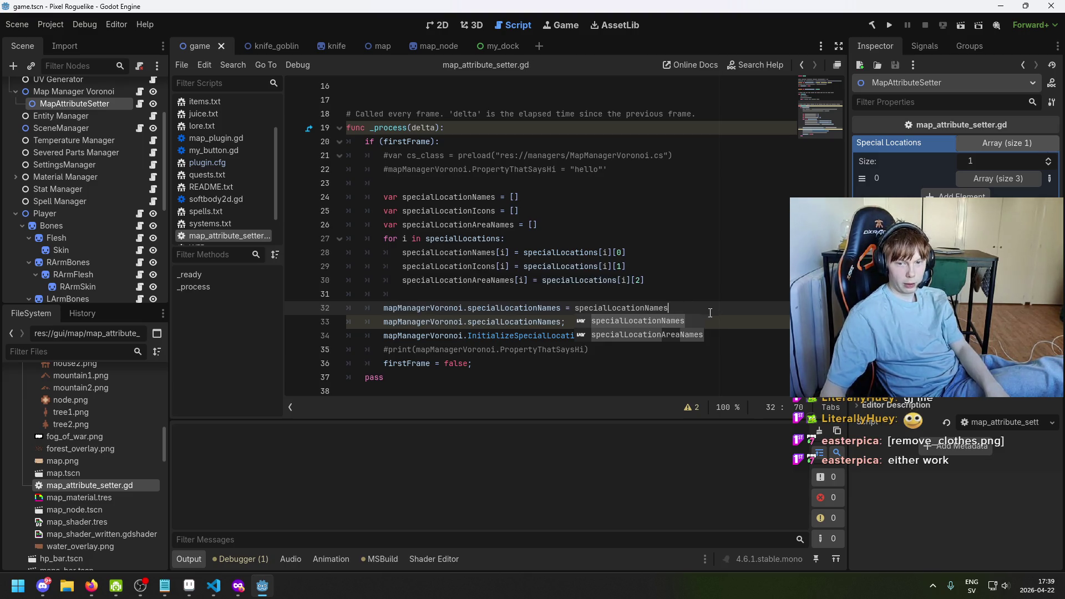
key("Escape")
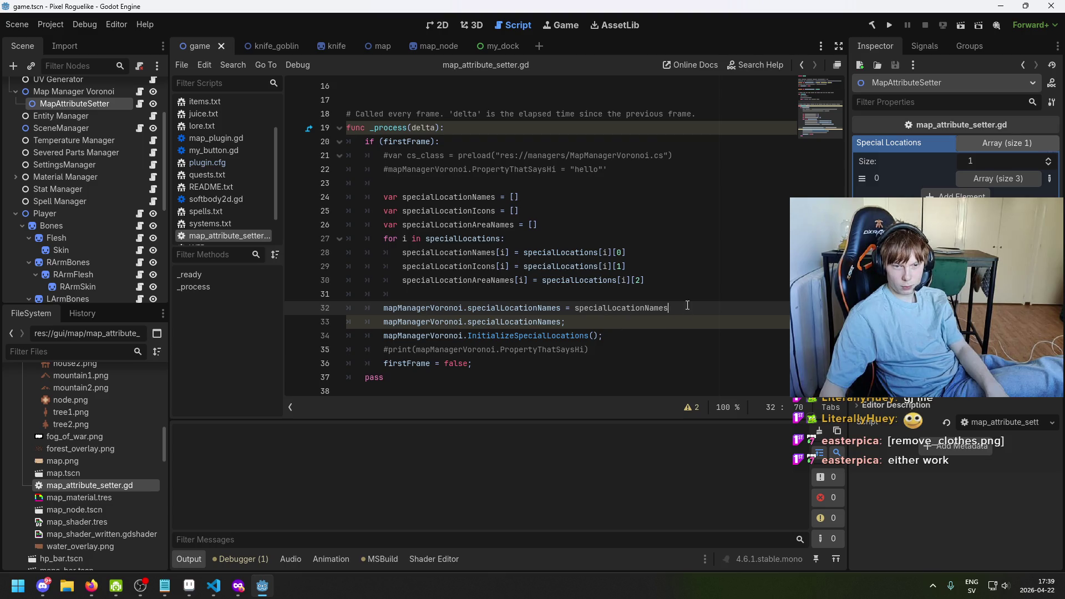
Add the line mapManagerVoronoi.specialLocationIcons = specialLocationIcons below it.
key("shift+Home")
key("ctrl+c")
key("End")
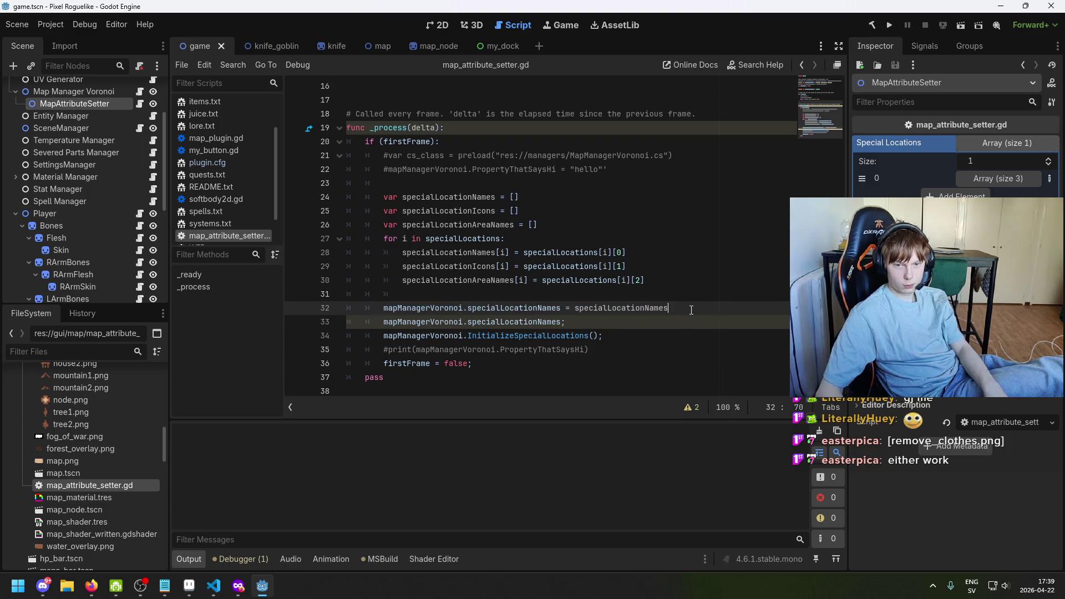
key("Return")
key("ctrl+v")
key("ctrl+Left")
key("ctrl+Left")
key("ctrl+Left")
key("ctrl+Right")
key("BackSpace")
key("BackSpace")
key("BackSpace")
type("Icons")
key("End")
key("BackSpace")
key("BackSpace")
key("BackSpace")
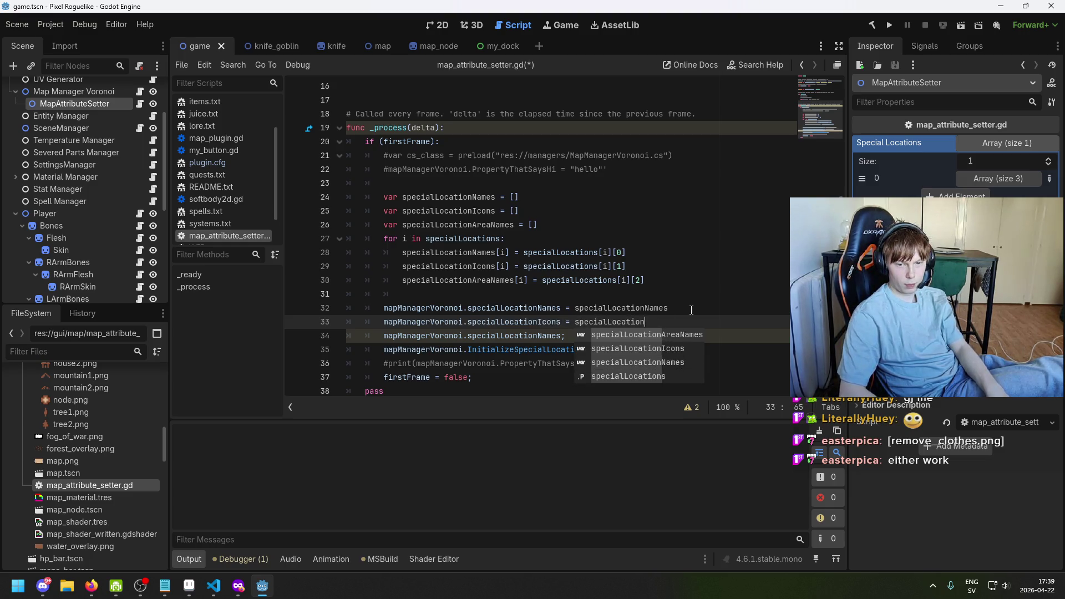
type("Icons")
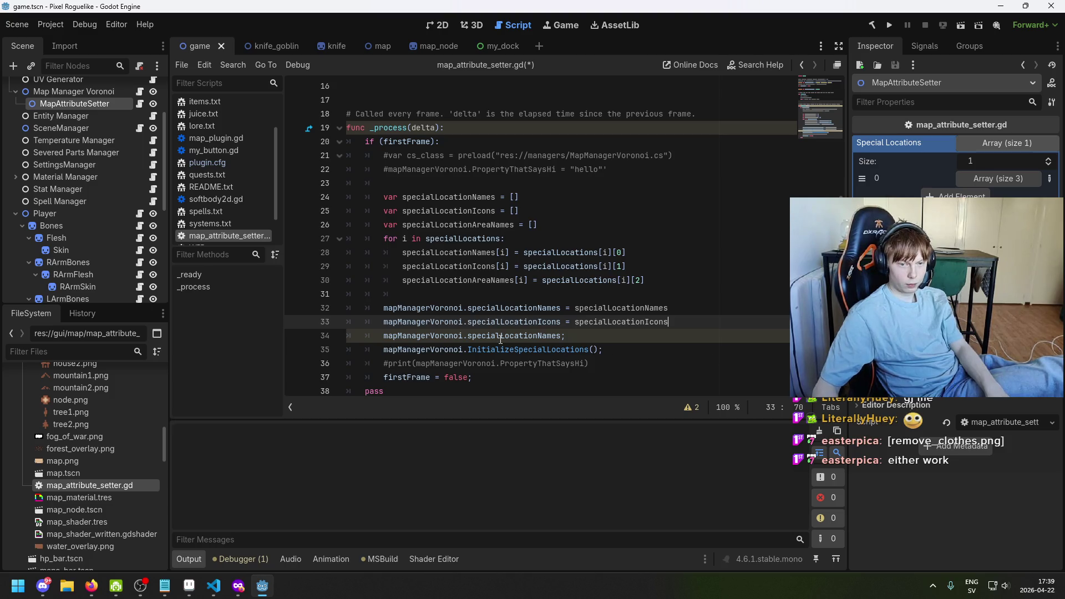
Add mapManagerVoronoi.specialLocationAreaNames = specialLocationAreaNames on line 34, and save.
left_click(542, 337)
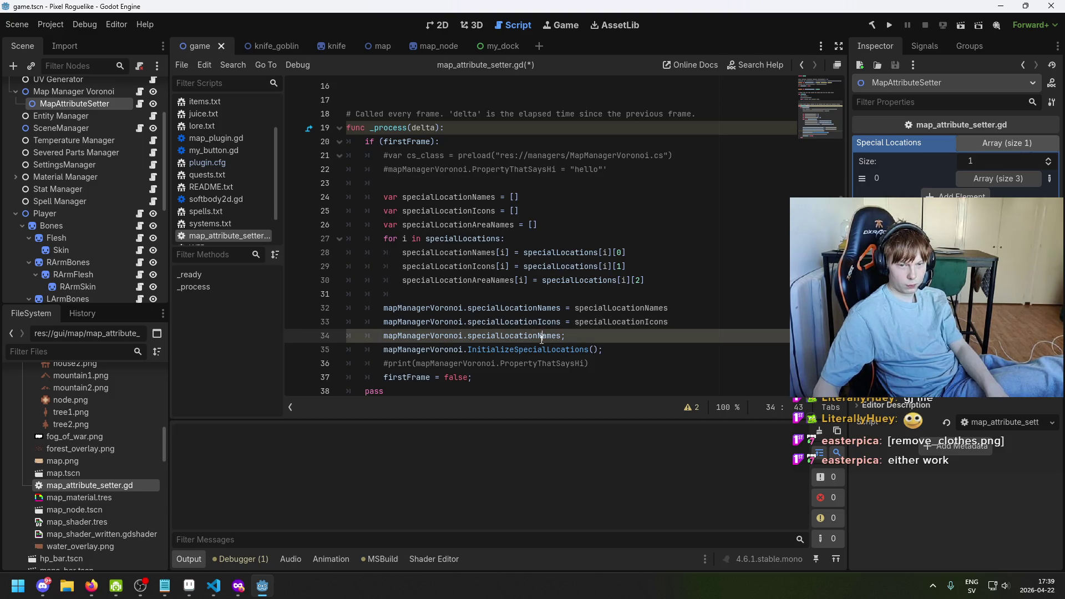
type("Area")
key("Tab")
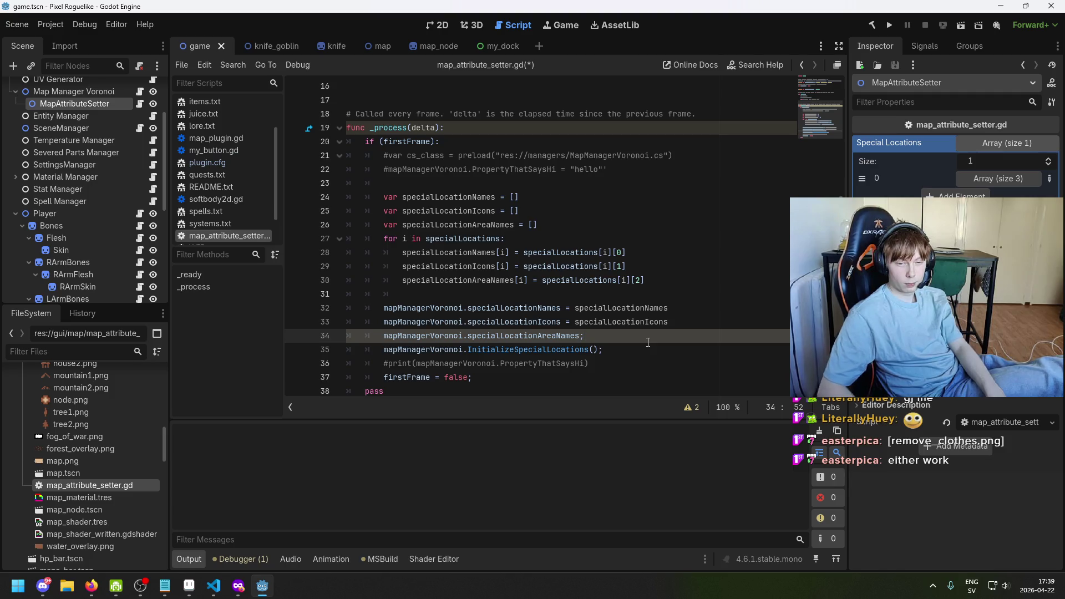
type("=")
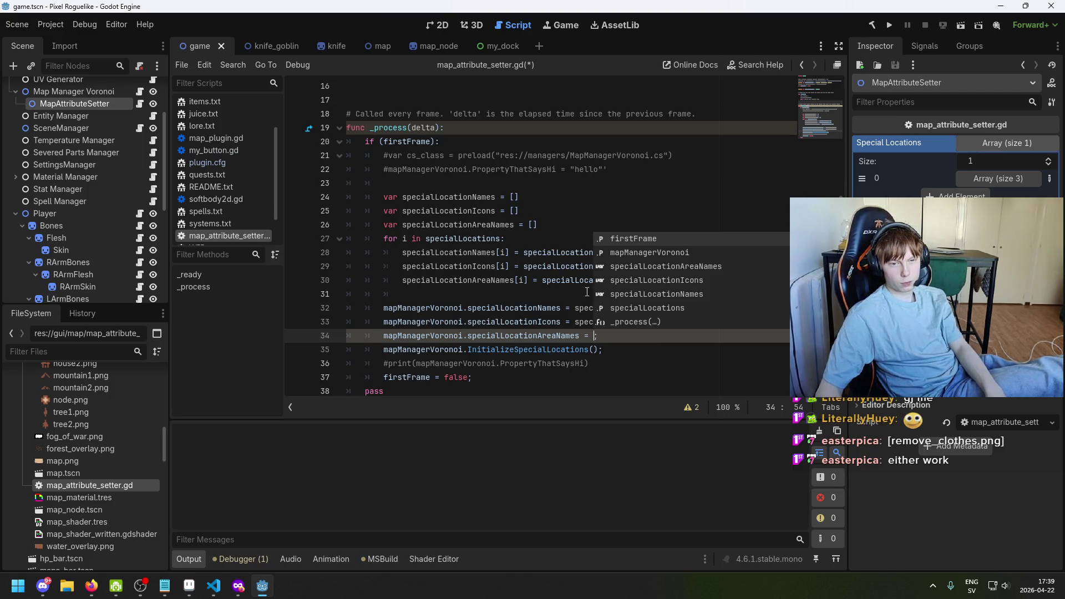
left_click(526, 292)
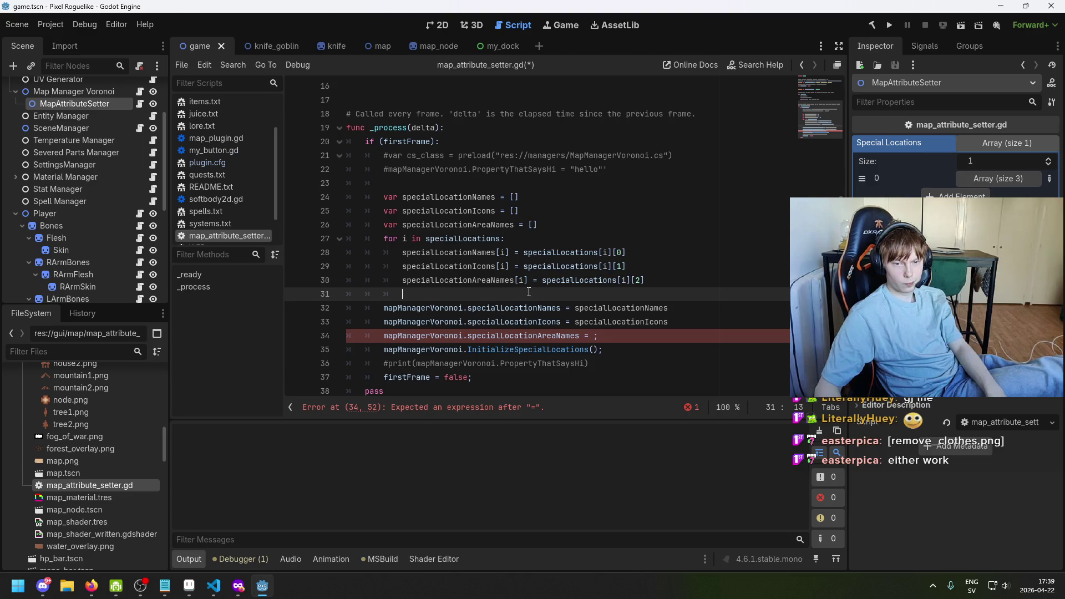
left_click_drag(671, 322, 572, 324)
left_click_drag(516, 225, 403, 230)
key("ctrl+c")
left_click(591, 335)
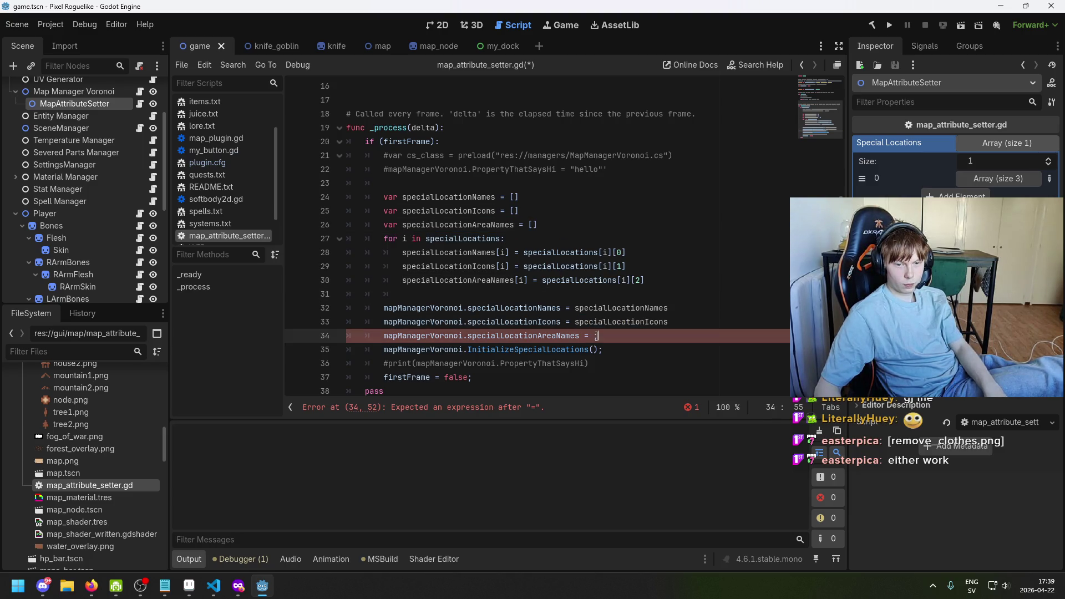
key("ctrl+v")
key("ctrl+s")
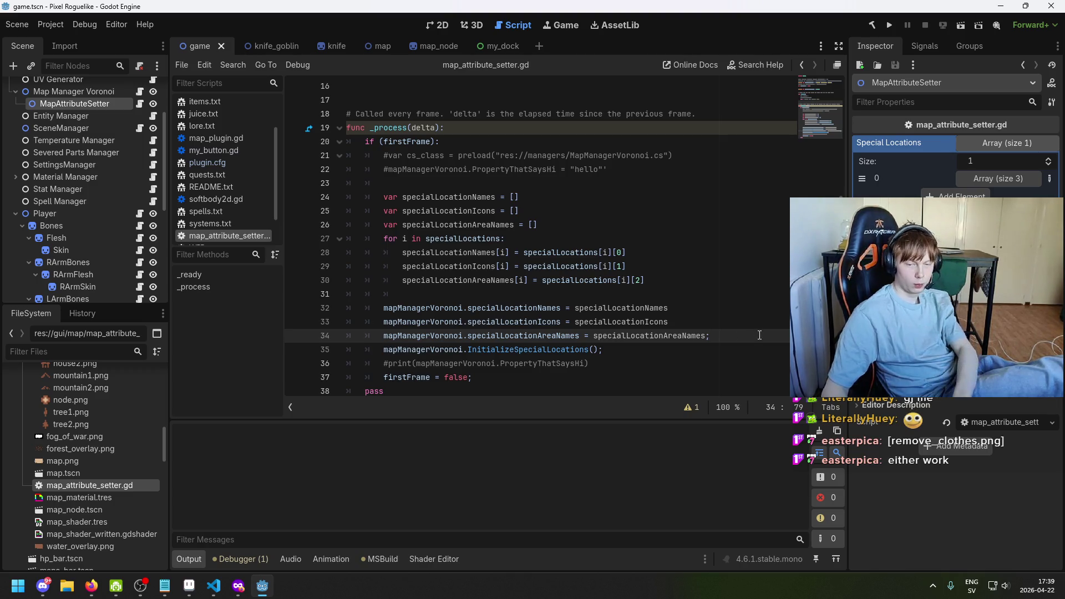
Insert a blank line before the initialize call, save, and return to MapManagerVoronoi.cs.
key("Return")
scroll(759, 335, "down", 2)
key("ctrl+s")
left_click(492, 336)
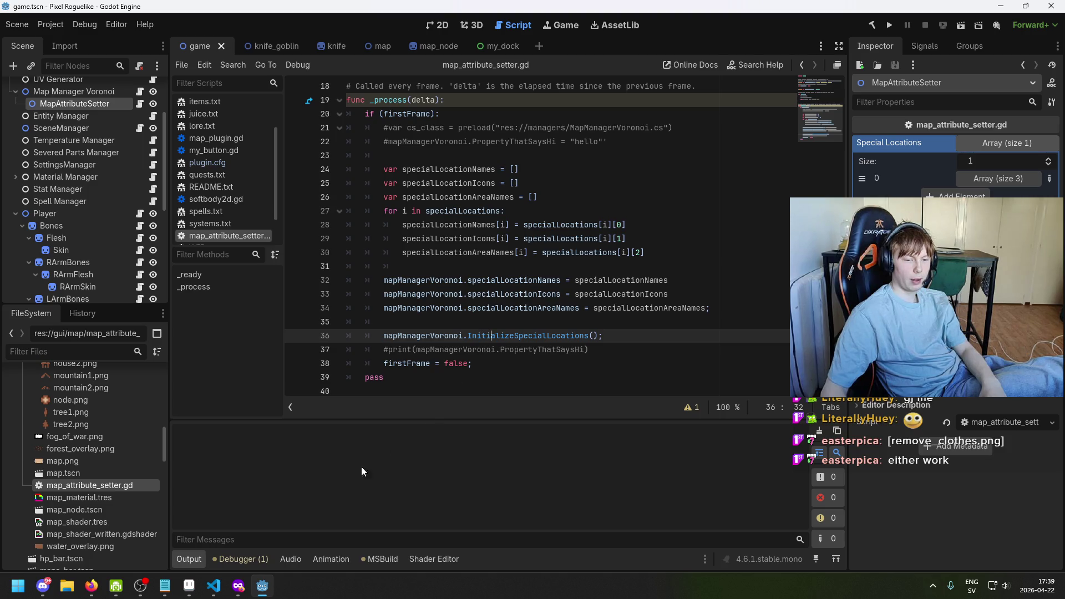
key("alt+Tab")
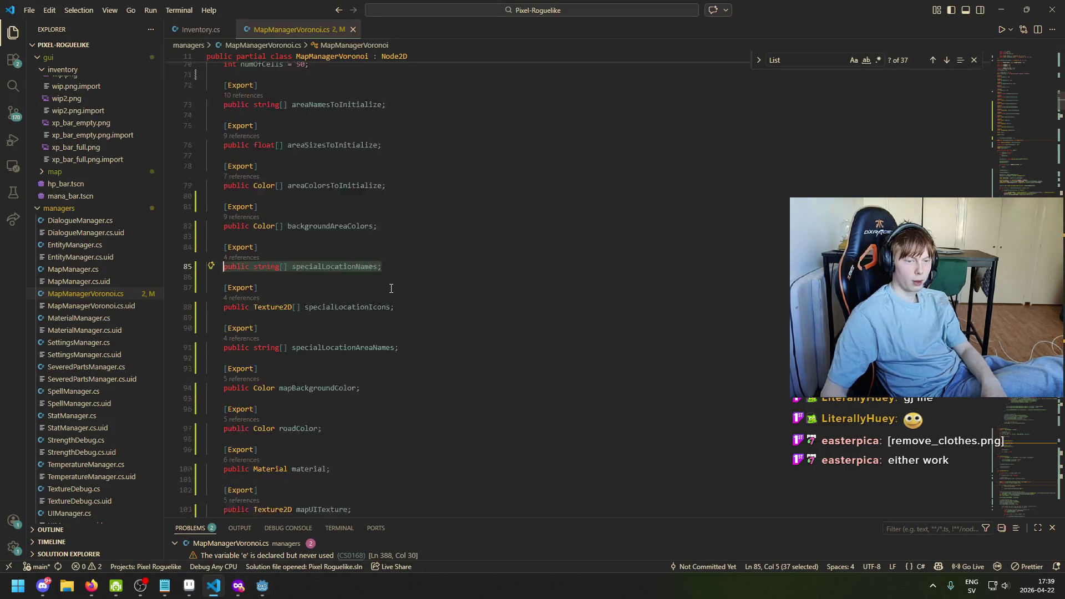
scroll(413, 322, "down", 7)
scroll(408, 332, "down", 2)
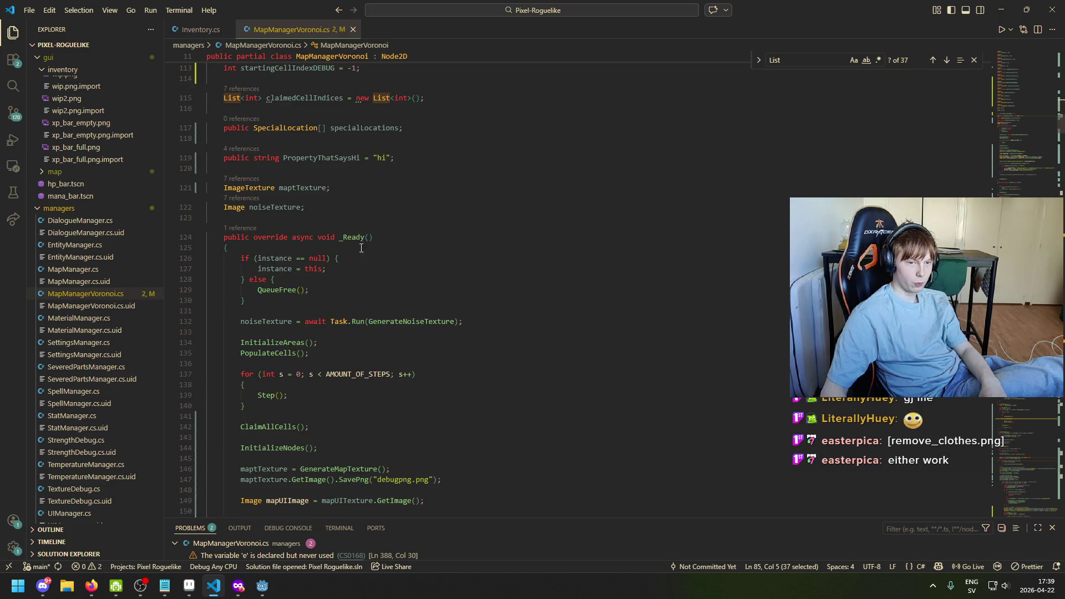
scroll(255, 248, "down", 11)
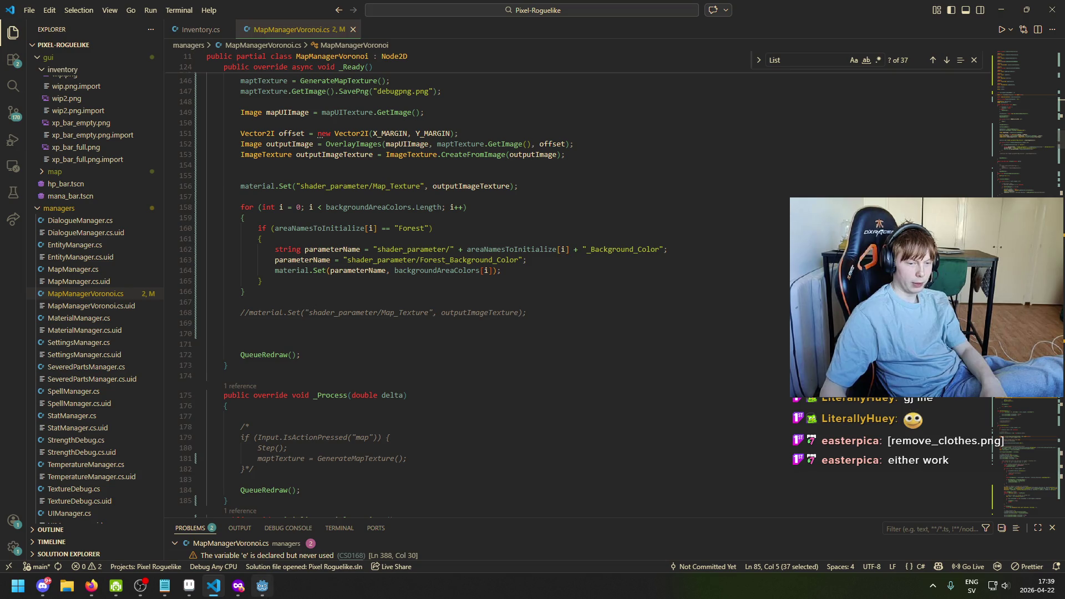
left_click(262, 587)
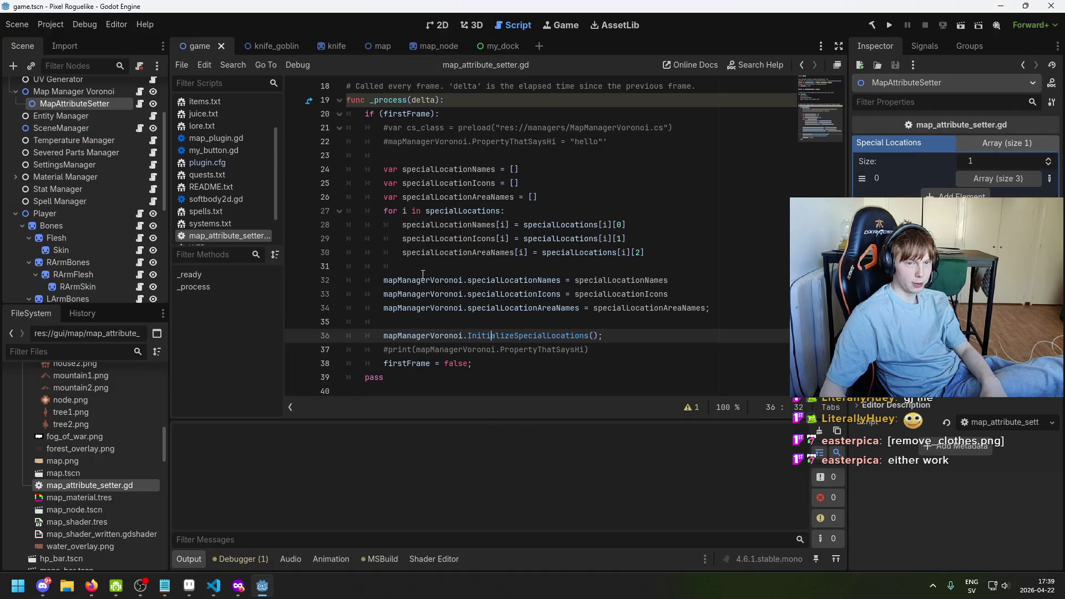
Replace InitializeSpecialLocations with Initialize on line 36 of the script and save it.
left_click_drag(589, 336, 468, 336)
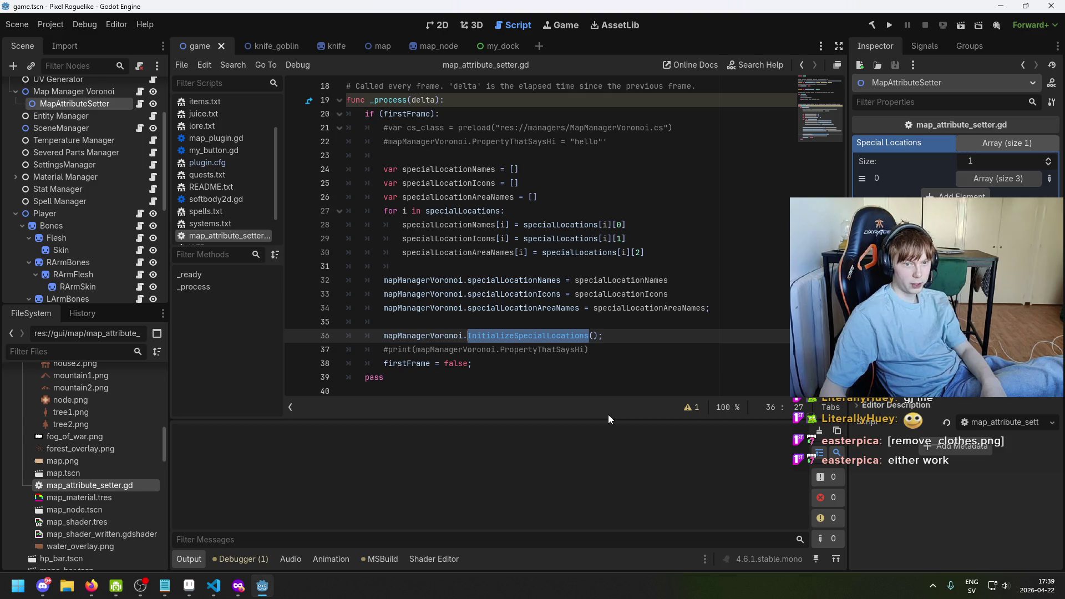
type("Initial")
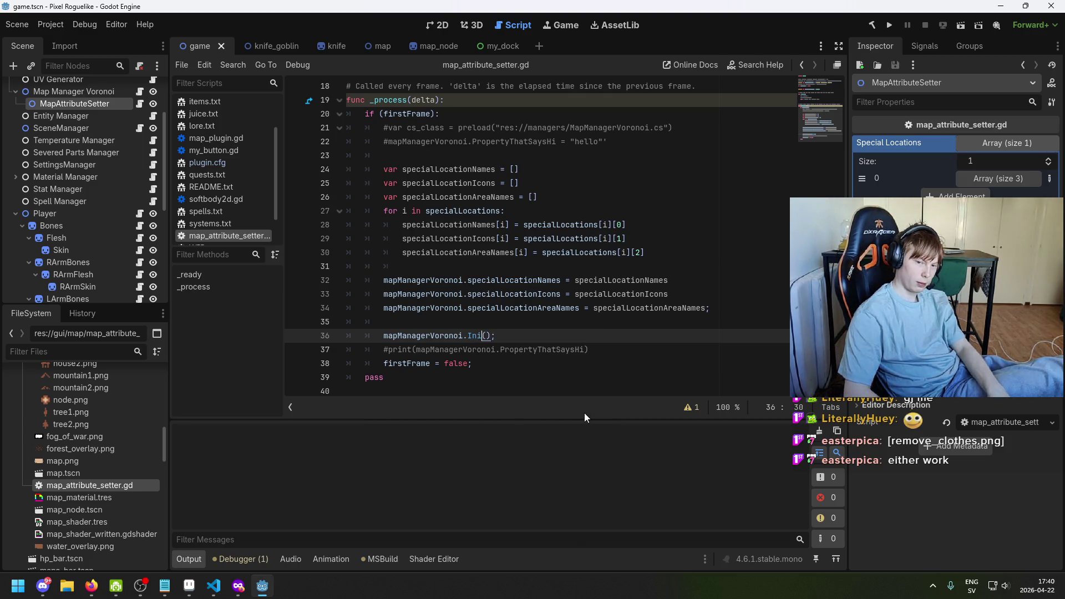
type("ize")
key("ctrl+s")
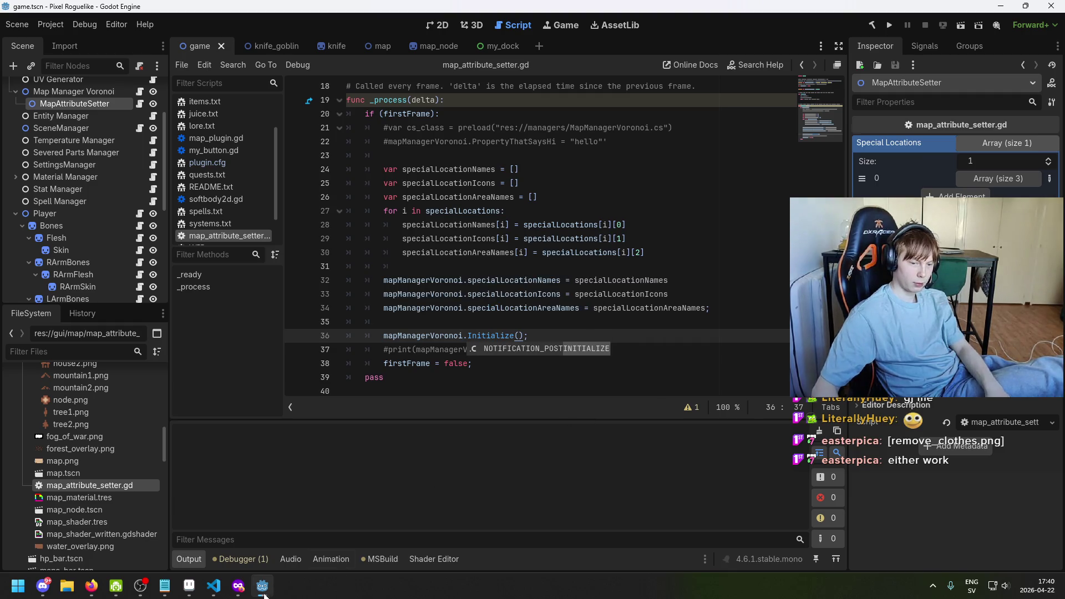
left_click(214, 586)
Add an empty public void Initialize() method below _Ready in MapManagerVoronoi.cs.
scroll(332, 235, "up", 5)
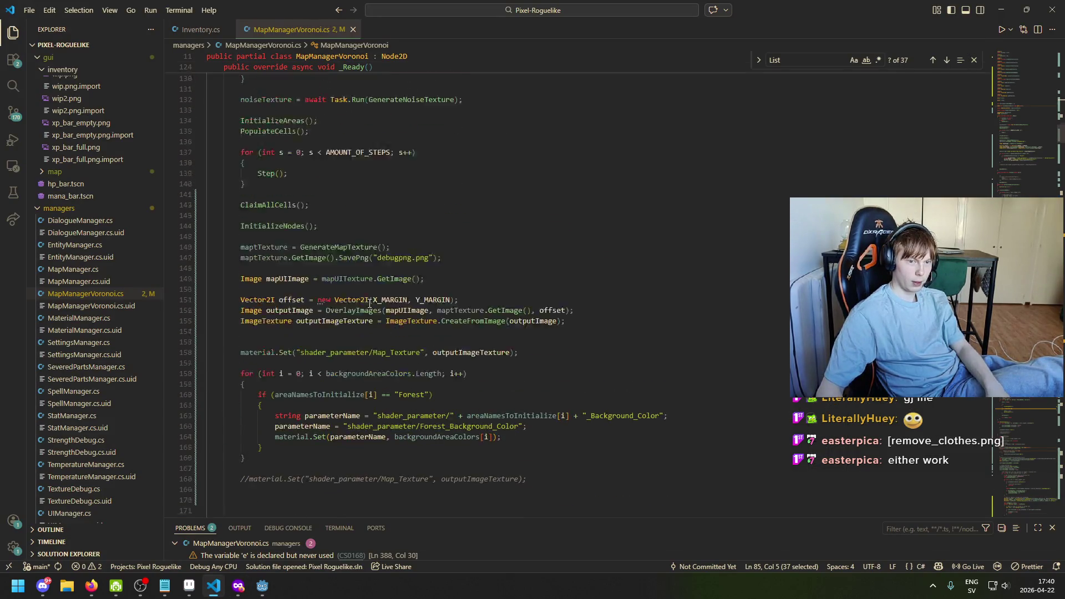
left_click(365, 209)
left_click(350, 195)
scroll(333, 266, "down", 5)
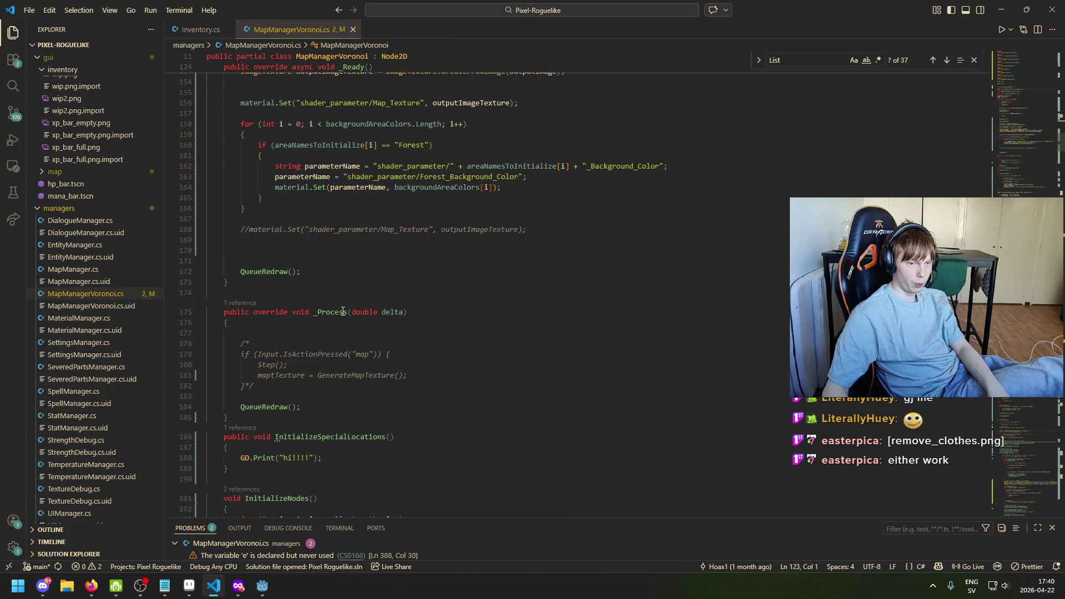
key("Return")
key("Return")
key("Up")
key("Tab")
type("public void Initialize()")
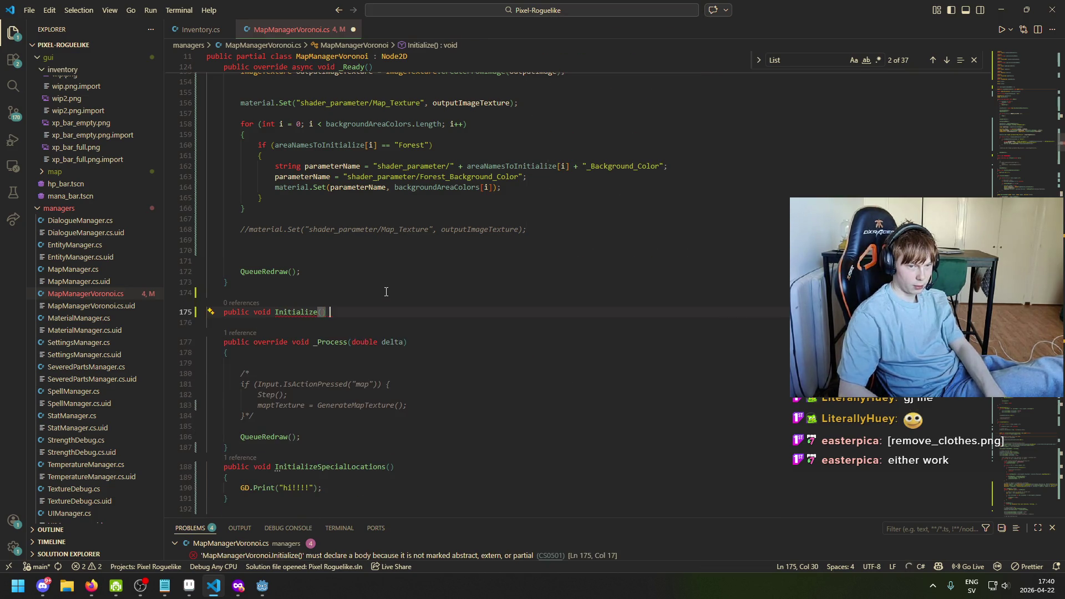
key("Return")
type("{")
key("Return")
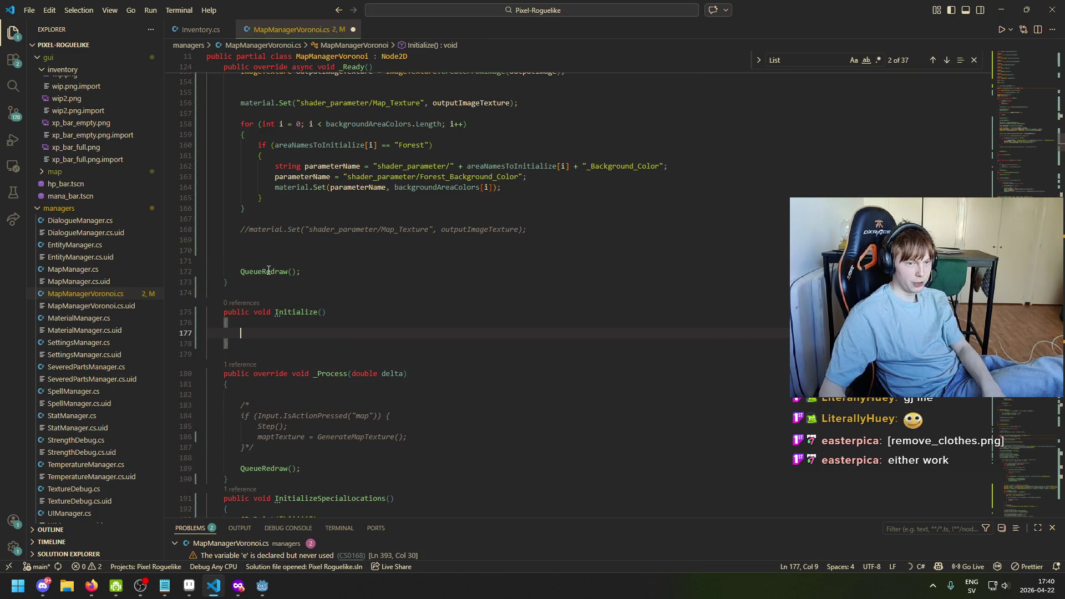
Move the former _Ready body code into Initialize's body and fix the pasted indentation.
left_click(305, 273)
mouse_move(315, 272)
left_mouse_down()
mouse_move(304, 237)
mouse_move(196, 284)
left_mouse_up()
key("ctrl+c")
key("Delete")
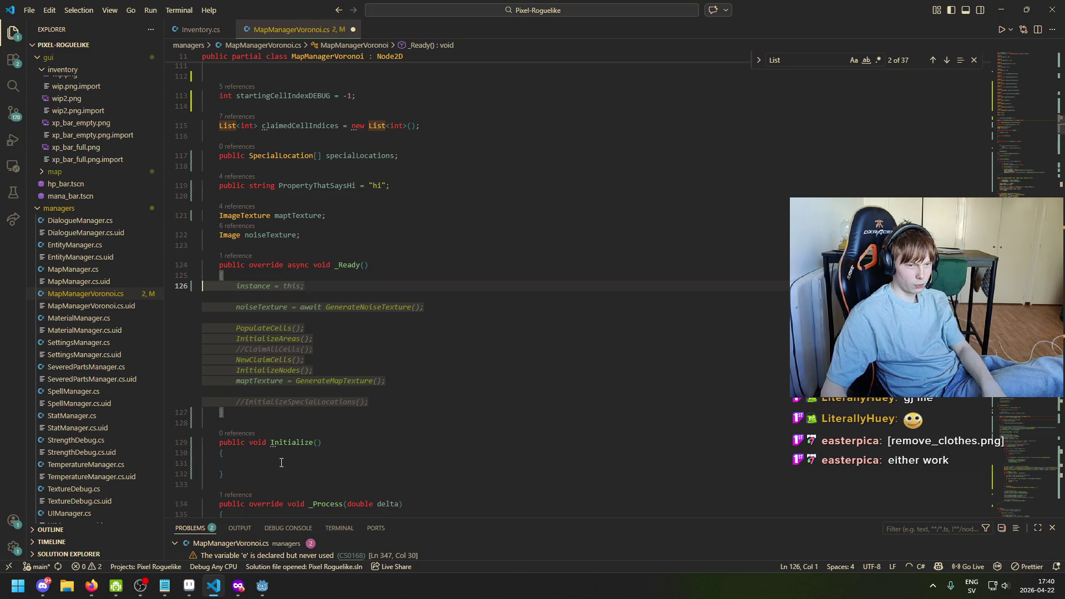
left_click(282, 463)
key("ctrl+v")
scroll(310, 327, "up", 10)
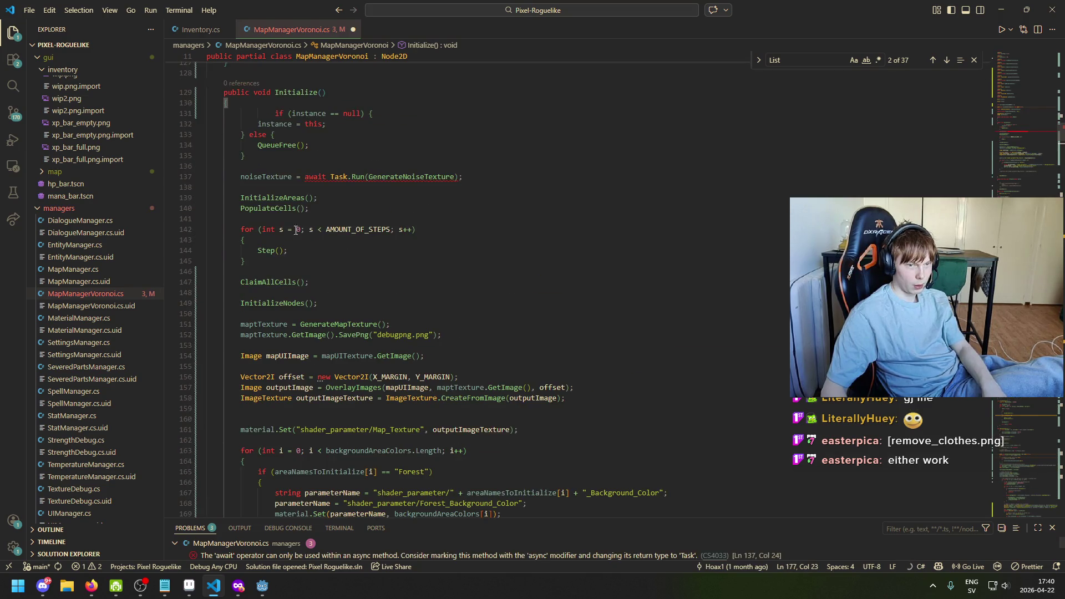
left_click(272, 253)
key("BackSpace")
key("BackSpace")
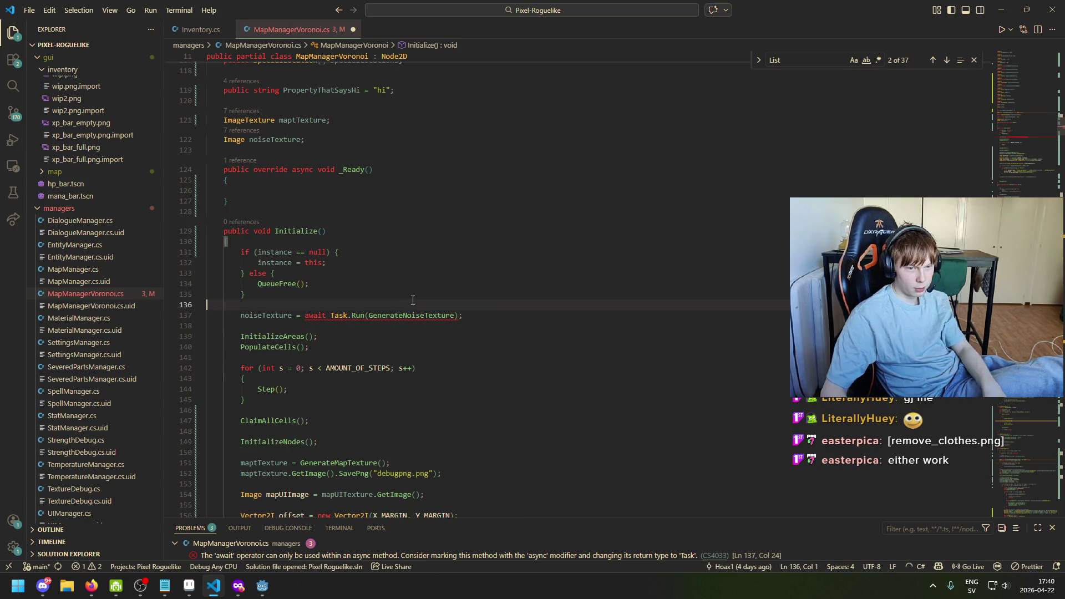
Move the singleton instance-check block from Initialize back into _Ready and save.
left_click_drag(245, 294, 144, 269)
key("shift+Up")
key("shift+Up")
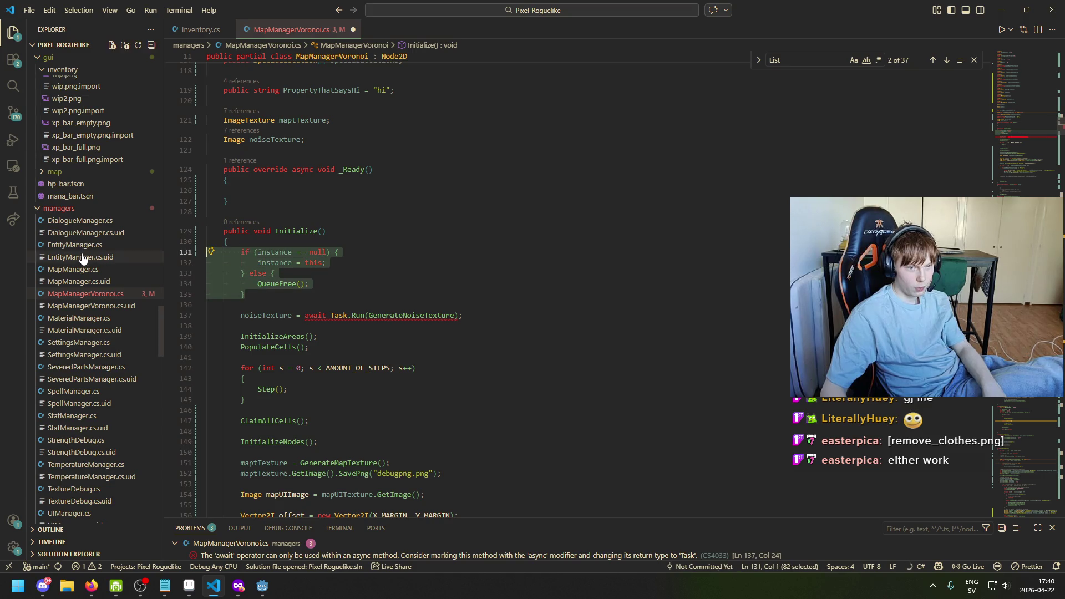
key("ctrl+x")
left_click(282, 192)
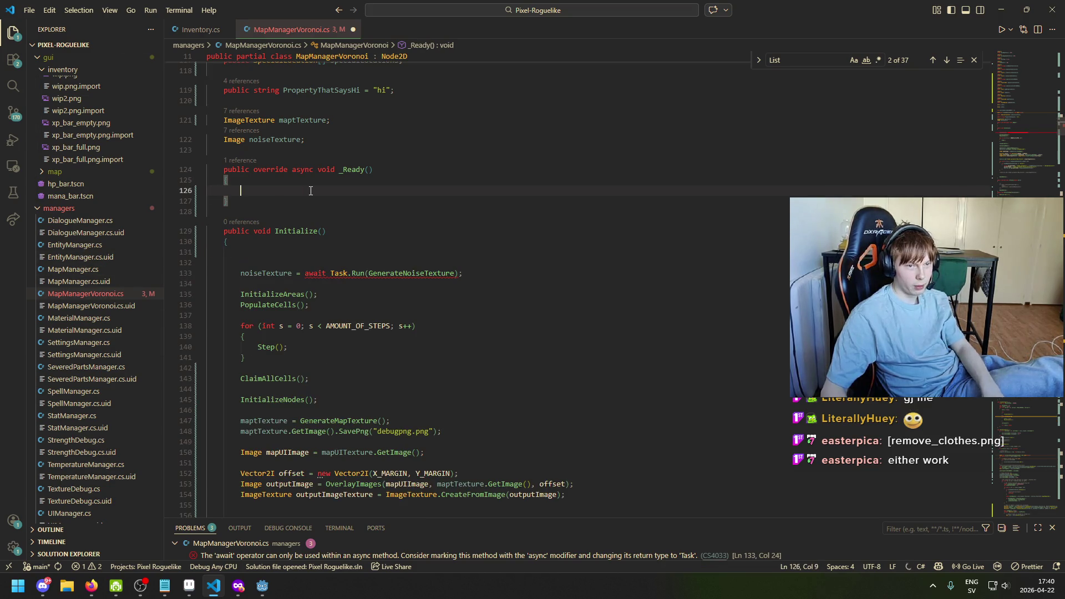
key("ctrl+v")
key("ctrl+s")
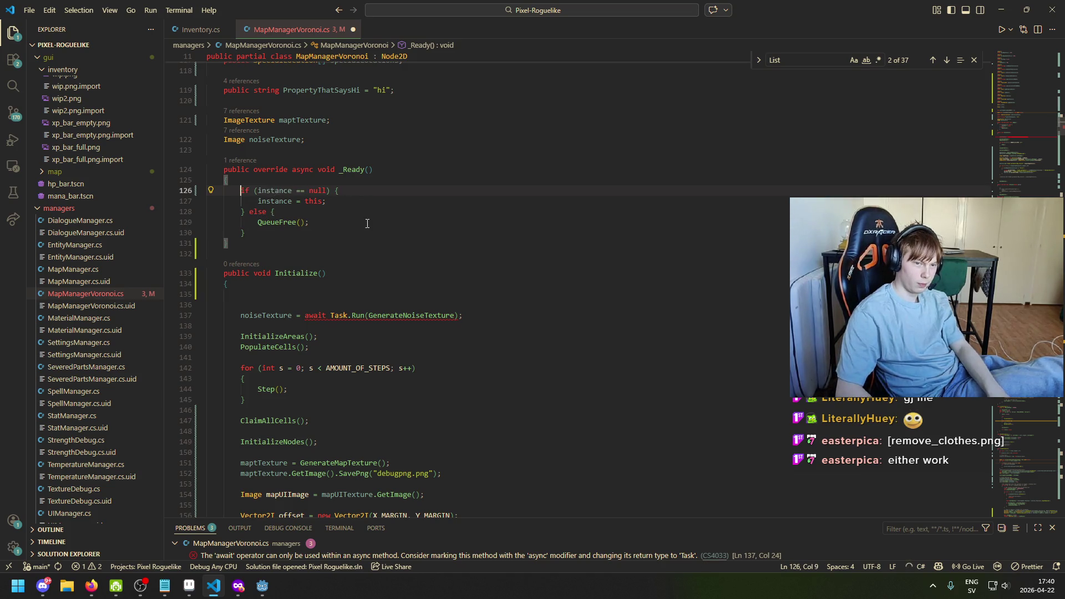
Delete the blank lines at the start of Initialize and save the file.
left_click(383, 305)
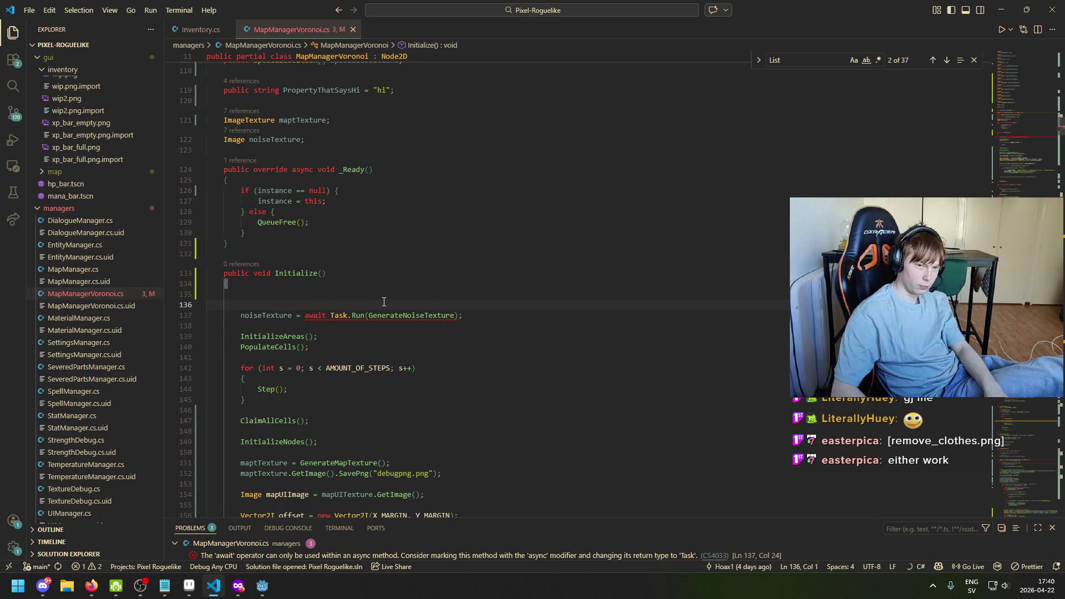
key("BackSpace")
key("BackSpace")
key("ctrl+s")
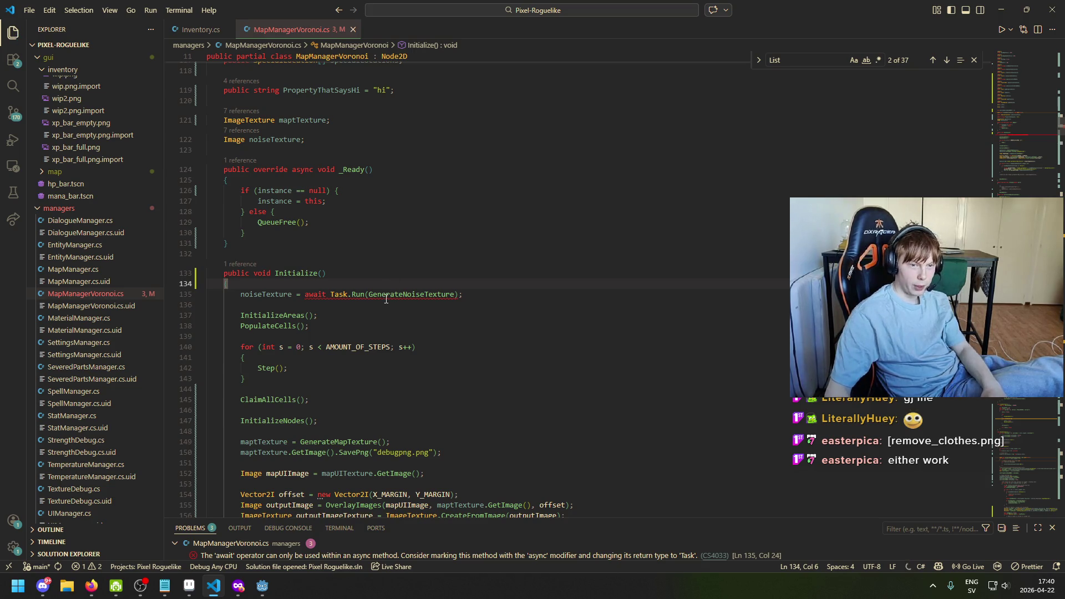
mouse_move(386, 299)
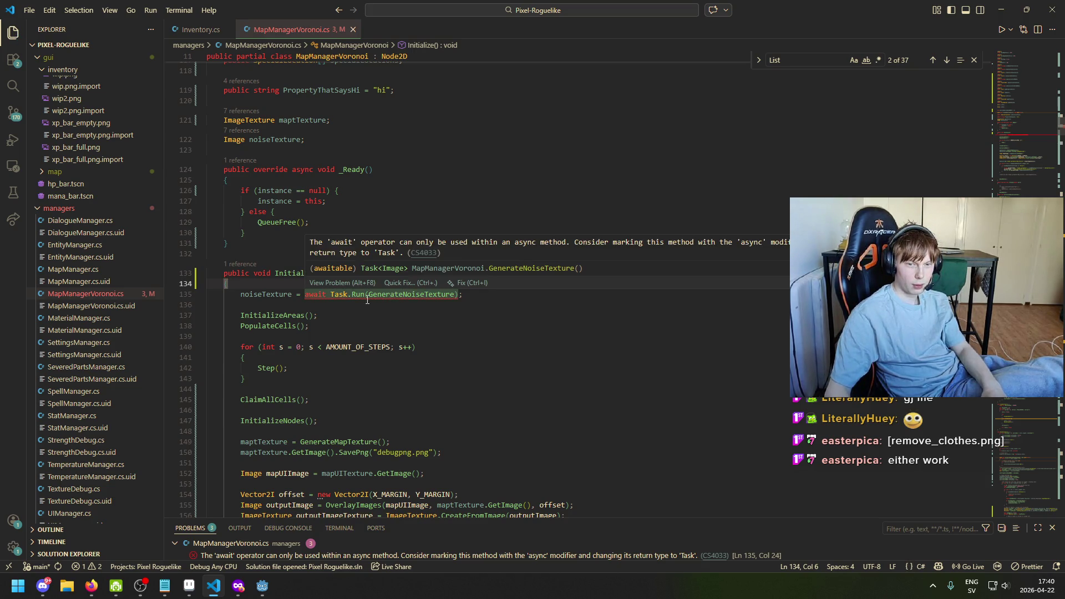
Make the Initialize method async and save MapManagerVoronoi.cs.
left_click(225, 273)
key("ctrl+Right")
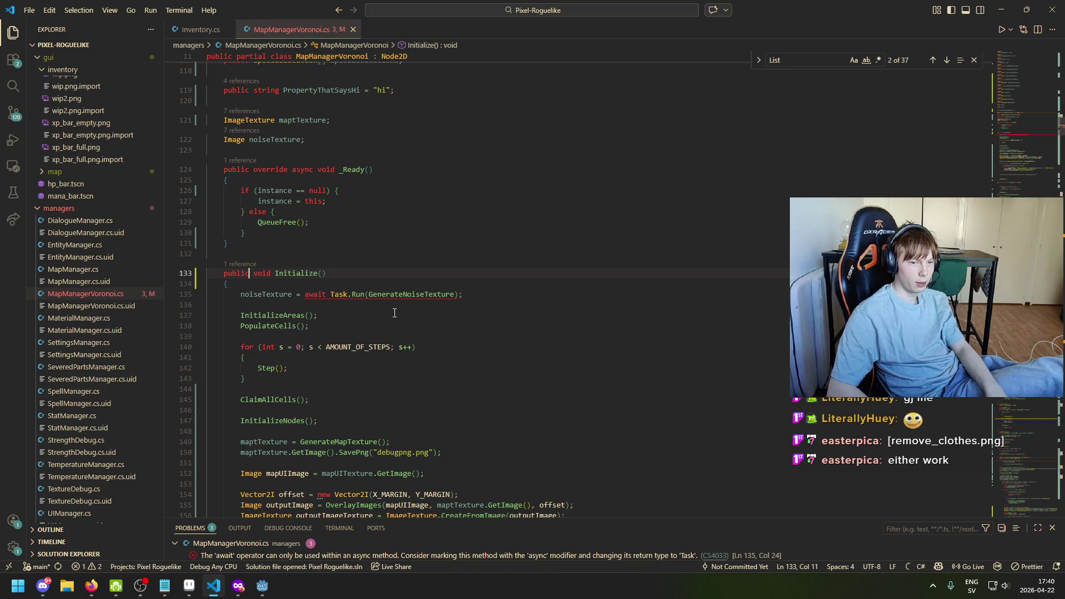
type("async")
key("Escape")
key("ctrl+s")
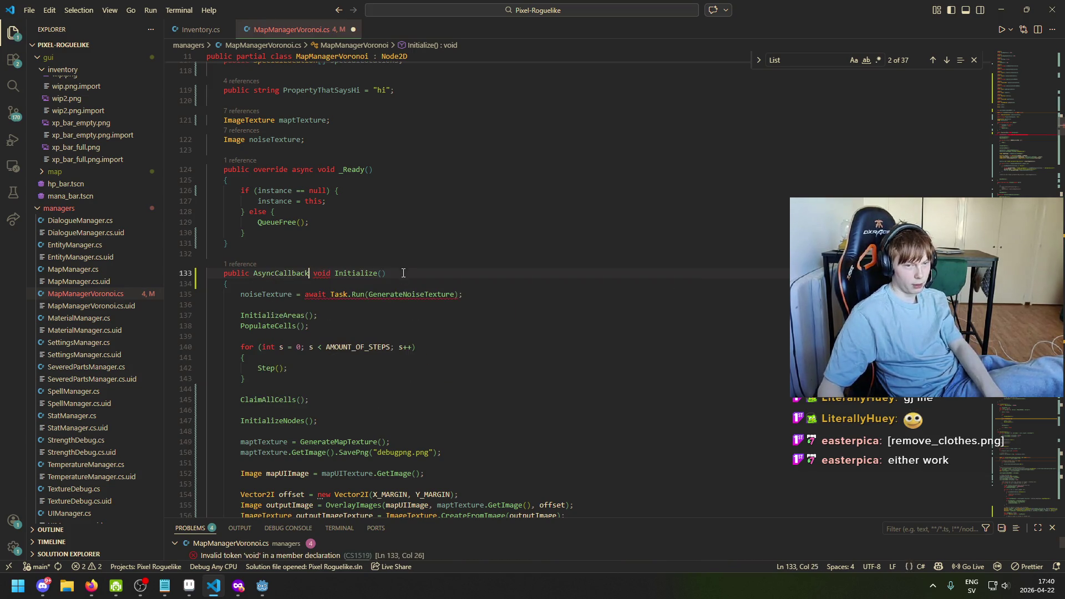
left_click(418, 276)
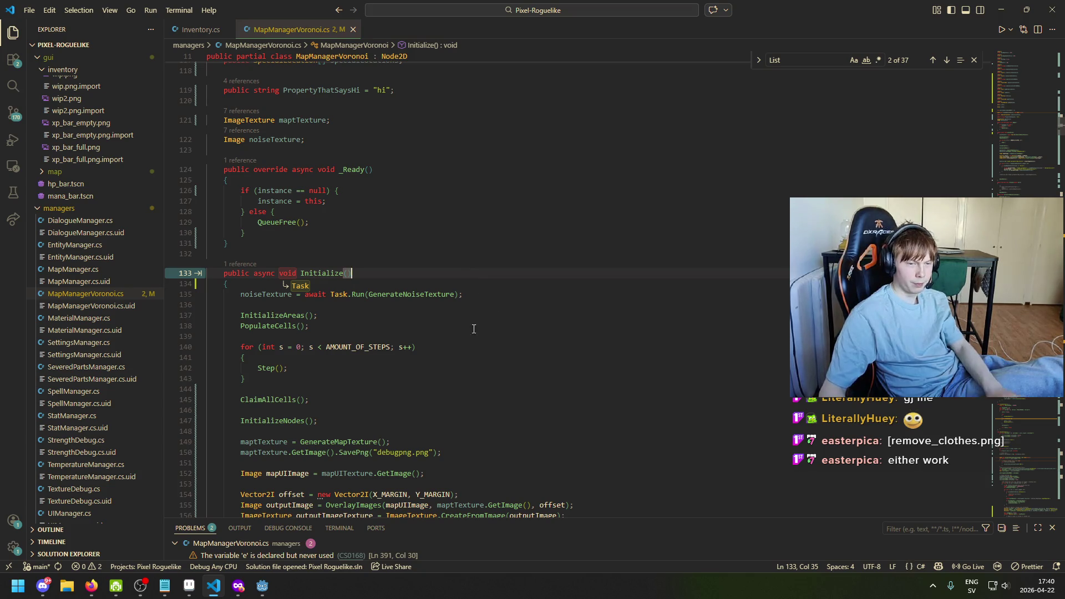
scroll(476, 319, "down", 9)
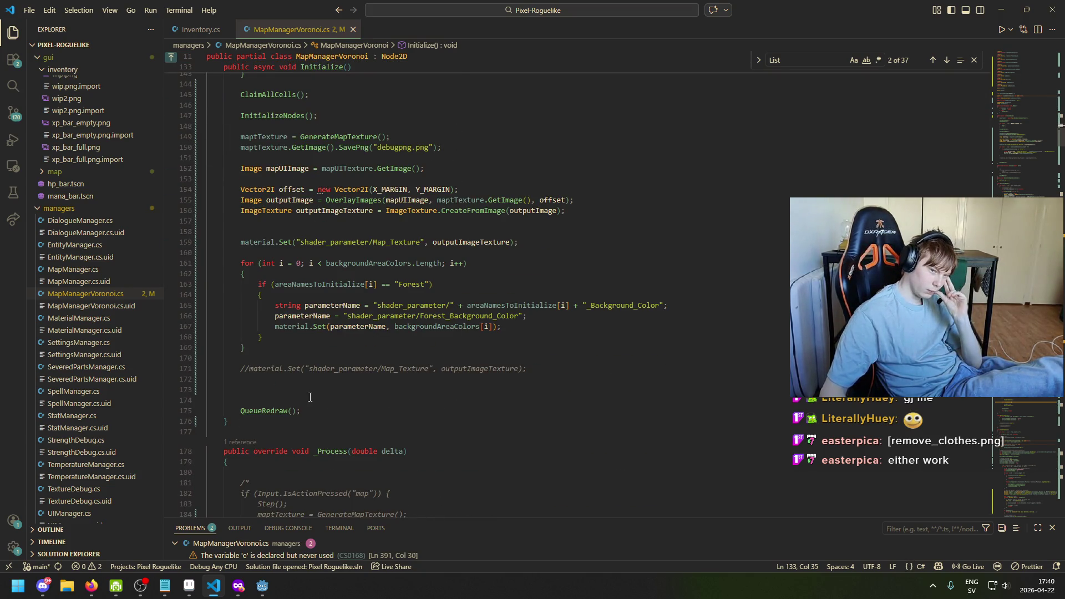
scroll(310, 398, "up", 13)
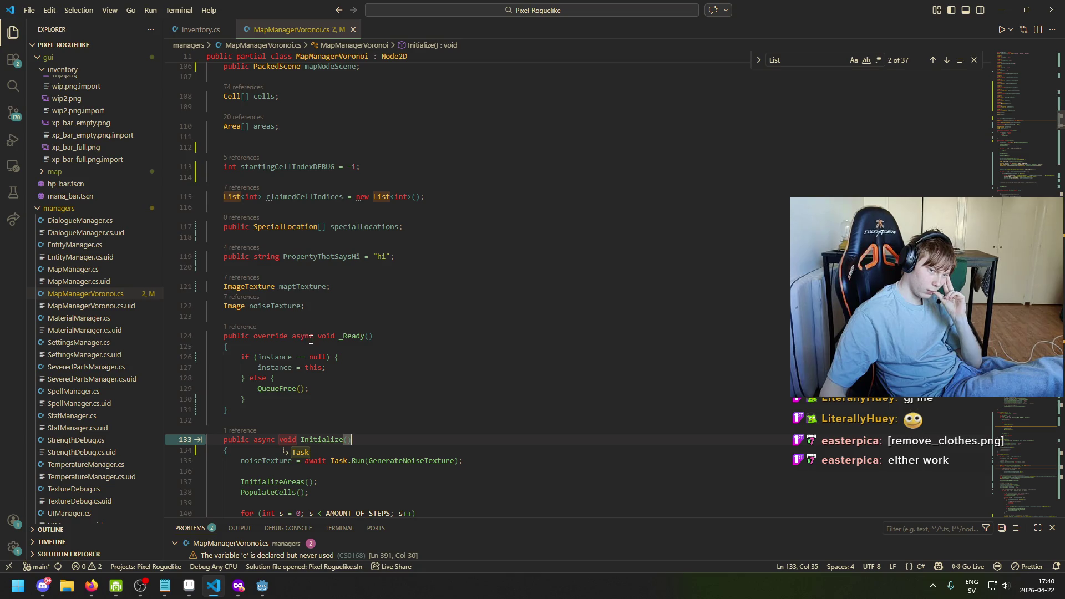
Remove async from the _Ready declaration and review the InitializeAreas calls.
left_click_drag(292, 336, 318, 336)
type("a")
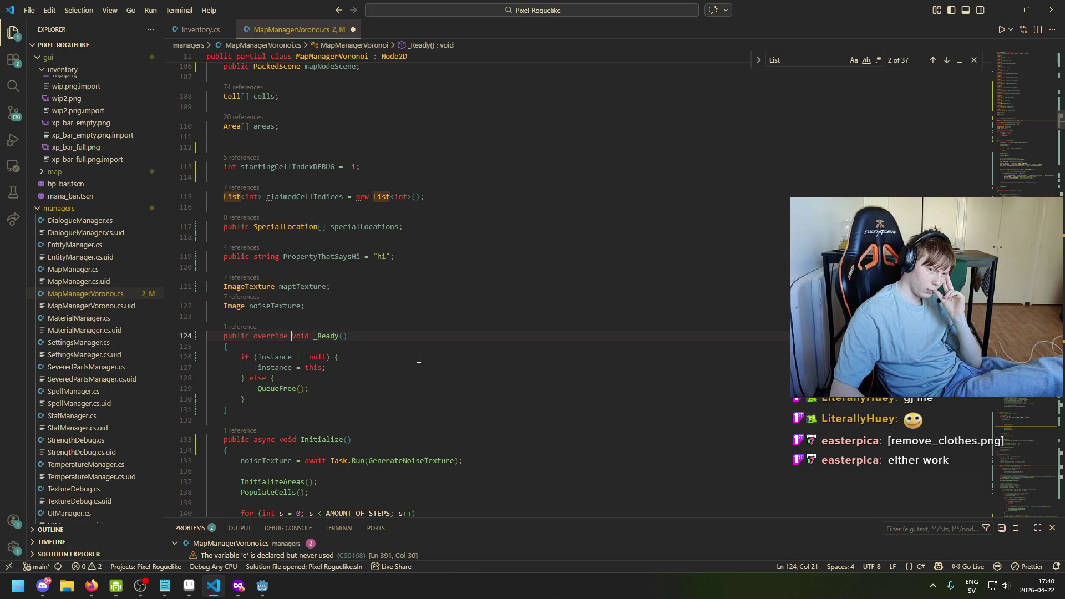
left_click(399, 344)
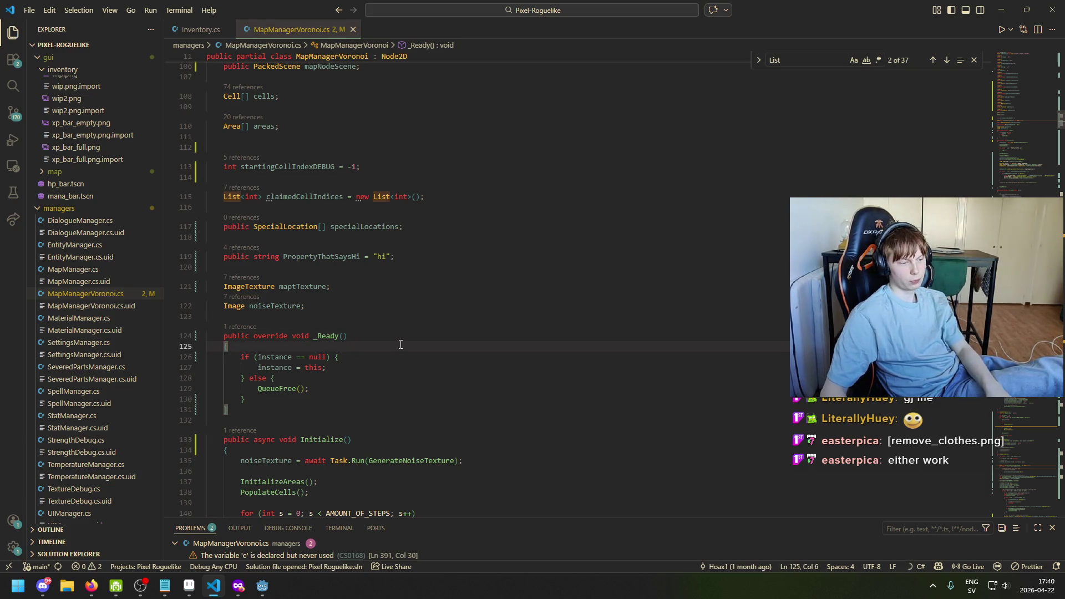
scroll(274, 86, "down", 6)
left_click(271, 232)
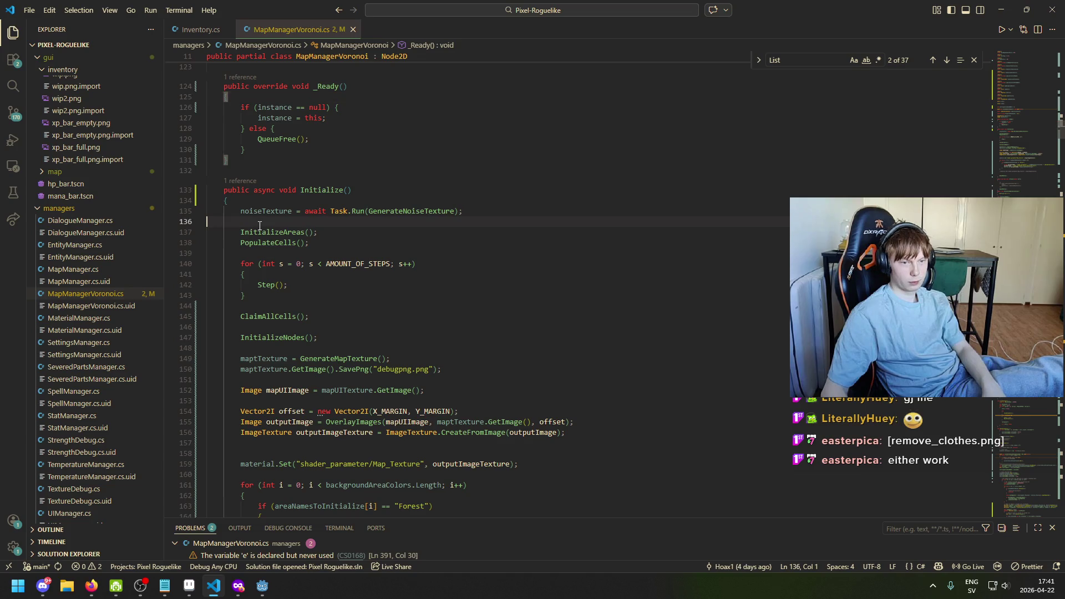
scroll(283, 310, "down", 7)
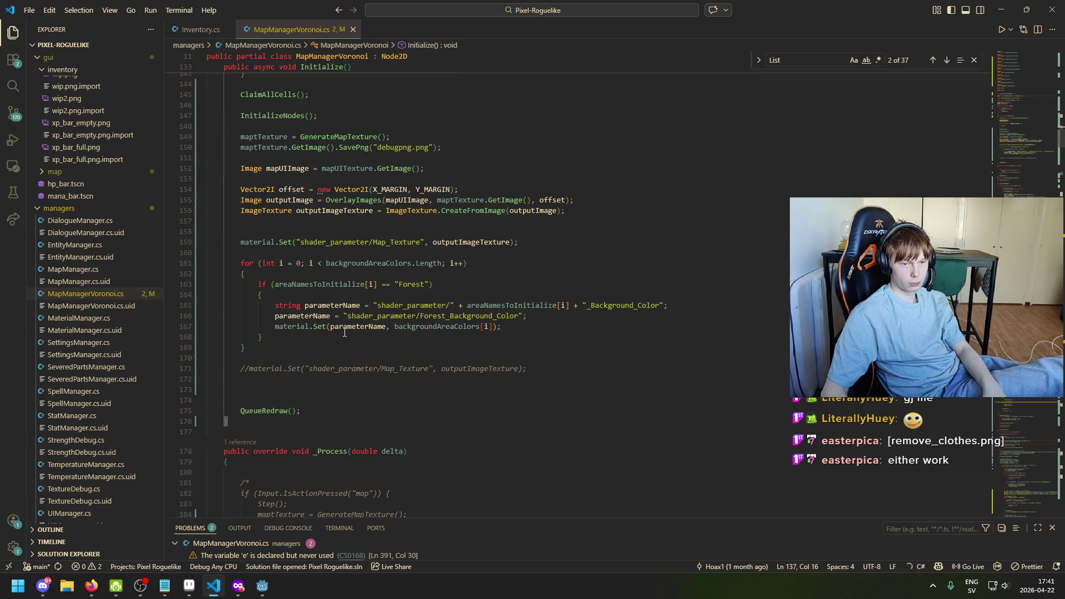
scroll(365, 284, "up", 6)
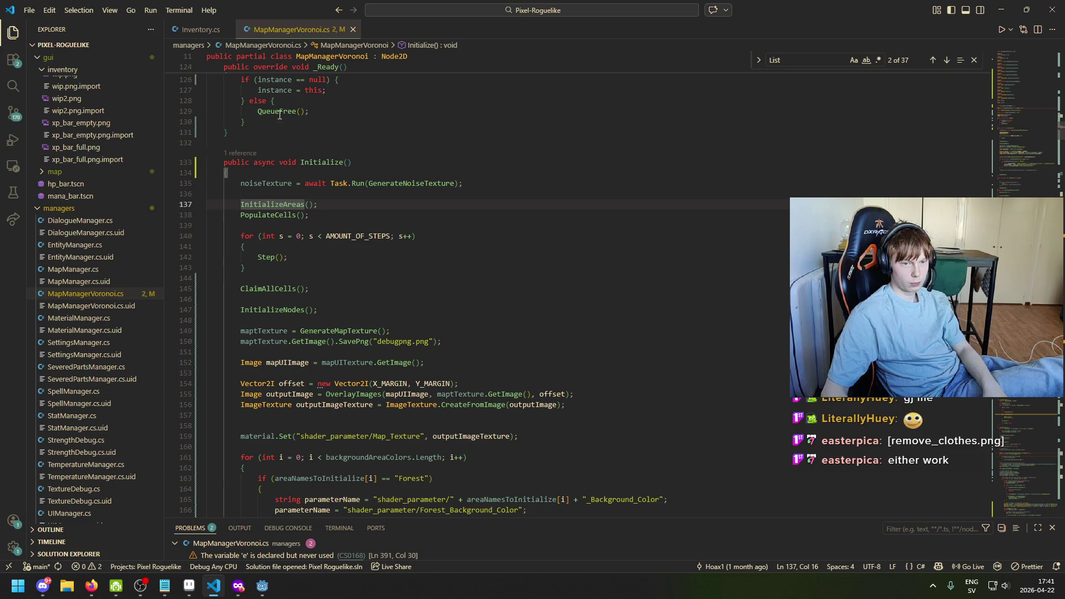
left_click(195, 29)
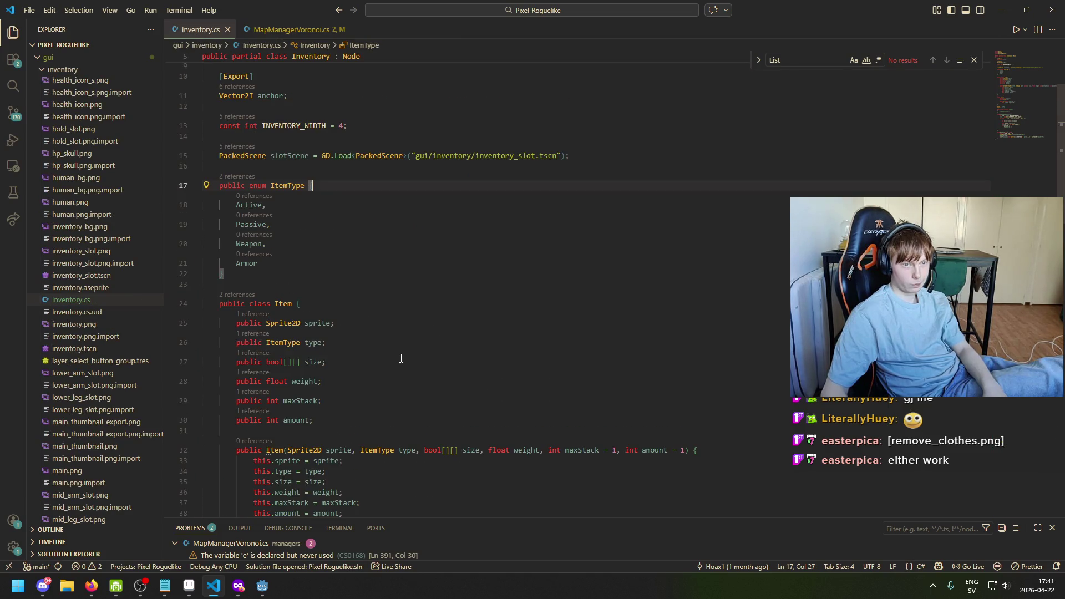
left_click(277, 29)
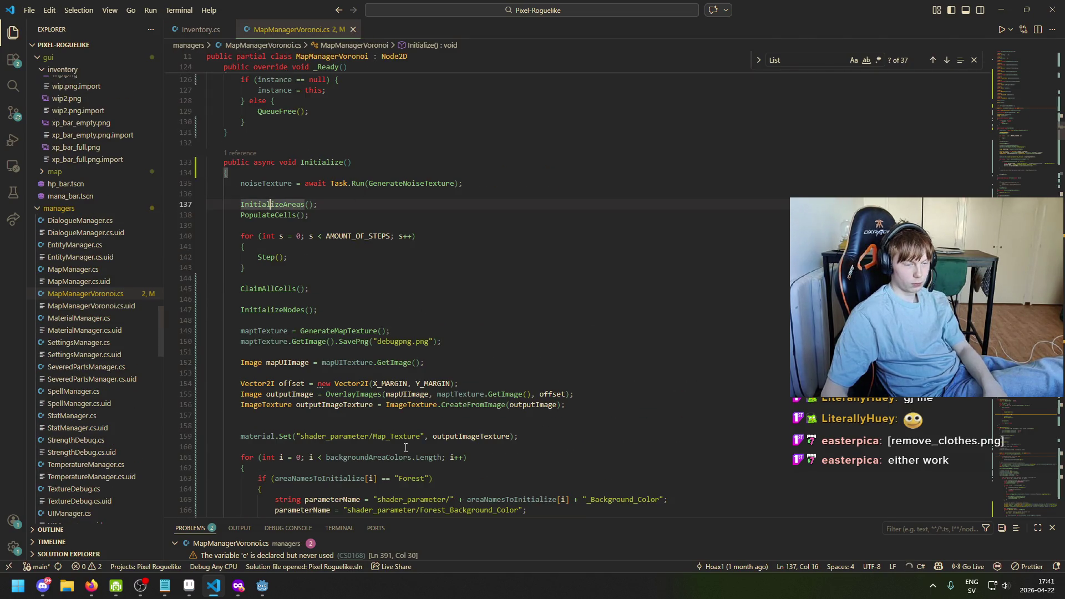
left_click(262, 586)
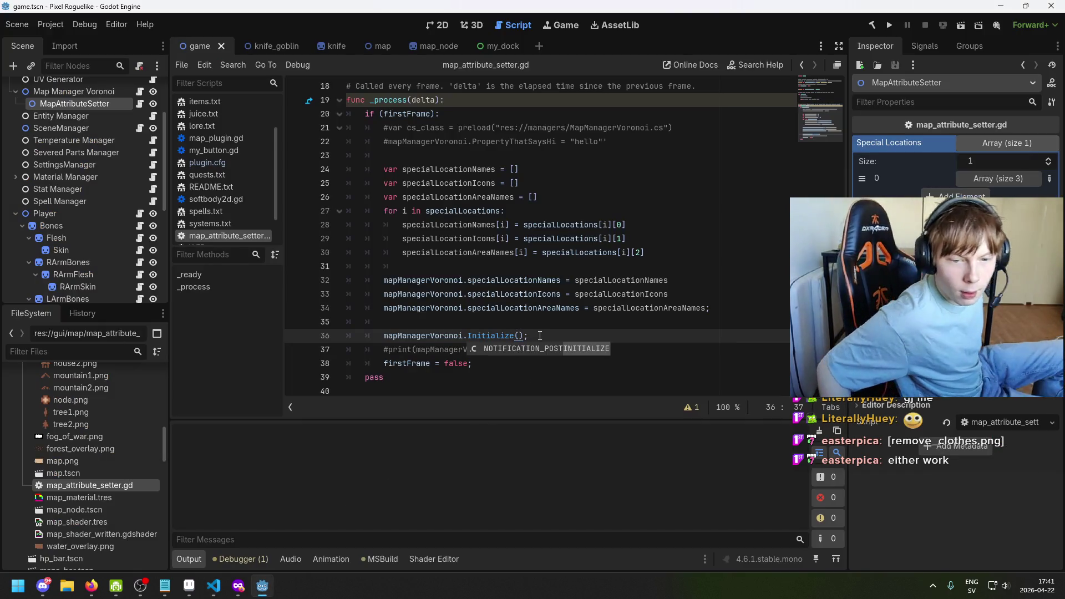
Expand the first Special Locations element in the Inspector and keep it an Array.
key("End")
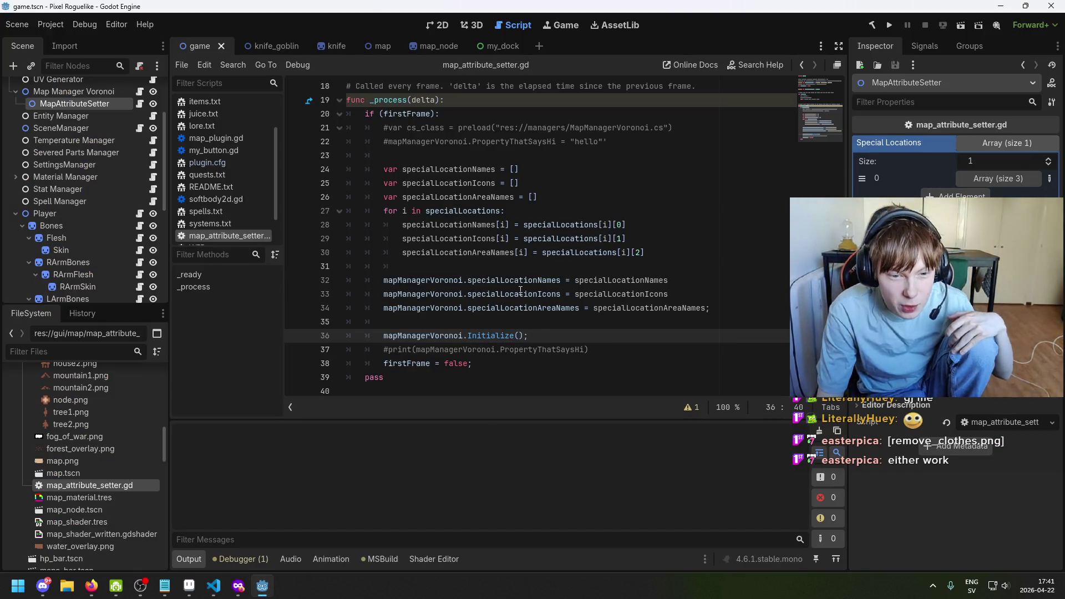
left_click(607, 281)
scroll(610, 297, "up", 1)
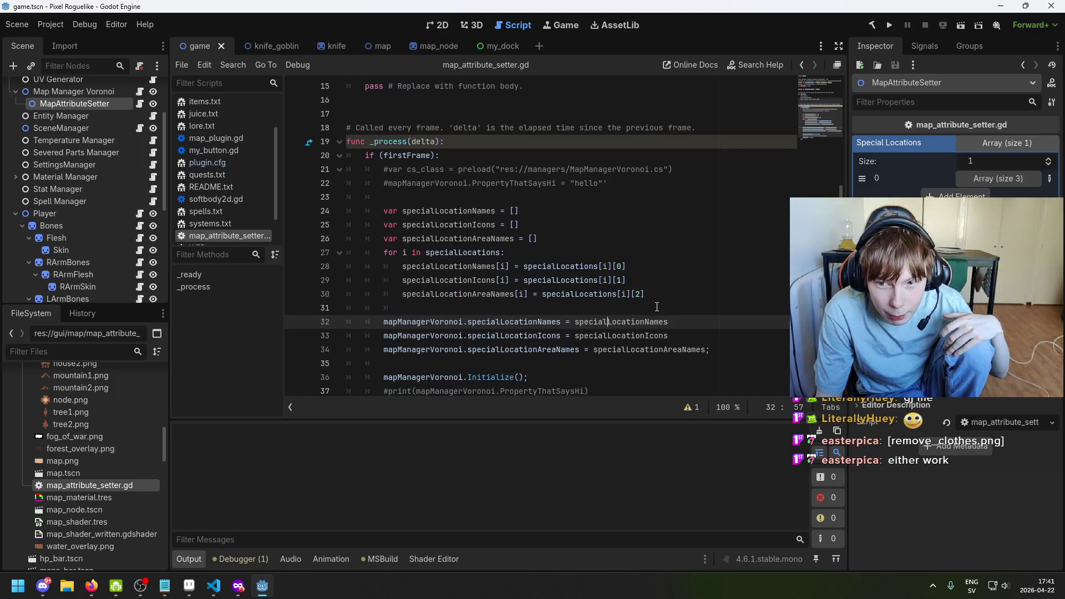
left_click(991, 179)
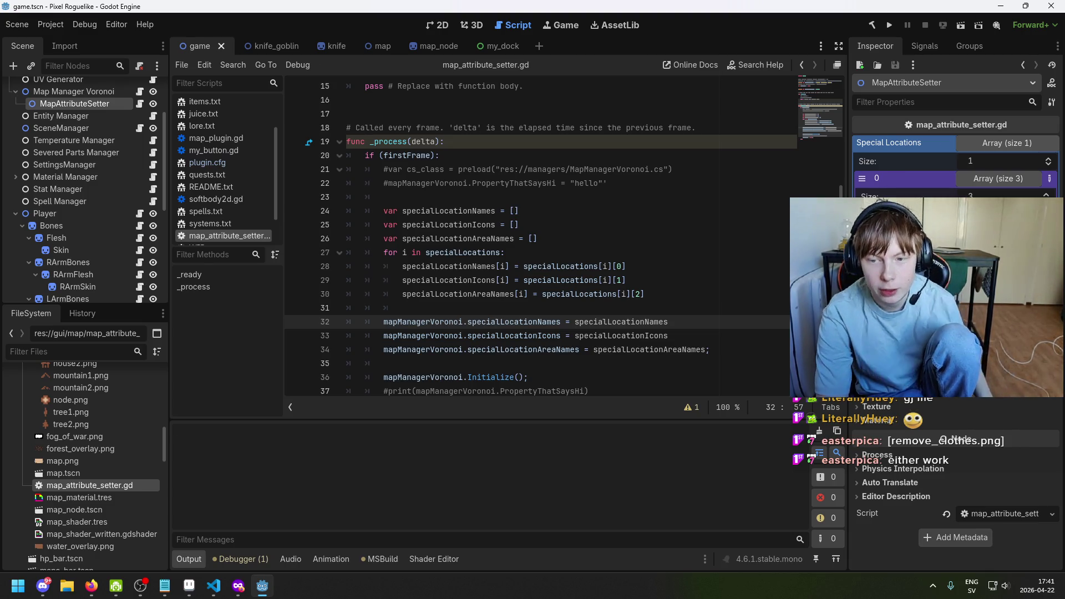
key("Return")
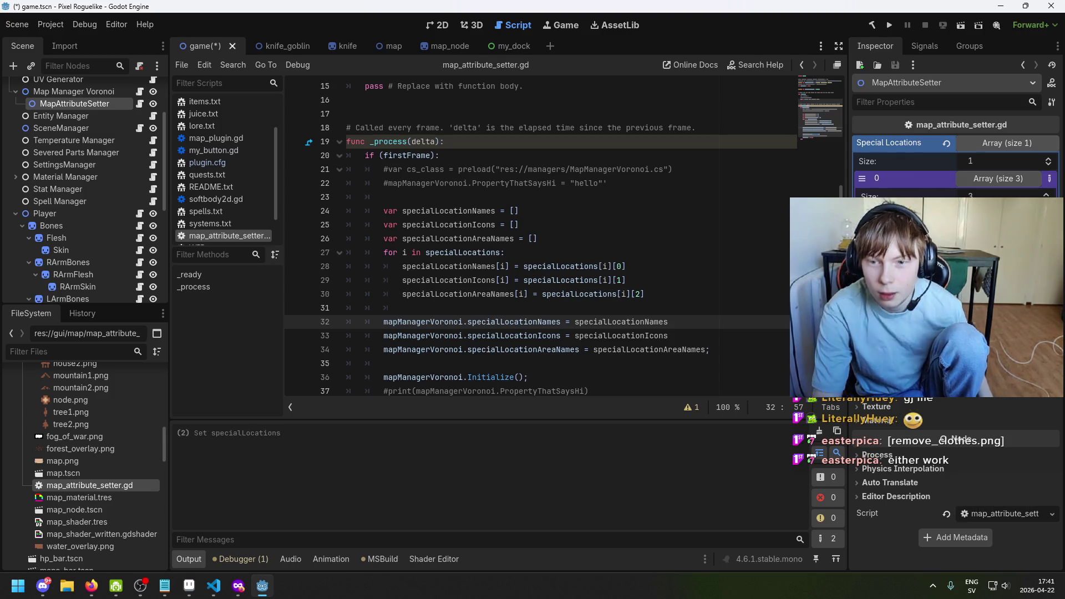
left_click(1049, 178)
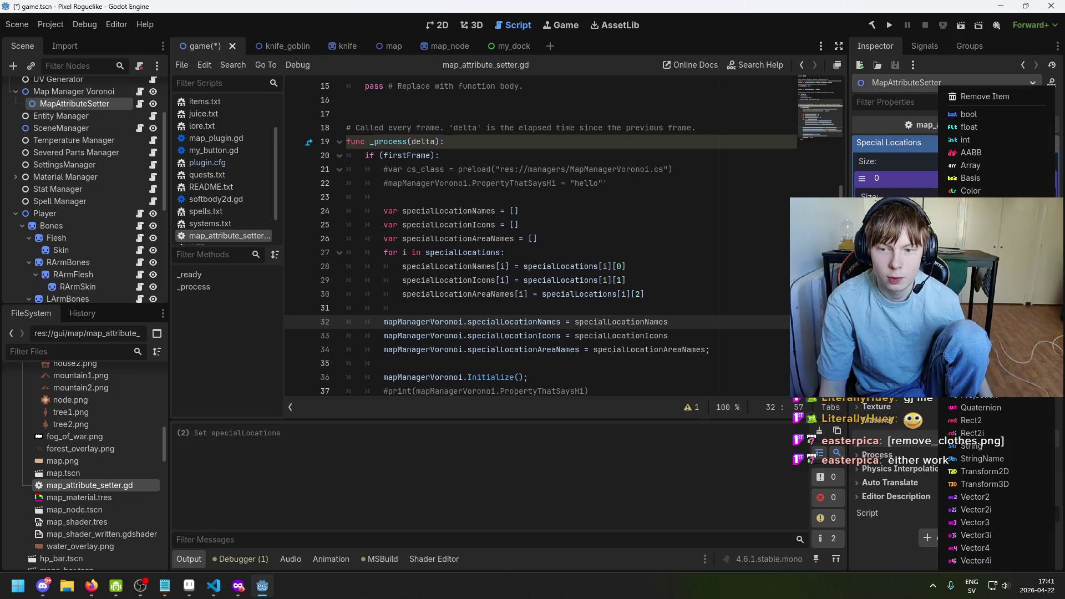
left_click(970, 166)
scroll(101, 443, "up", 3)
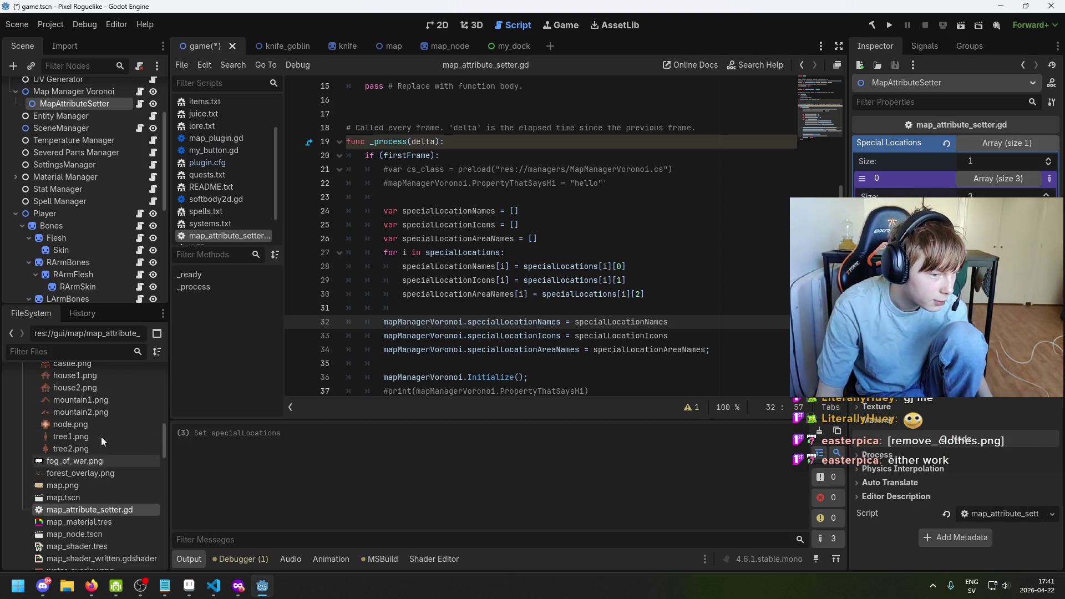
Drag castle.png from FileSystem into the Special Locations entry and save the scene.
left_click(81, 414)
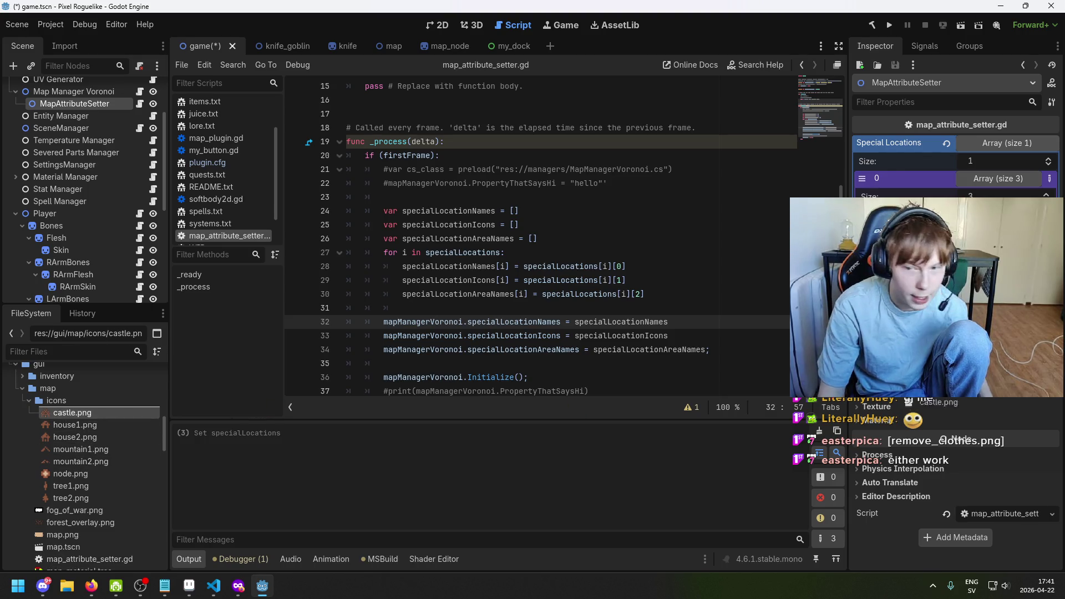
left_click_drag(81, 414, 998, 211)
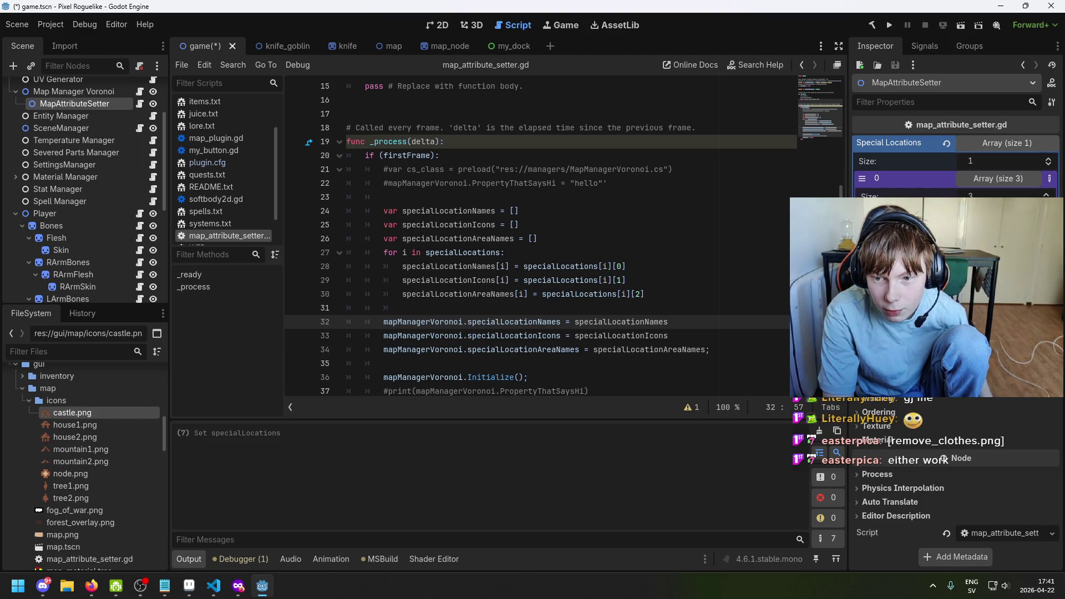
key("ctrl+s")
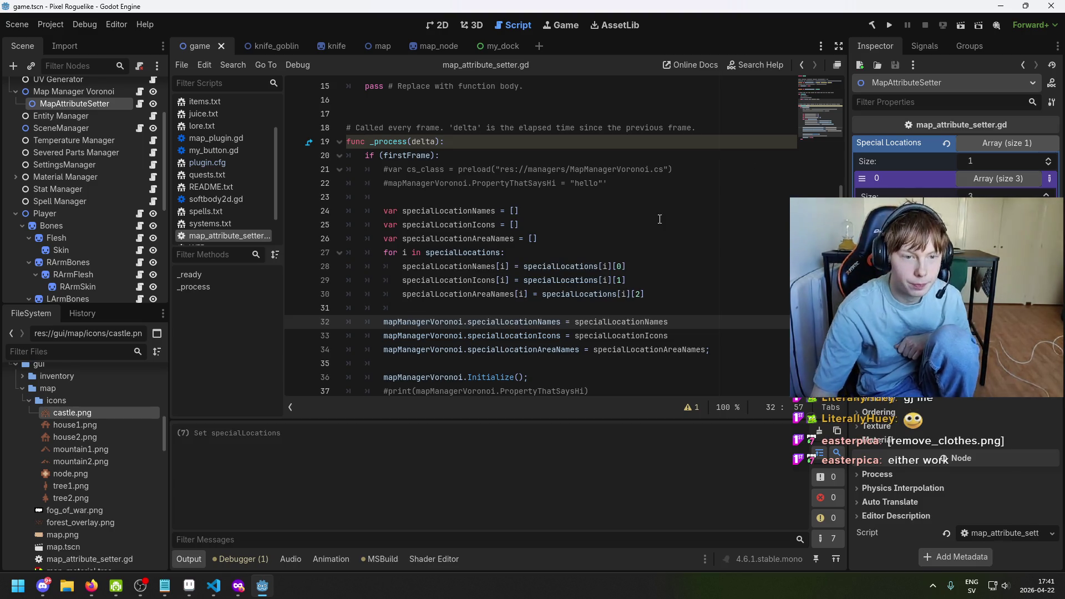
Check the PopulateCells call in MapManagerVoronoi.cs in Visual Studio Code.
left_click(635, 224)
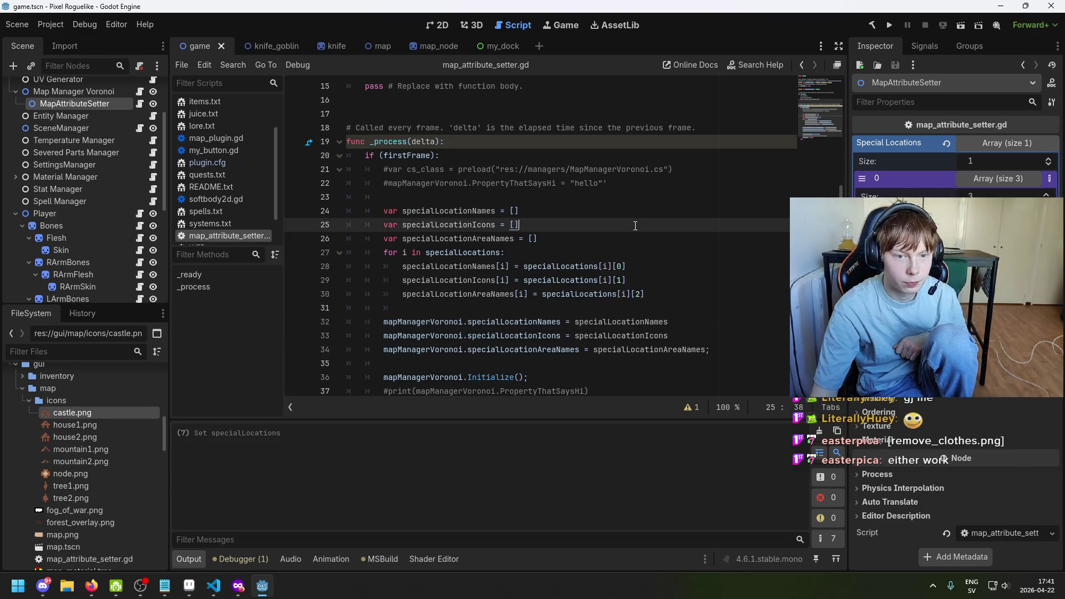
left_click(220, 592)
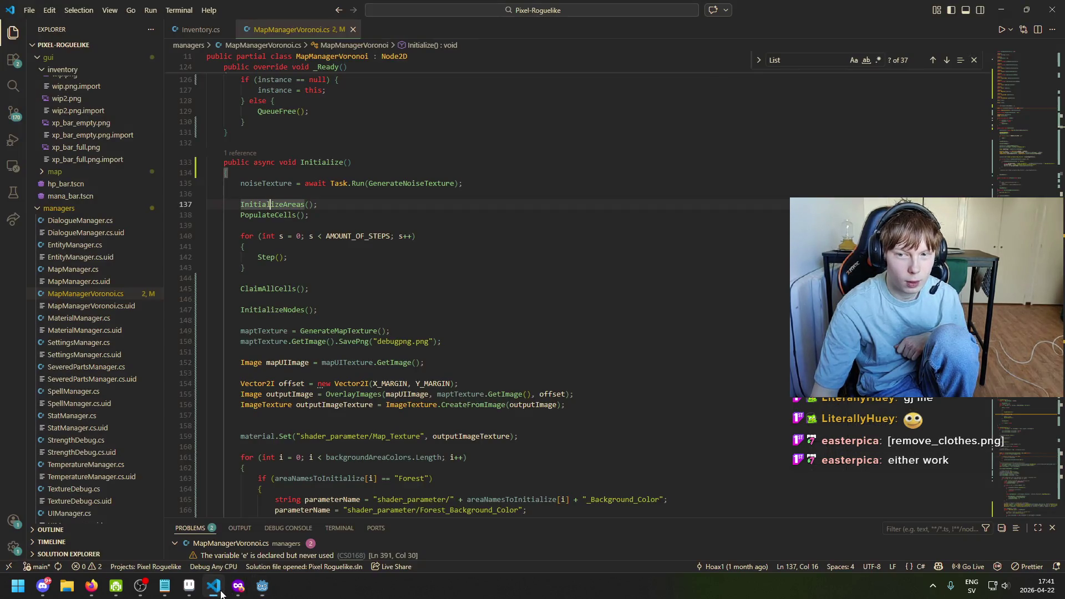
left_click(304, 215)
scroll(388, 349, "up", 3)
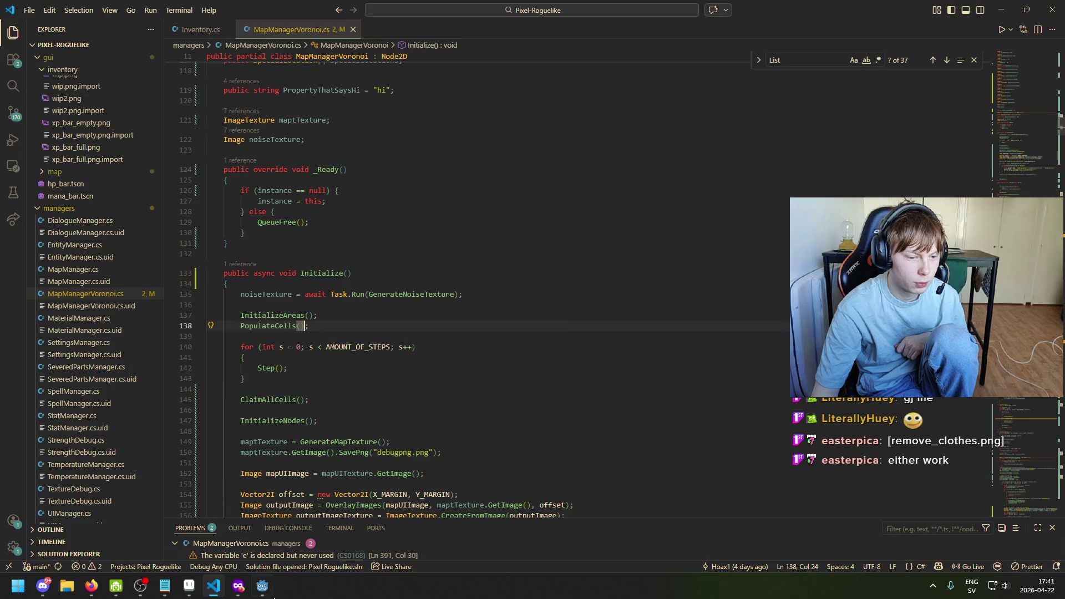
left_click(263, 585)
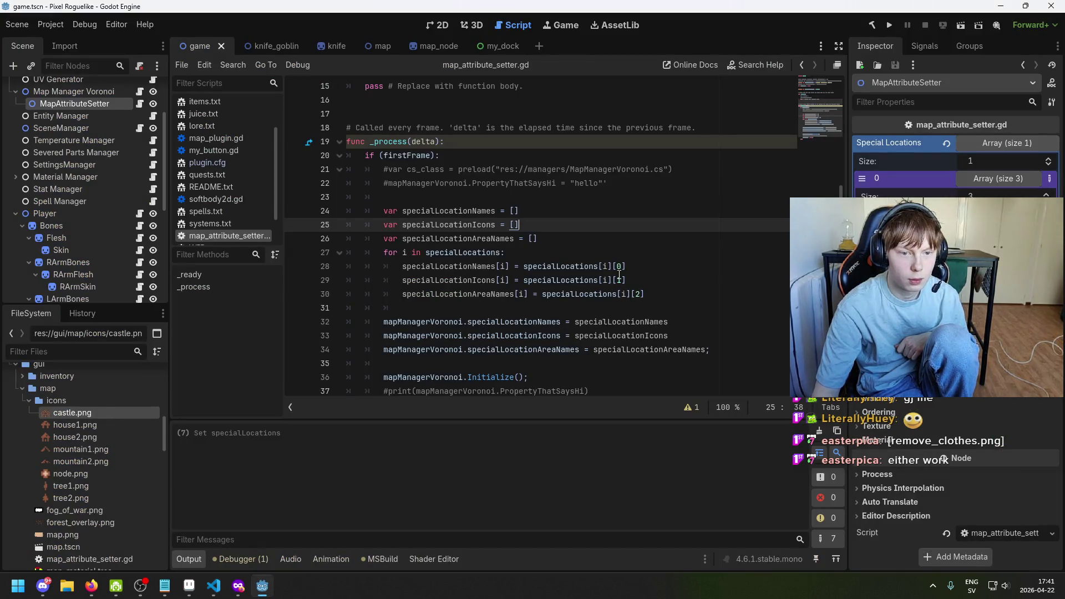
Select the Map Manager Voronoi node under Map in the scene tree.
scroll(474, 279, "down", 1)
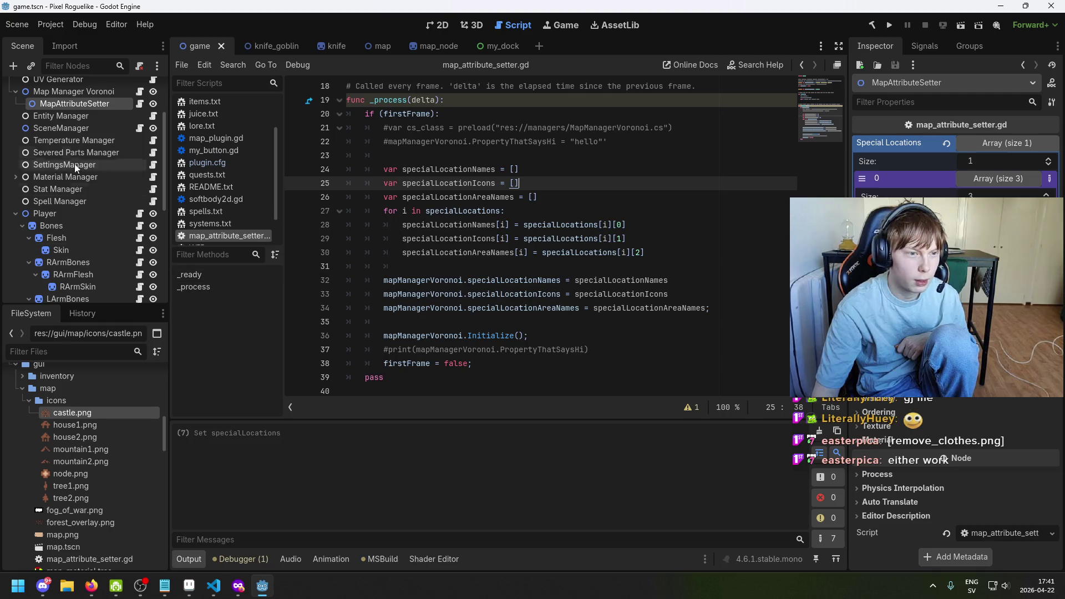
scroll(83, 104, "up", 3)
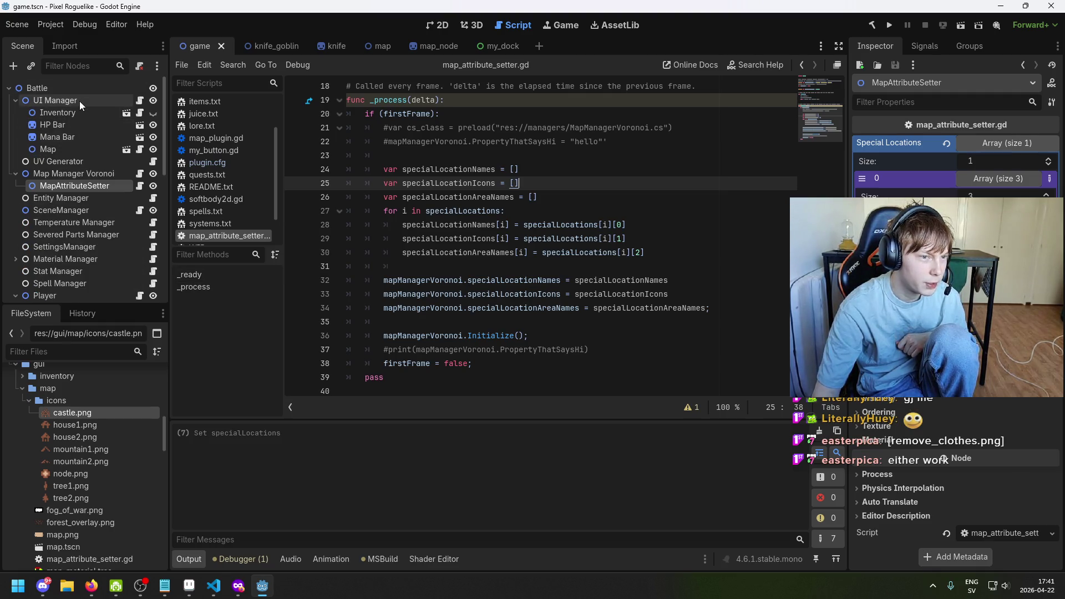
left_click(79, 101)
left_click(79, 149)
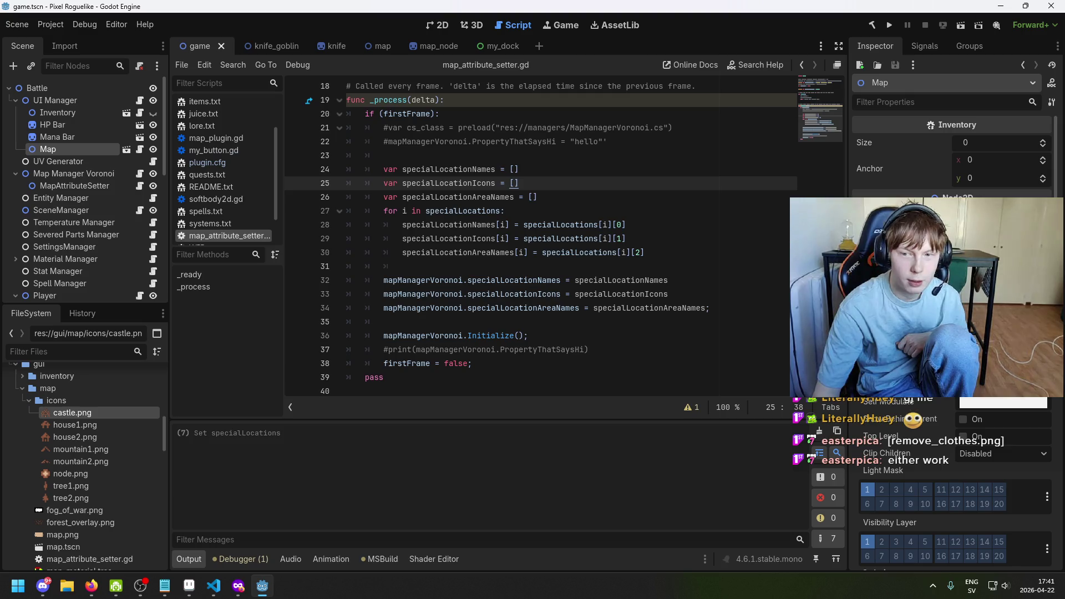
left_click(91, 177)
scroll(990, 166, "down", 2)
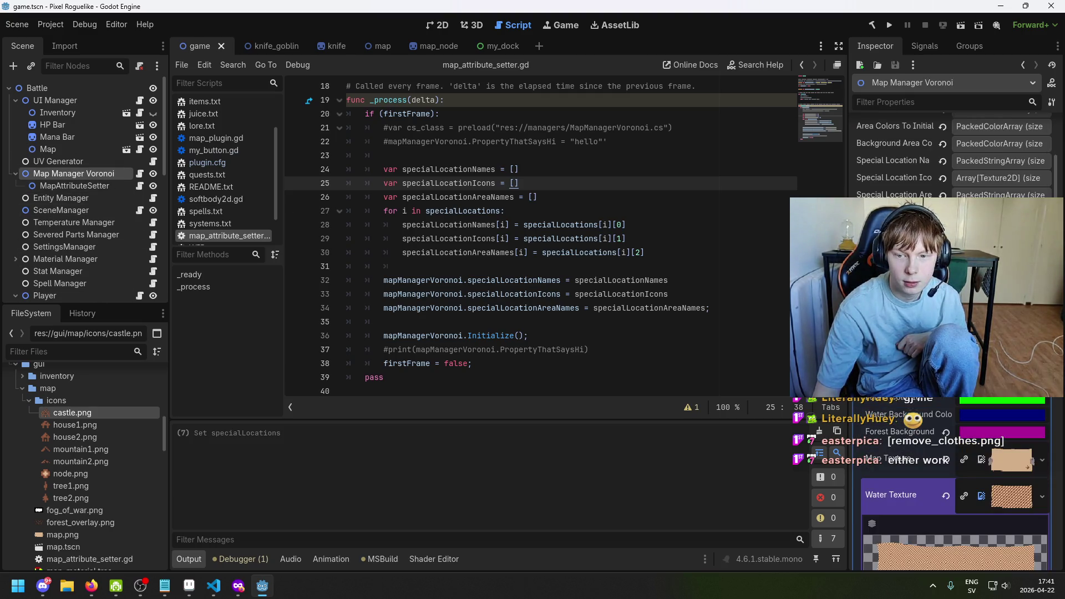
Resize the Special Location Names array to 0 and save the scene.
left_click(991, 180)
left_click(990, 166)
left_click(973, 173)
type("0")
key("Return")
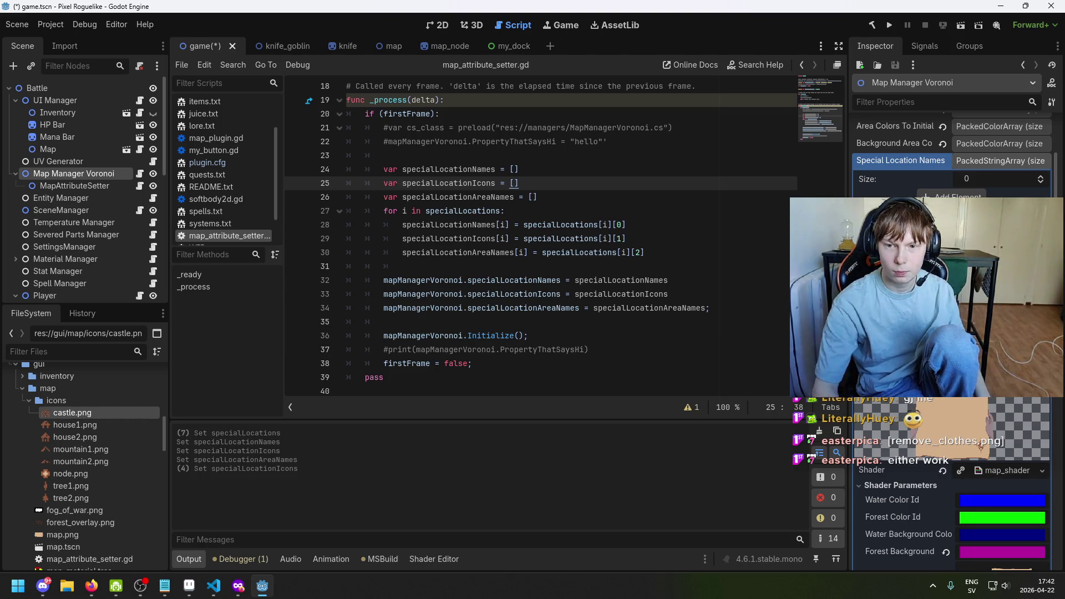
left_click(984, 164)
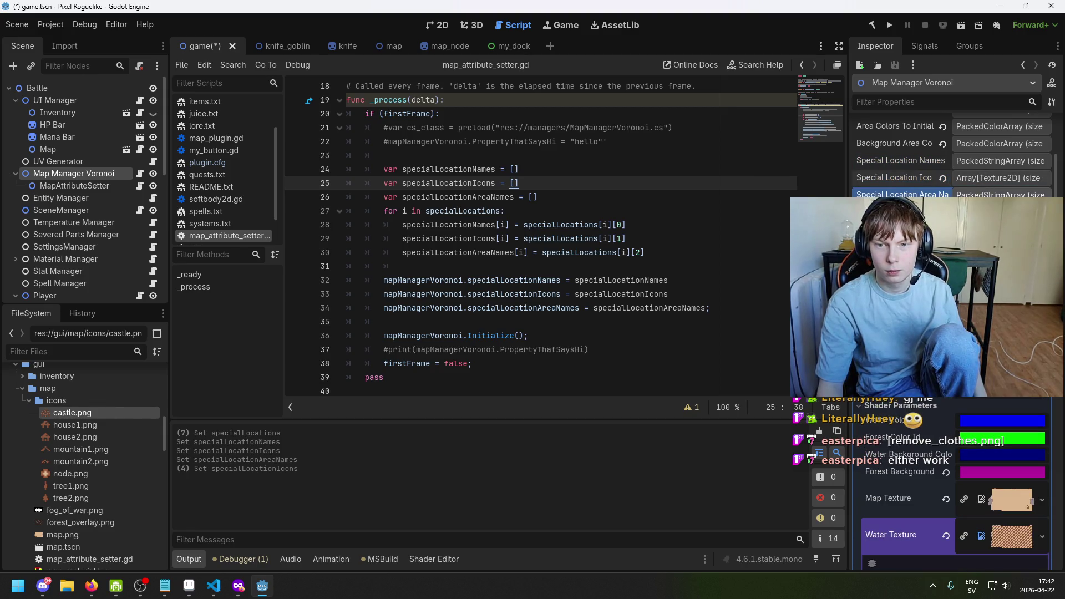
scroll(951, 332, "up", 3)
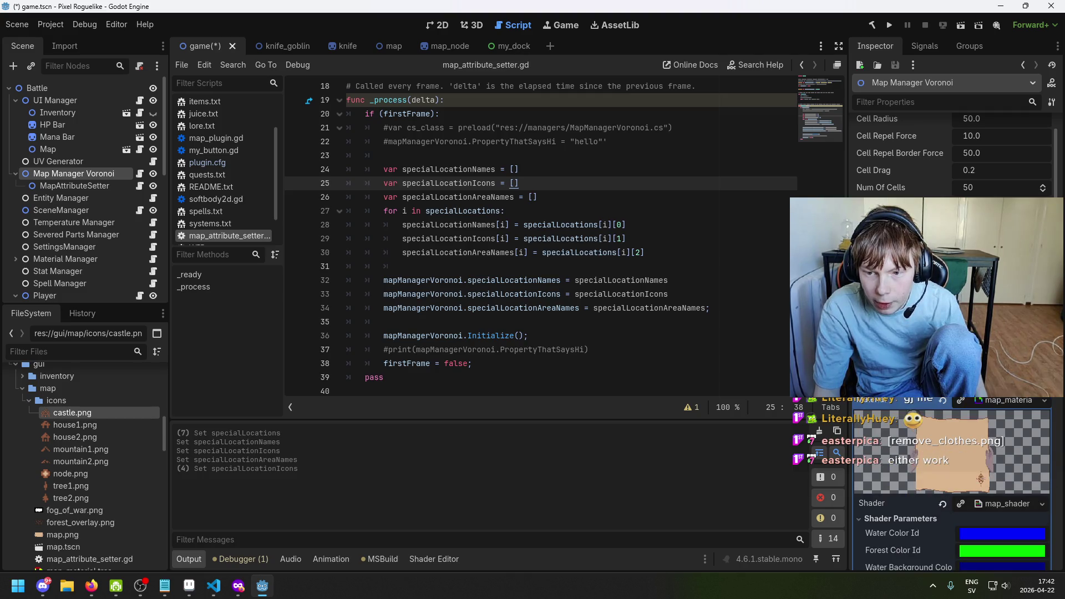
key("ctrl+s")
Run the project and select the invalid access error in the Debugger's Errors list.
left_click(882, 29)
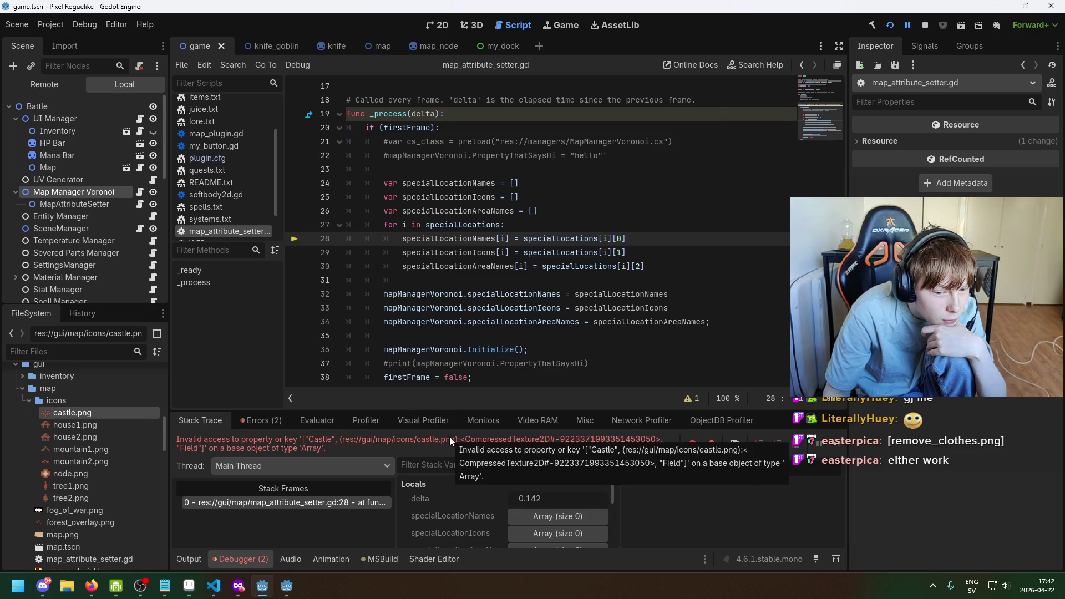
left_click(262, 420)
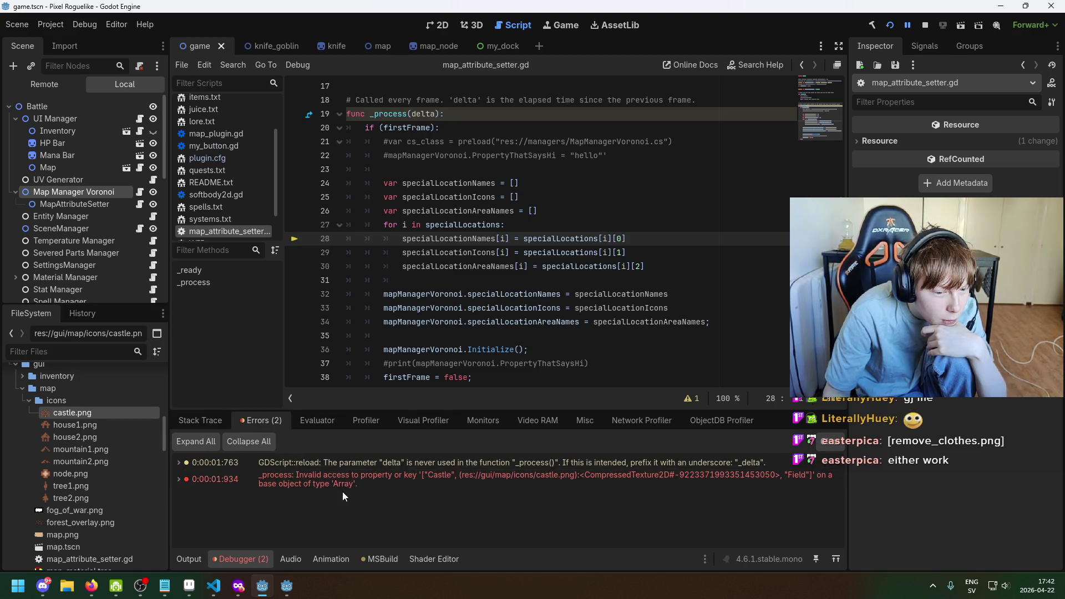
left_click(322, 480)
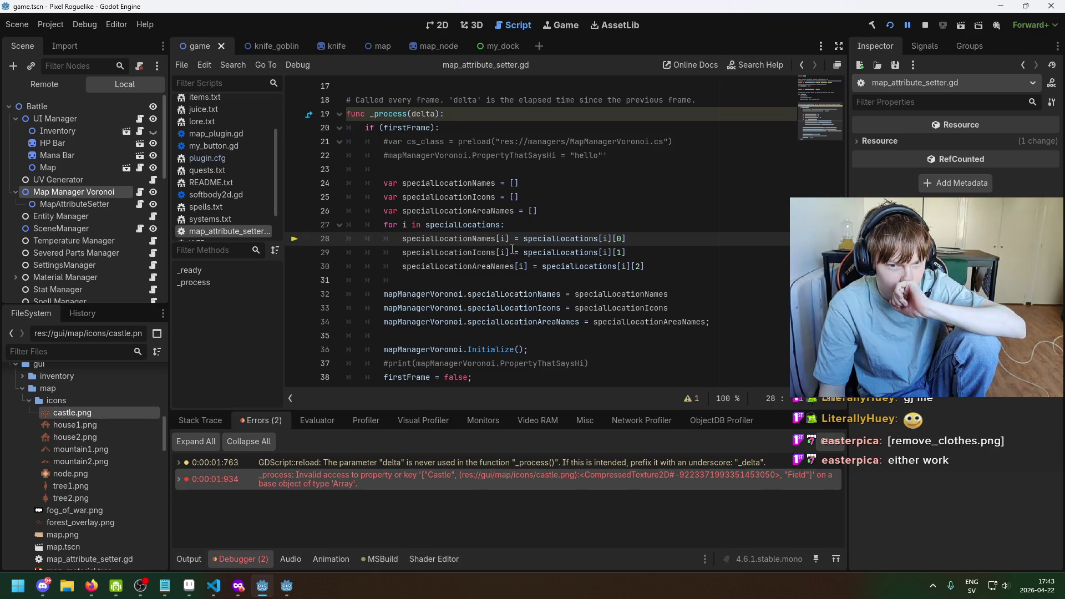
Inspect the specialLocations for loop and variables around line 28 of map_attribute_setter.gd.
scroll(511, 250, "up", 2)
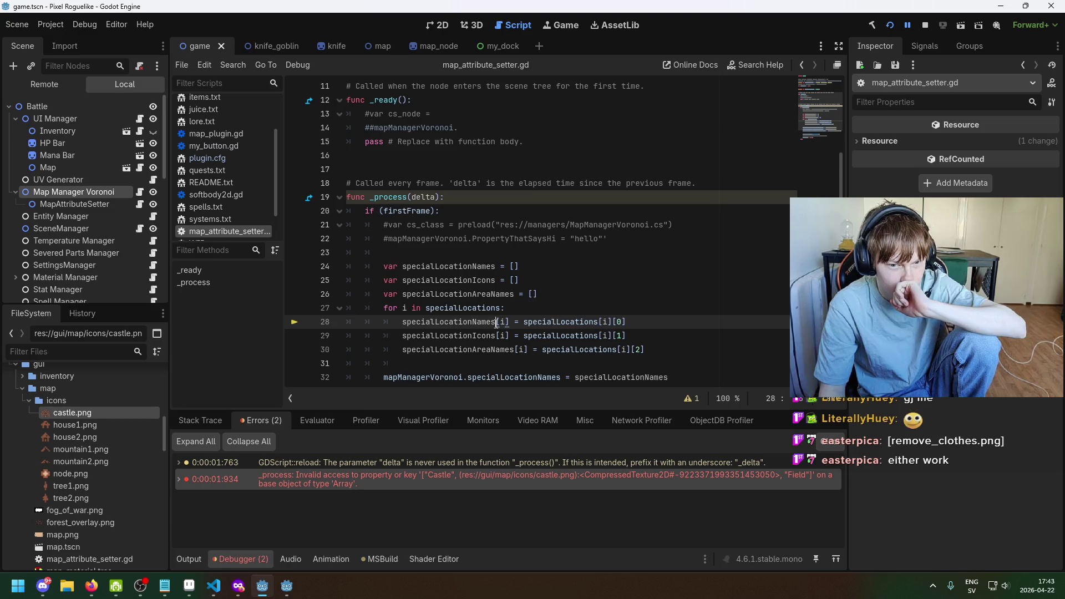
mouse_move(503, 323)
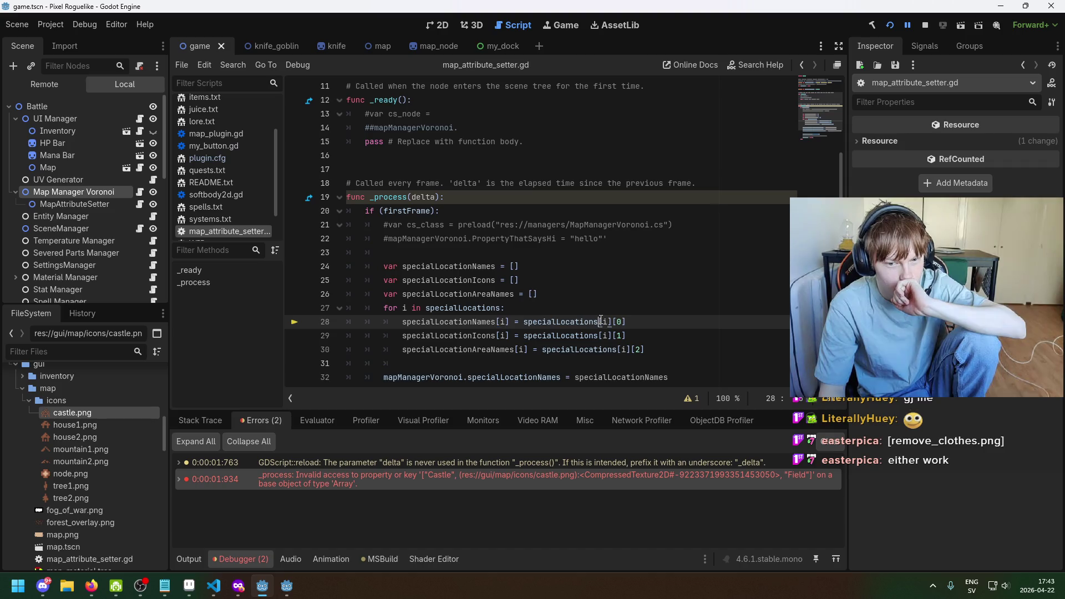
mouse_move(607, 322)
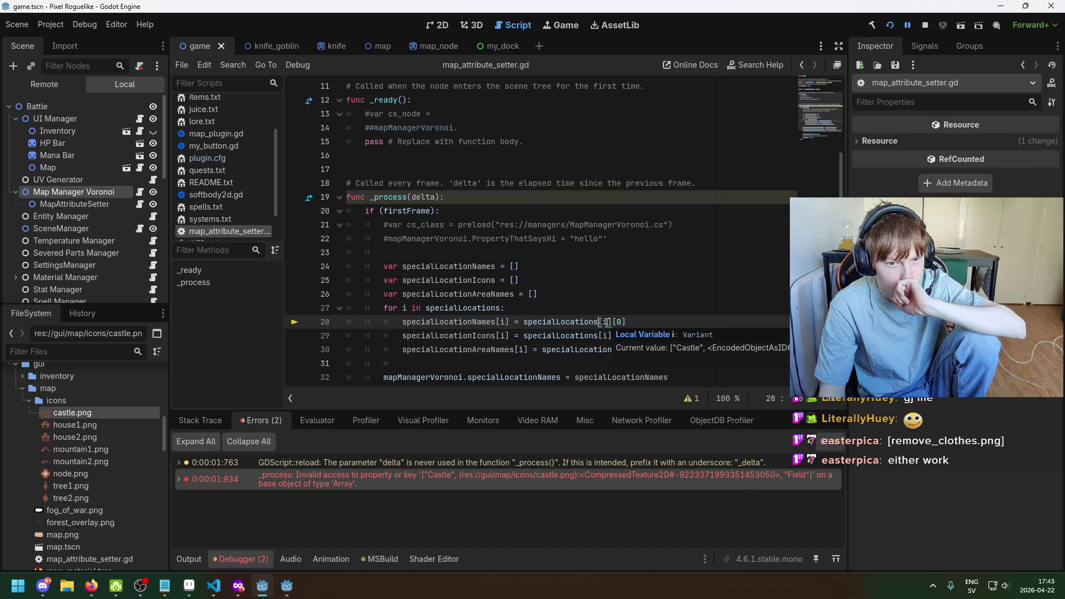
left_click(481, 310)
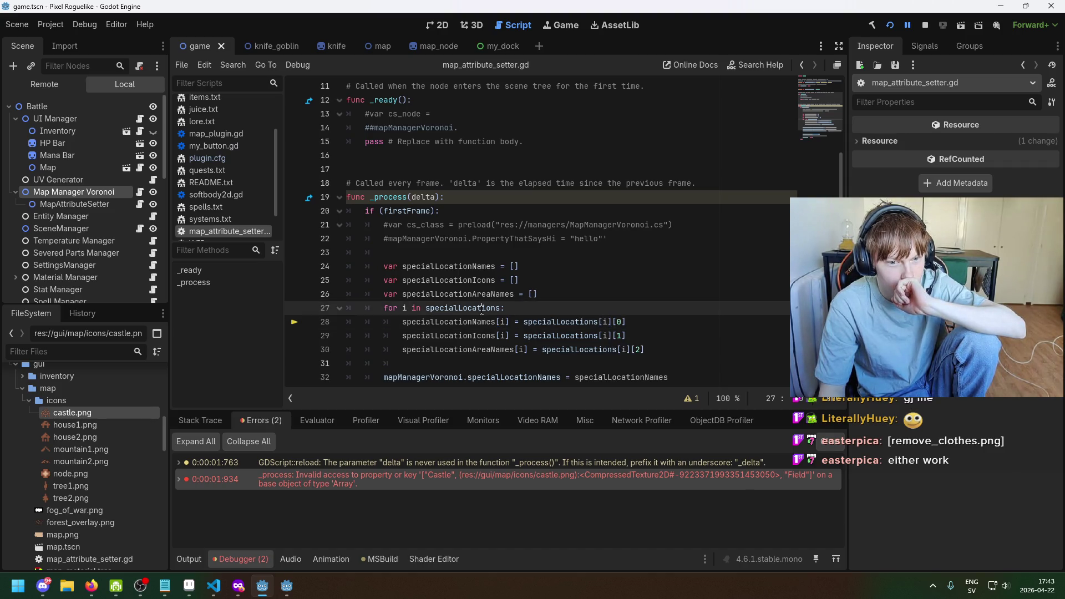
scroll(506, 314, "up", 5)
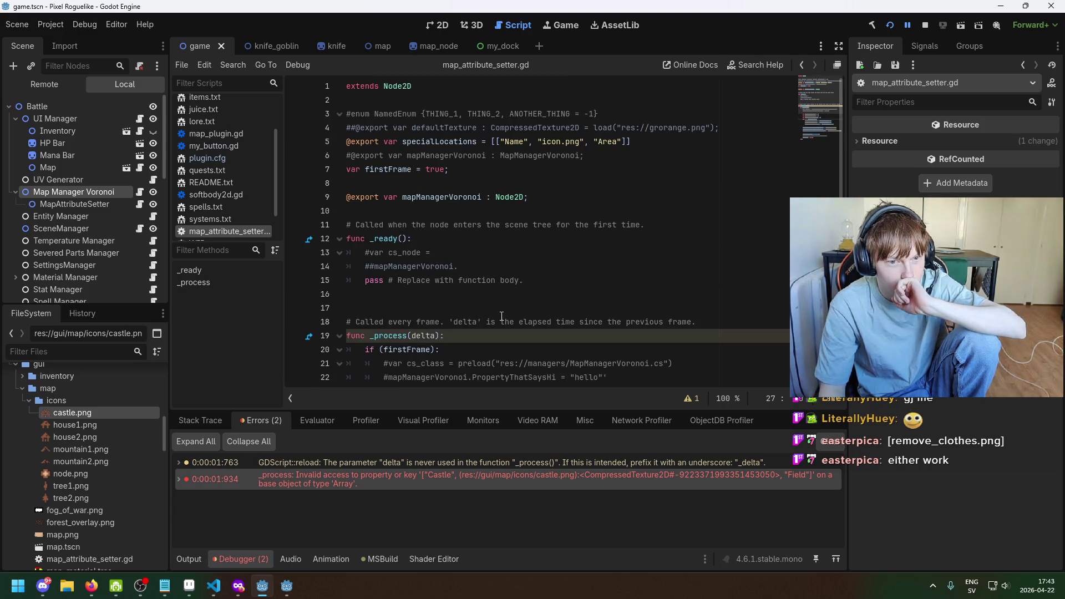
scroll(501, 316, "down", 5)
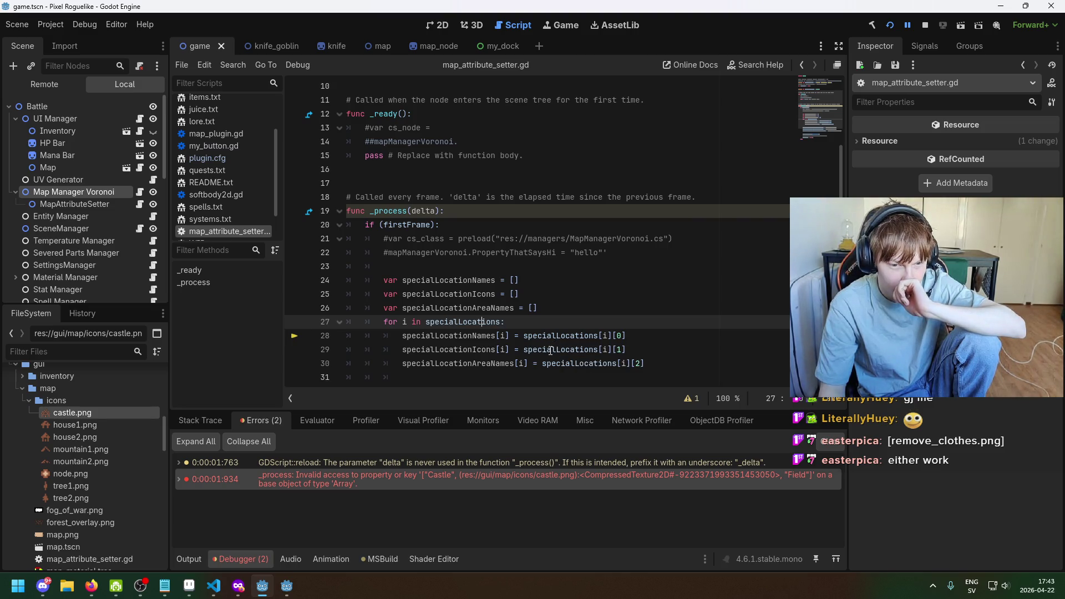
mouse_move(542, 353)
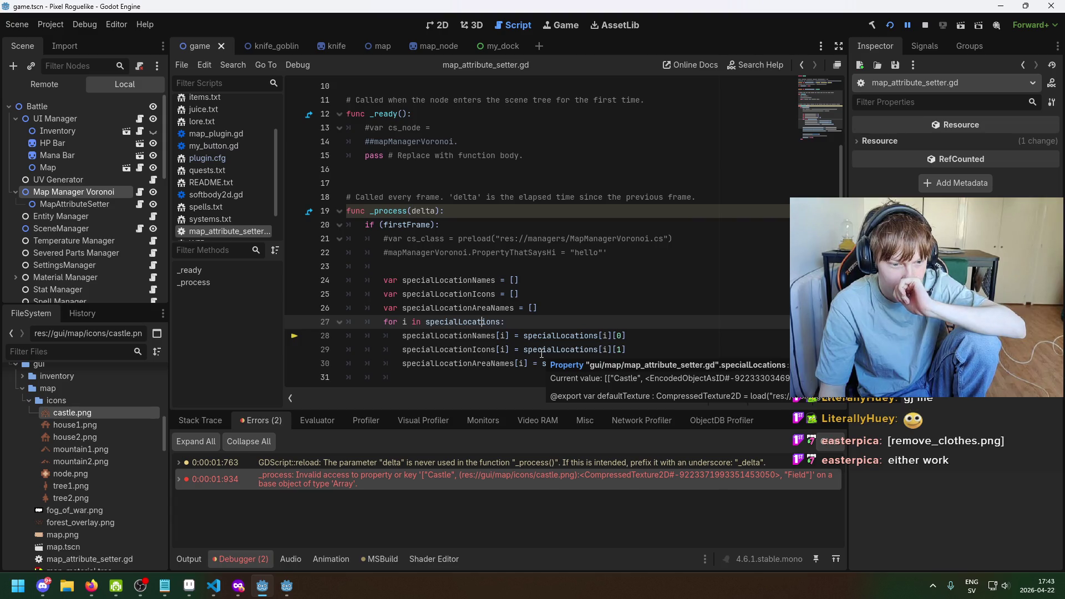
scroll(529, 357, "down", 2)
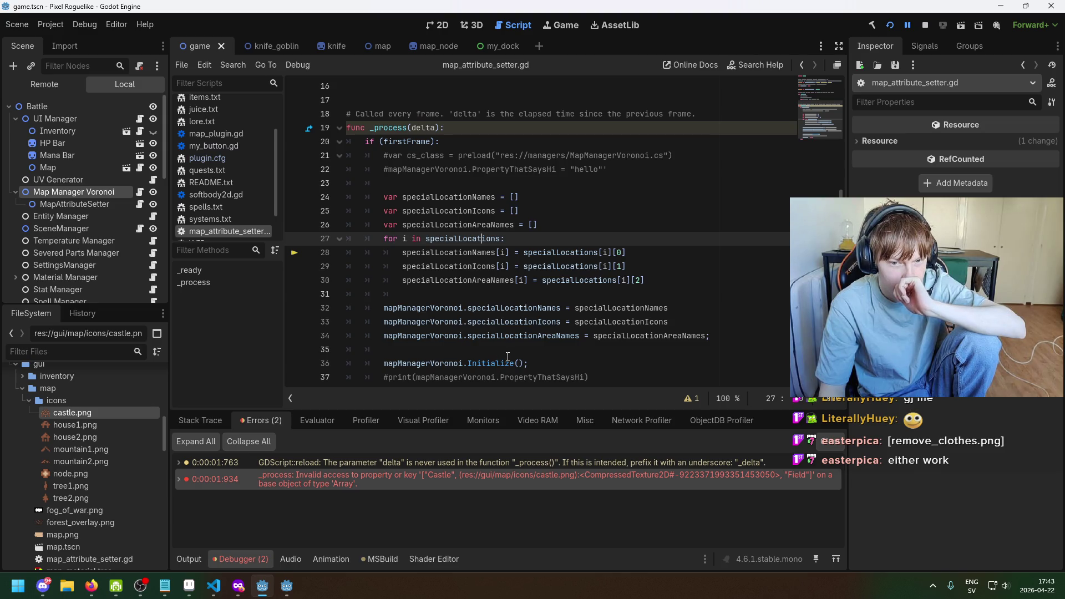
Comment out lines 32–34 with # and save the script.
left_click(384, 309)
type("#")
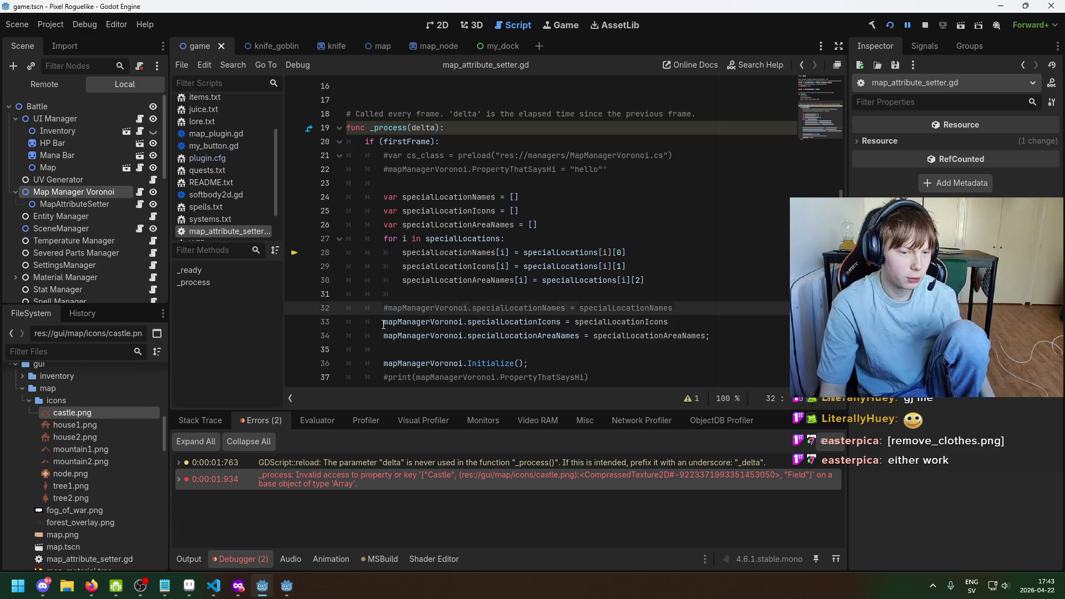
left_click(385, 323)
type("#")
left_click(384, 336)
type("#")
key("ctrl+s")
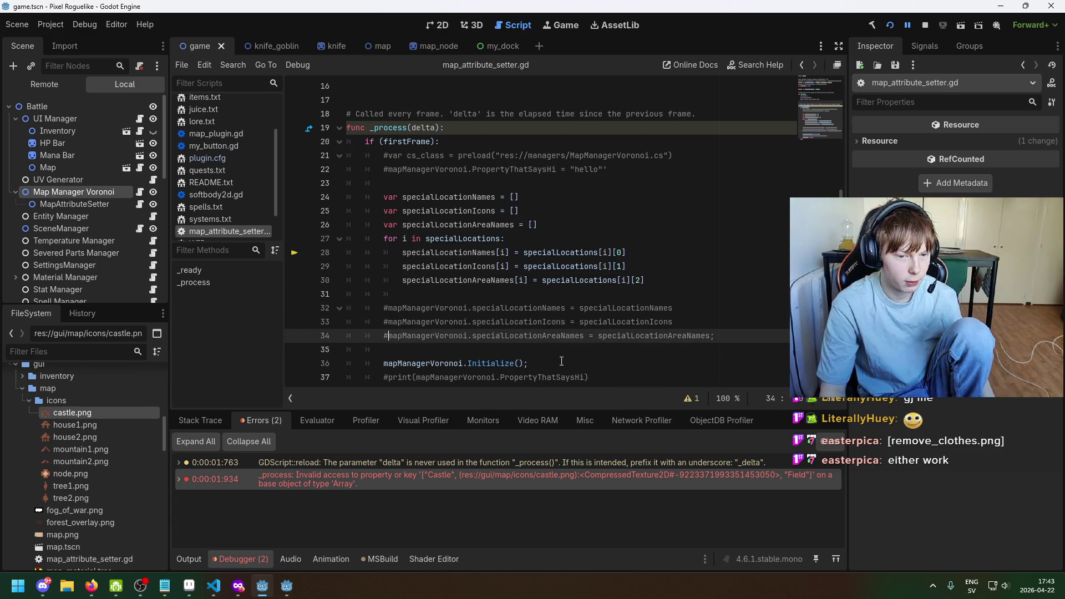
Rerun and stop the game, then expand the line-28 invalid access error's details.
left_click(890, 25)
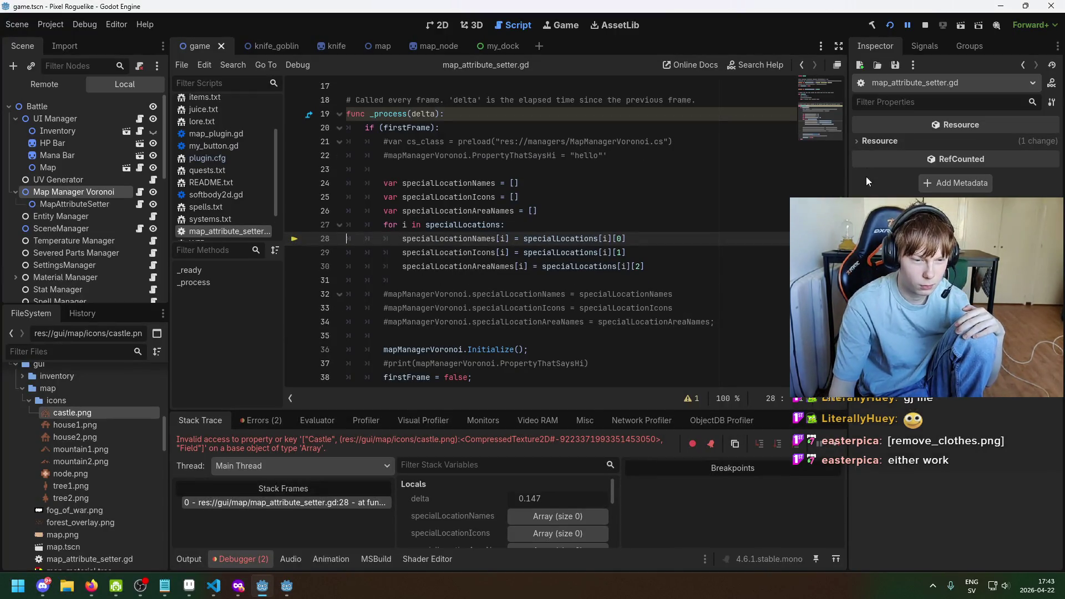
left_click(925, 26)
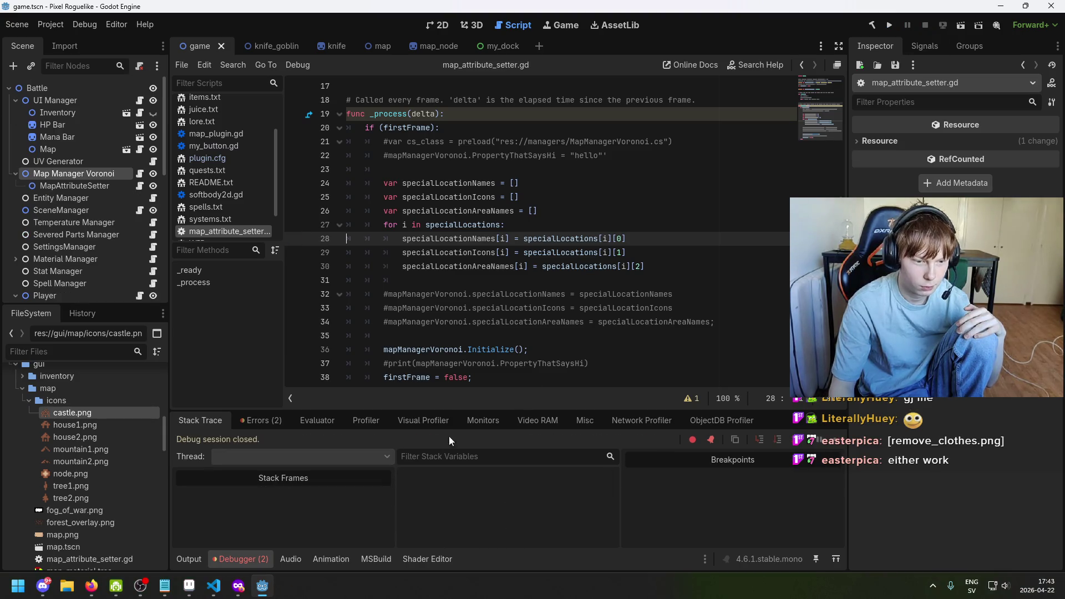
left_click(259, 420)
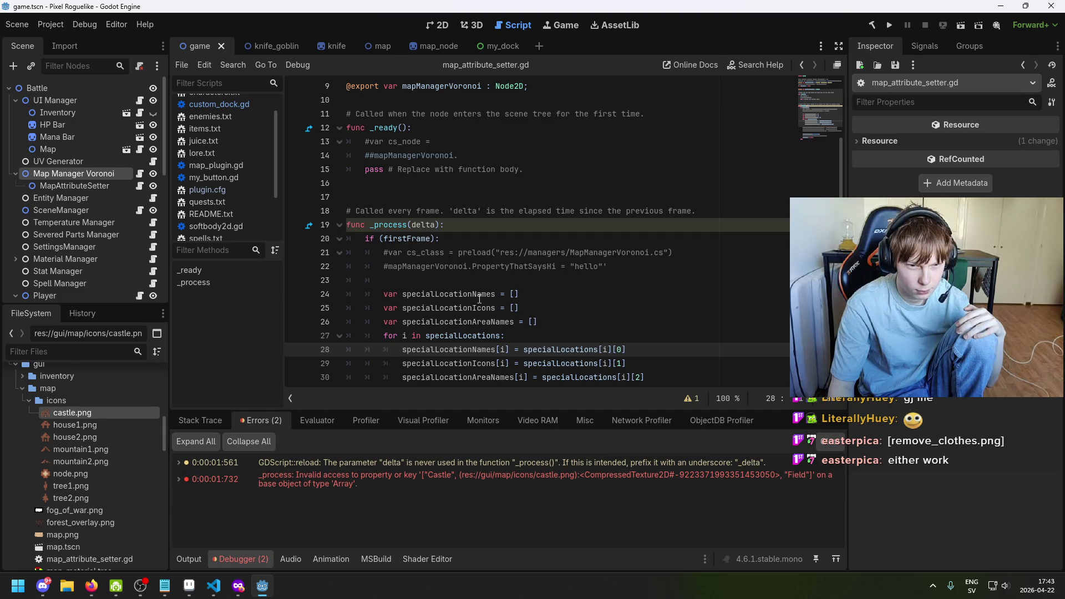
scroll(504, 286, "down", 2)
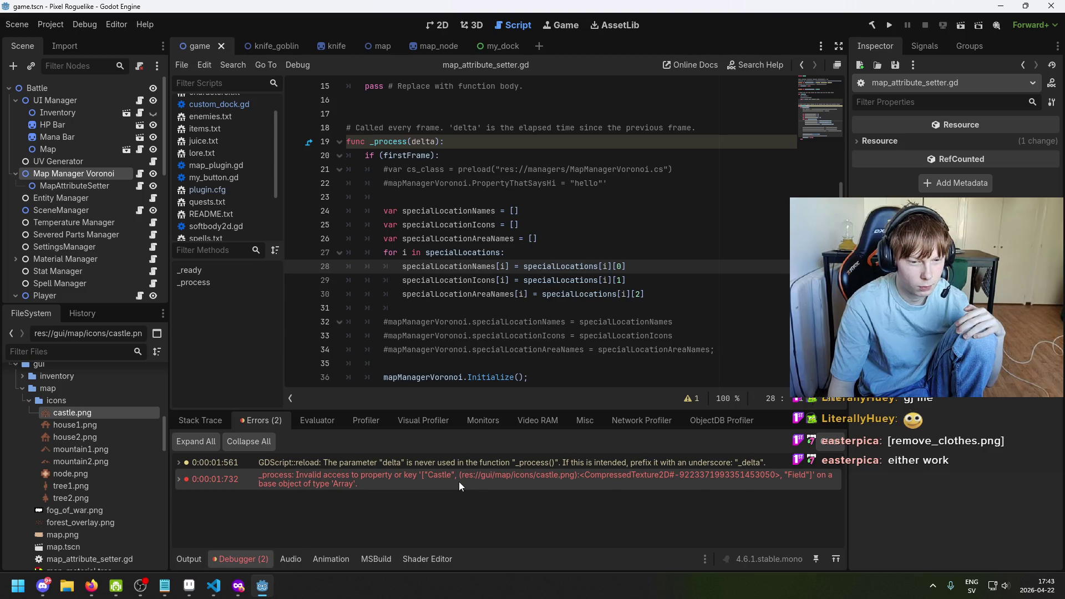
mouse_move(457, 481)
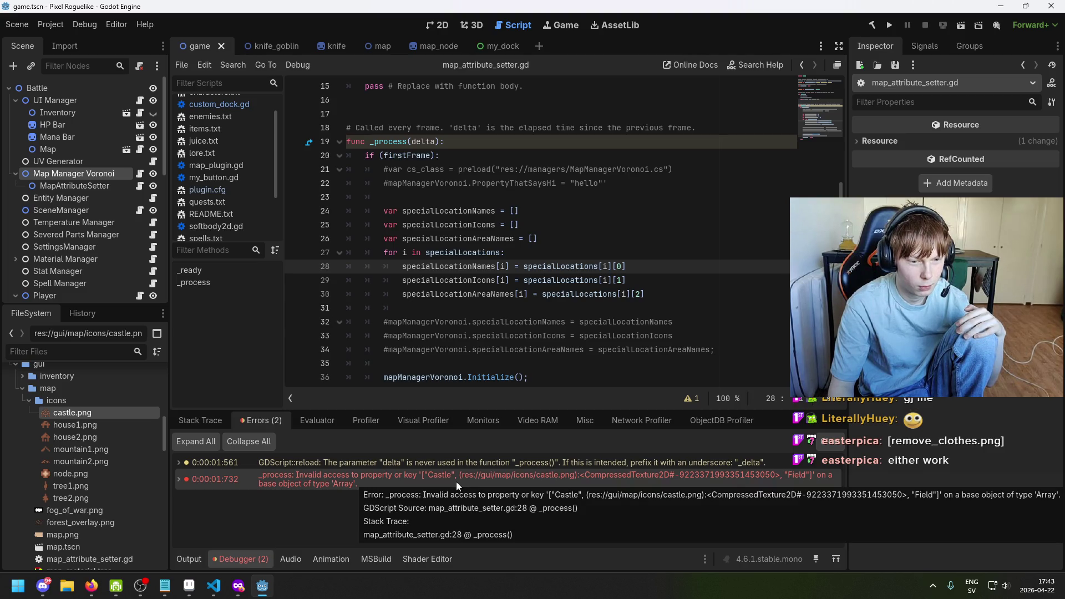
left_click(456, 481)
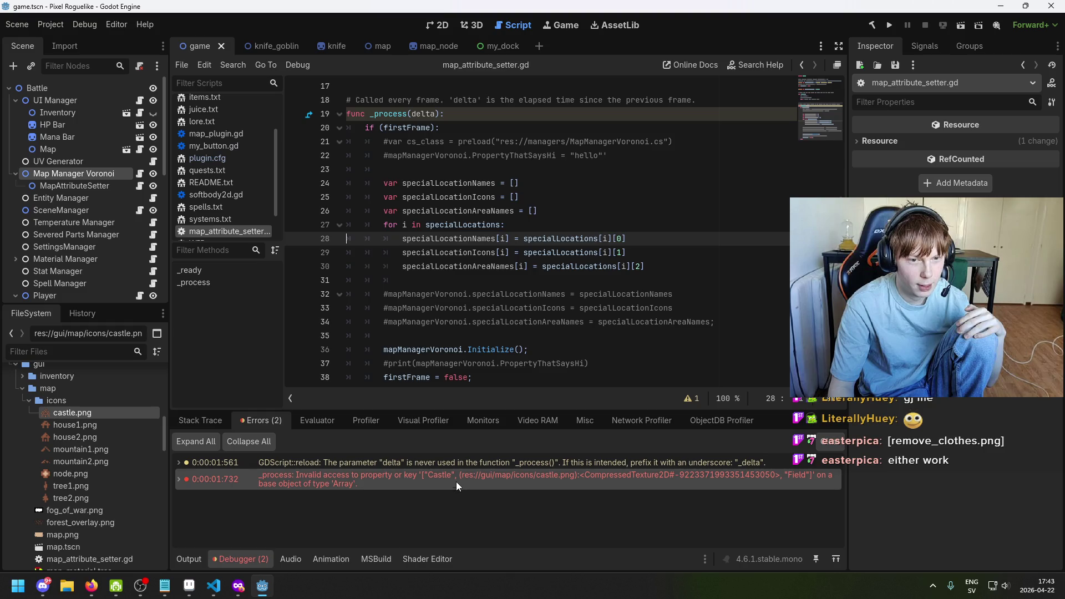
double_click(456, 481)
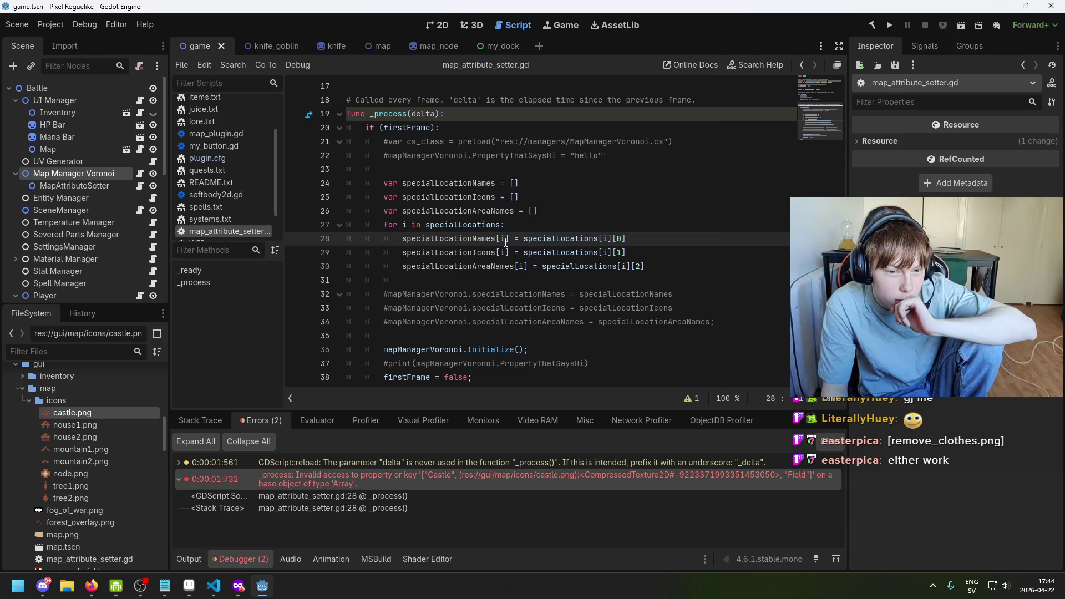
mouse_move(505, 239)
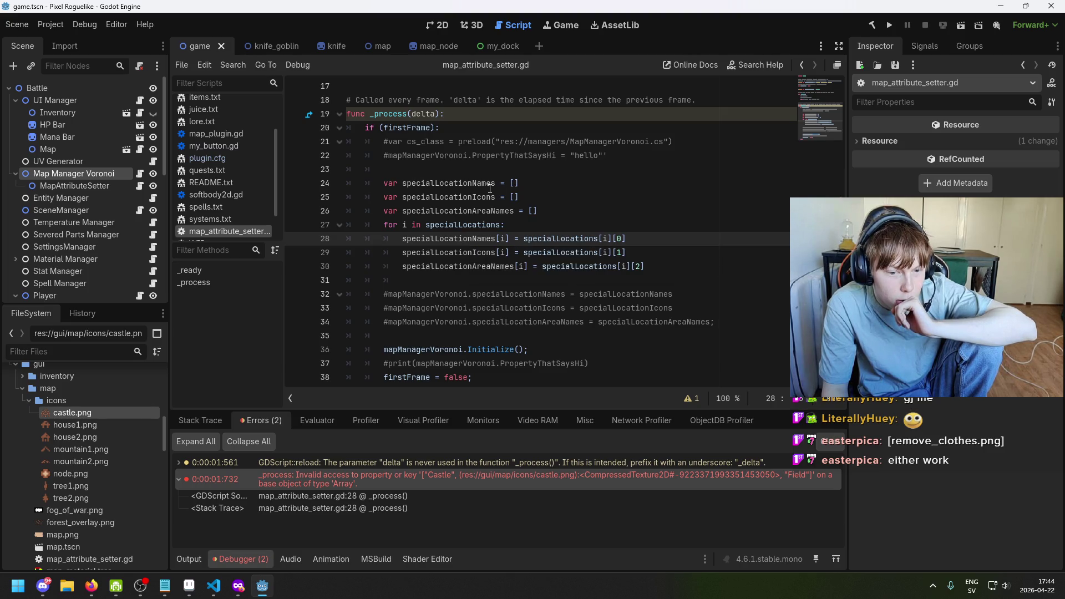
left_click(513, 186)
Put 1 inside the empty brackets on lines 24, 25 and 26, then run the project.
type("1")
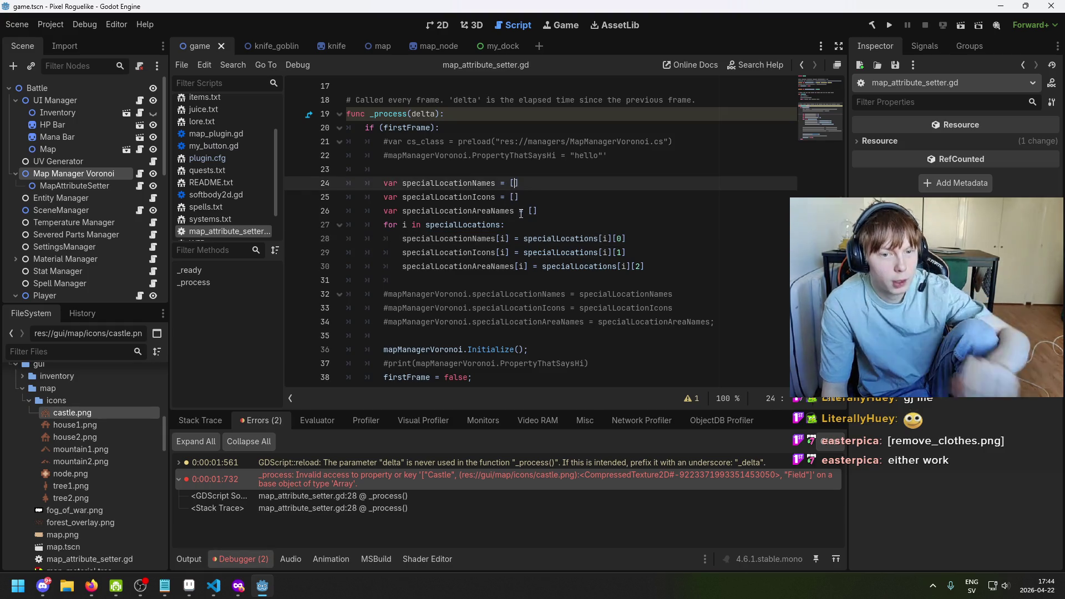
left_click(514, 197)
type("1")
left_click(534, 211)
type("1")
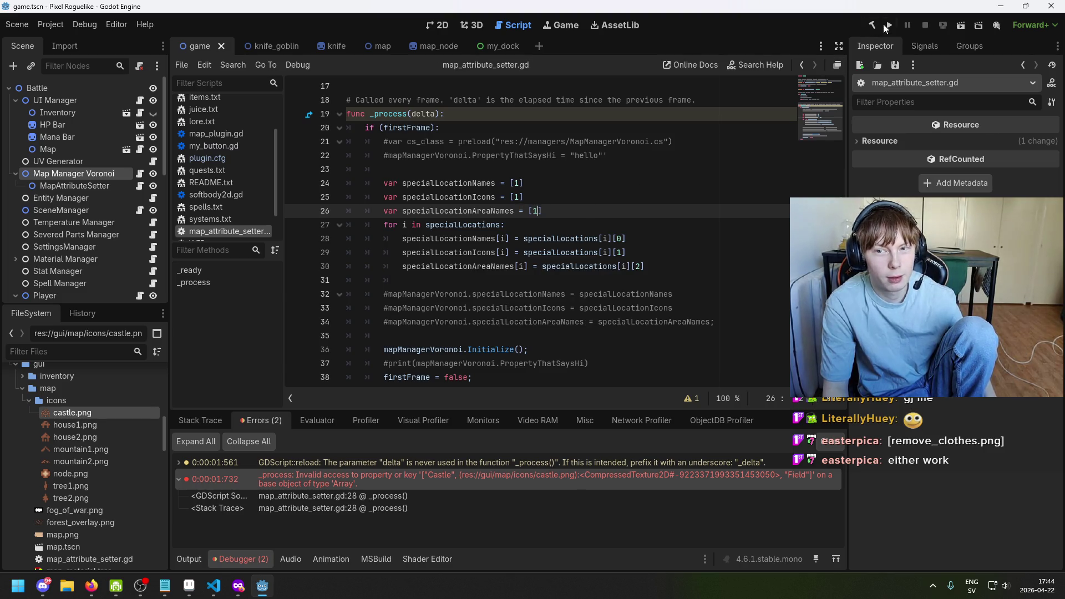
left_click(889, 26)
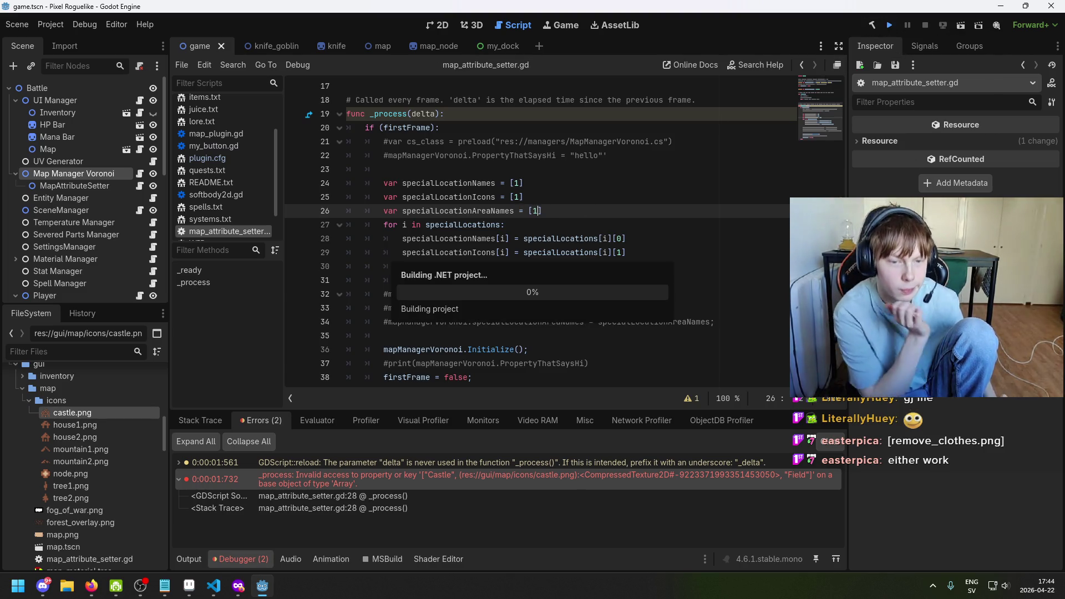
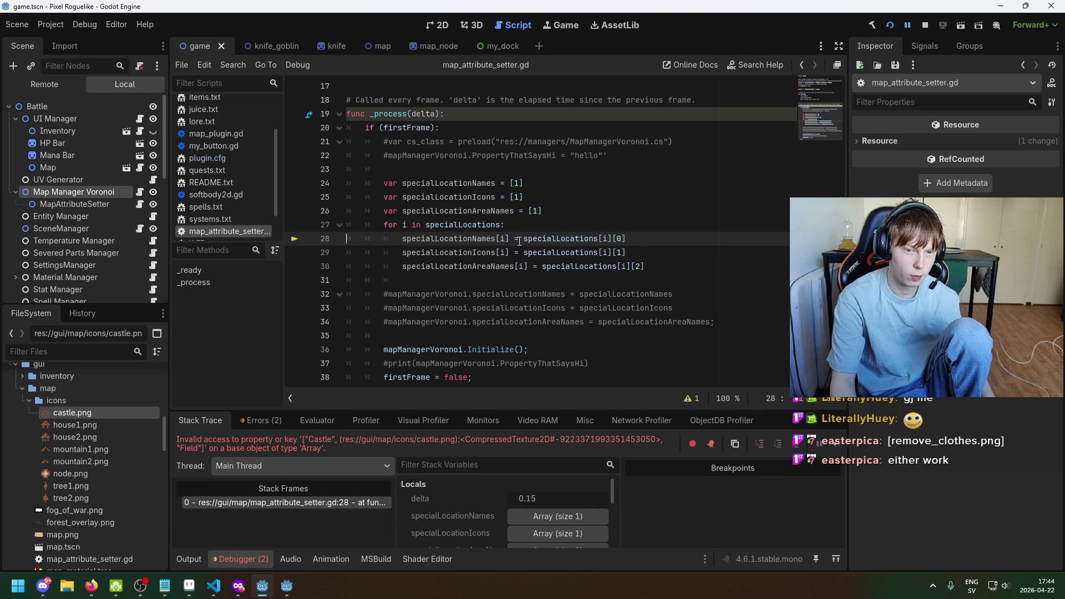
Close the running Pixel Roguelike debug game and bring up the browser's GDScript Looping tutorial.
left_click(287, 585)
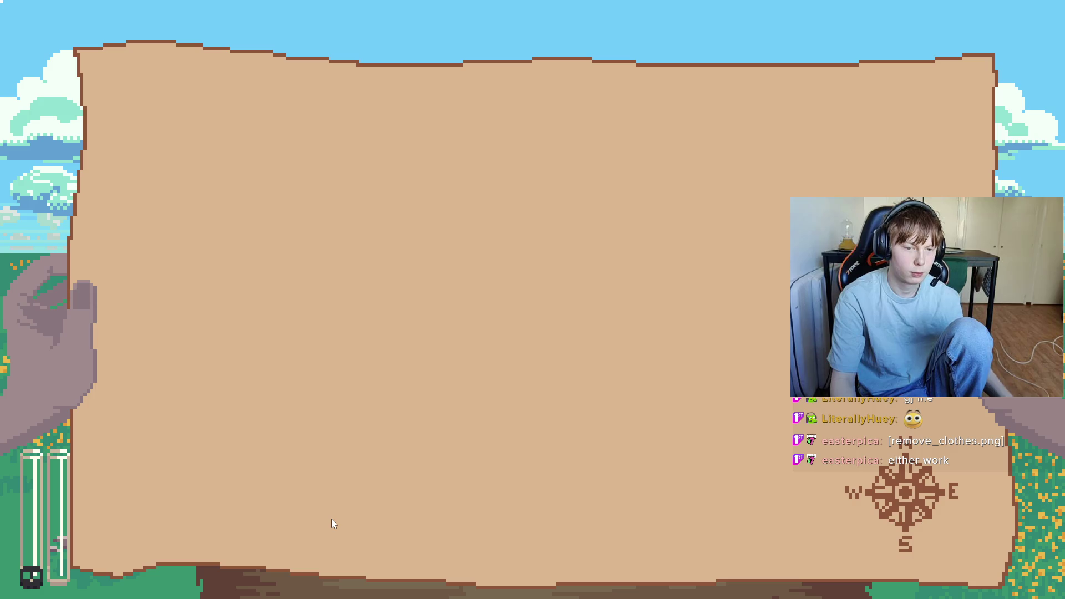
key("super+Tab")
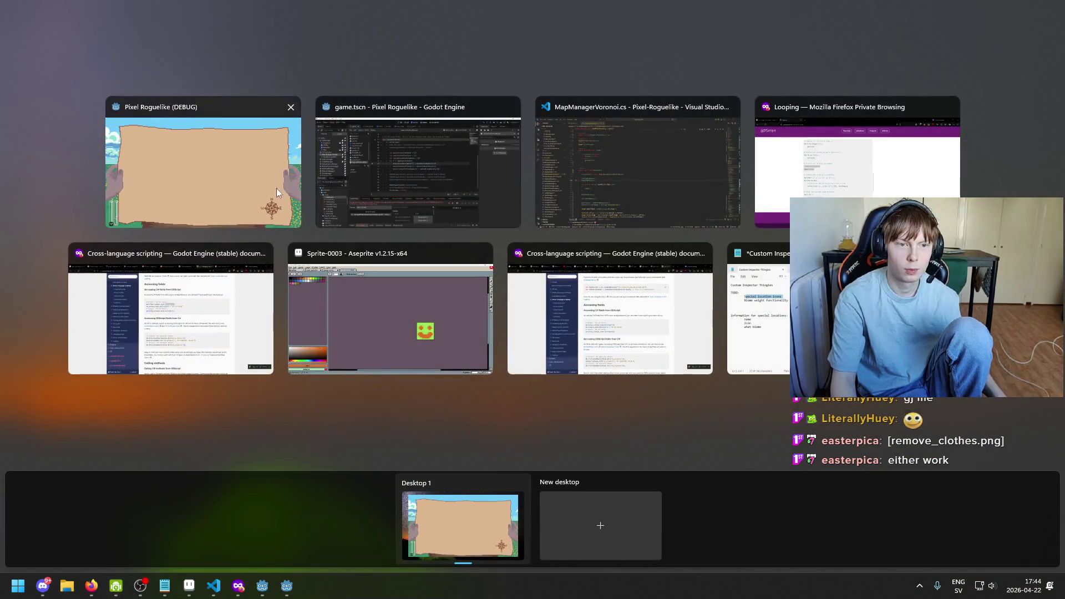
left_click(395, 168)
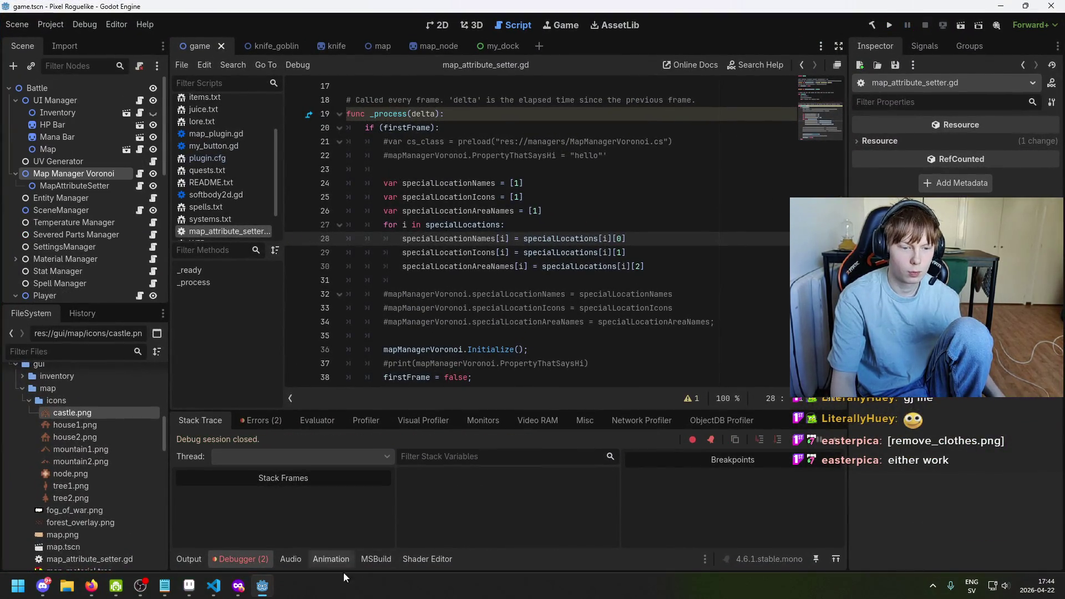
left_click(239, 586)
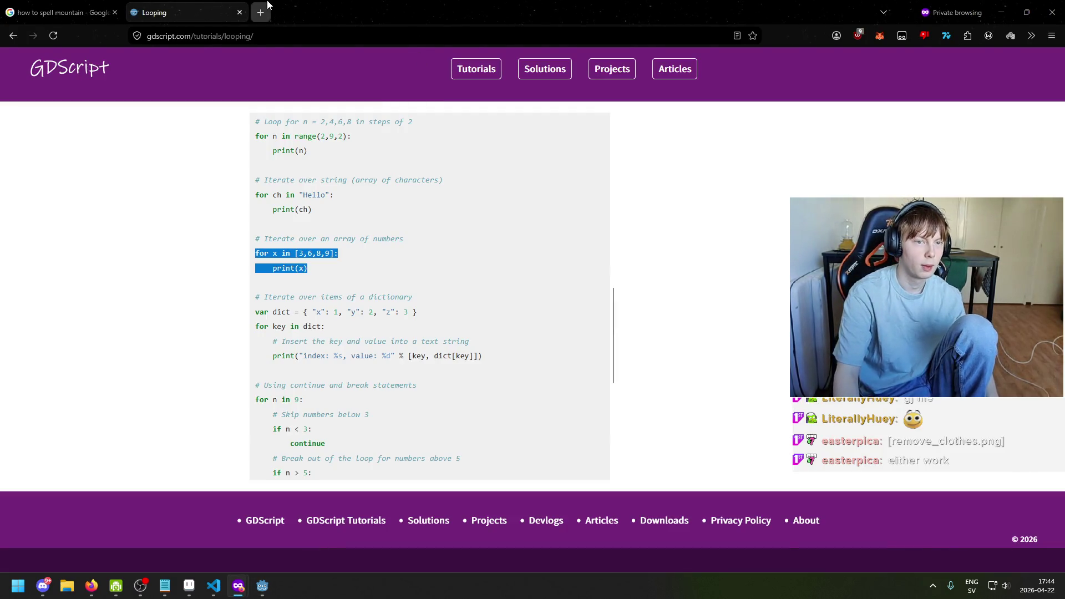
Search 'gd script set value of array' and open the Set with Arrays result in a background tab.
left_click(267, 4)
type("gd script set project")
key("ctrl+BackSpace")
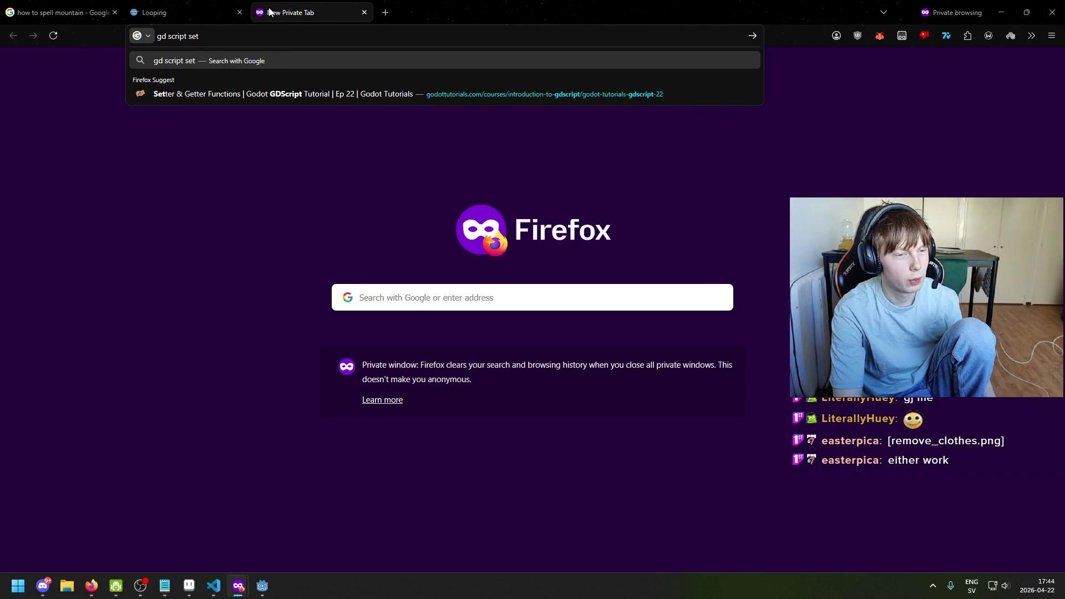
type("value of array")
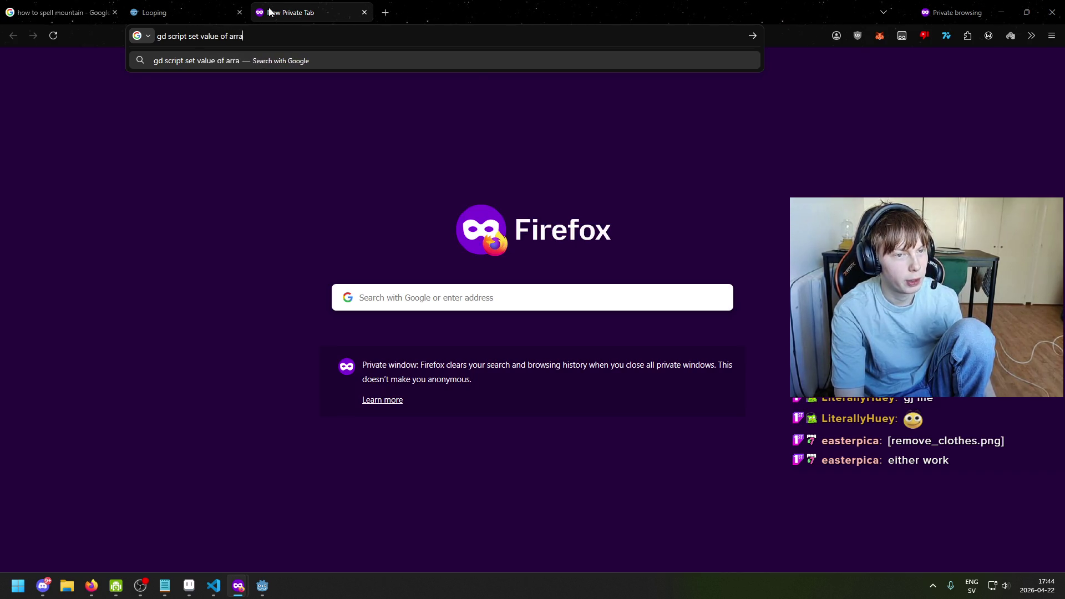
key("Return")
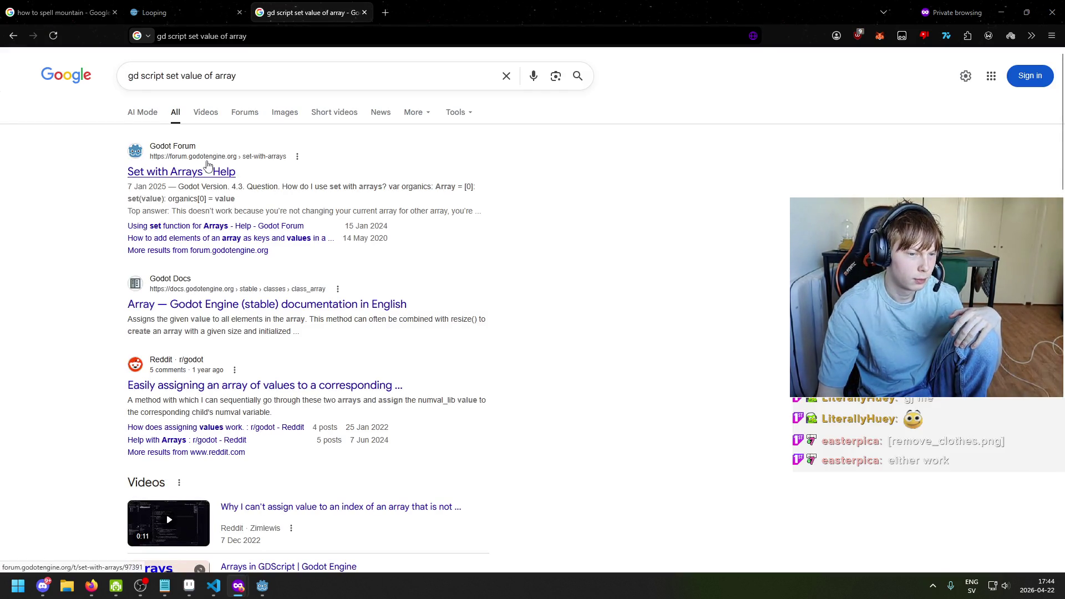
middle_click(203, 173)
Change the search to 'gd script assign to array', then view the Set with Arrays forum thread.
left_click_drag(166, 76, 238, 76)
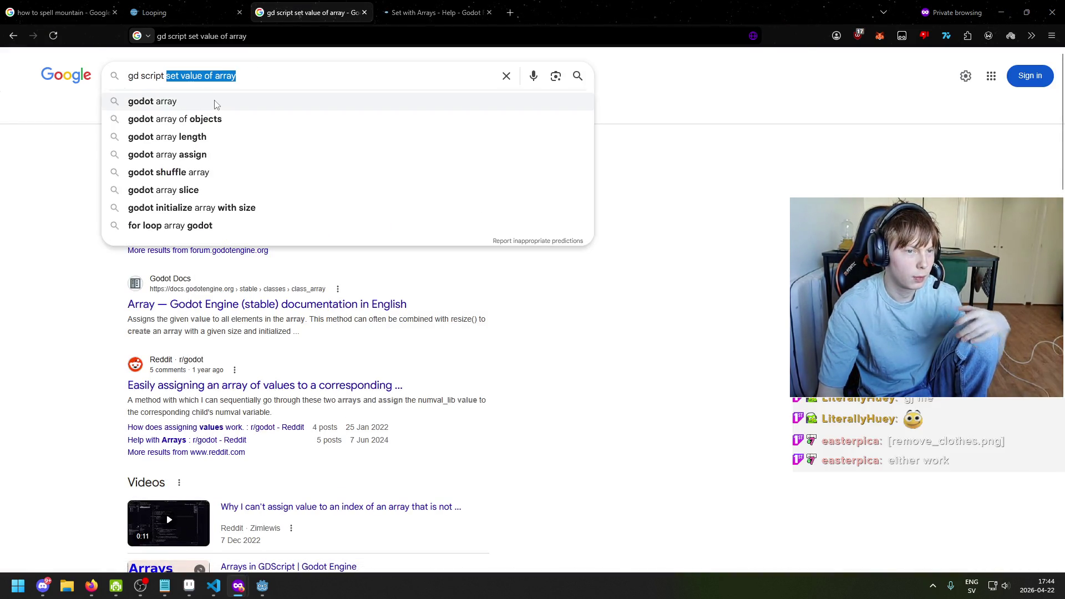
type("assi")
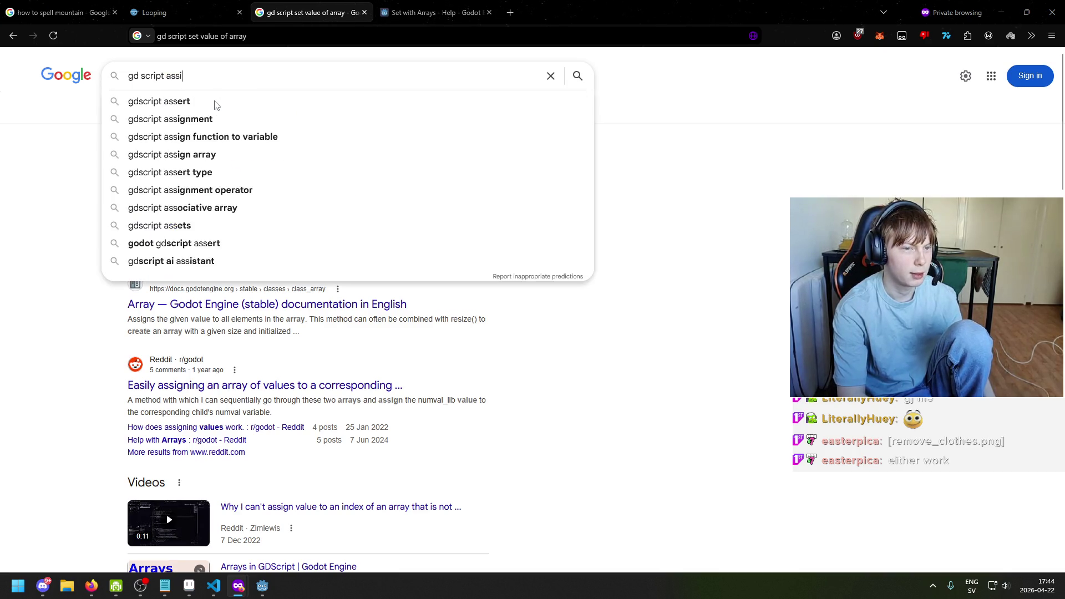
type("gn")
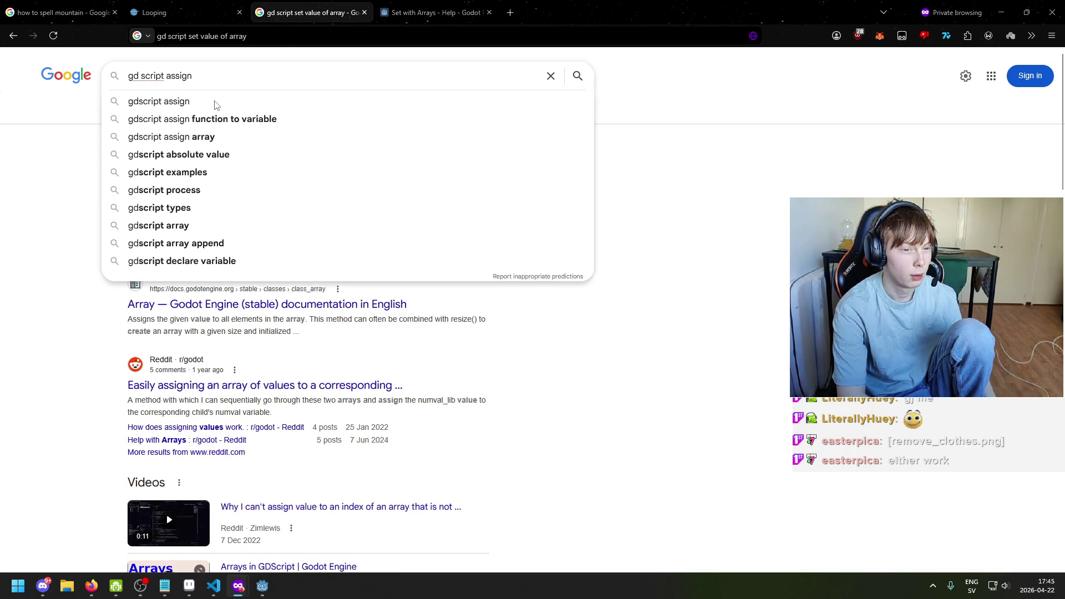
type(" to array")
key("Return")
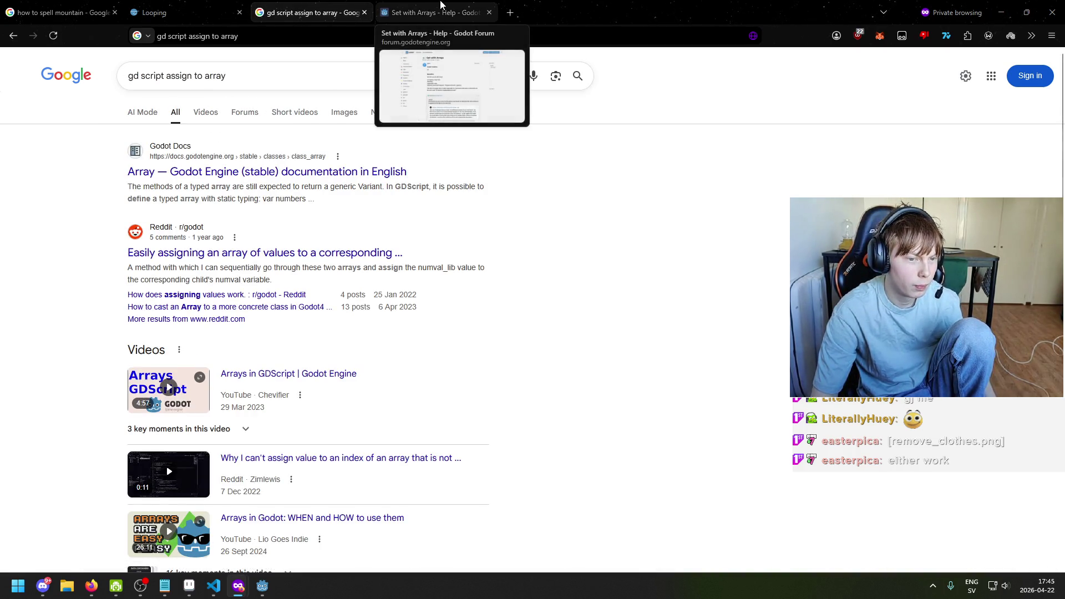
left_click(441, 7)
left_click_drag(352, 270, 425, 271)
left_click(436, 283)
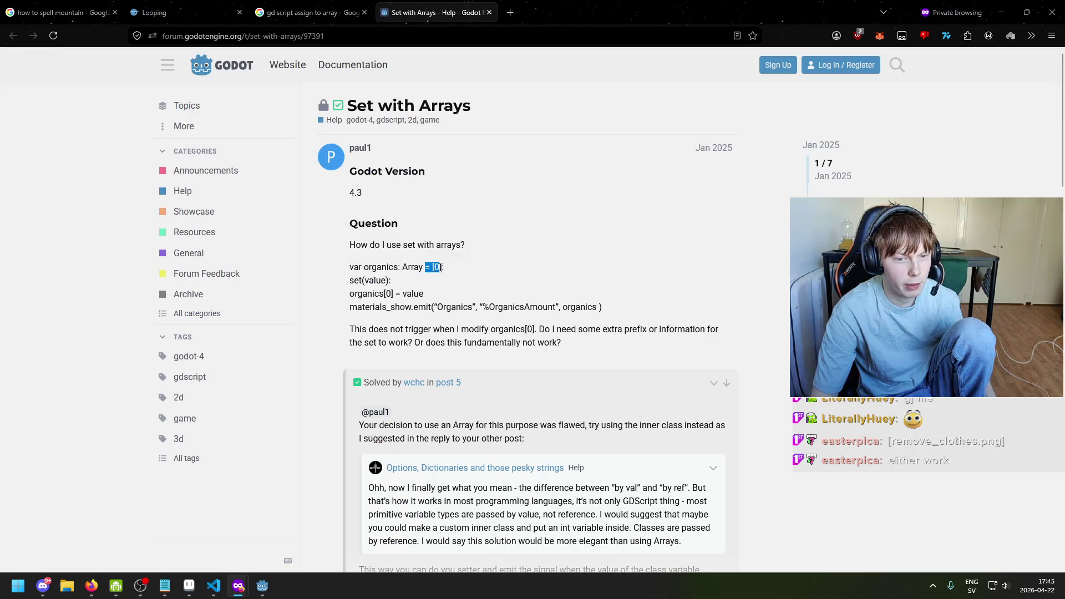
Read down the thread's set(value) question and my_array replies, then return to the Google results.
scroll(346, 244, "down", 1)
left_click_drag(346, 237, 349, 222)
left_click(396, 236)
scroll(385, 262, "down", 4)
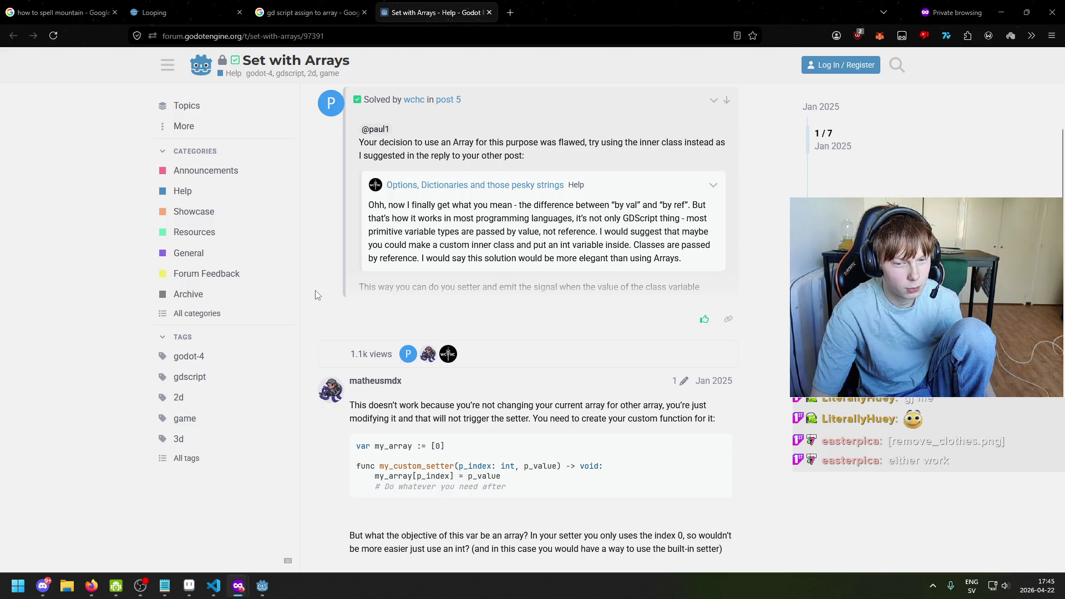
mouse_move(378, 447)
left_mouse_down()
mouse_move(444, 448)
mouse_move(356, 448)
mouse_move(418, 448)
left_mouse_up()
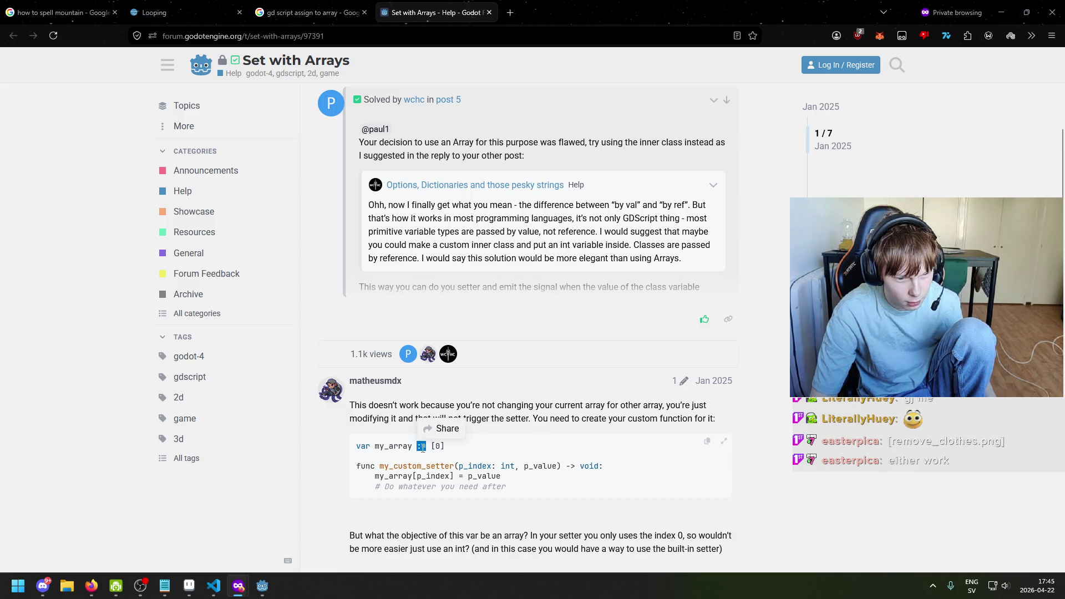
scroll(393, 502, "down", 1)
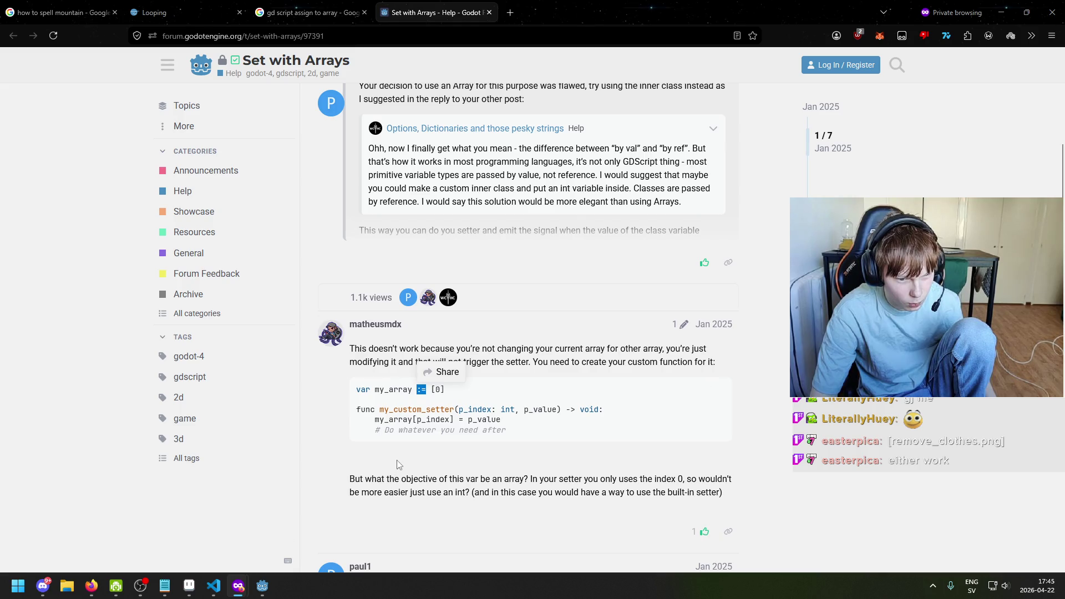
left_click(397, 464)
scroll(396, 466, "down", 4)
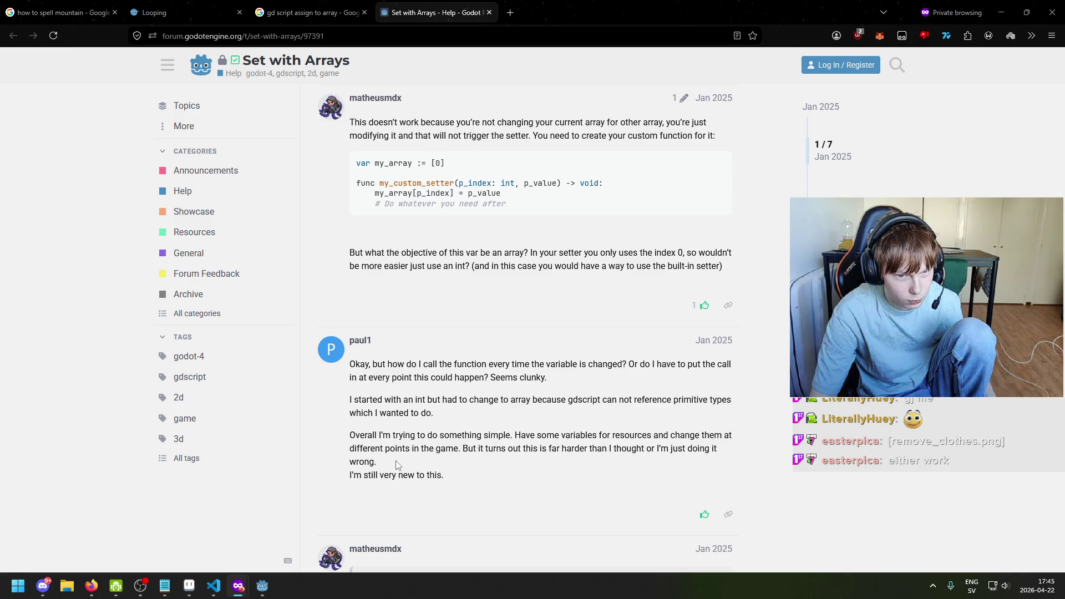
scroll(397, 464, "down", 5)
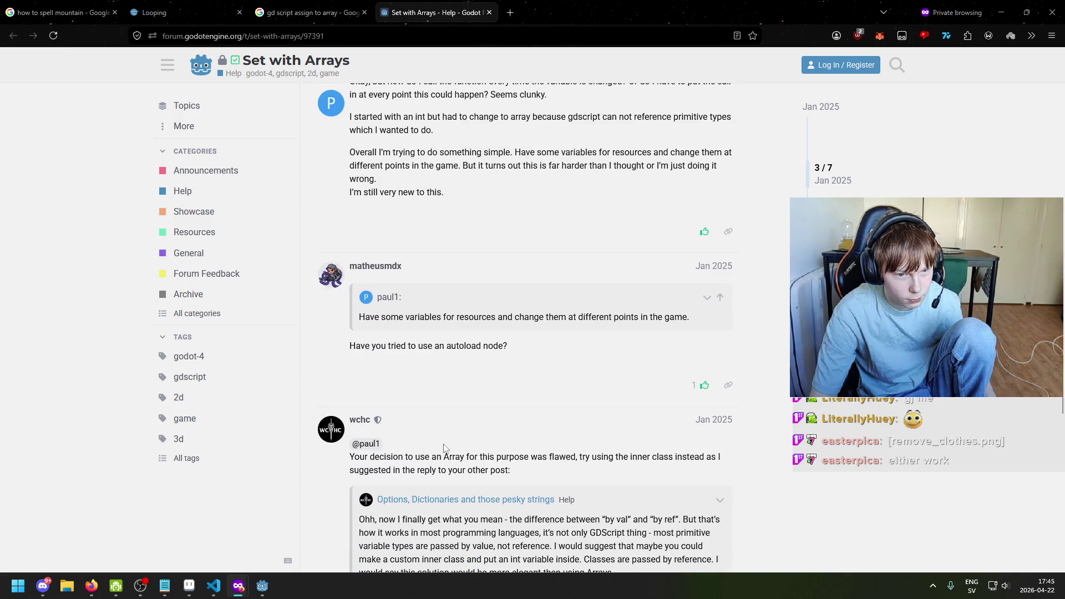
scroll(454, 389, "down", 7)
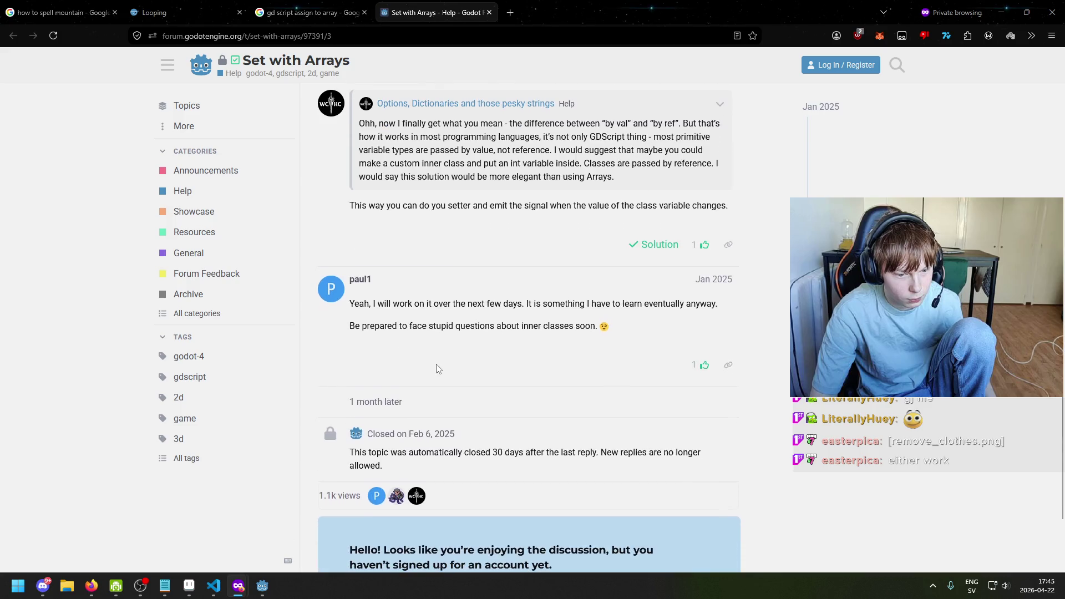
left_click(272, 5)
scroll(340, 357, "down", 1)
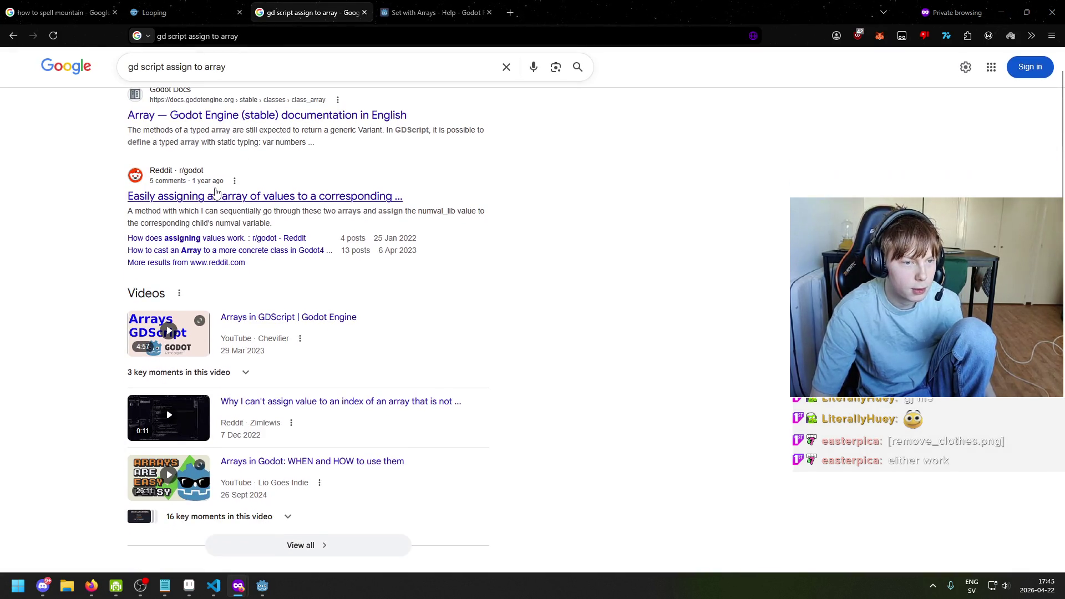
Open the Reddit result in a new tab and read through its child_lib array code.
right_click(214, 196)
left_click(250, 203)
key("ctrl+Tab")
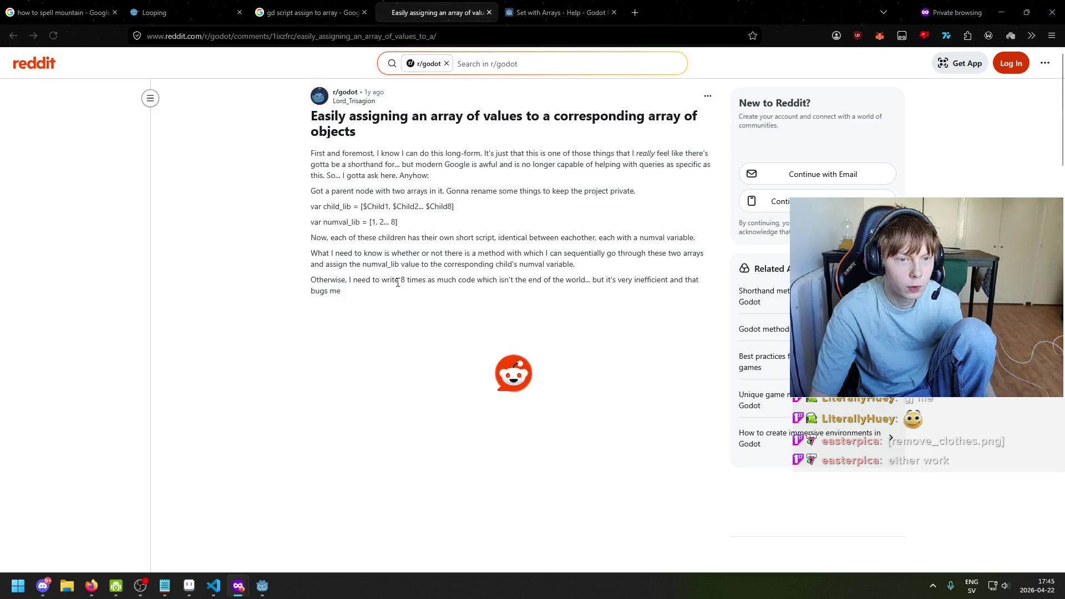
scroll(382, 267, "down", 1)
left_click_drag(356, 355, 381, 351)
left_click(407, 351)
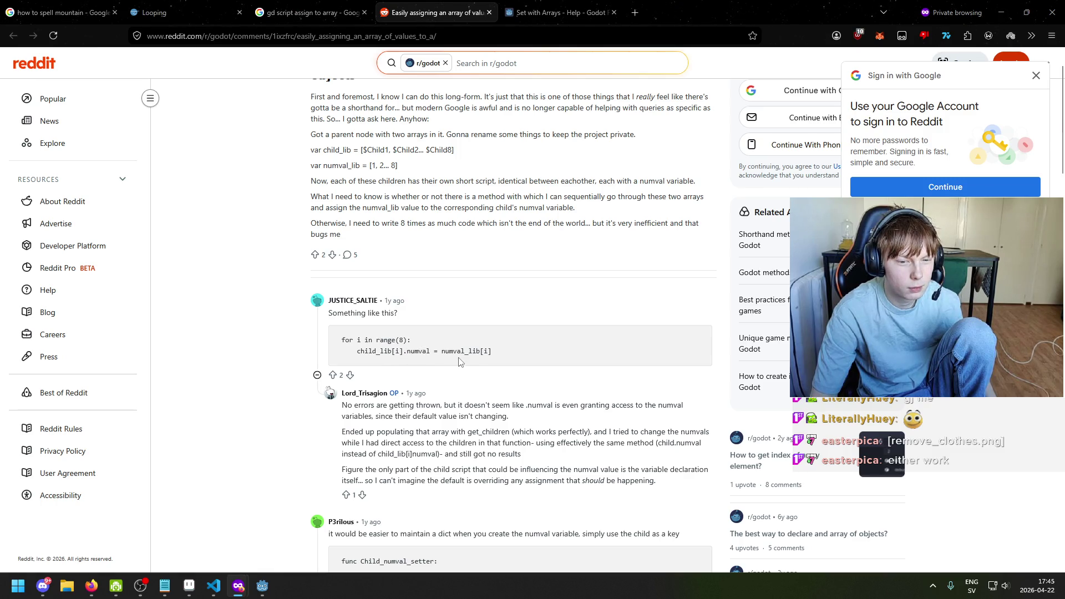
scroll(460, 361, "down", 4)
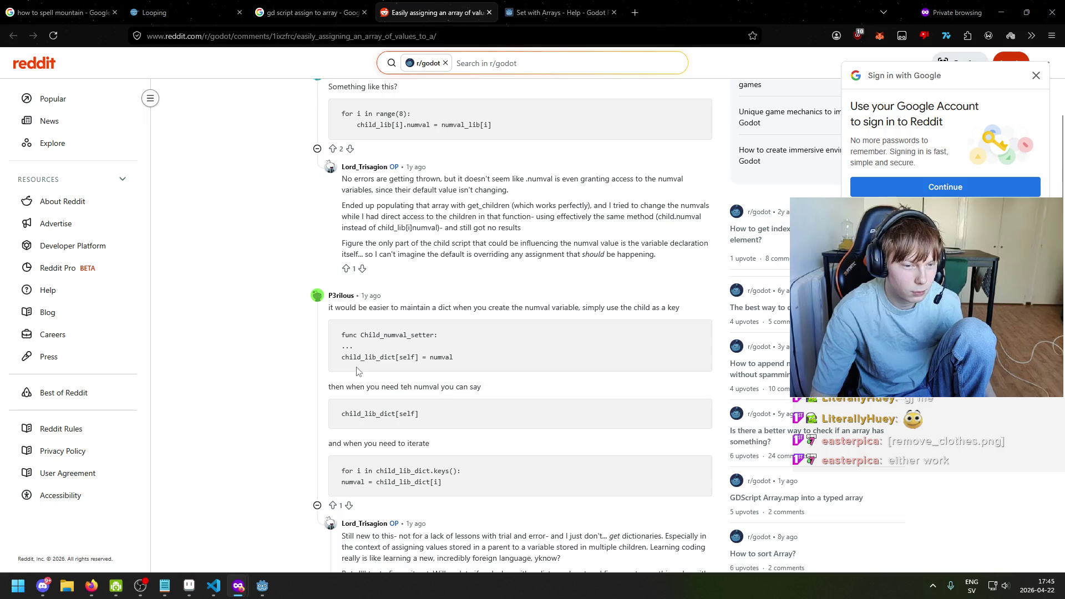
scroll(409, 366, "down", 4)
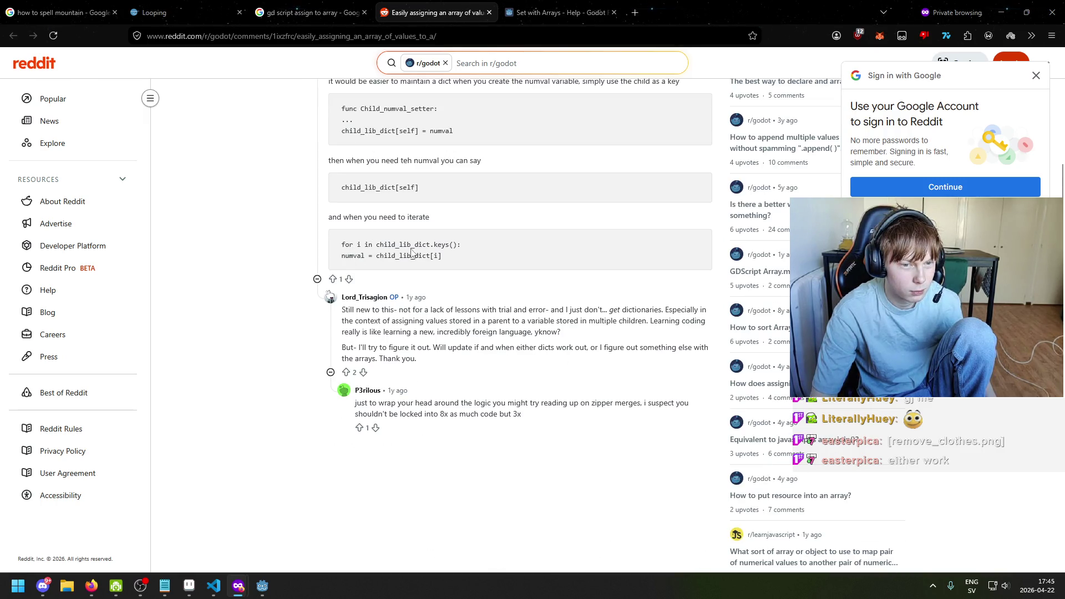
scroll(445, 359, "down", 3)
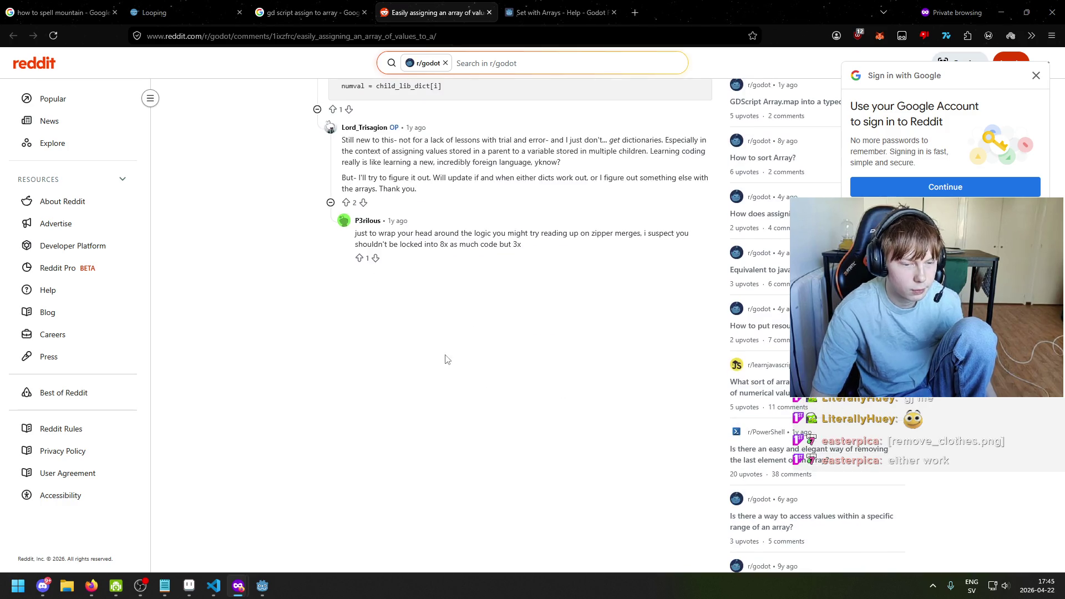
scroll(402, 382, "up", 1)
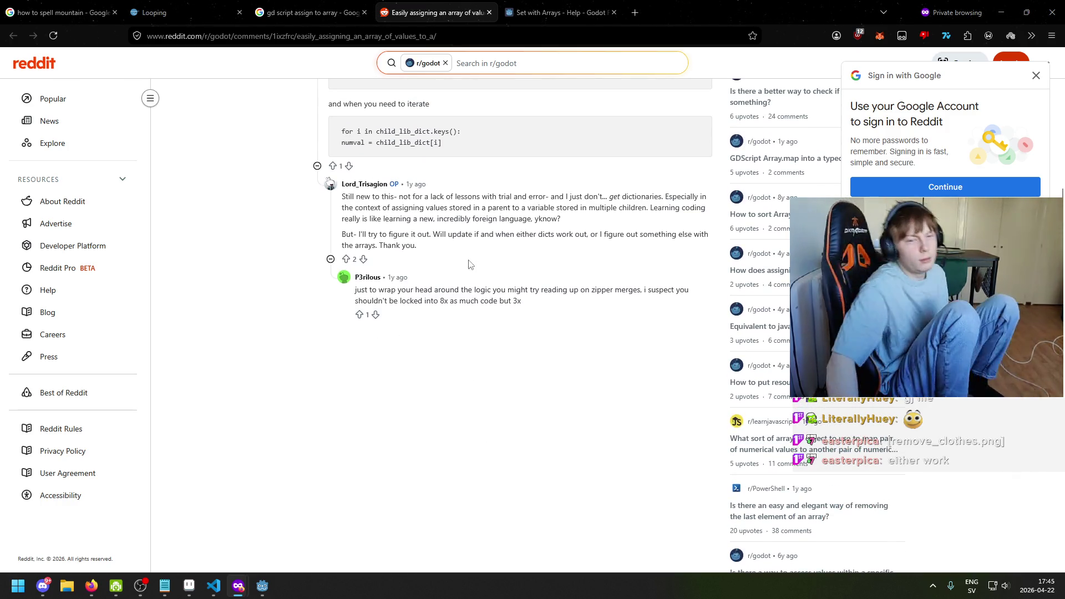
scroll(508, 299, "up", 2)
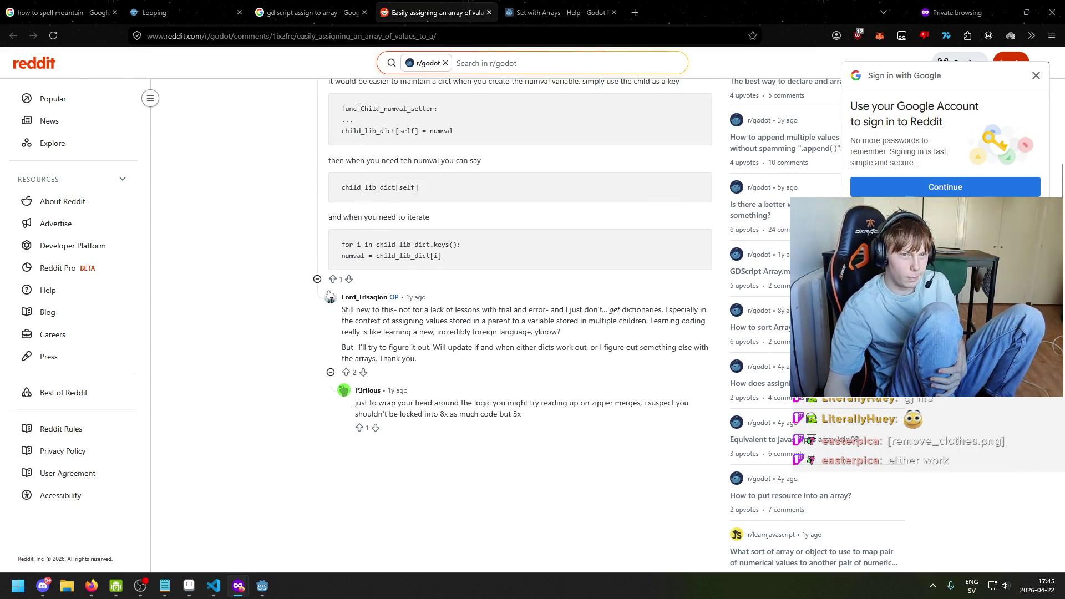
Return to the Google results and scroll down to the Godot Forums answer on making arrays.
left_click(308, 12)
scroll(289, 420, "down", 4)
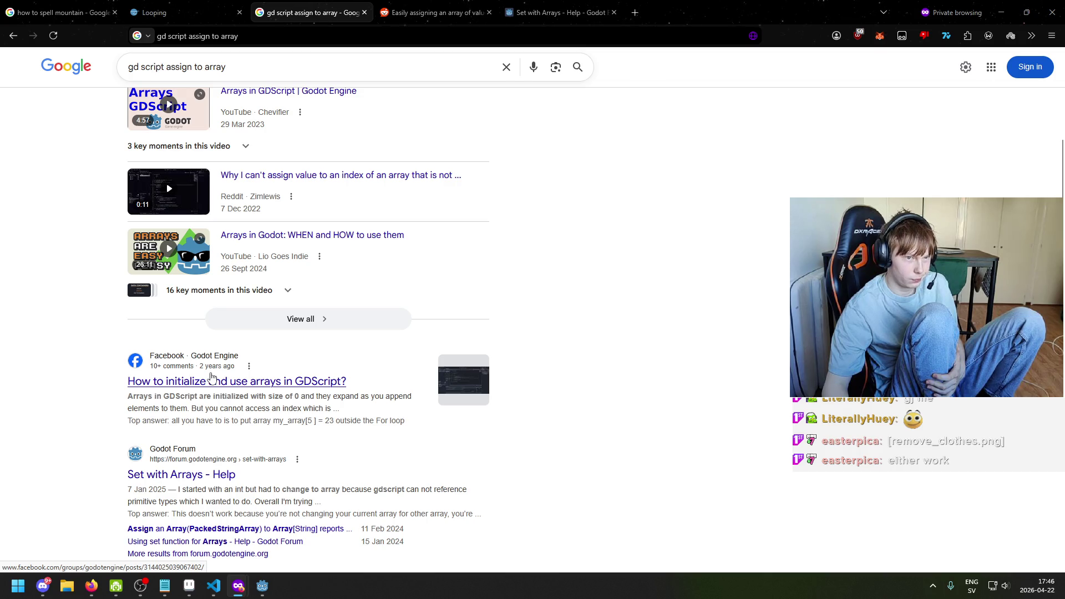
scroll(210, 377, "down", 6)
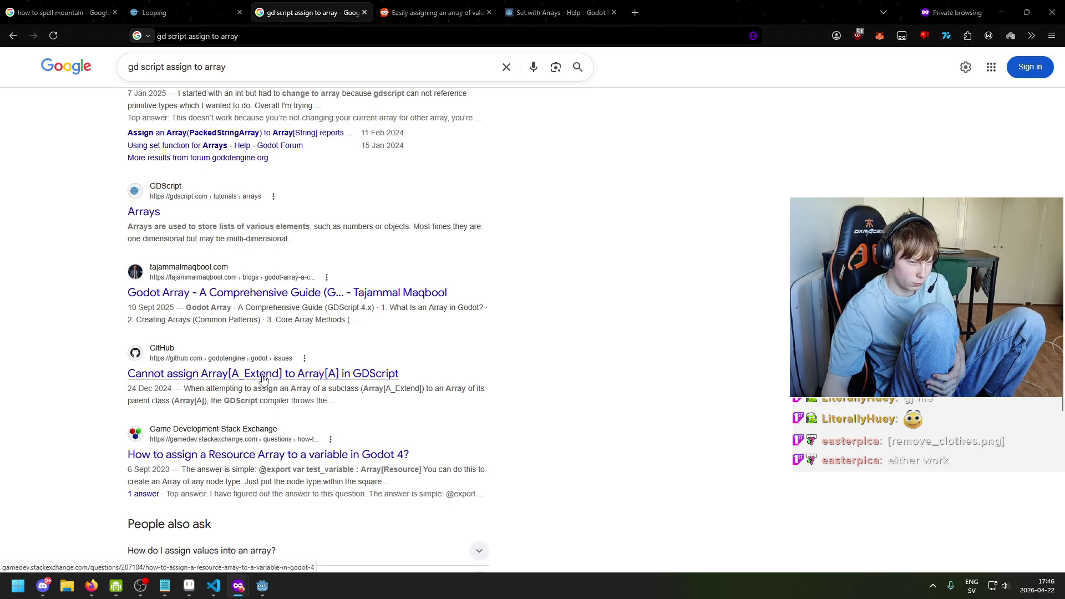
scroll(320, 431, "down", 3)
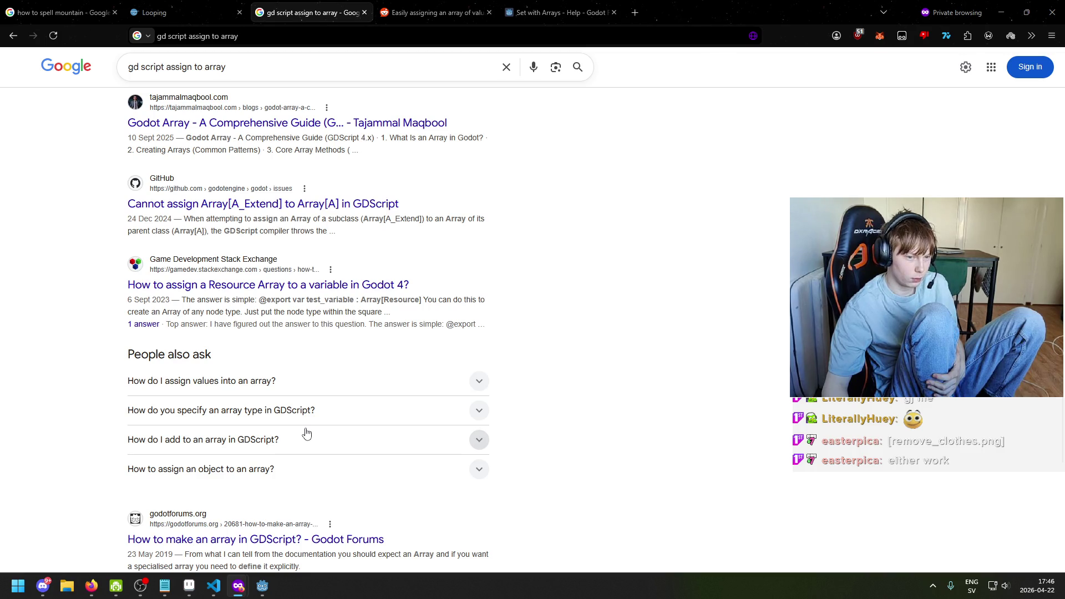
scroll(306, 432, "down", 5)
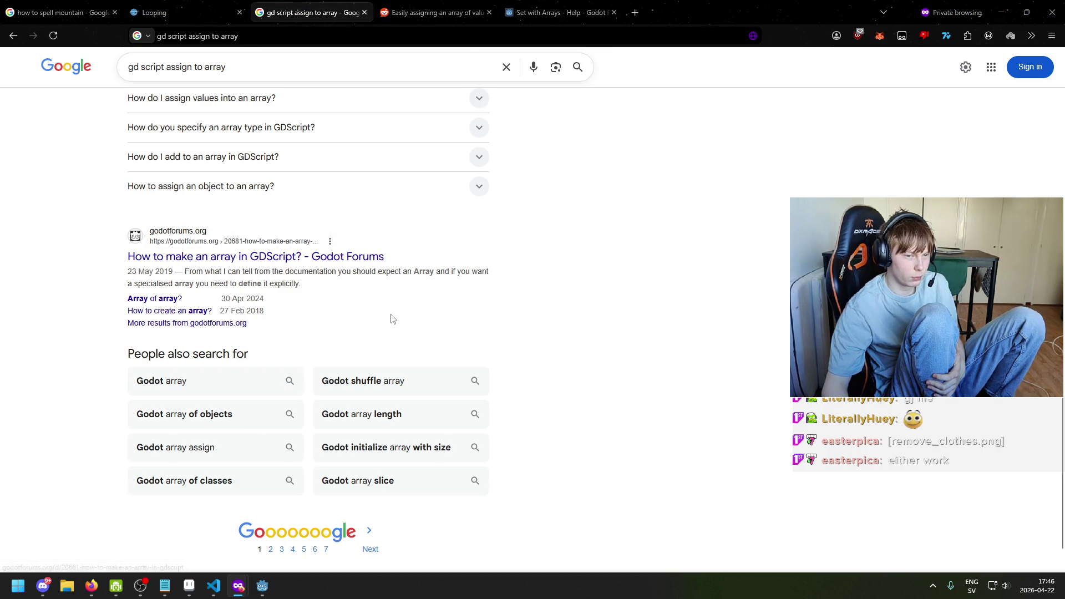
left_click(255, 68)
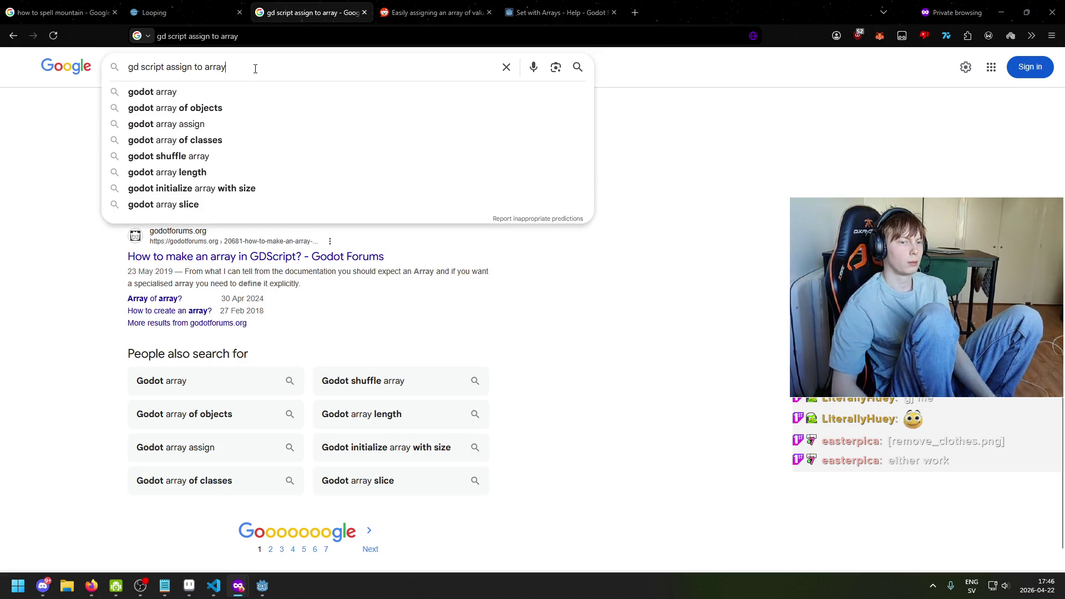
Search 'gd script array append' and open the Reddit result in a new tab.
key("BackSpace")
key("BackSpace")
key("BackSpace")
type("a")
key("BackSpace")
type("array ")
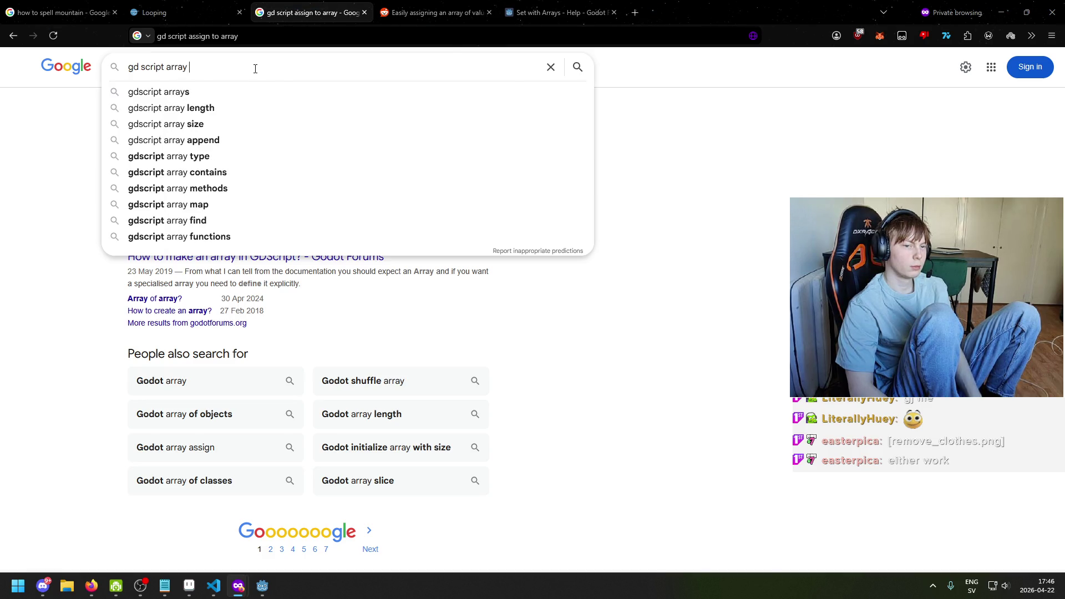
type("append")
key("Return")
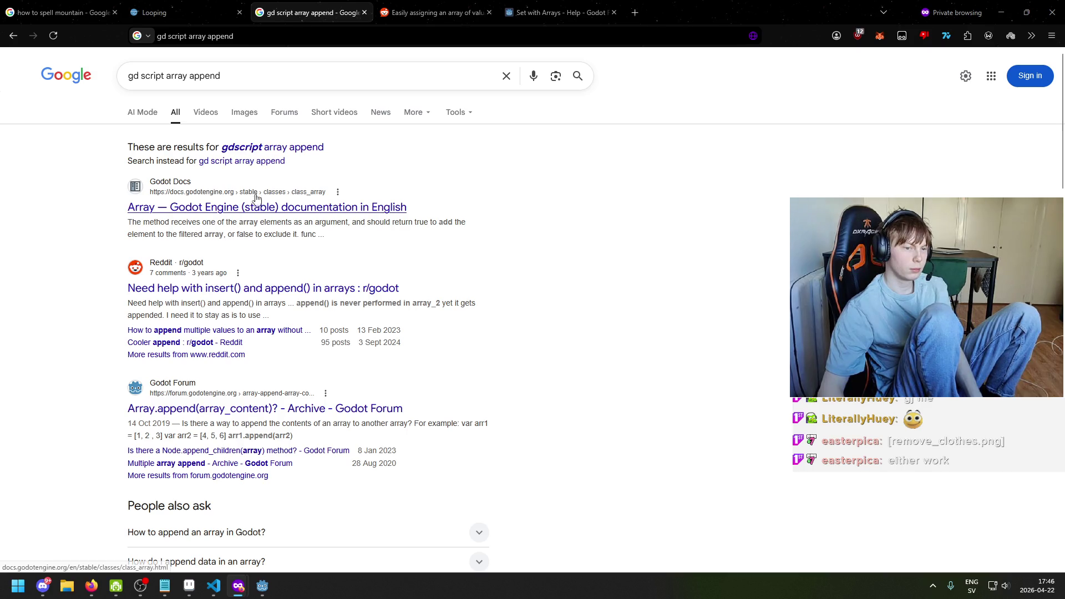
right_click(258, 288)
left_click(299, 294)
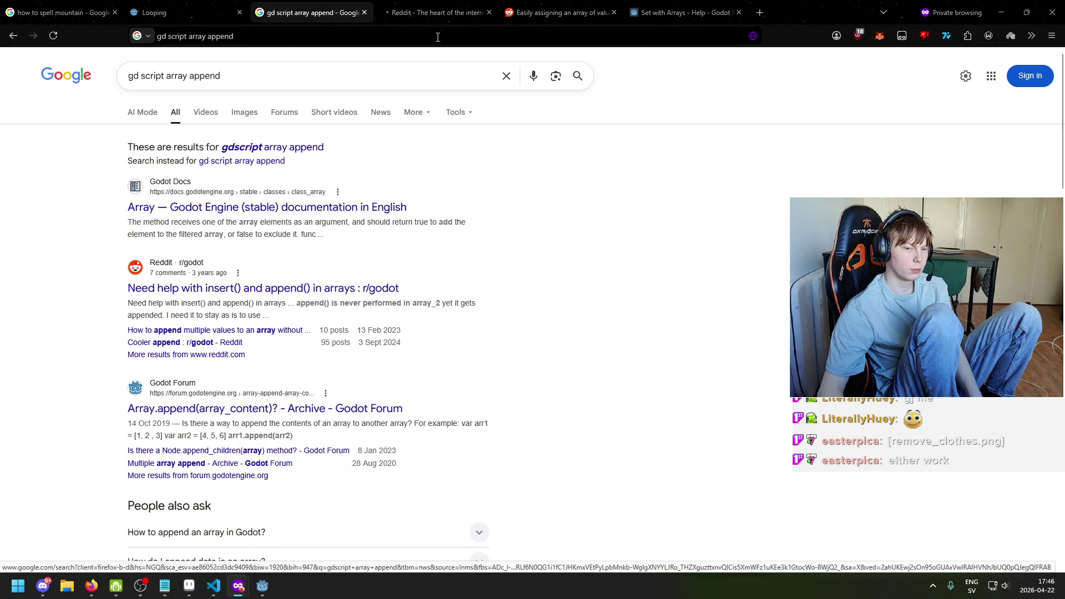
Read the r/godot insert() and append() thread, then move over to the Looping tutorial.
left_click(436, 12)
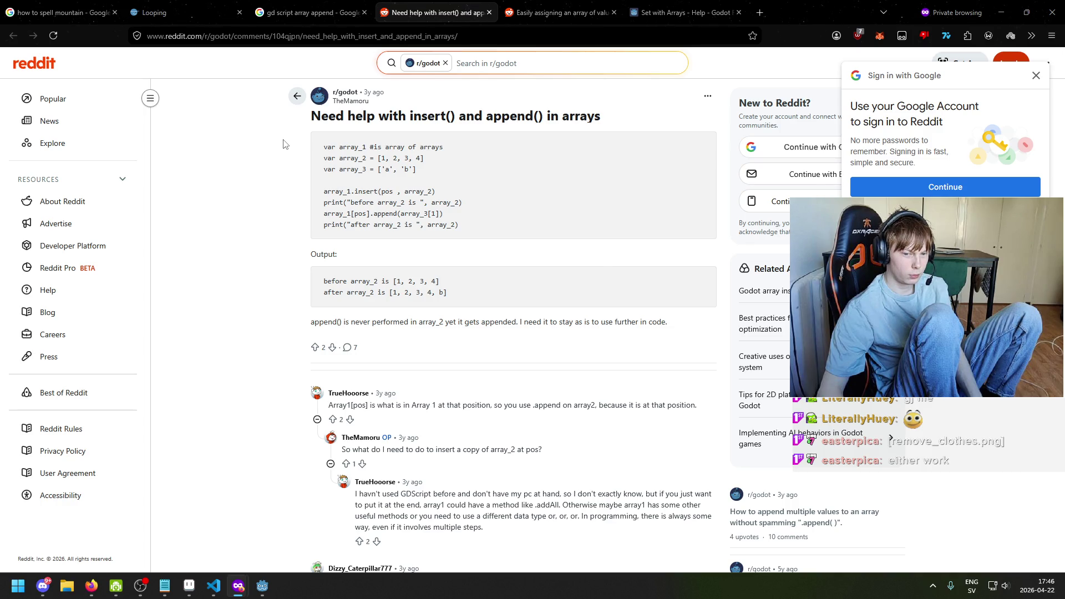
scroll(388, 249, "down", 1)
left_click_drag(485, 349, 504, 348)
left_click(545, 363)
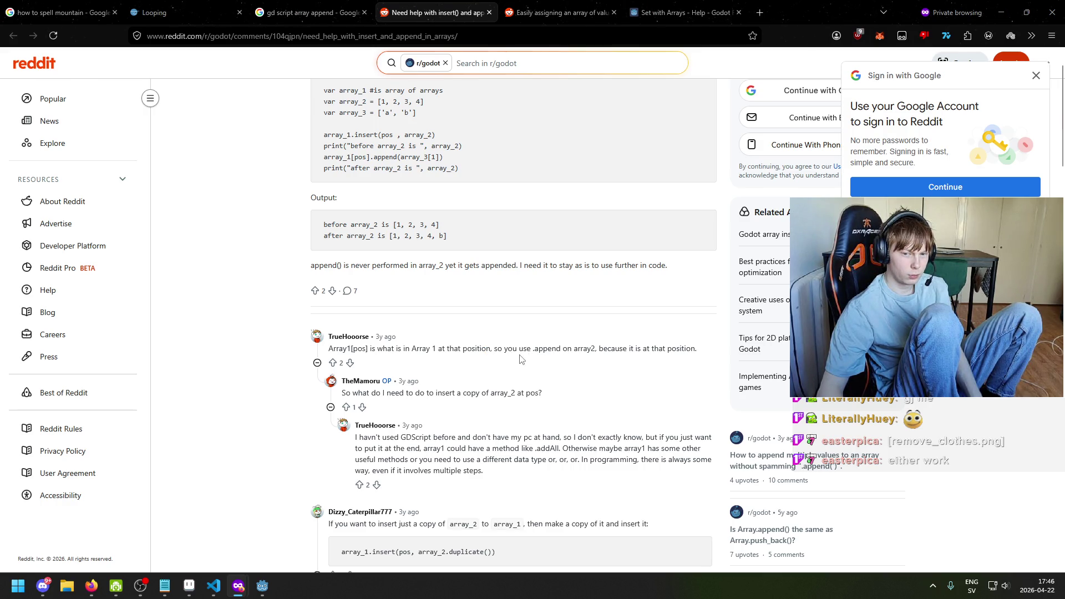
scroll(451, 316, "up", 1)
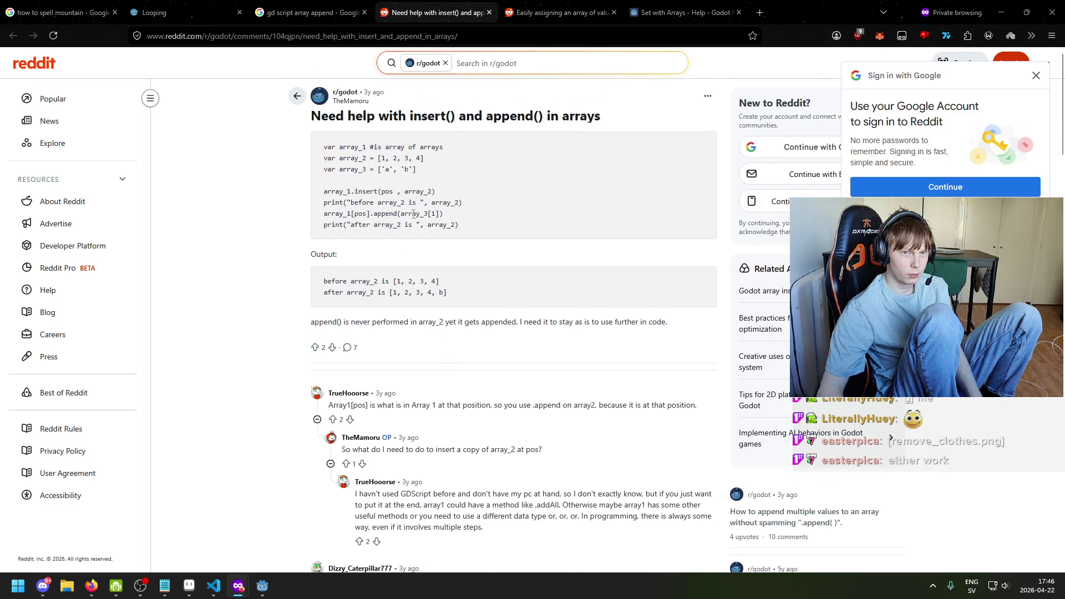
left_click(338, 6)
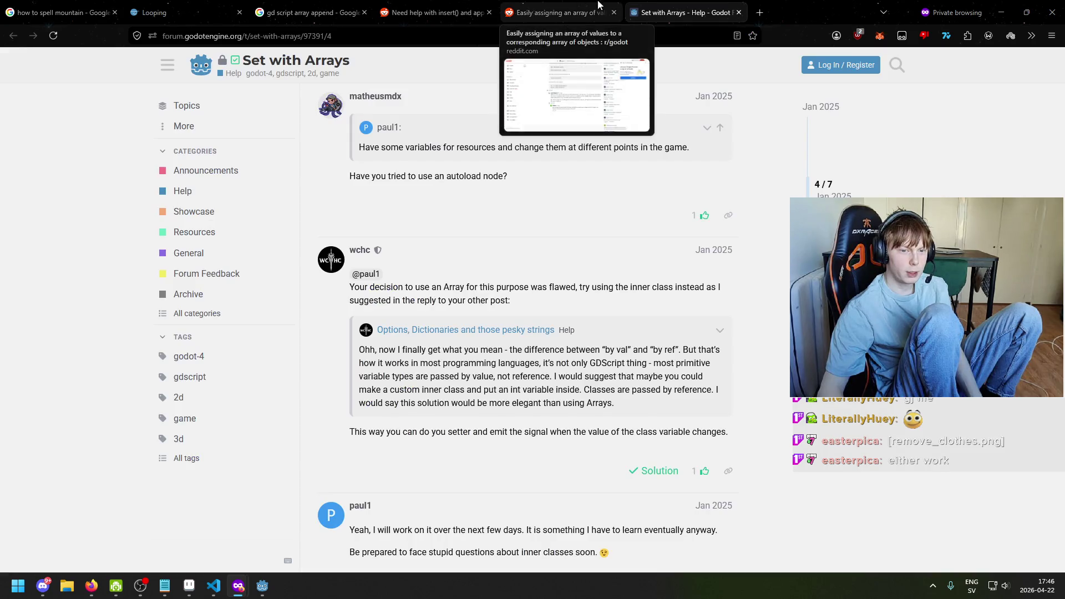
left_click(561, 12)
scroll(506, 175, "up", 5)
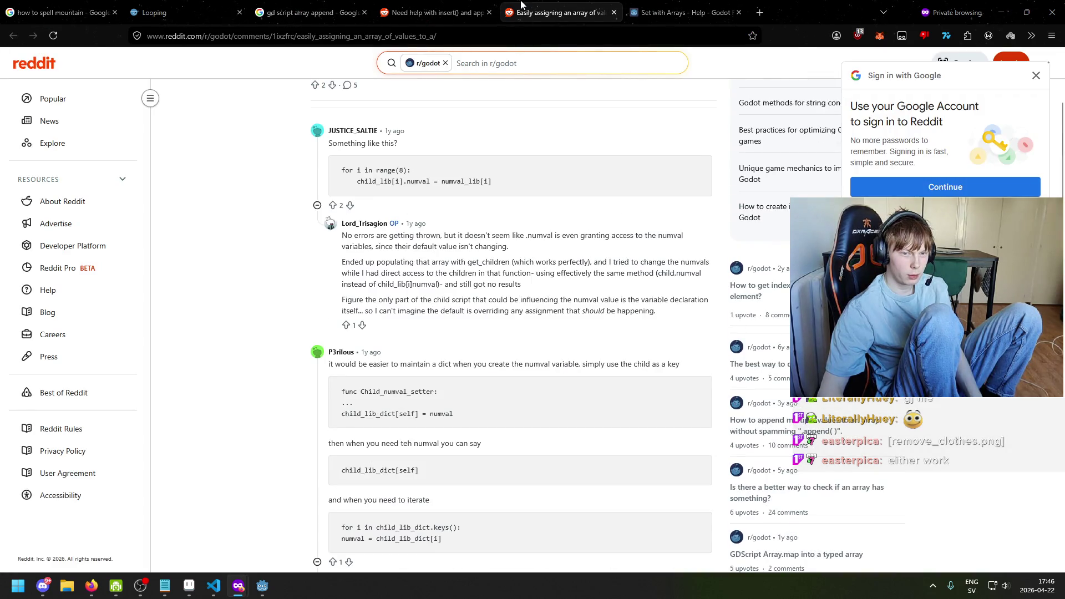
left_click(436, 10)
left_click(202, 4)
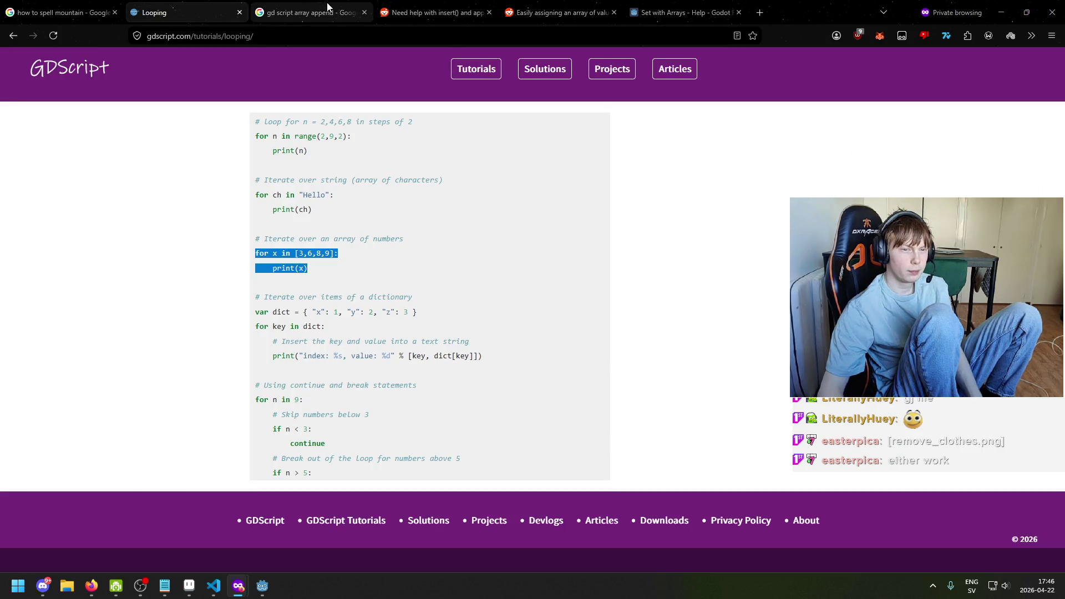
Search 'gd script array append' from the address bar and open the Godot Docs Array reference.
scroll(421, 250, "up", 5)
left_click(206, 39)
key("Down")
type("gd script array")
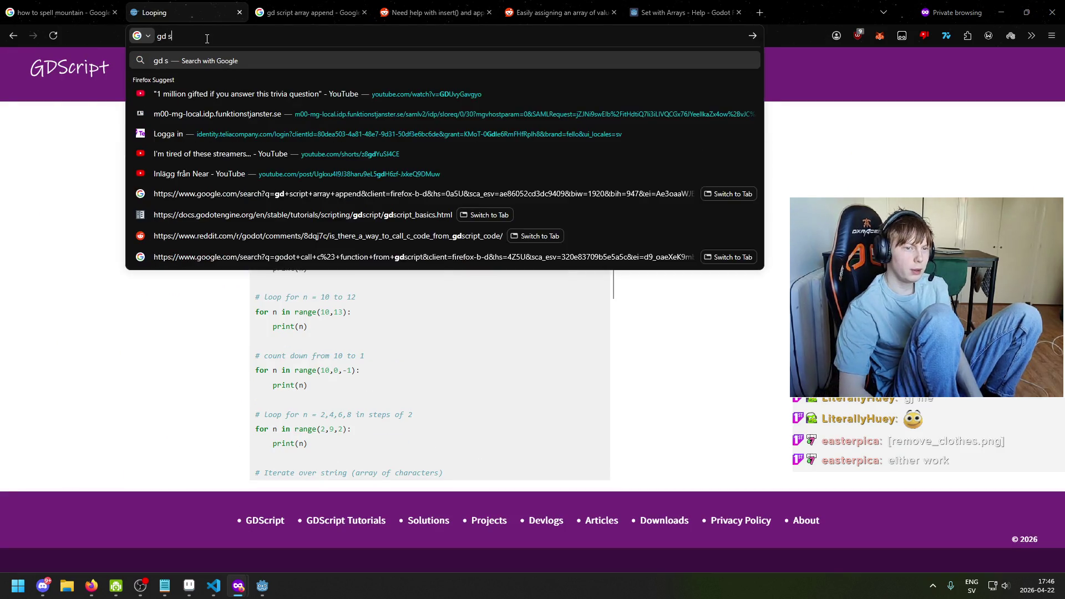
type(" append")
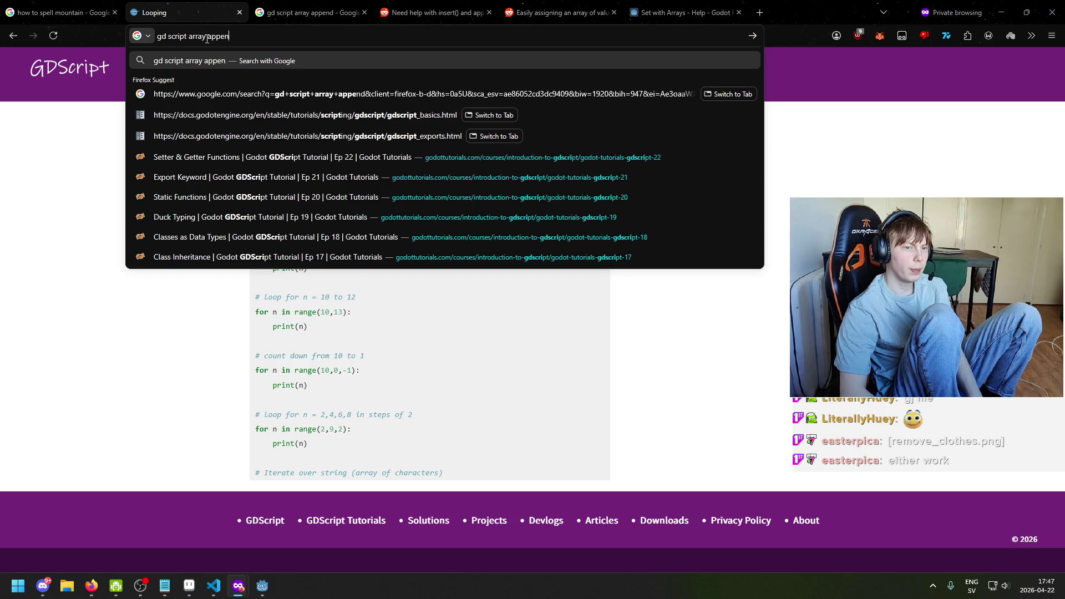
key("Return")
left_click(228, 208)
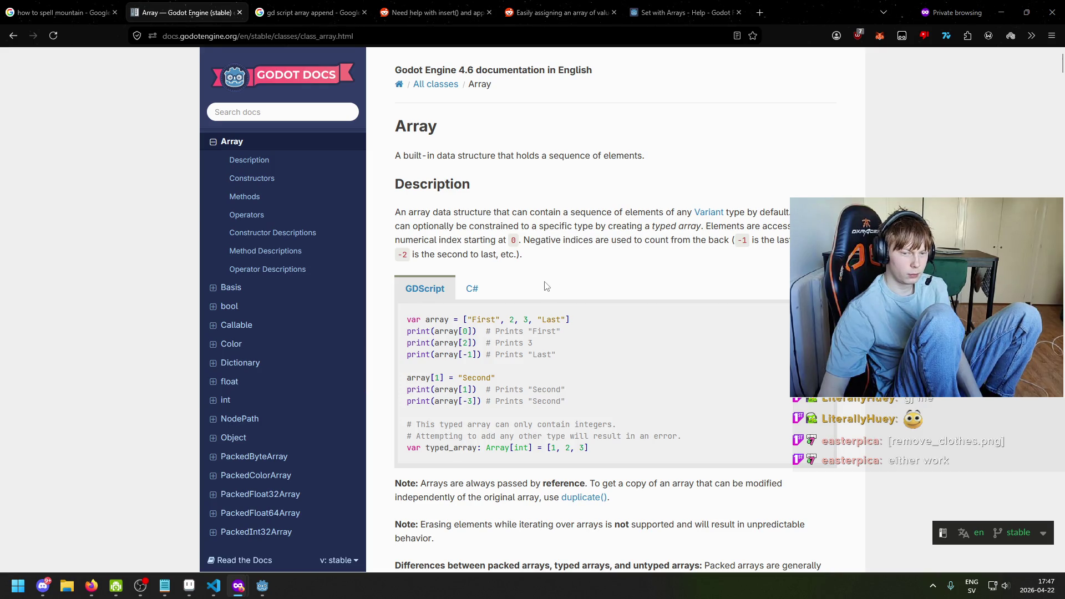
Read the Array page's example literals and typed Array[int] syntax.
scroll(585, 353, "down", 2)
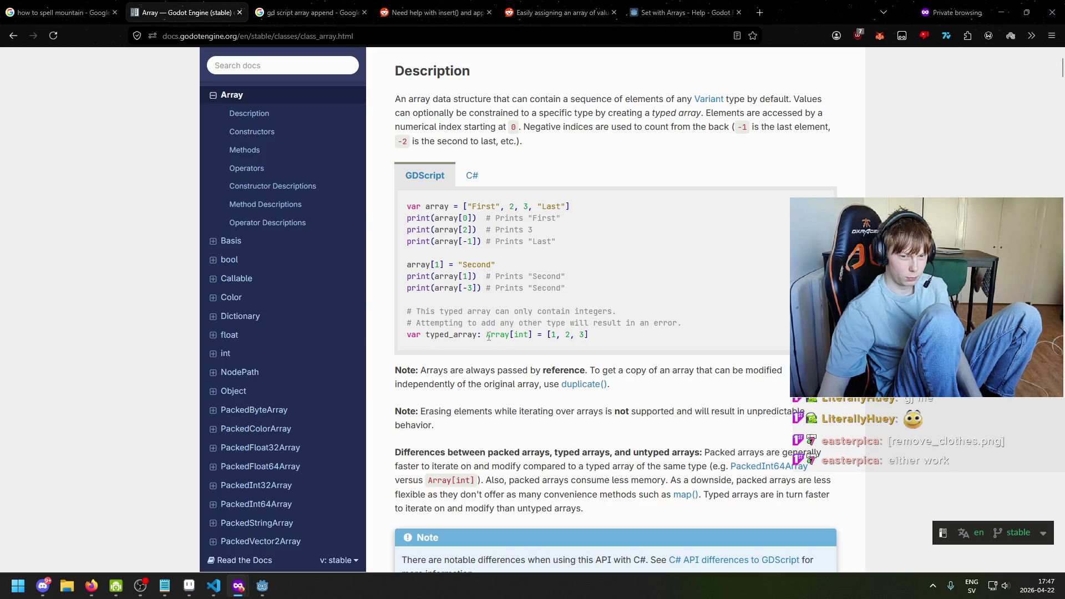
left_click_drag(486, 335, 524, 338)
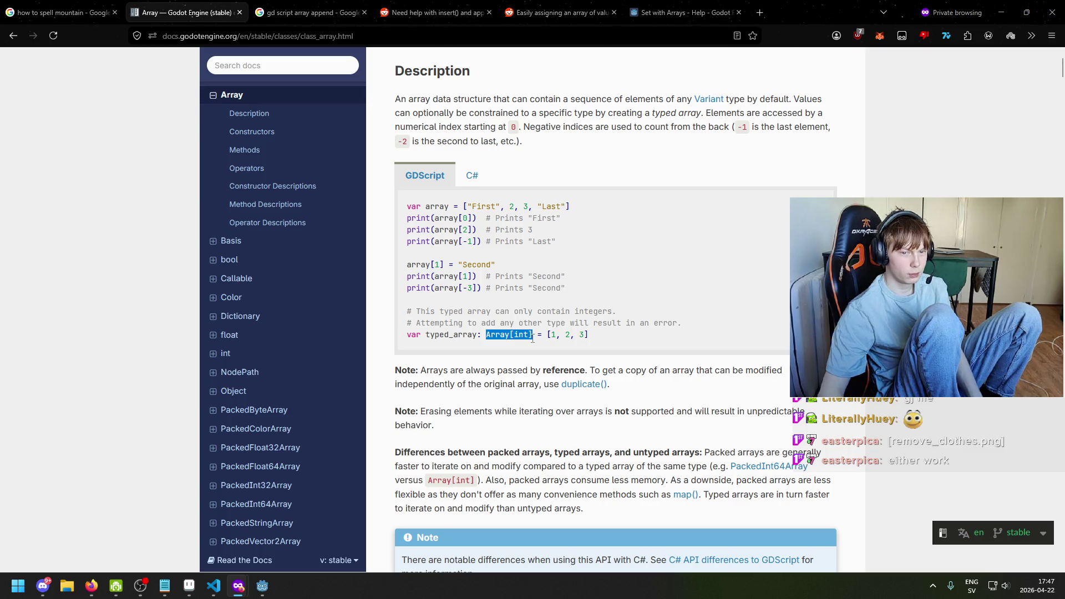
left_click_drag(465, 206, 553, 206)
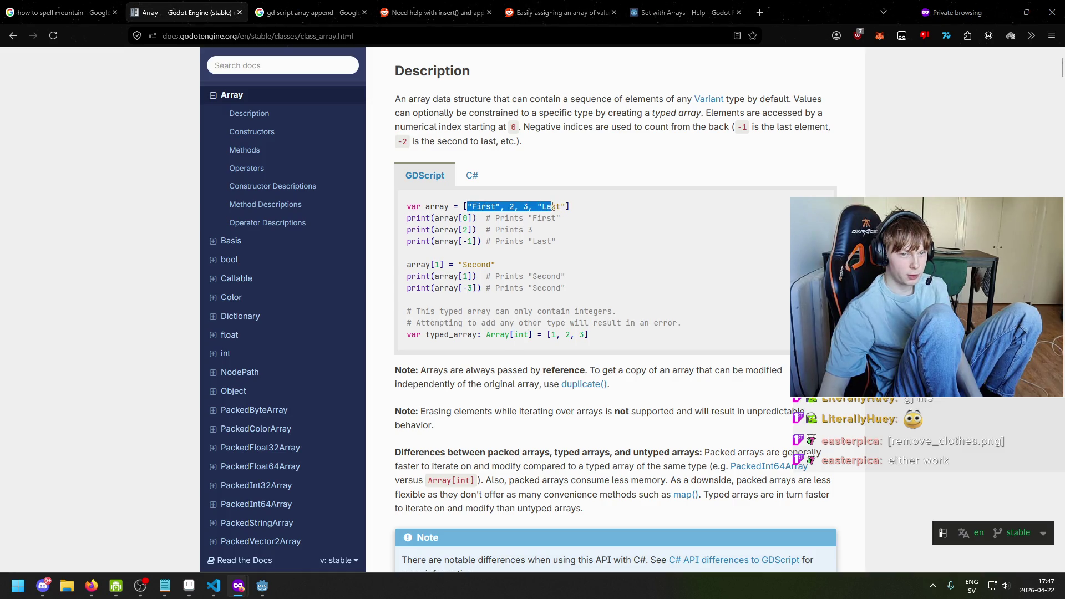
left_click(492, 262)
scroll(479, 265, "down", 1)
scroll(515, 304, "down", 2)
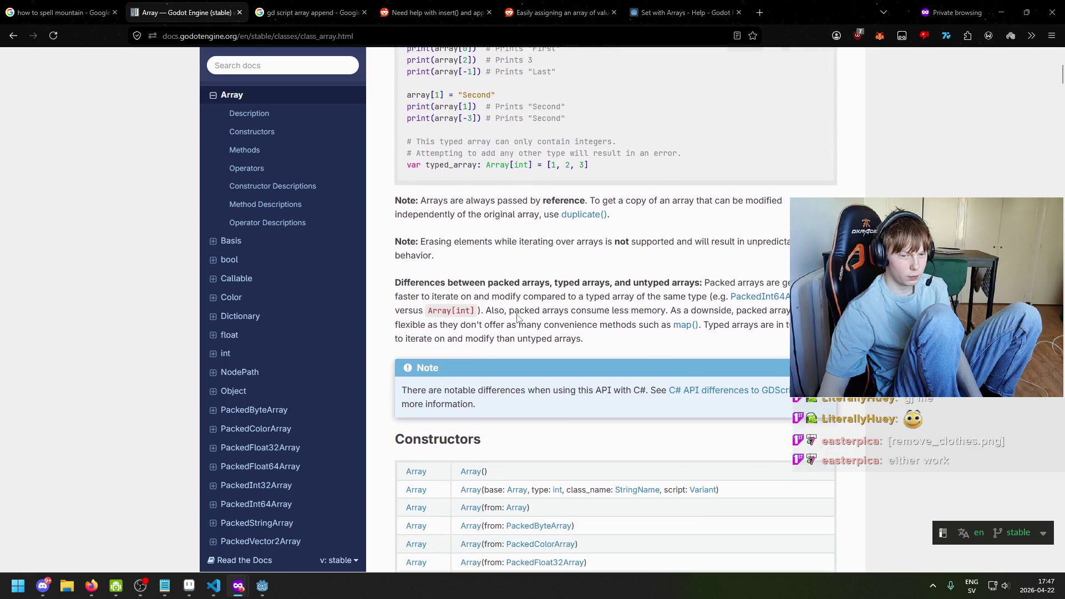
scroll(521, 311, "down", 4)
scroll(576, 331, "down", 4)
scroll(601, 337, "down", 6)
scroll(608, 347, "up", 5)
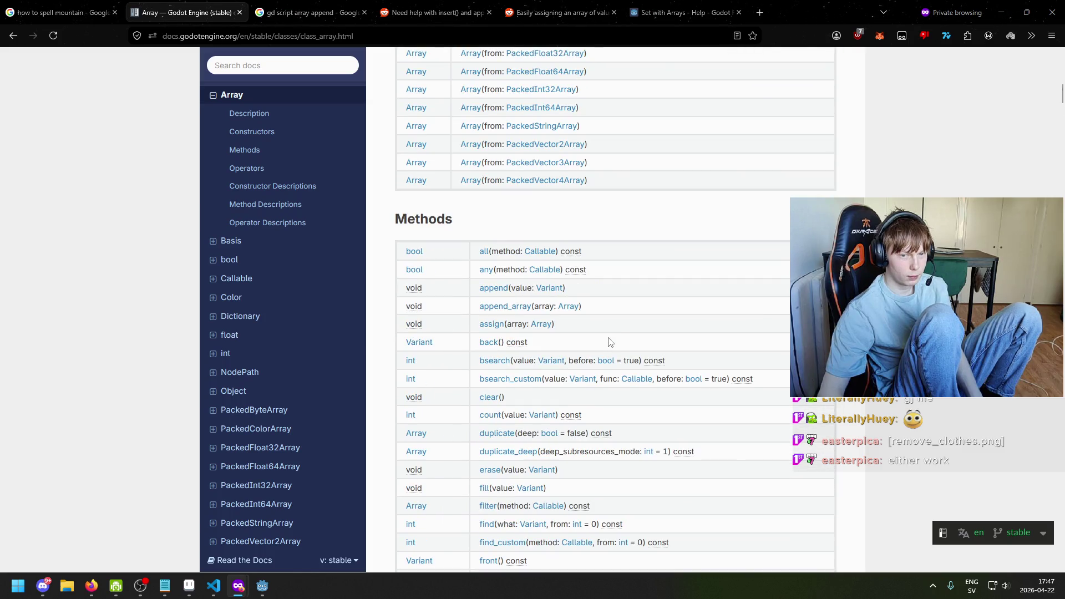
Jump to the append() method description, then return to the MapManagerVoronoi.cs code.
left_click(492, 288)
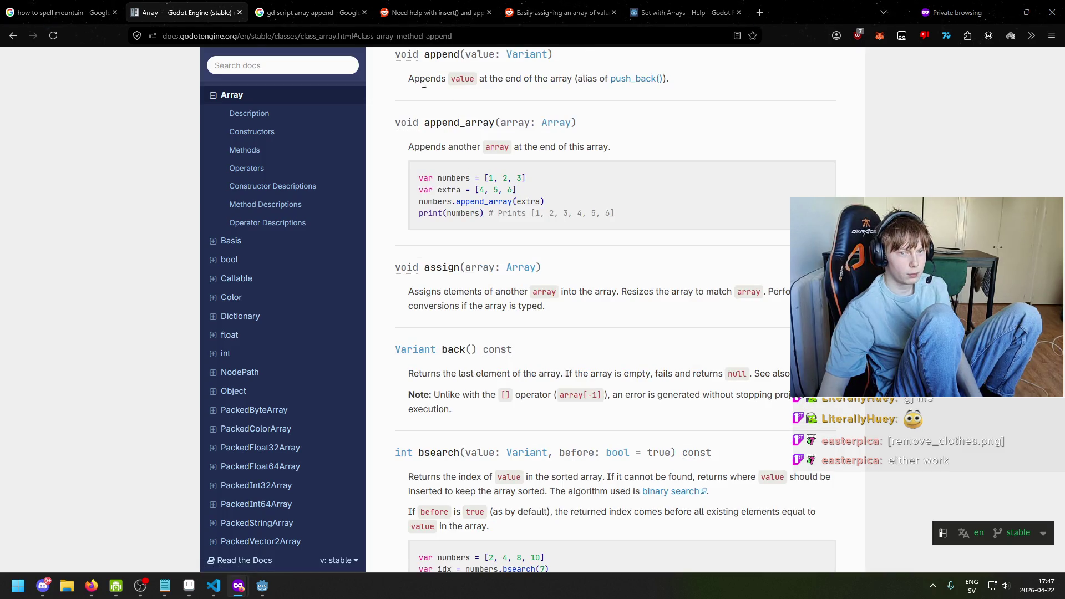
scroll(480, 98, "up", 3)
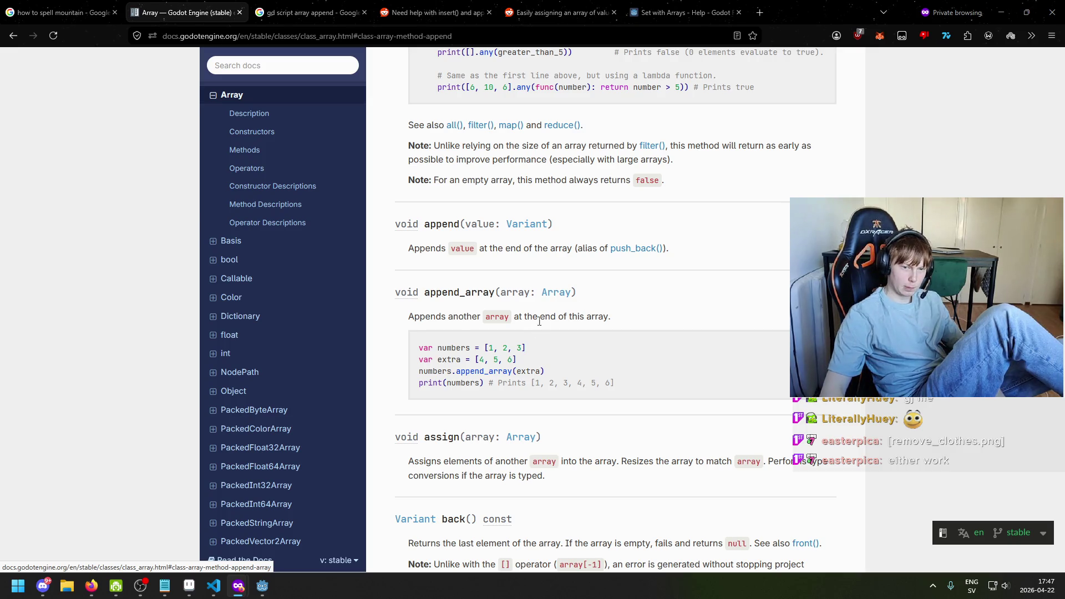
scroll(542, 408, "up", 3)
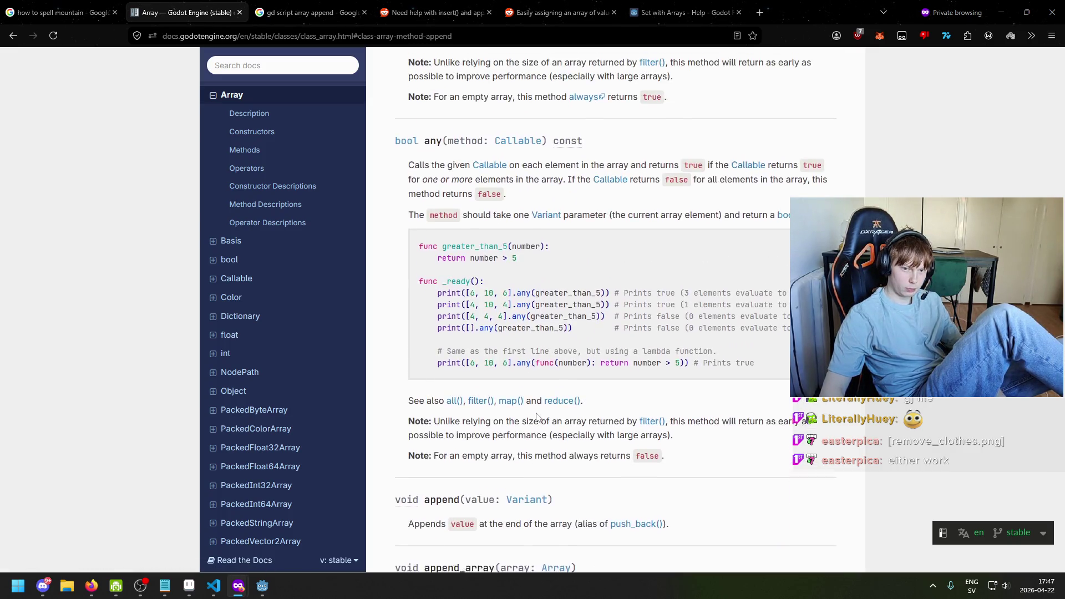
left_click(262, 586)
left_click(222, 591)
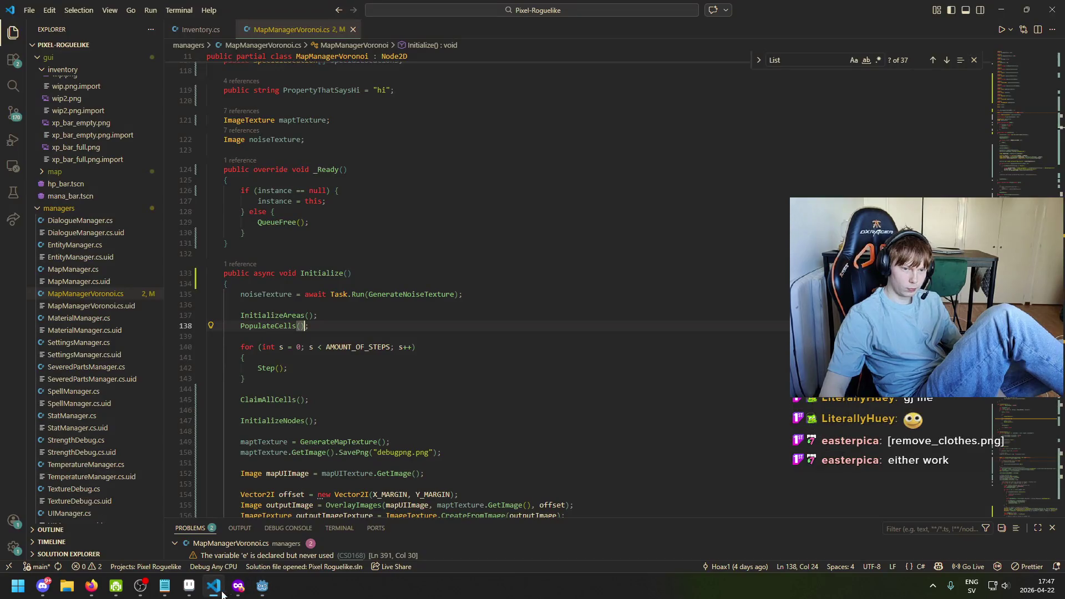
Back in the Godot script, make the names, icons and area-names arrays start empty.
key("alt+Tab")
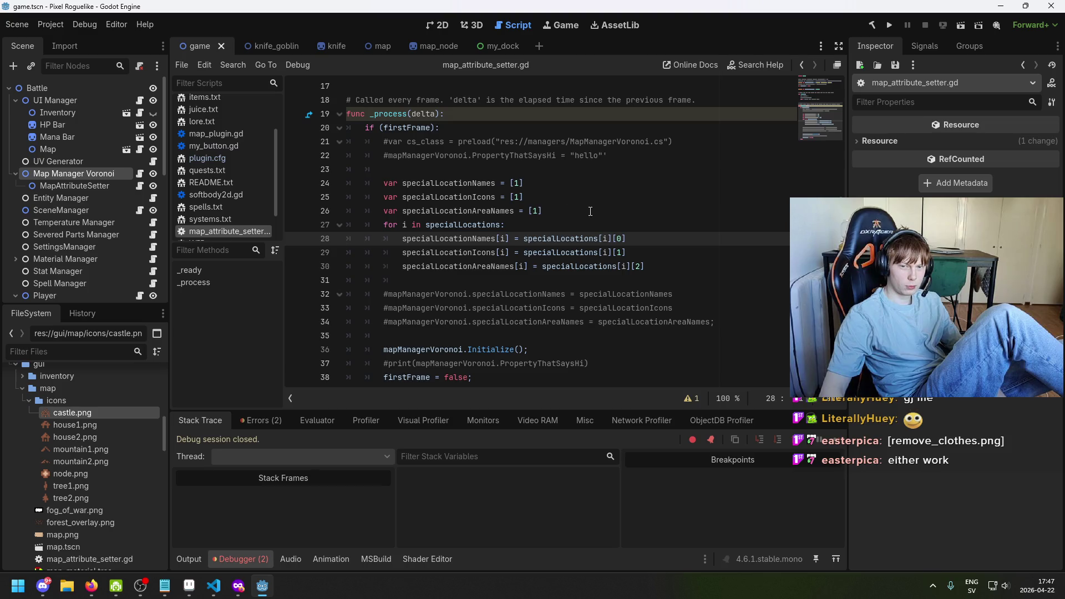
left_click(507, 239)
key("BackSpace")
key("Up")
key("Up")
key("Up")
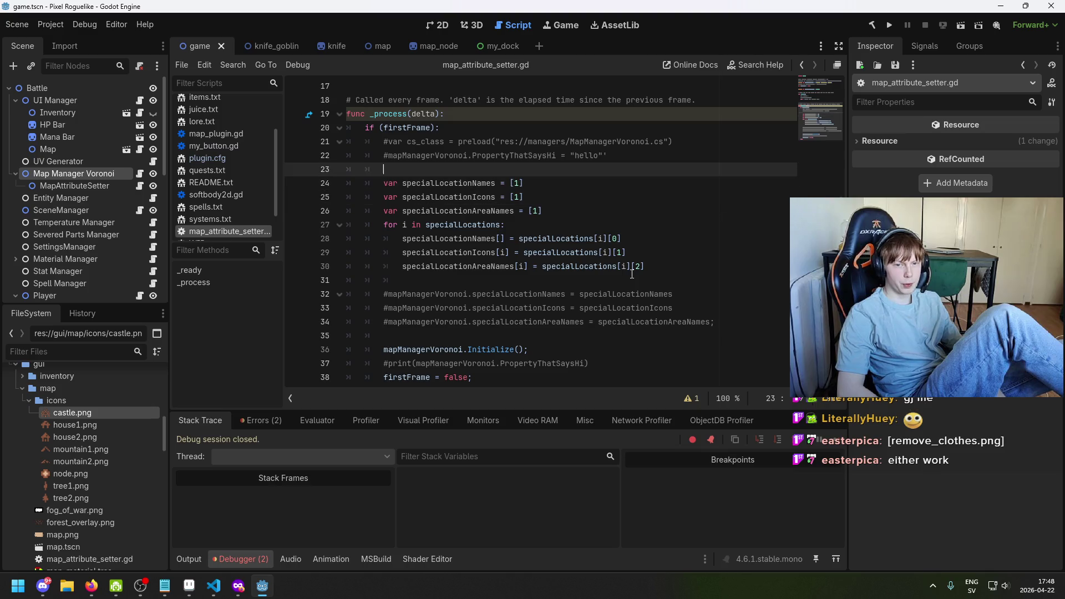
key("Down")
key("ctrl+Right")
key("ctrl+Right")
key("ctrl+Right")
key("BackSpace")
key("Down")
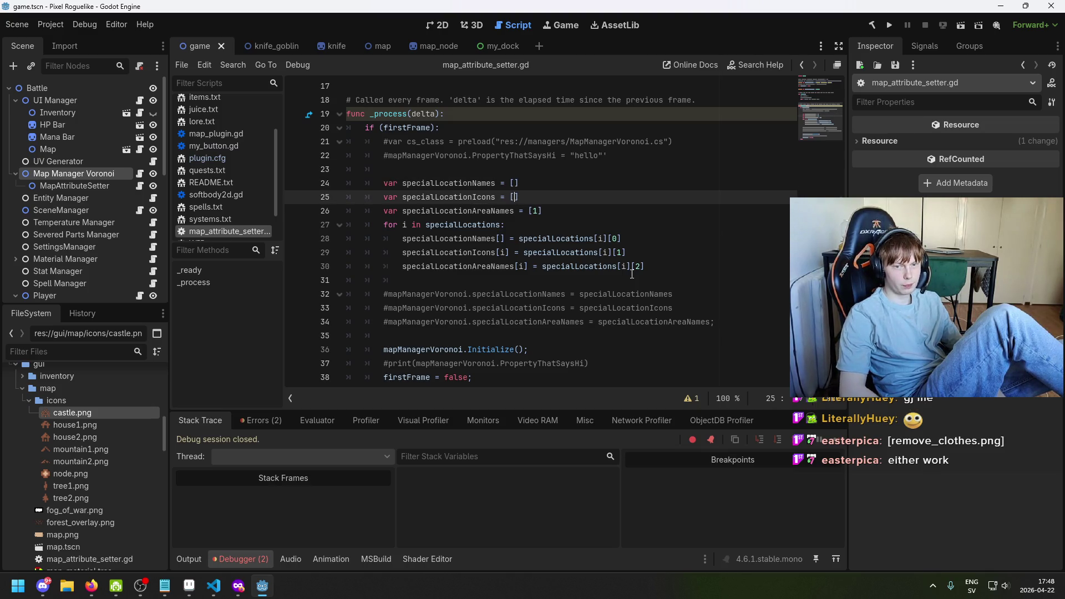
key("BackSpace")
key("Down")
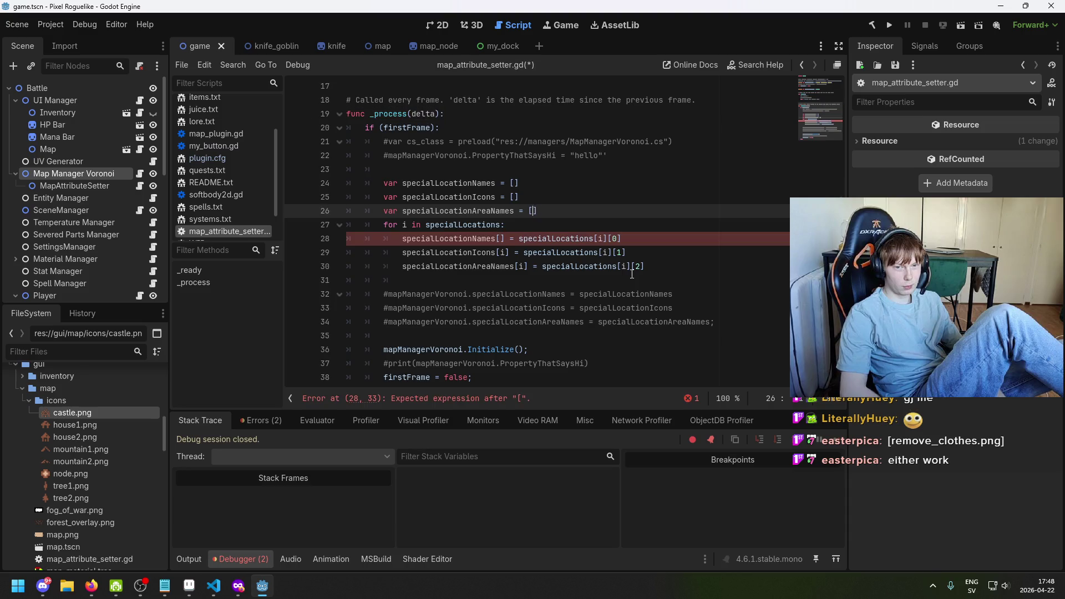
key("BackSpace")
key("Down")
key("Down")
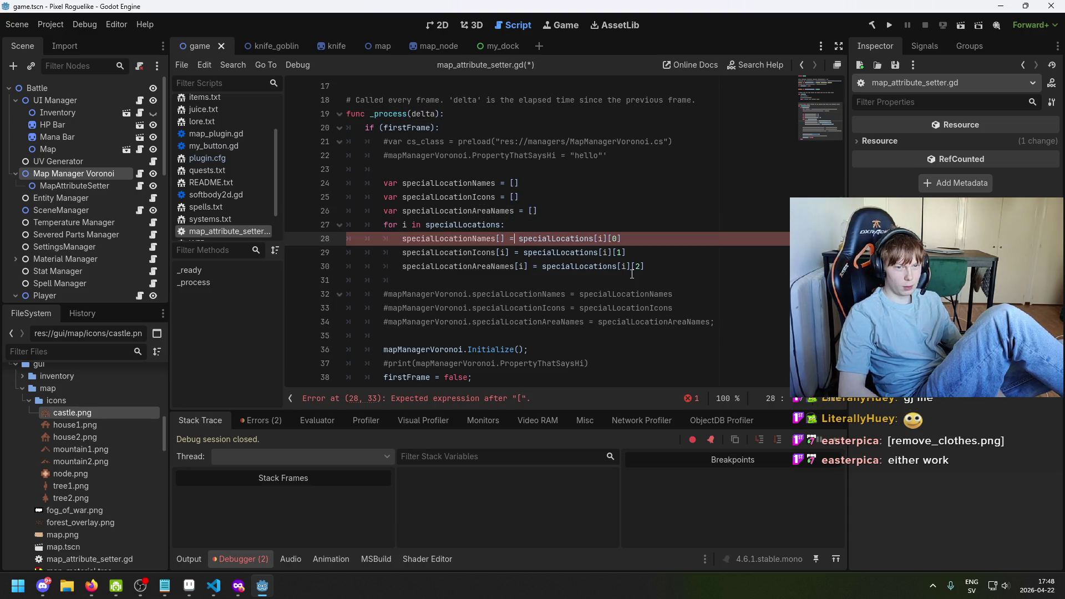
Comment out the broken specialLocationNames[i] assignment on line 28.
key("Left")
key("End")
double_click(404, 239)
left_click(664, 244)
key("ctrl+k")
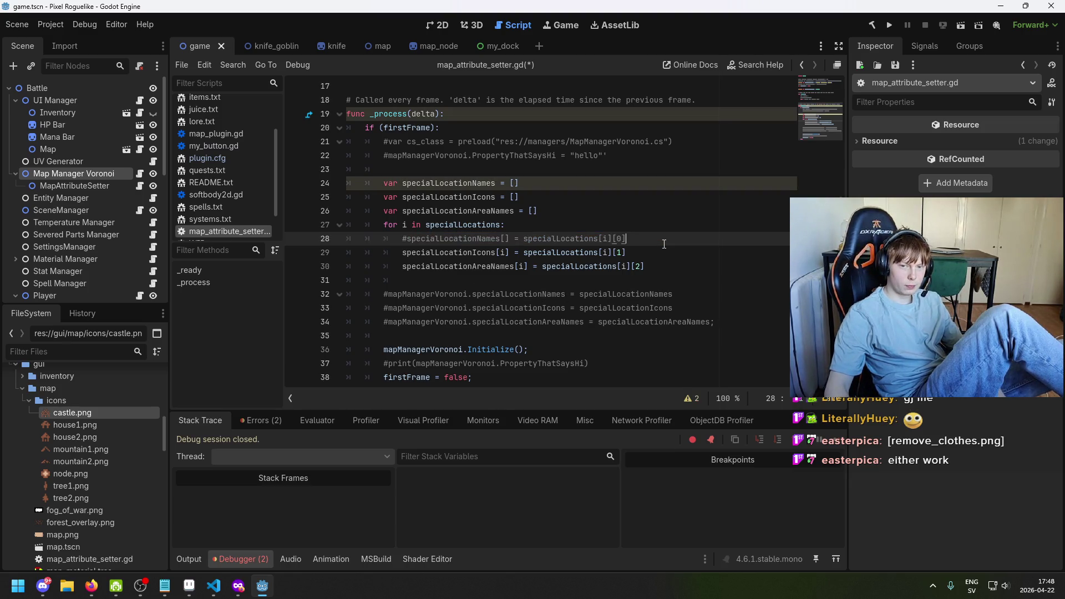
Add specialLocationNames.append() below it and paste specialLocations[i][0] inside the parentheses.
key("Return")
type("specialLocationNames.")
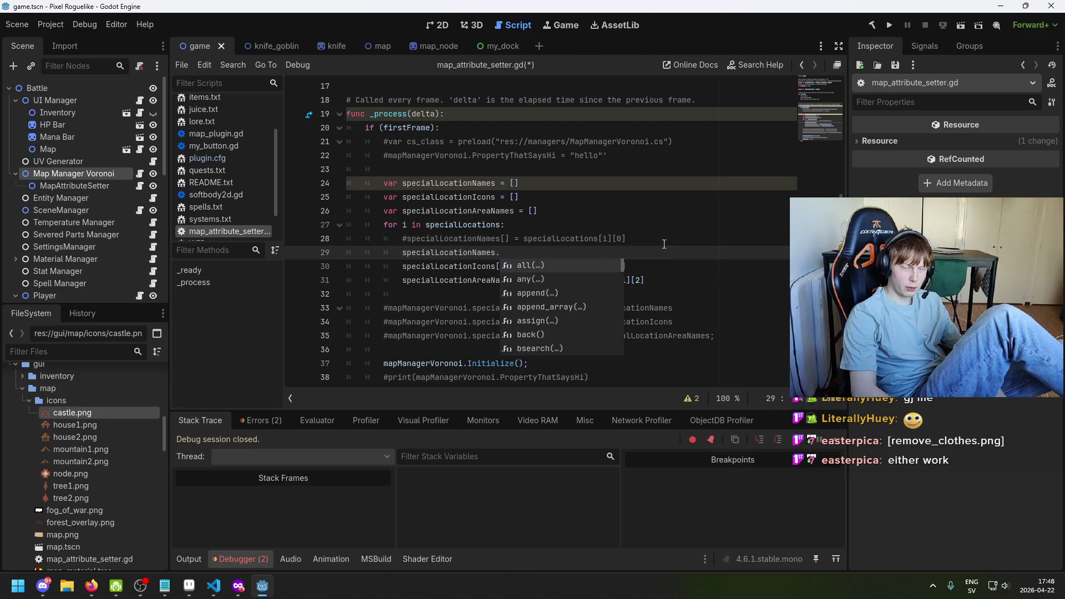
type("appew")
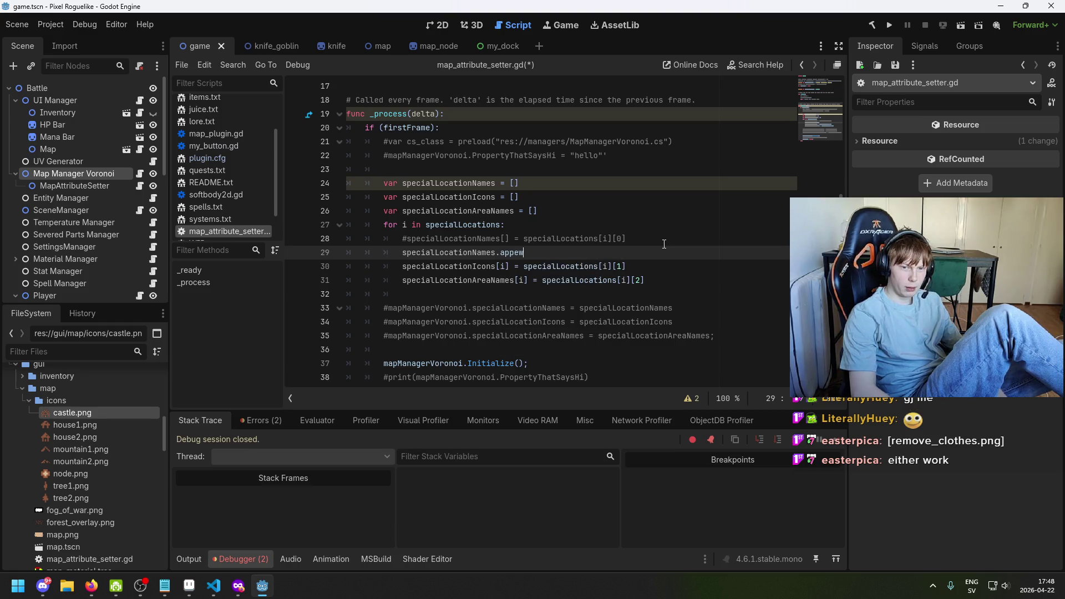
type("e")
key("Return")
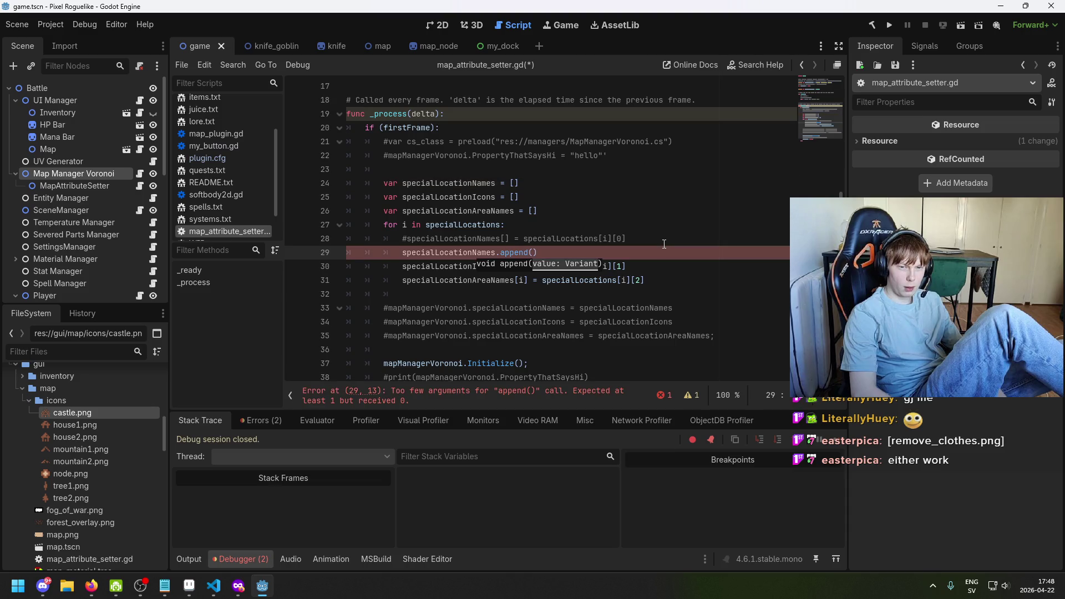
left_click_drag(625, 238, 523, 239)
key("ctrl+c")
left_click(533, 252)
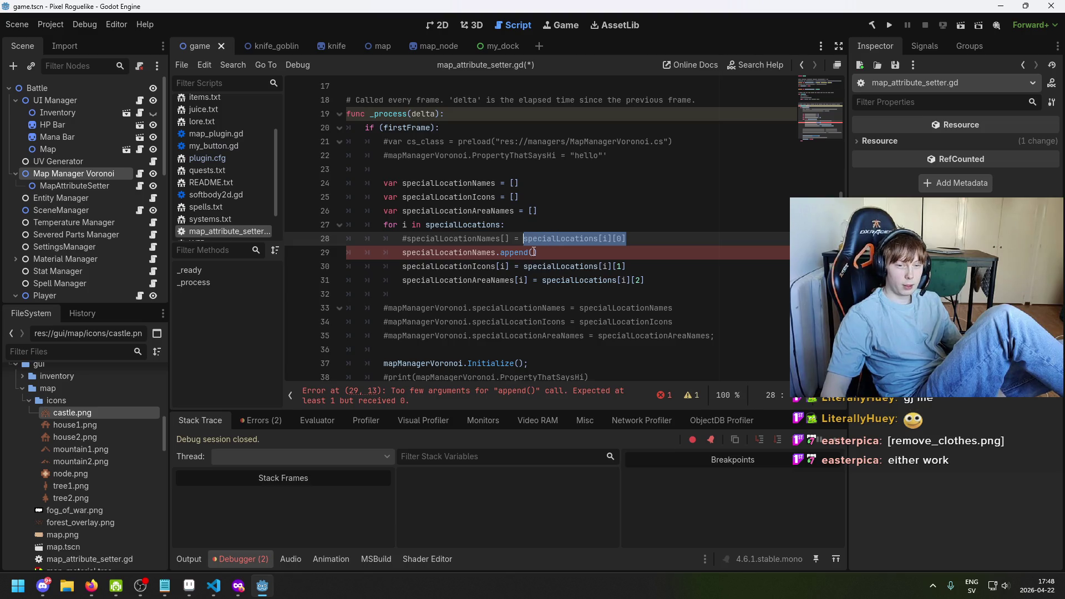
key("ctrl+v")
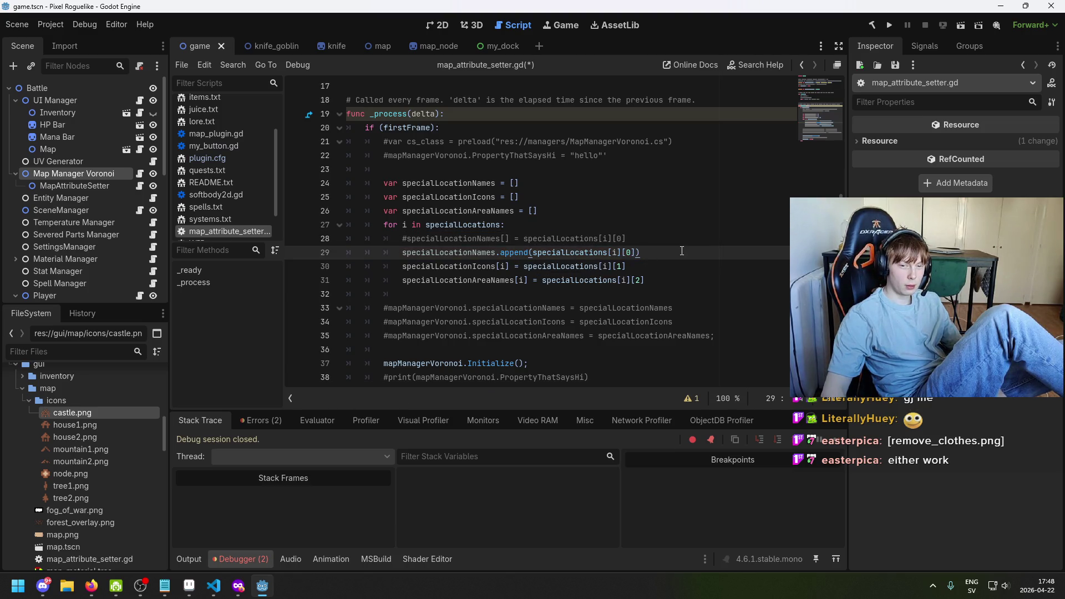
Turn the icons index assignment on line 30 into an .append() call.
mouse_move(498, 252)
left_mouse_down()
mouse_move(530, 252)
mouse_move(524, 265)
left_mouse_up()
key("ctrl+v")
type("(")
key("End")
type(")")
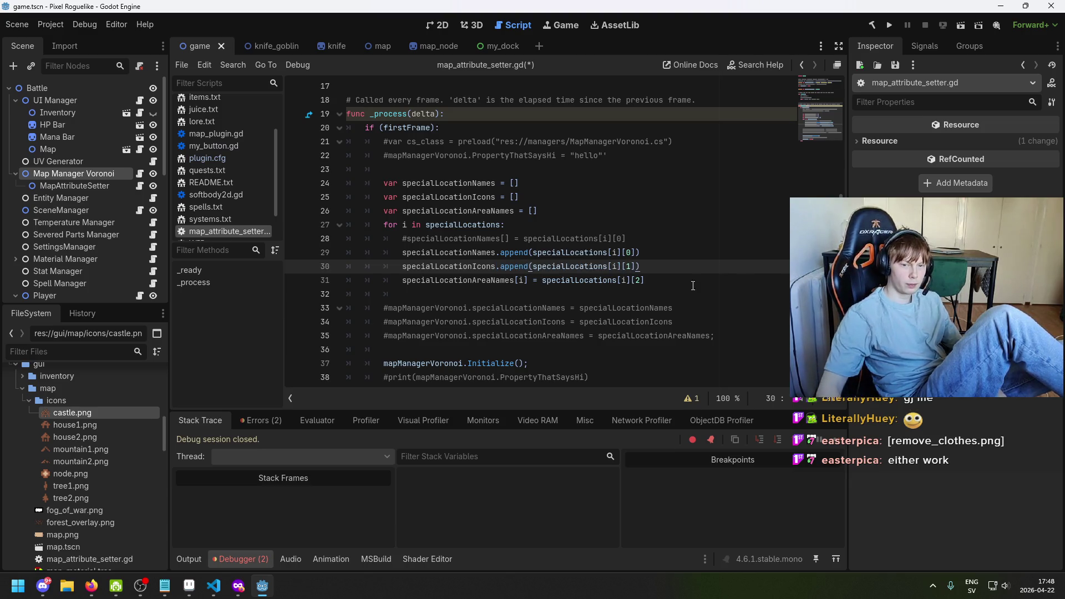
Turn the area-names assignment on line 31 into an .append() call and save the script.
mouse_move(533, 266)
left_mouse_down()
mouse_move(500, 266)
mouse_move(542, 280)
left_mouse_up()
key("ctrl+c")
key("ctrl+v")
type("(")
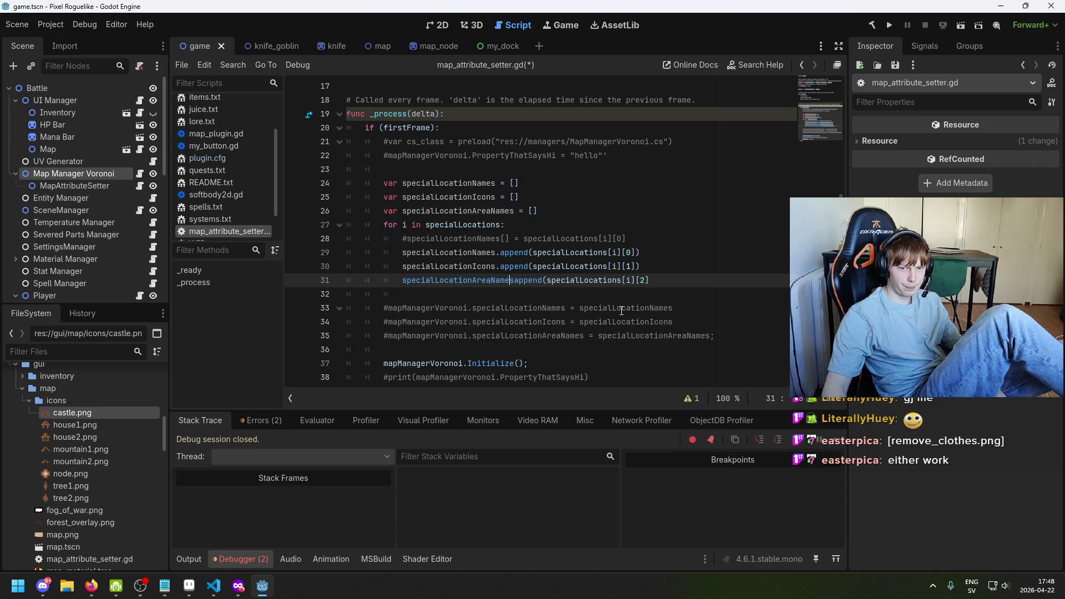
type(".")
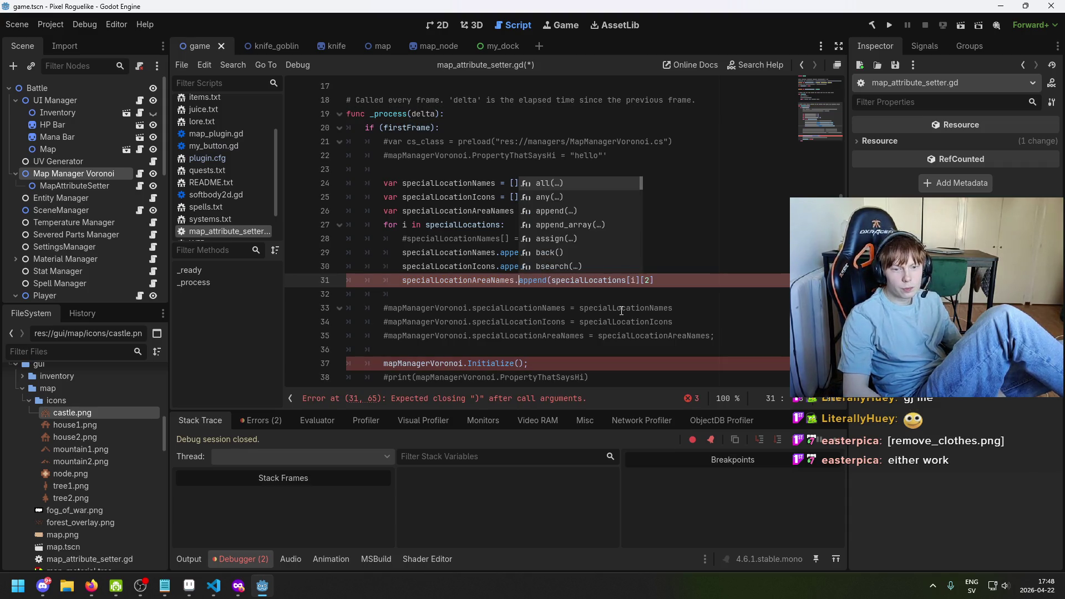
left_click(473, 281)
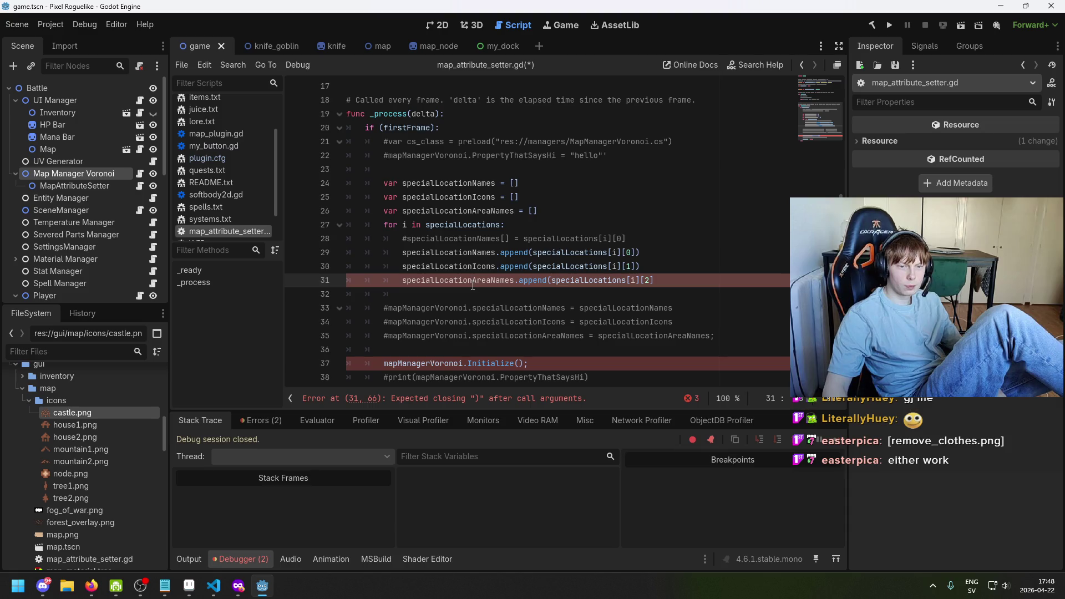
left_click(451, 210)
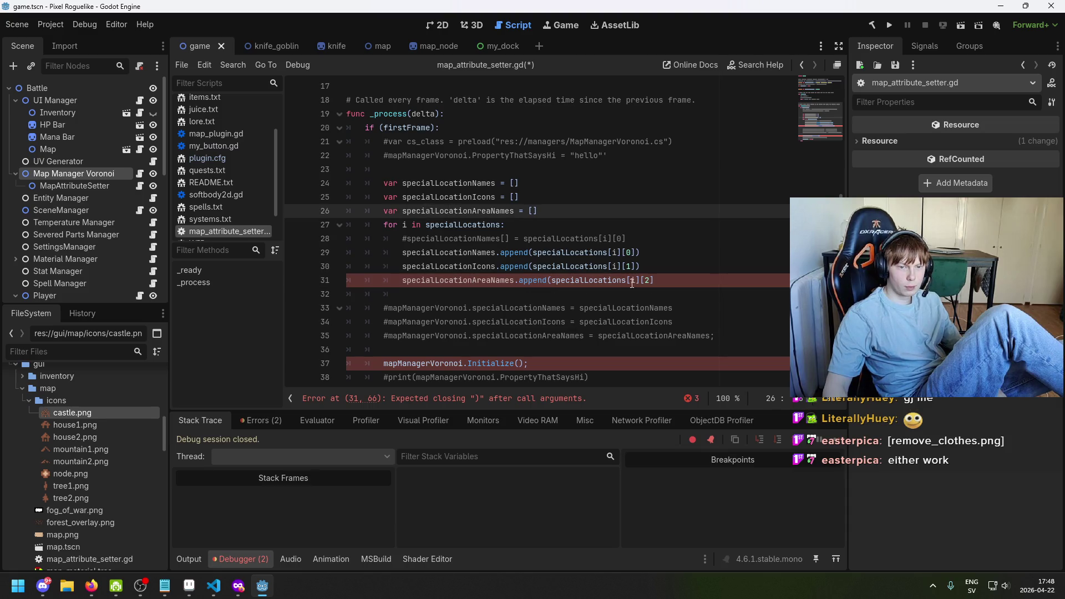
left_click(661, 284)
type(")")
key("ctrl+s")
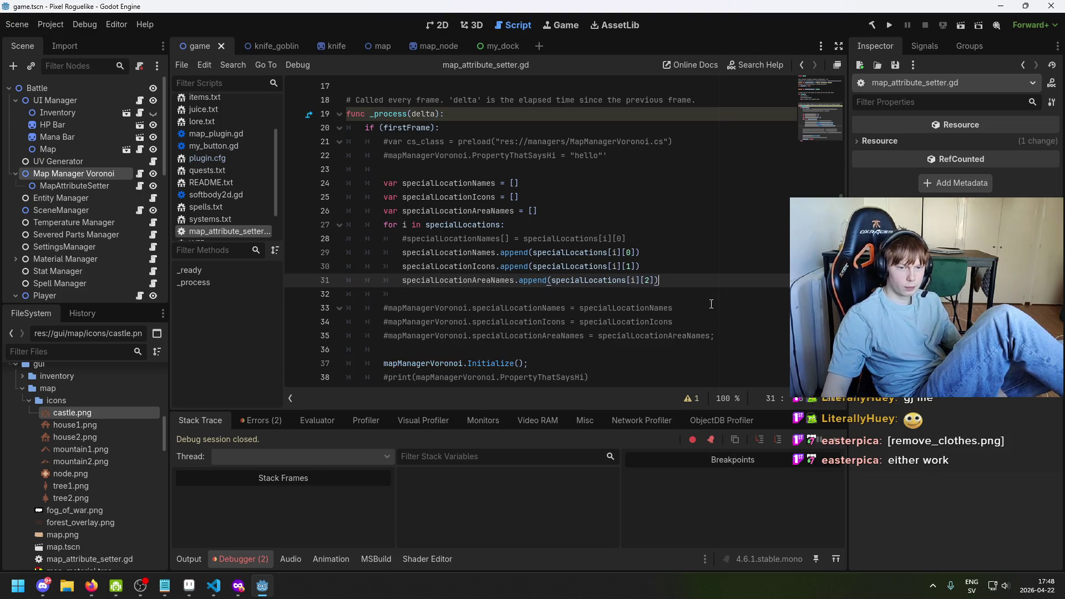
Uncomment lines 33–35 passing the three arrays to mapManagerVoronoi, save, and clear debugger errors.
left_click(387, 308)
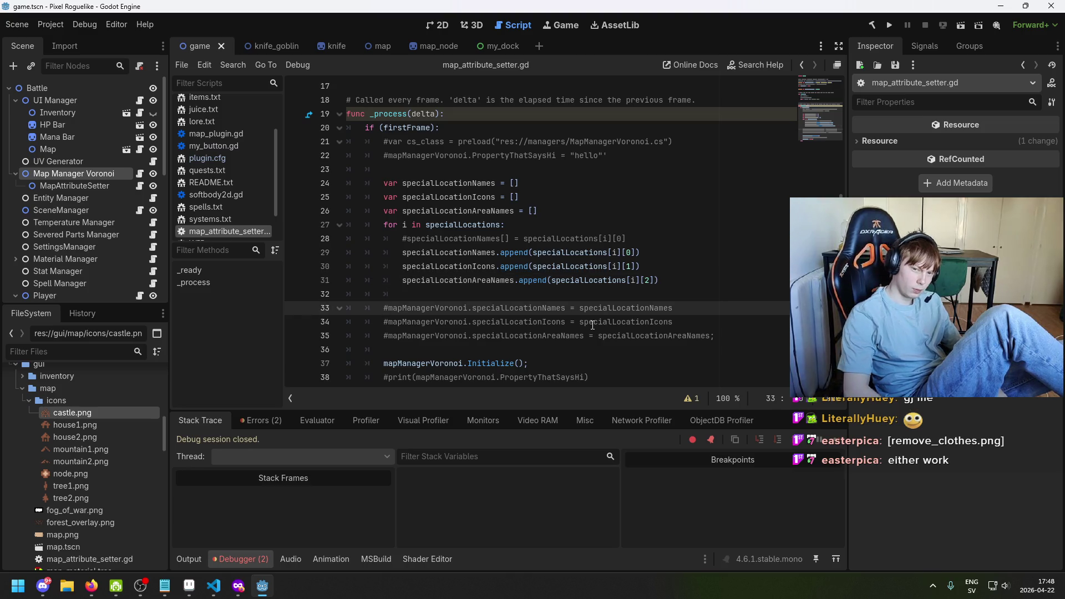
key("BackSpace")
key("Down")
key("Delete")
key("Down")
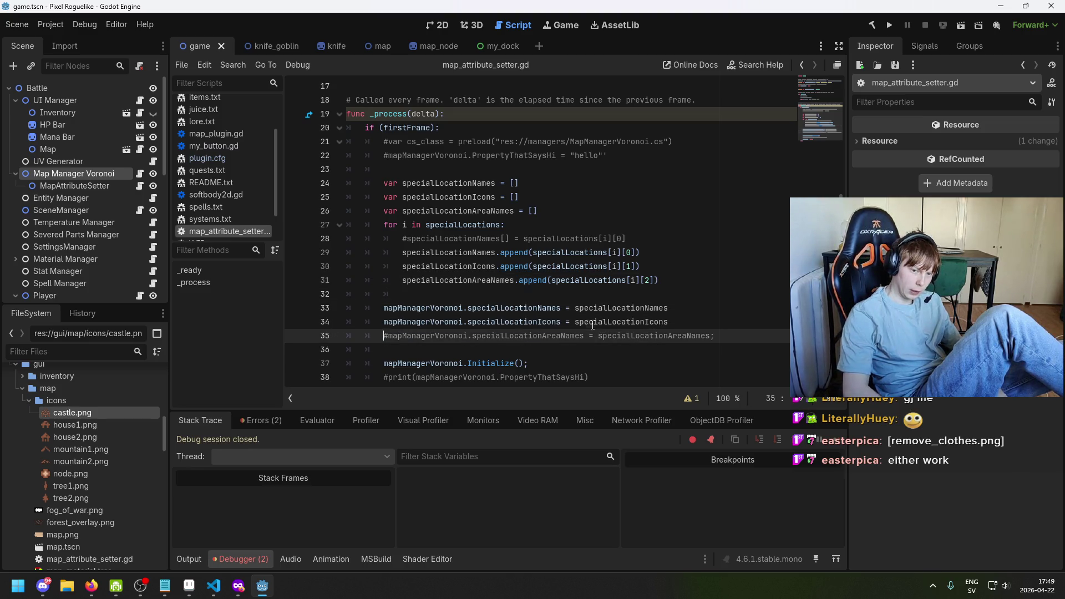
key("Delete")
key("BackSpace")
type("m")
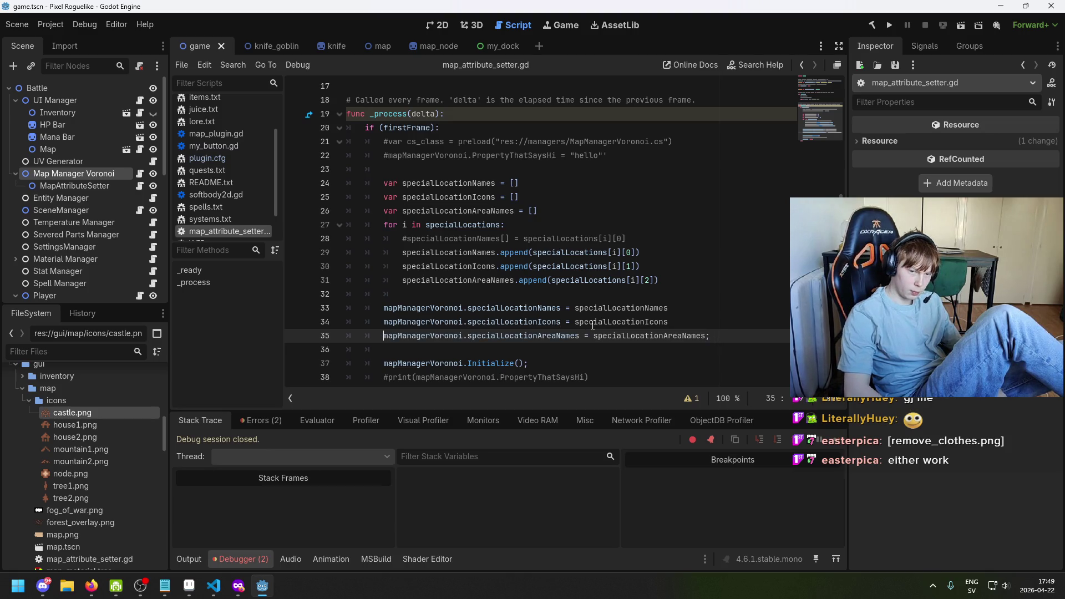
key("ctrl+s")
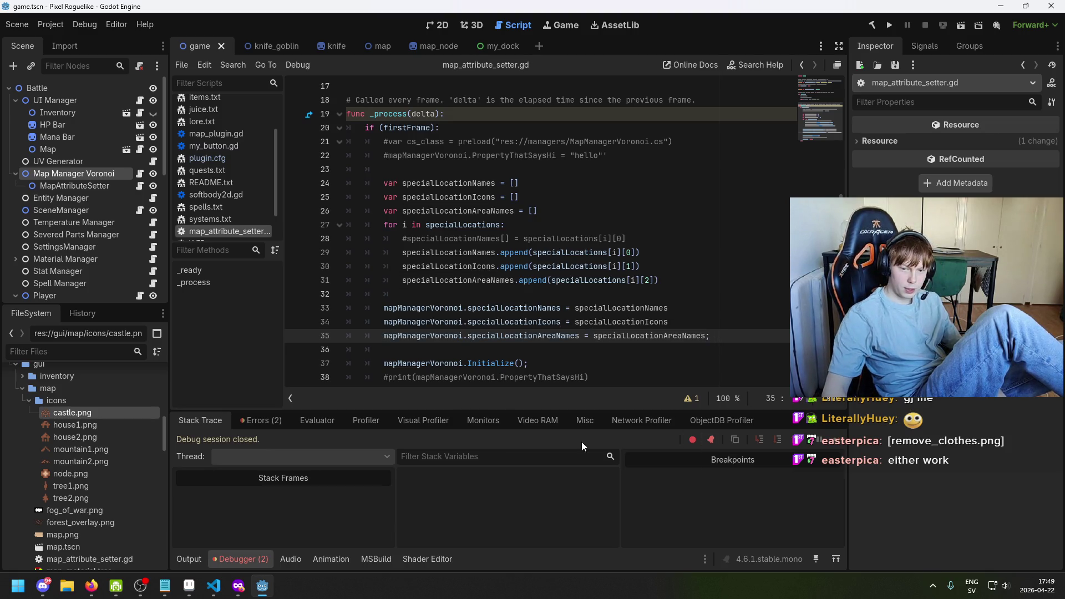
left_click(262, 420)
left_click(817, 441)
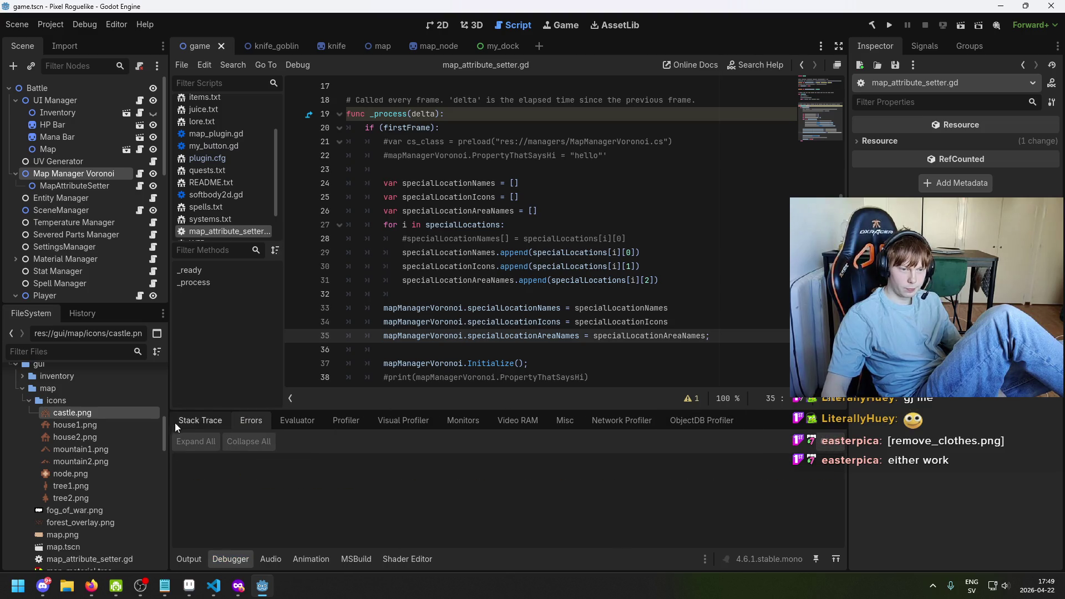
Run the game and follow the _process error to the invalid Array access on line 29.
left_click(887, 26)
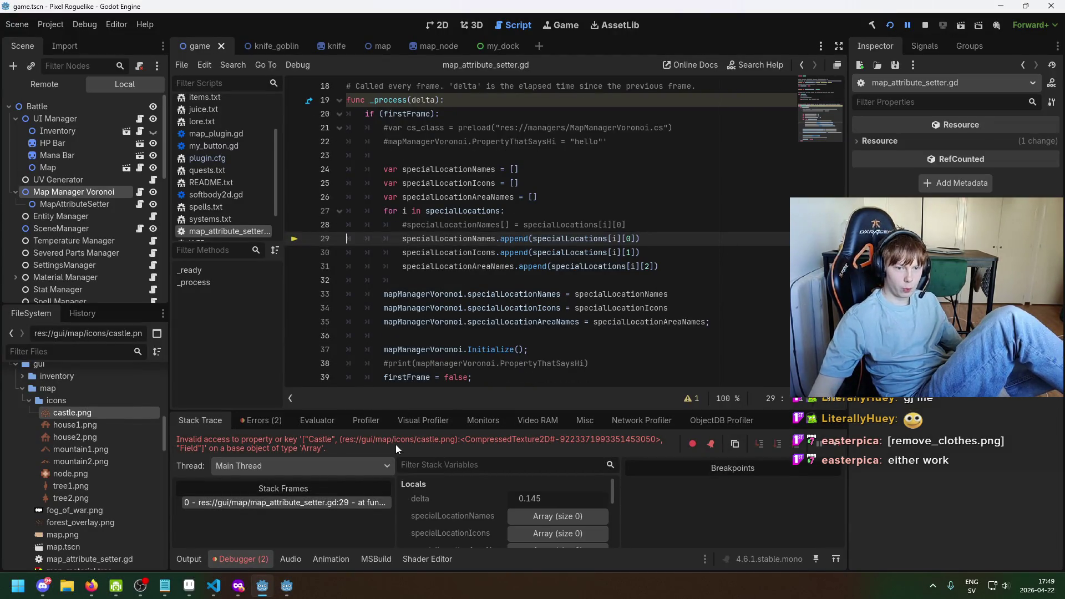
left_click(268, 421)
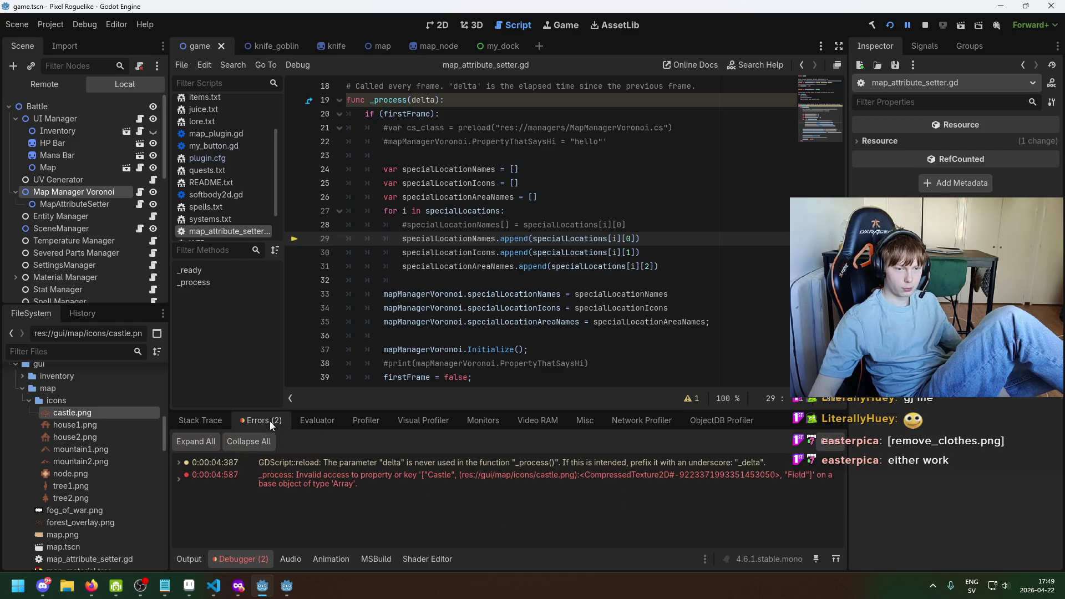
left_click(377, 485)
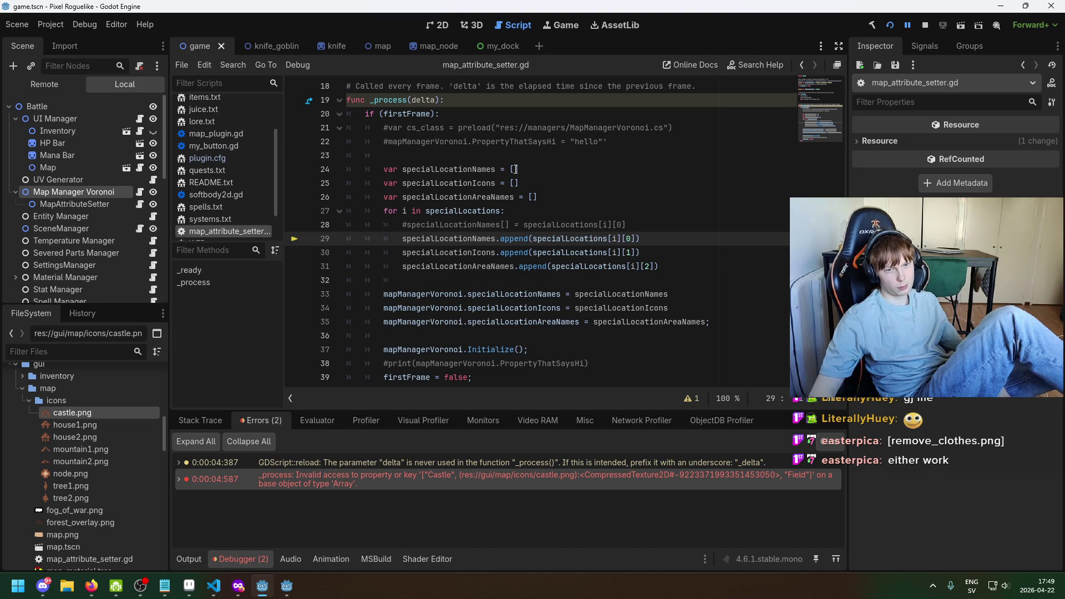
Turn the names, icons and area-names declarations on lines 24–26 into nested [[]] arrays.
left_click(524, 169)
type("[")
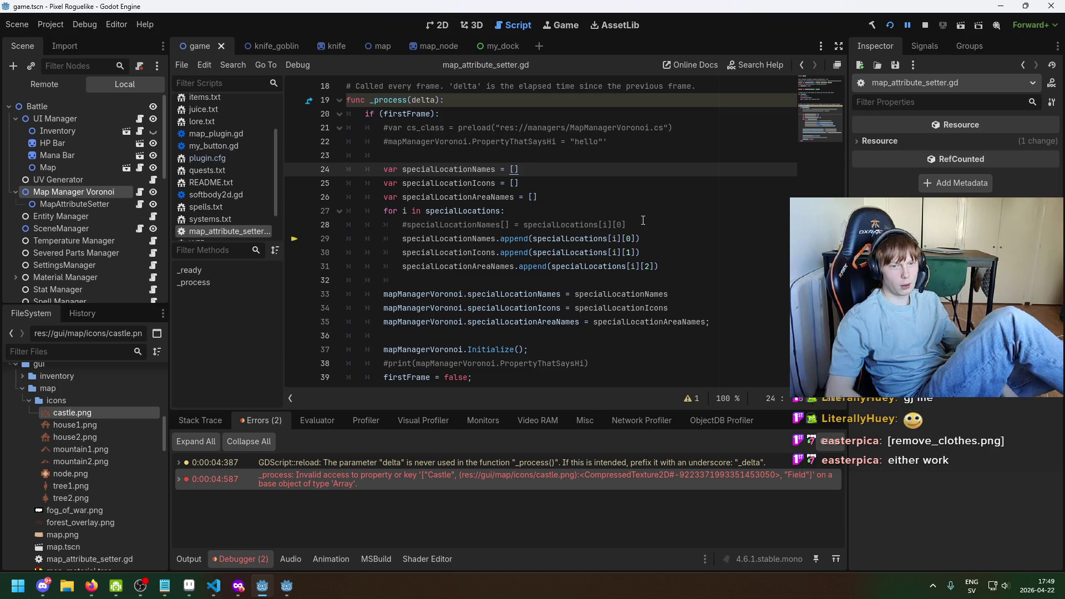
key("Down")
type("[")
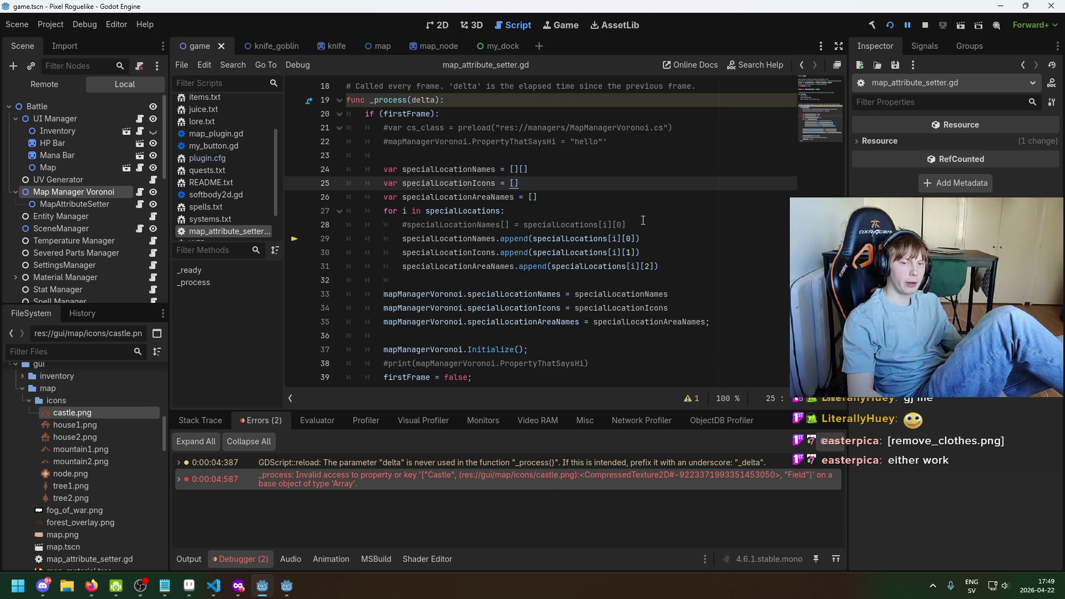
key("Down")
key("End")
key("Left")
type("[")
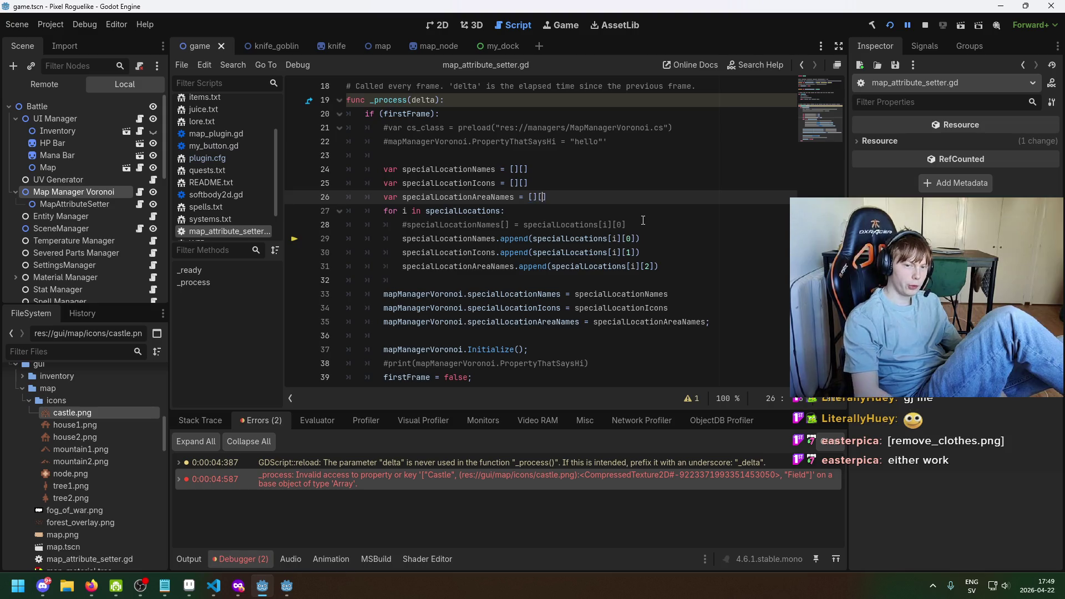
Stop the running game, revert the three declarations to plain [] arrays, and save the script.
left_click(924, 25)
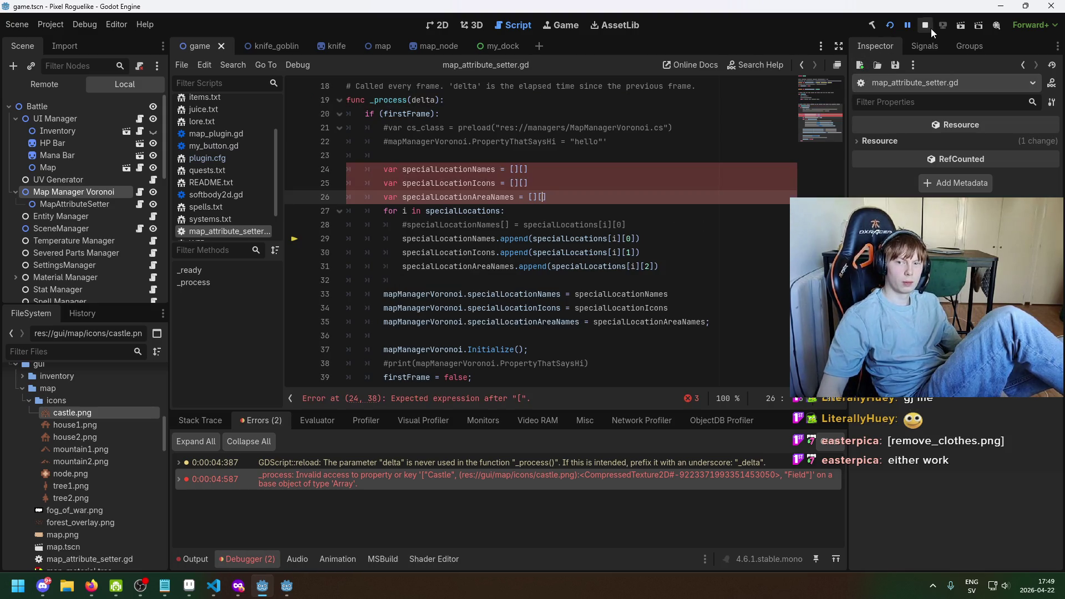
left_click(532, 171)
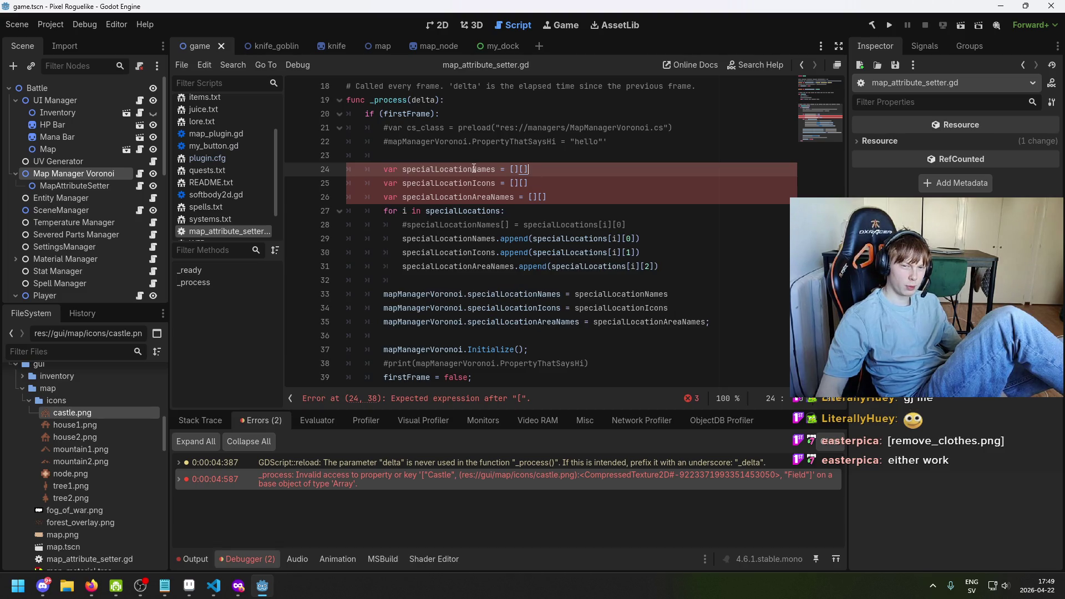
key("BackSpace")
key("BackSpace")
key("Down")
key("BackSpace")
key("BackSpace")
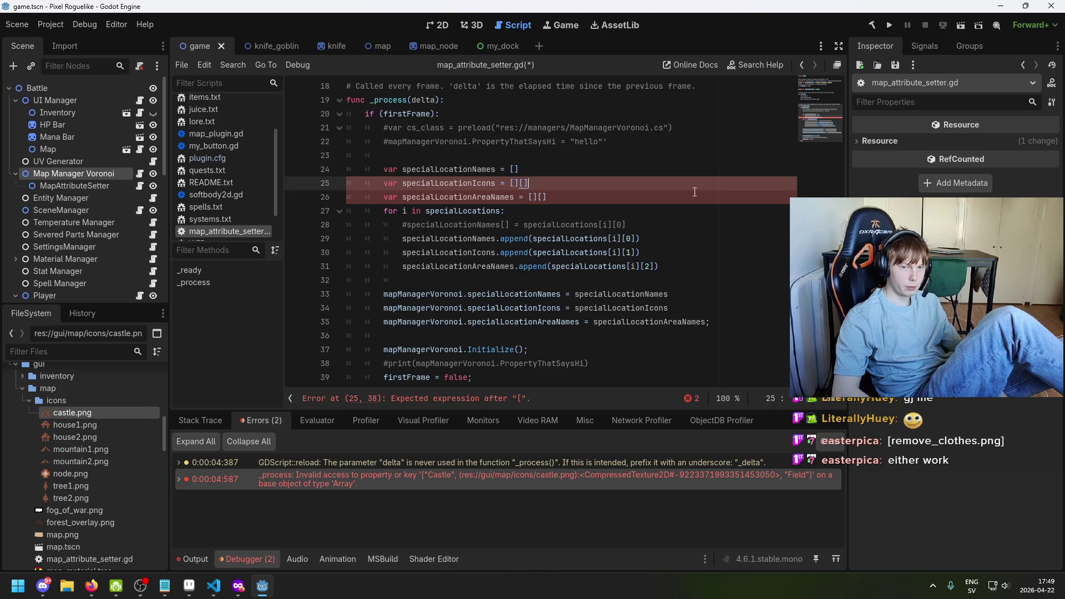
key("Down")
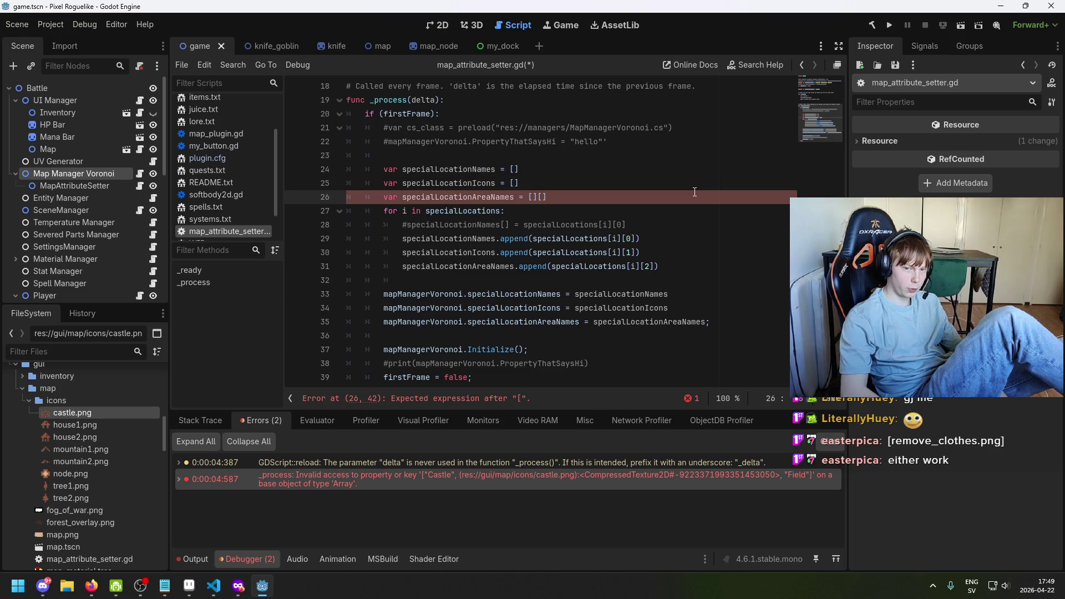
key("BackSpace")
key("BackSpace")
key("ctrl+s")
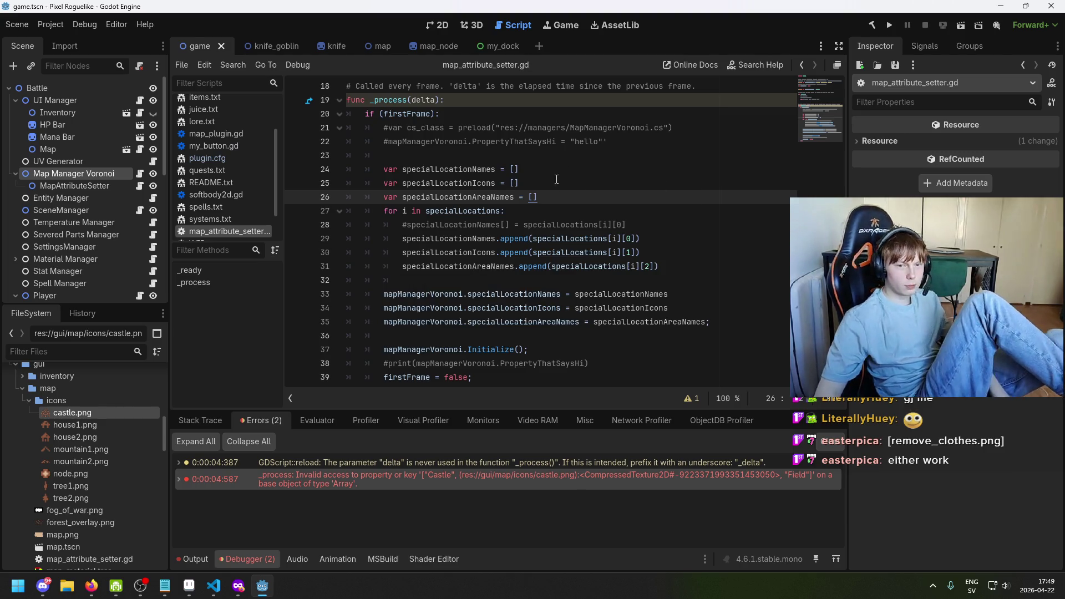
key("Up")
key("Up")
left_click(580, 238)
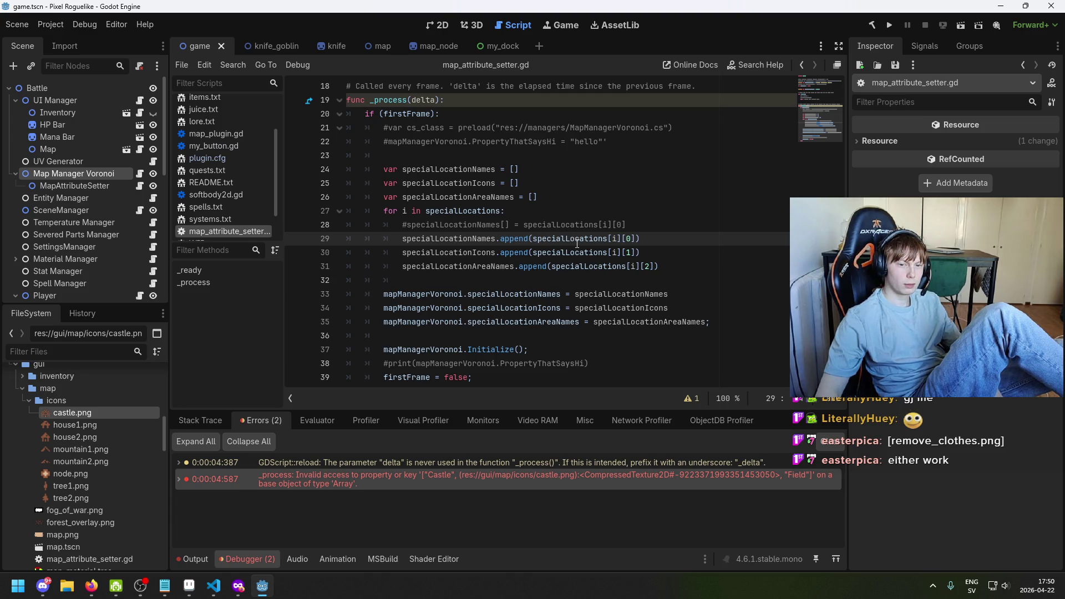
scroll(620, 244, "up", 6)
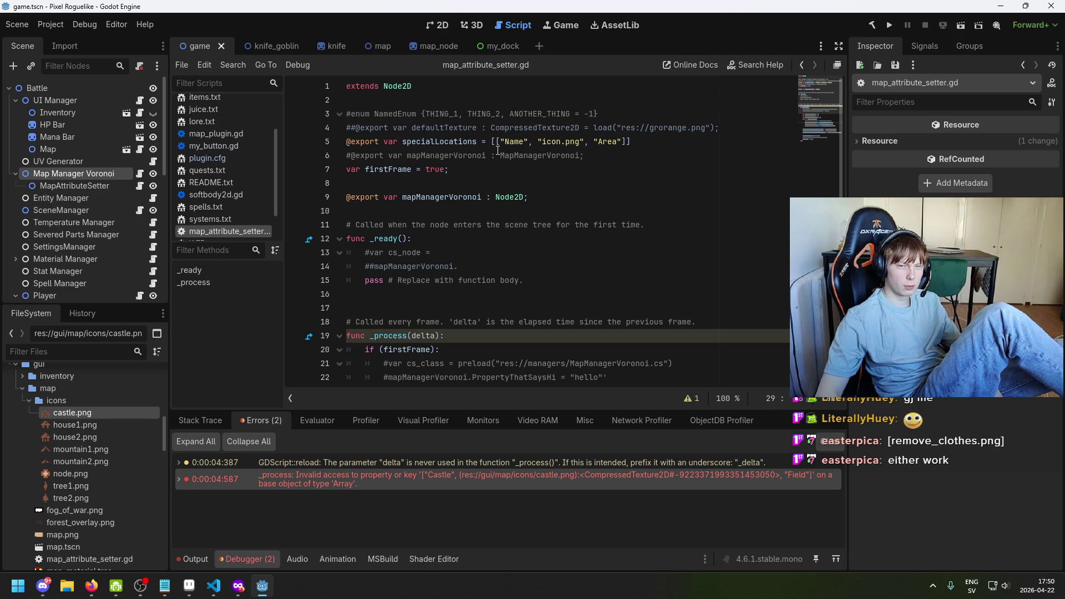
Jump from the access error in the Output panel to the offending loop line 29.
scroll(497, 150, "down", 3)
scroll(563, 183, "up", 3)
scroll(566, 194, "down", 4)
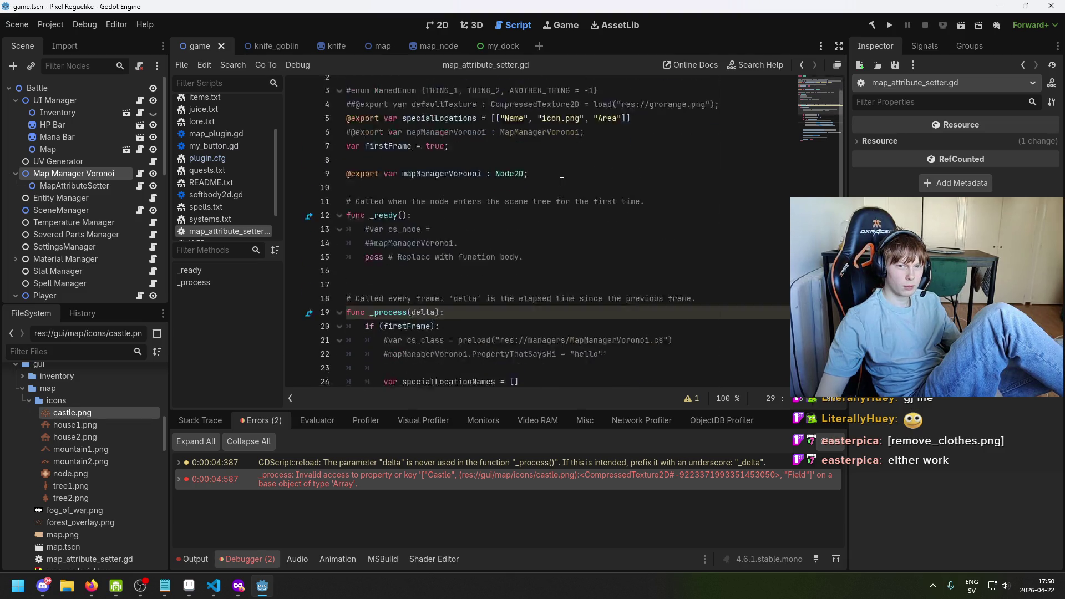
scroll(570, 214, "down", 1)
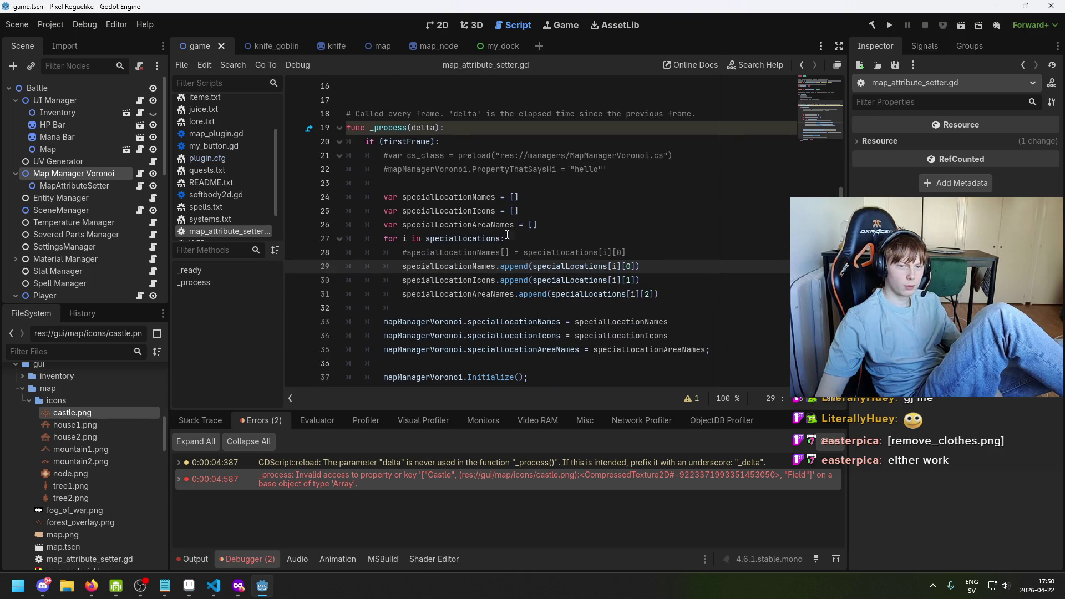
left_click(474, 239)
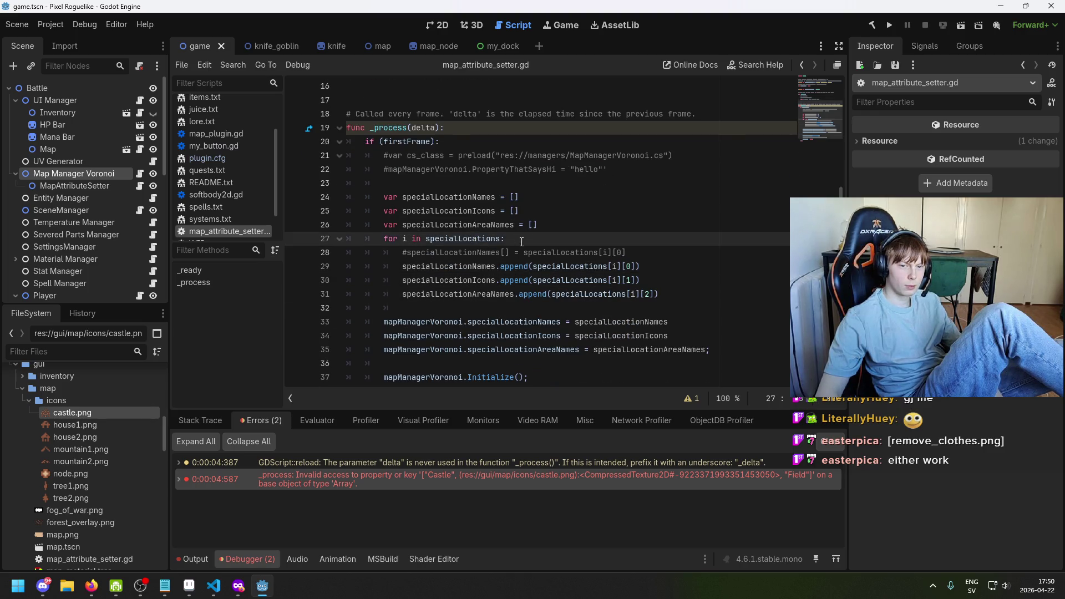
mouse_move(500, 239)
left_click(410, 483)
double_click(409, 482)
double_click(409, 483)
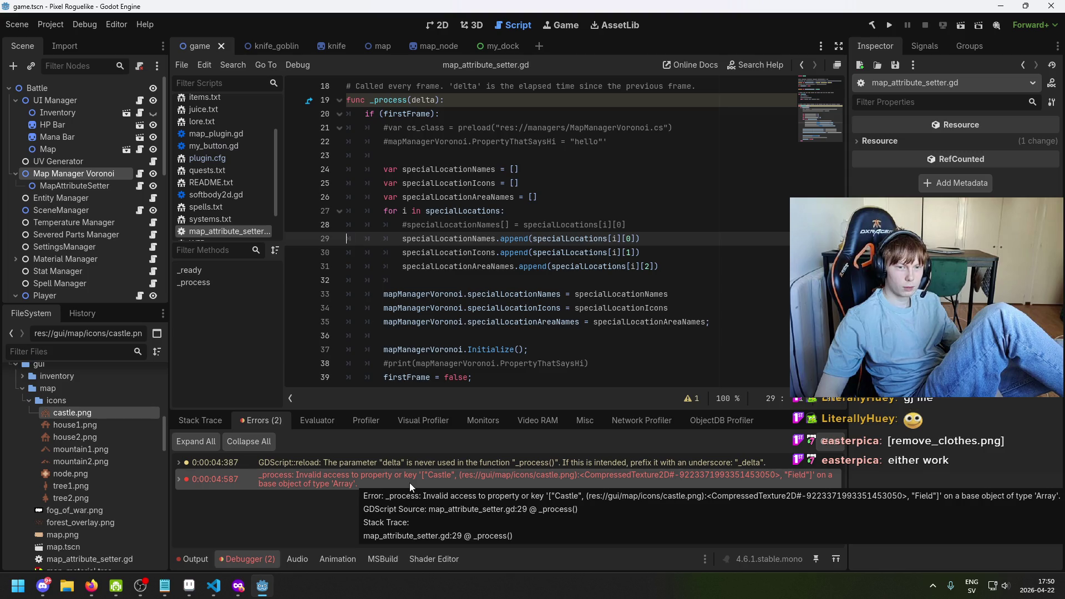
Comment out append lines 29–31 with Ctrl+K and add an empty indented line beneath them.
left_click(660, 218)
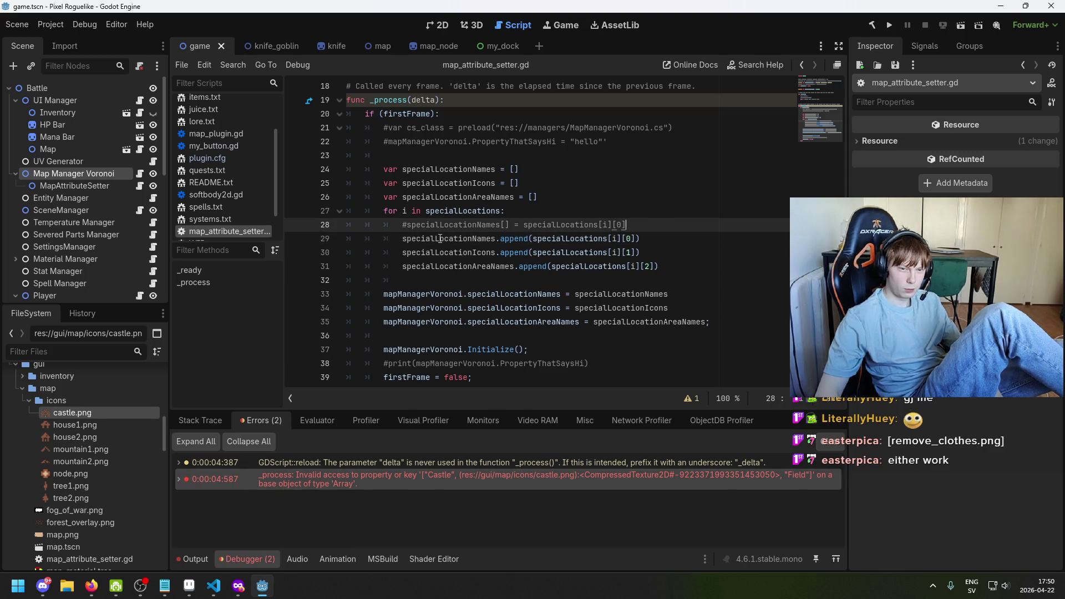
left_click(403, 239)
key("ctrl+k")
left_click(403, 254)
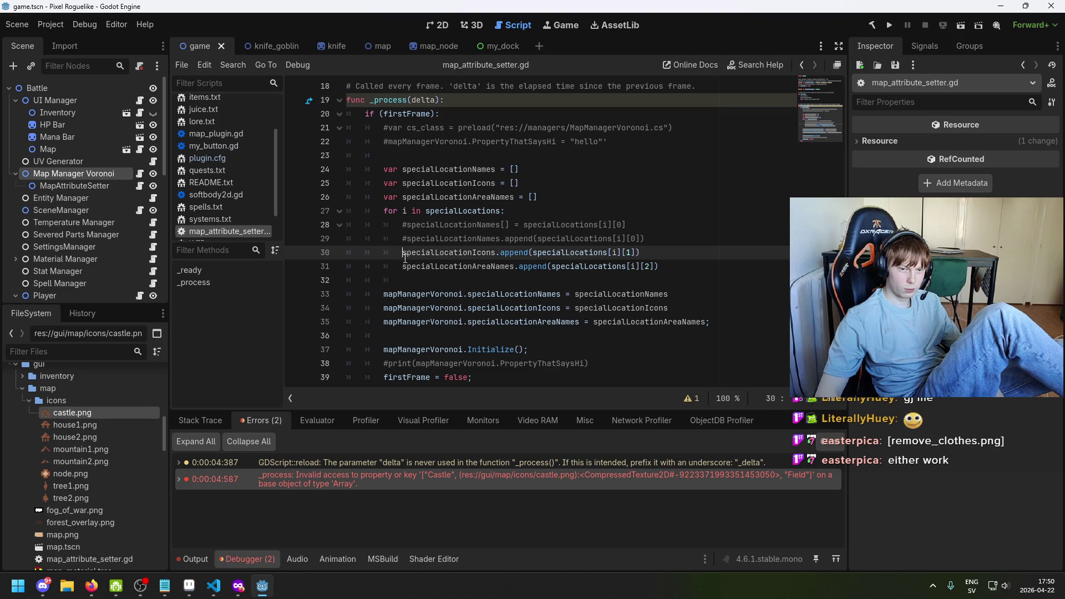
key("ctrl+k")
key("Down")
key("ctrl+k")
left_click(716, 267)
key("Return")
Add print("test") inside the loop, save, run the game, then close it and remove the print.
type("print(te")
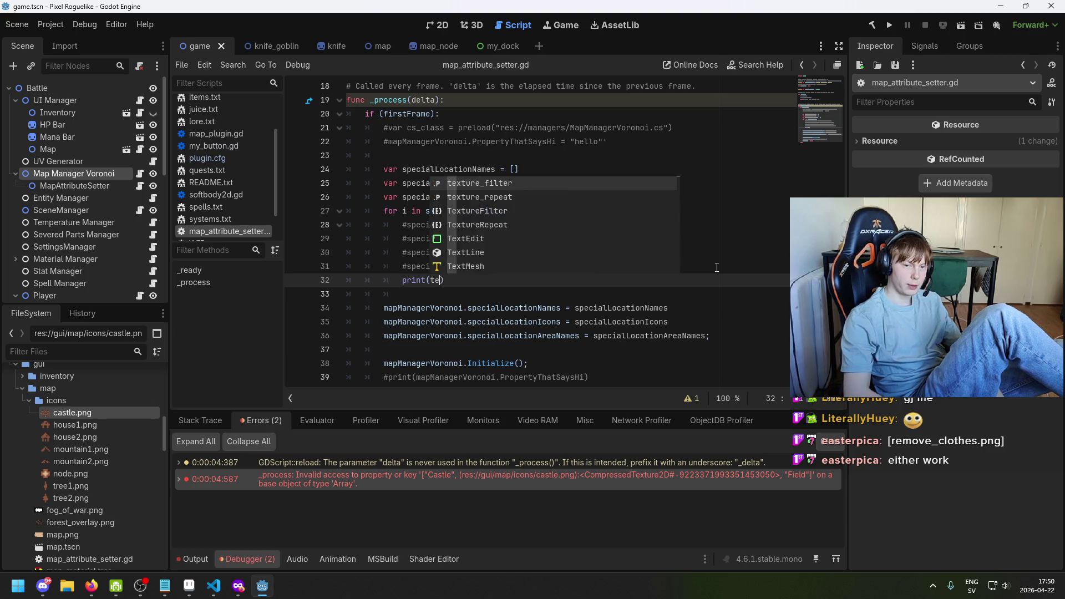
key("BackSpace")
type("\"test\")")
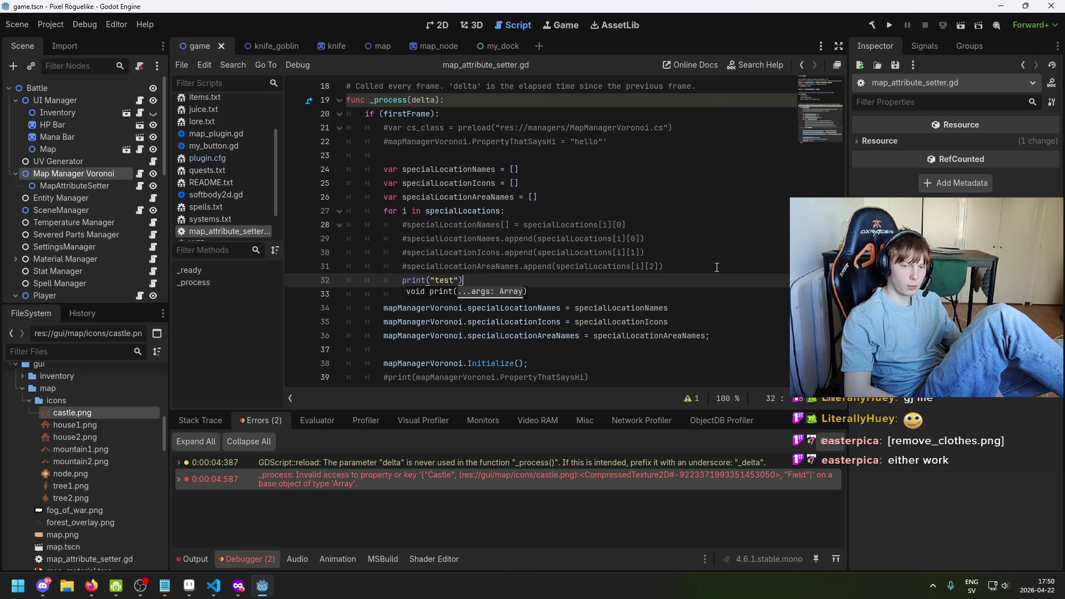
key("ctrl+s")
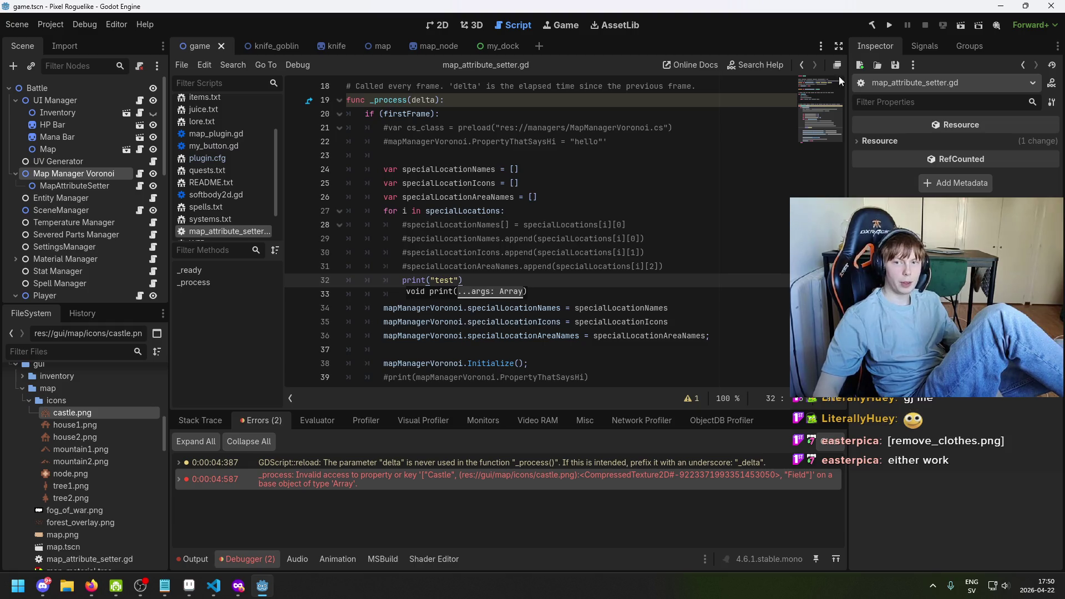
left_click(889, 26)
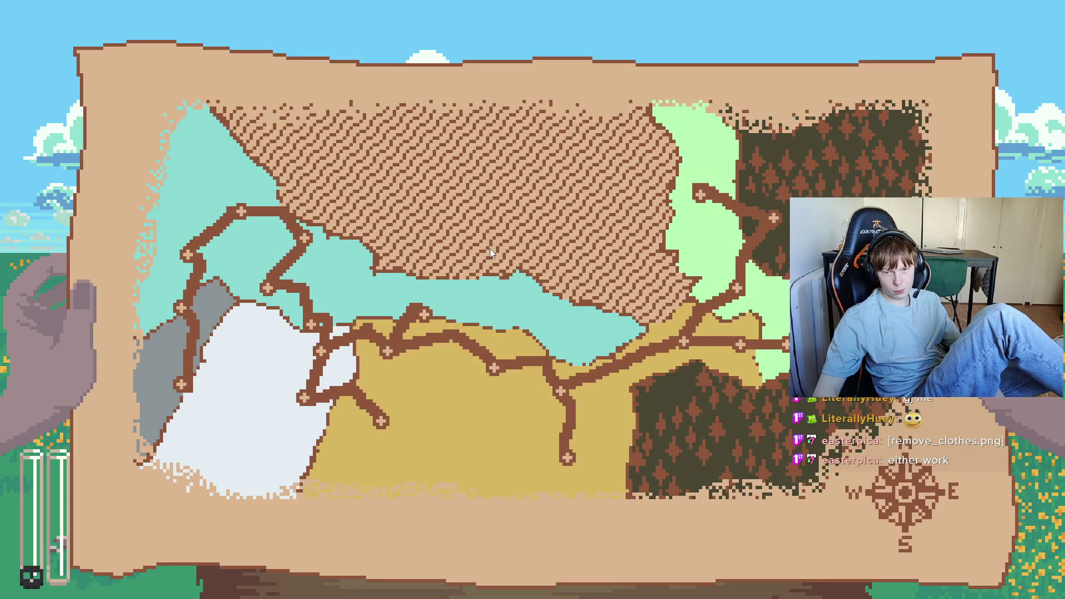
key("alt+F4")
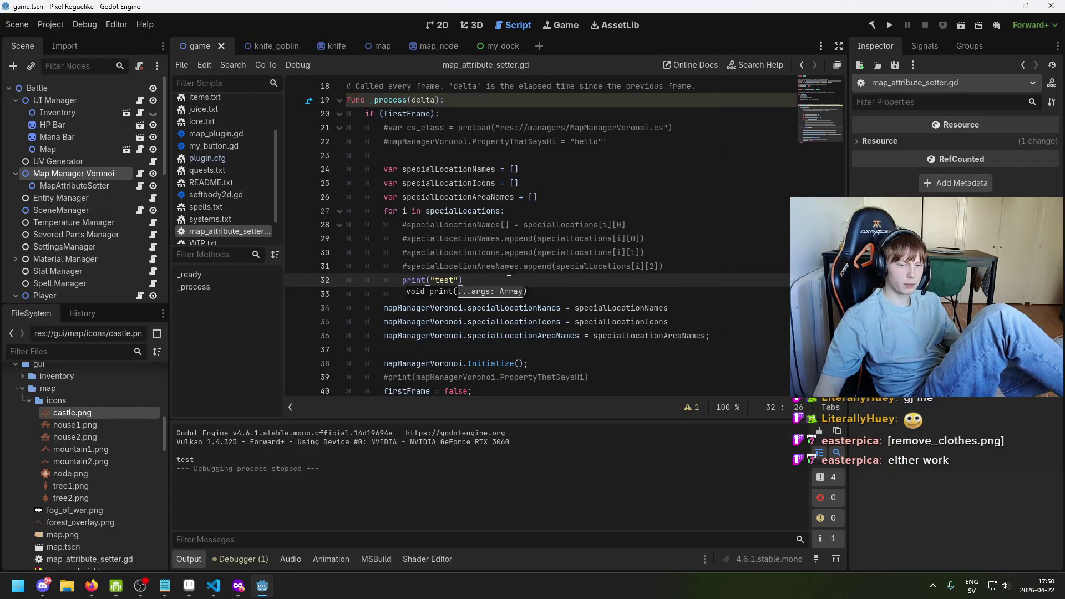
key("BackSpace")
key("BackSpace")
key("BackSpace")
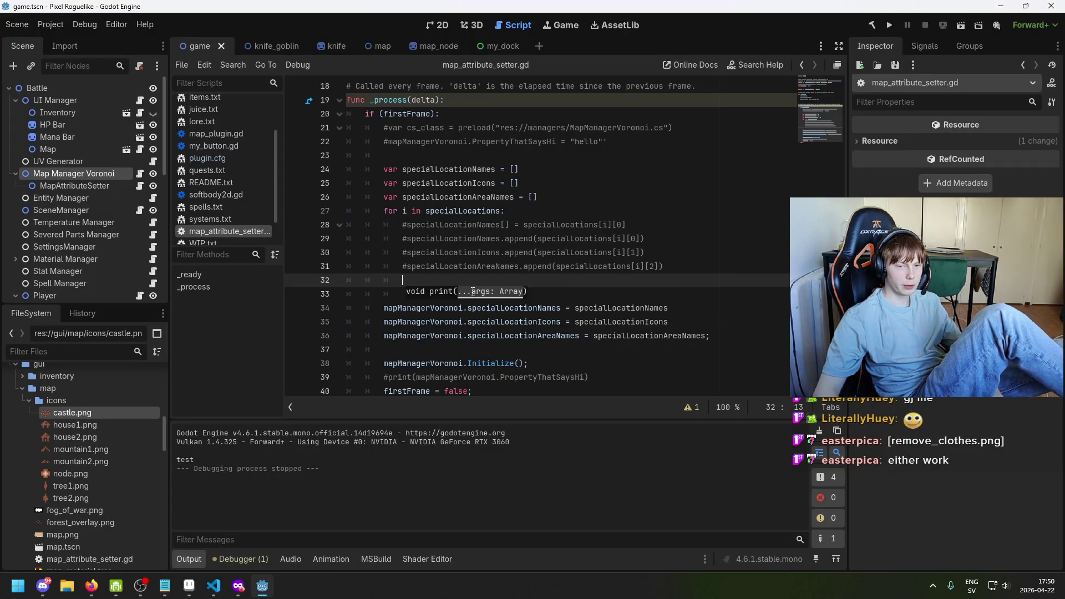
Delete the print line, uncomment append lines 29–31 and line 28, and save.
key("BackSpace")
key("BackSpace")
key("BackSpace")
key("ctrl+k")
key("Up")
key("ctrl+k")
key("Up")
key("ctrl+k")
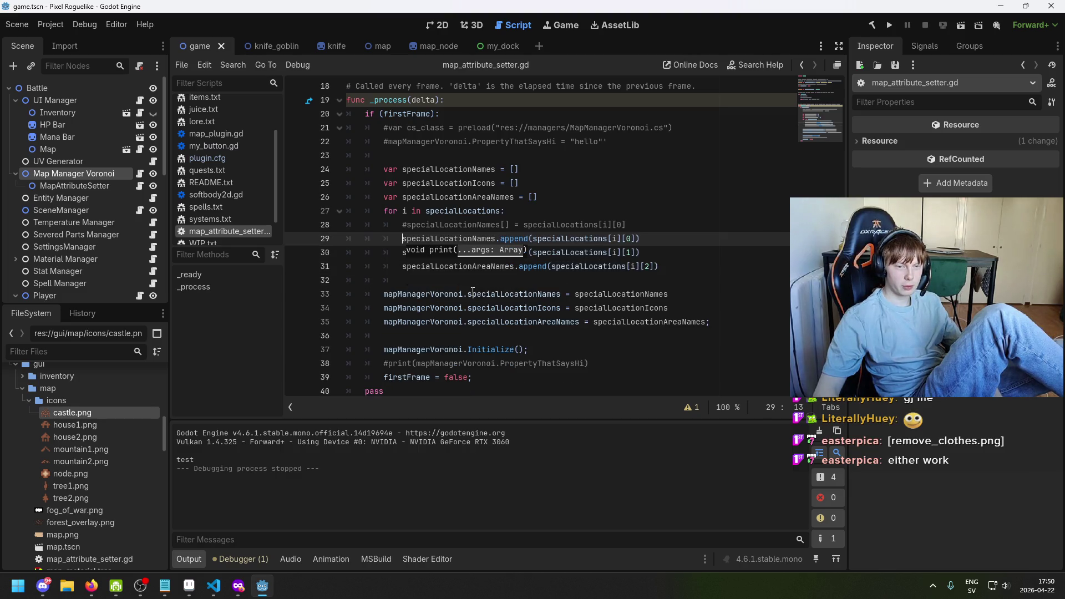
left_click(624, 204)
type("[]")
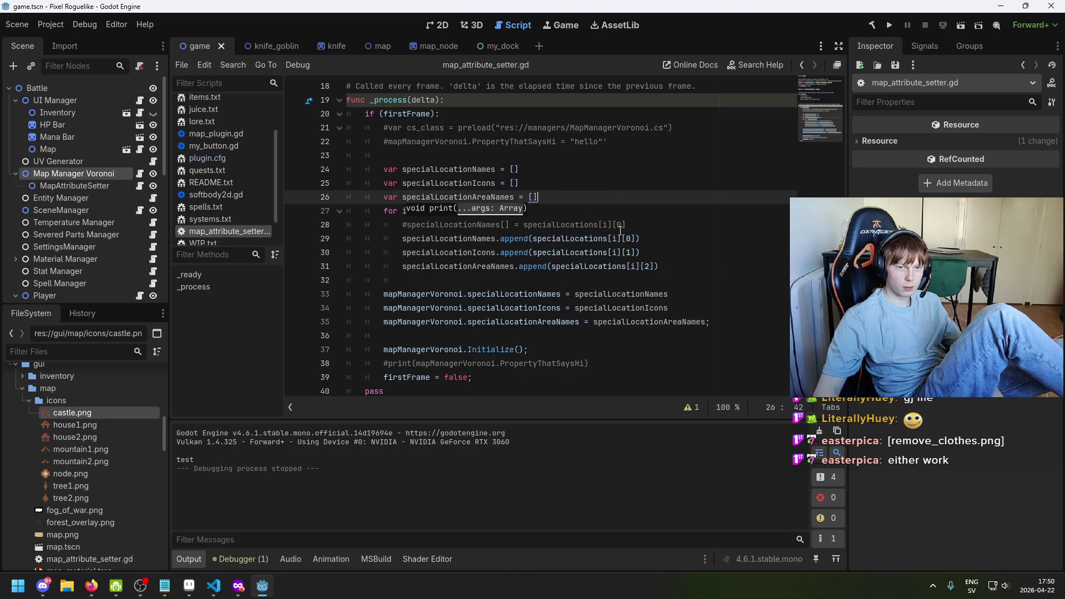
key("ctrl+z")
key("ctrl+z")
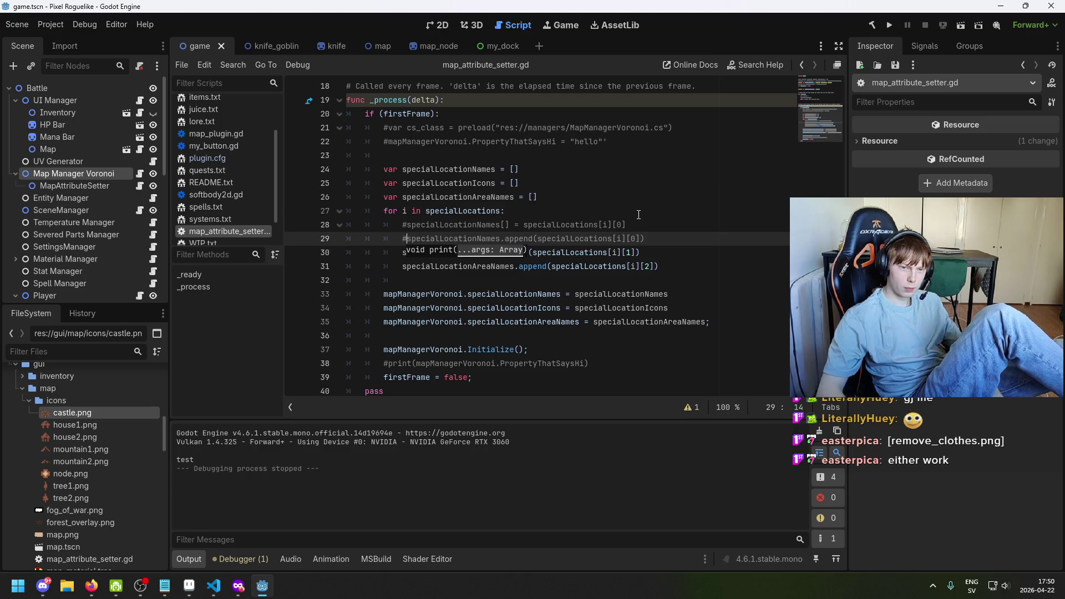
key("ctrl+k")
key("Up")
key("ctrl+k")
key("ctrl+s")
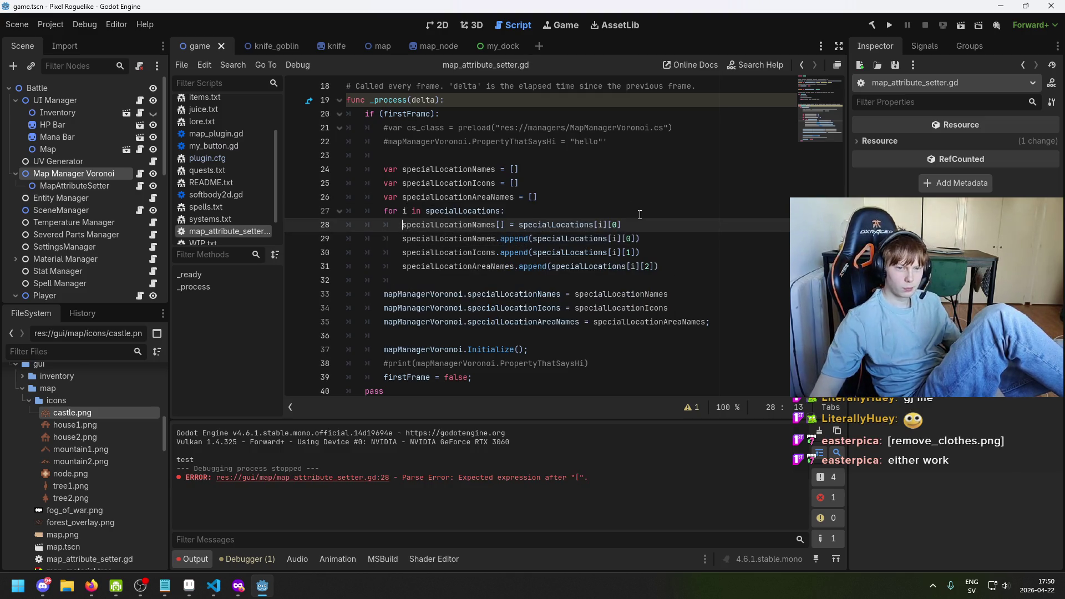
Try changing line 29's index to 1, revert it, re-comment broken line 28, and save.
left_click(473, 210)
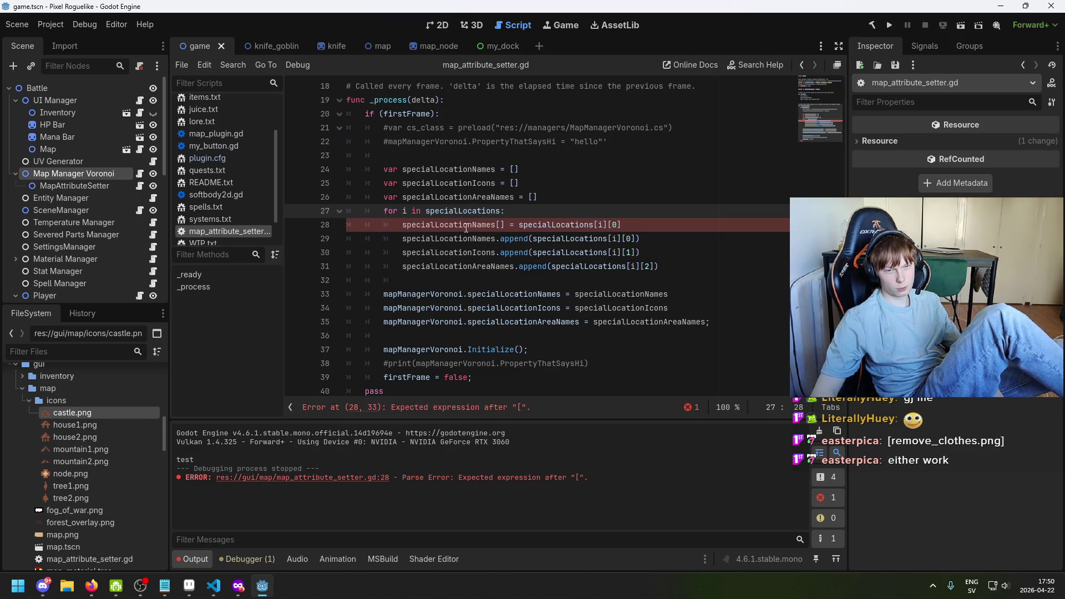
left_click(594, 225)
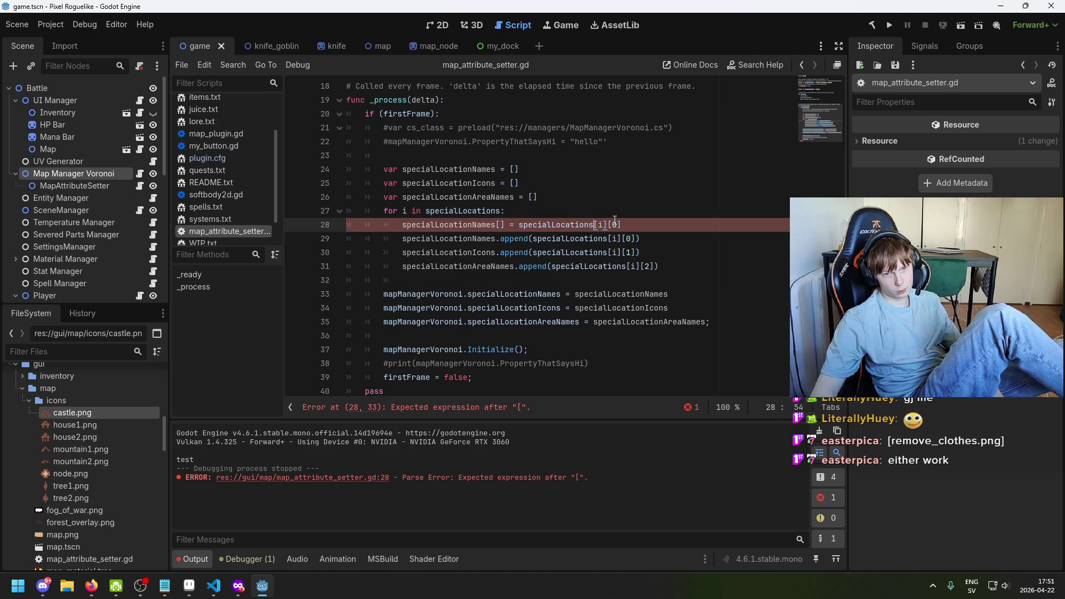
double_click(629, 238)
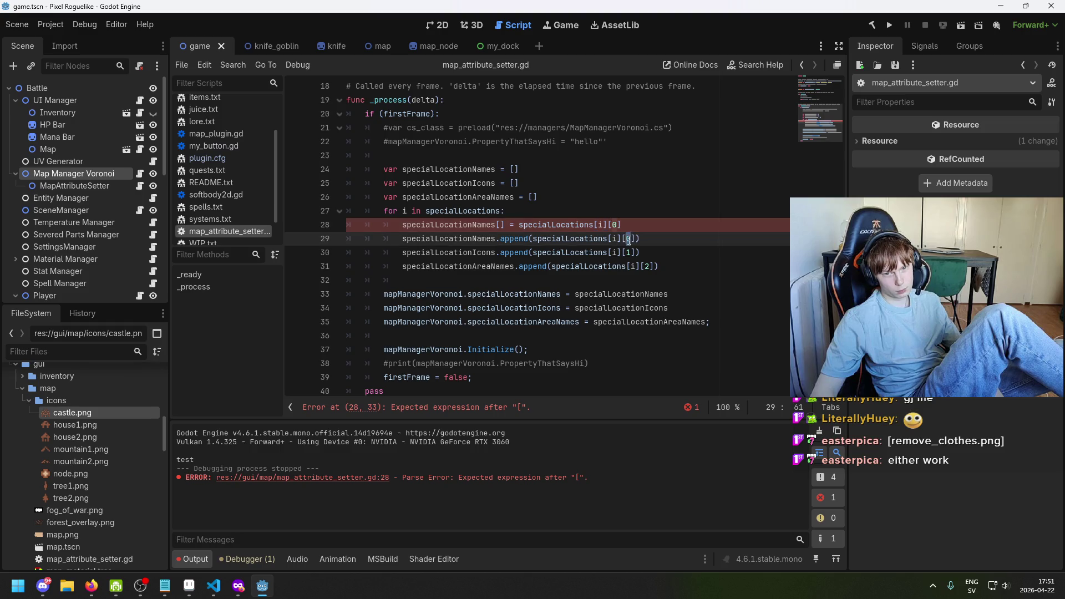
type("1")
double_click(630, 252)
key("ctrl+z")
key("Up")
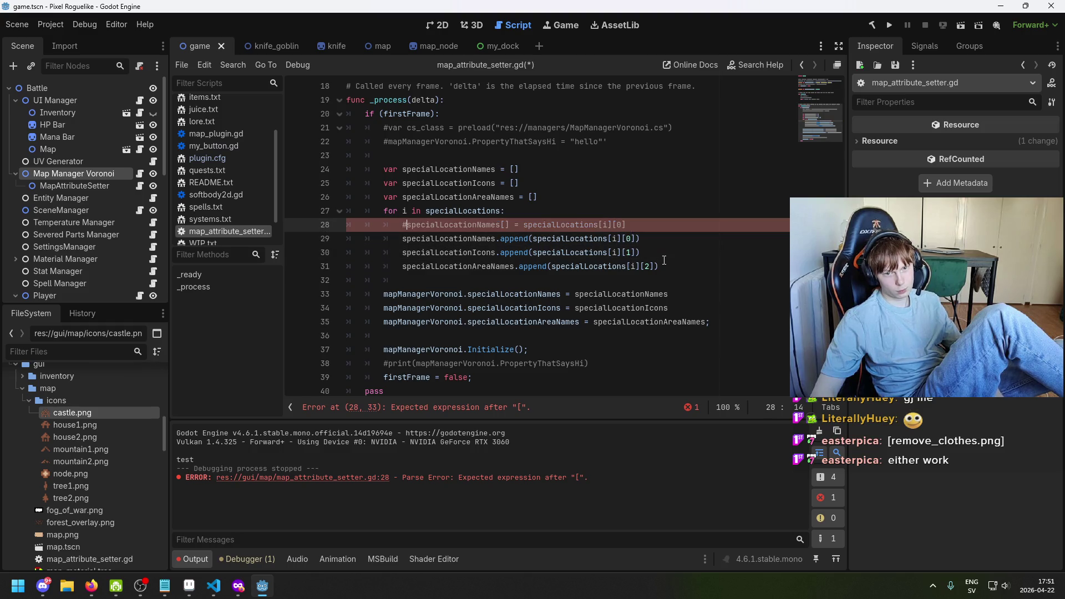
key("ctrl+k")
key("ctrl+s")
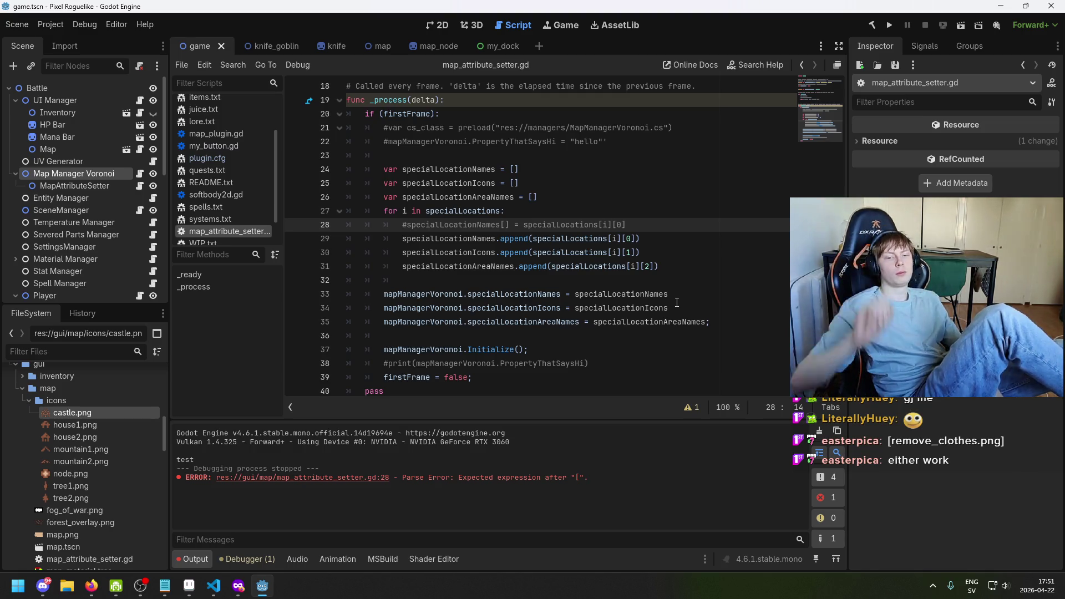
mouse_move(239, 586)
left_click(304, 556)
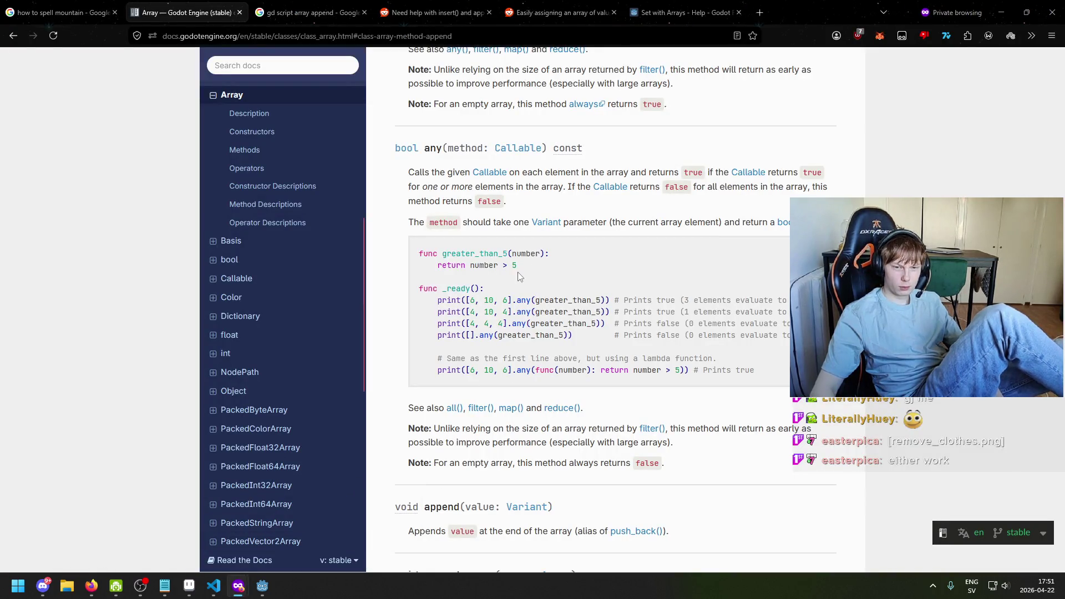
scroll(480, 284, "down", 3)
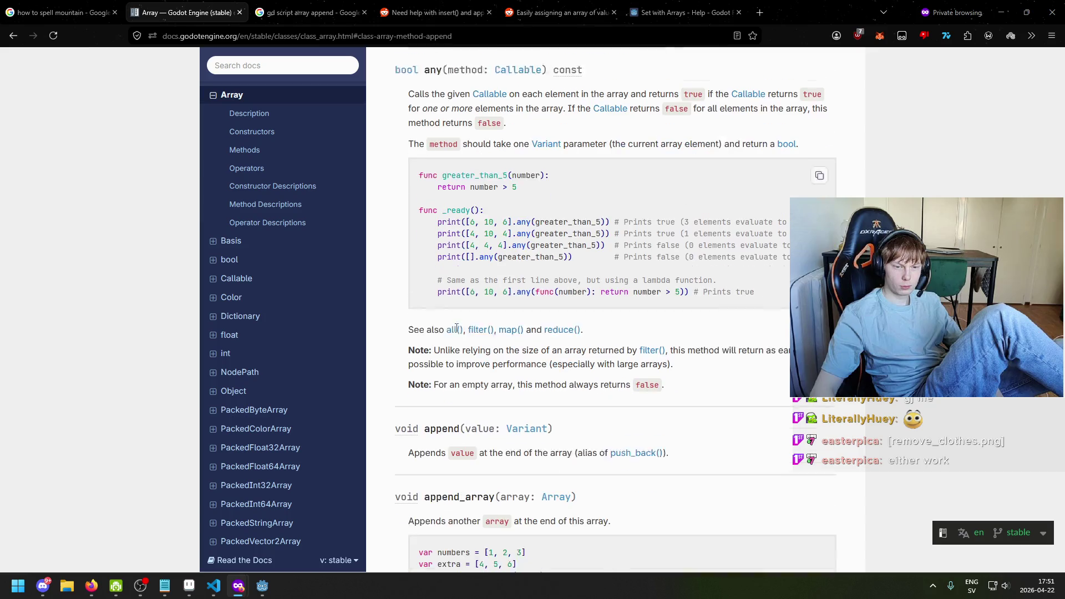
left_click_drag(409, 363, 499, 359)
left_click(499, 359)
scroll(499, 359, "down", 2)
left_click_drag(418, 371, 531, 371)
left_click(507, 372)
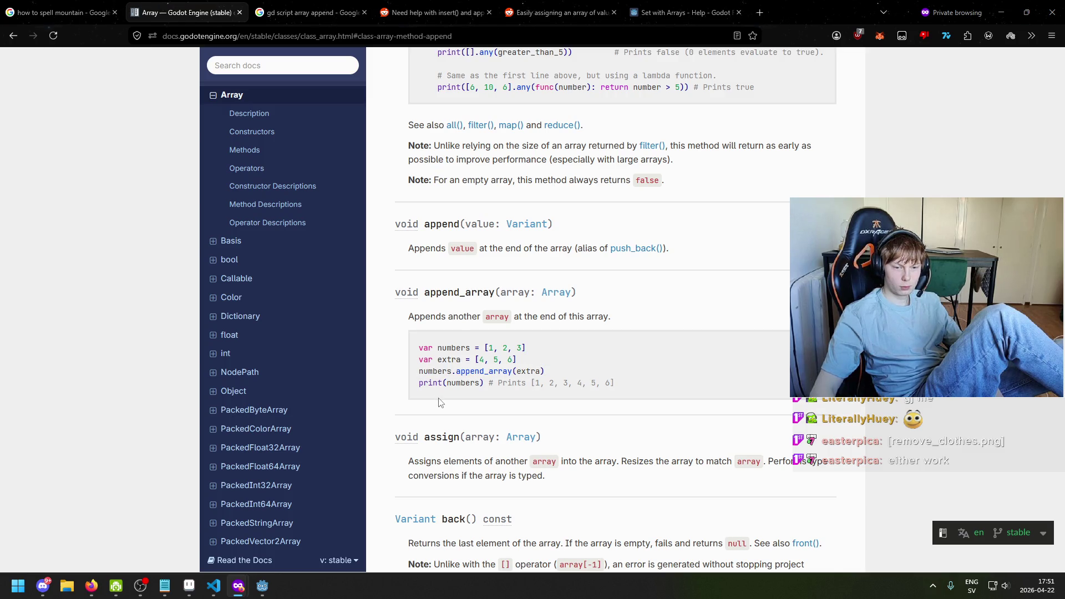
scroll(458, 394, "down", 1)
left_click(265, 584)
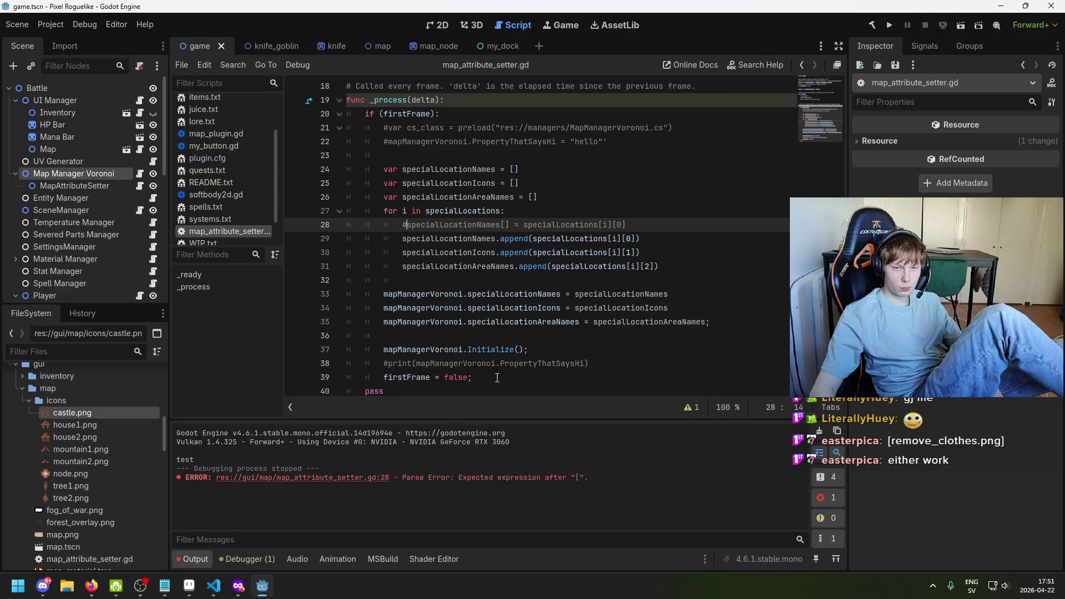
Review the three array declarations on lines 24–26 and toggle off error messages in Output.
left_click(580, 239)
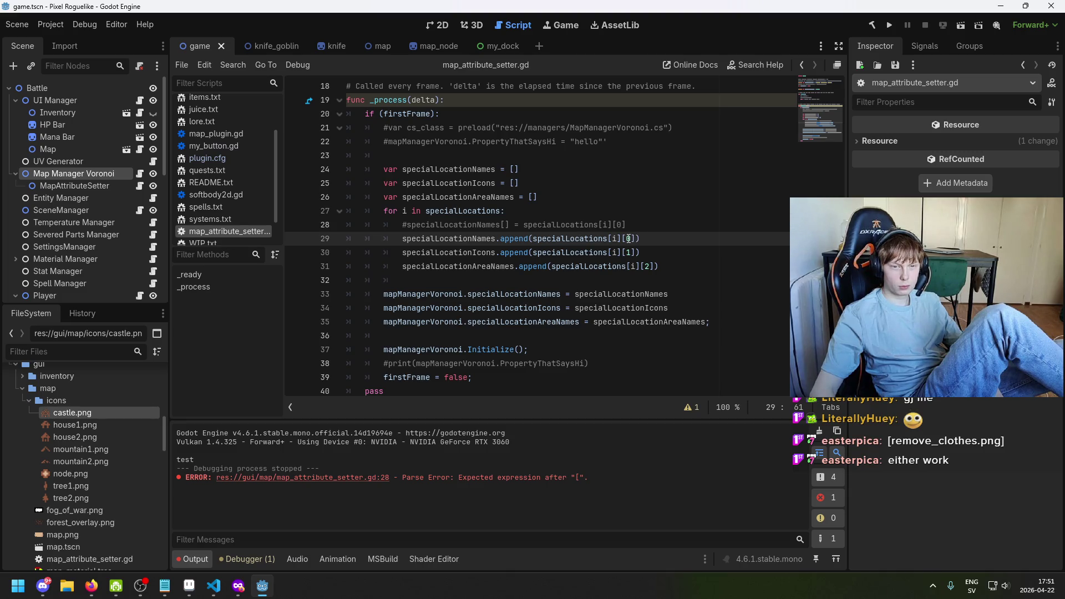
left_click(505, 169)
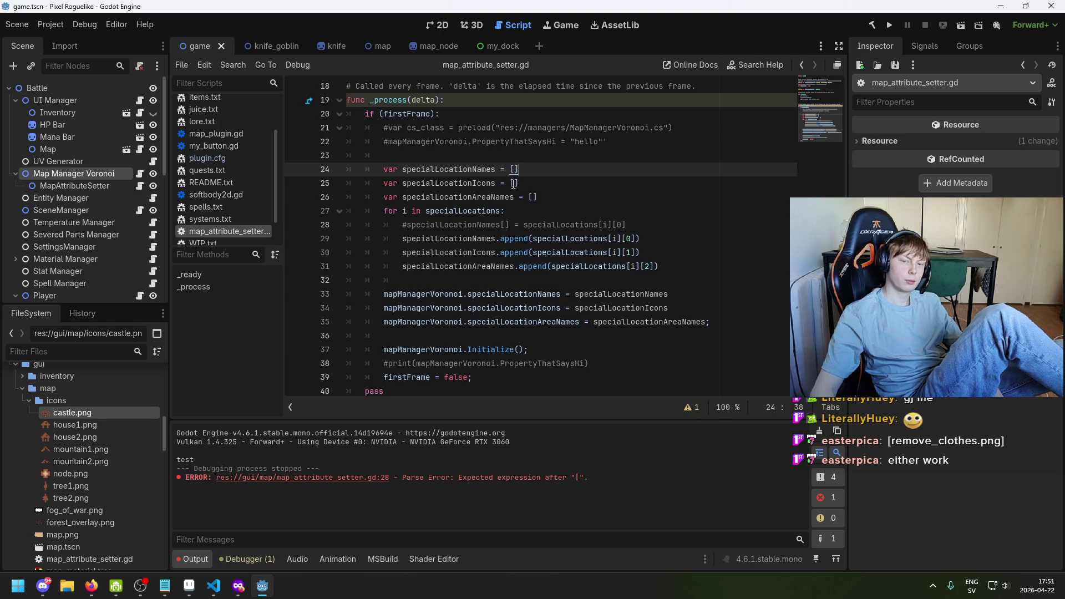
left_click(513, 183)
left_click(533, 199)
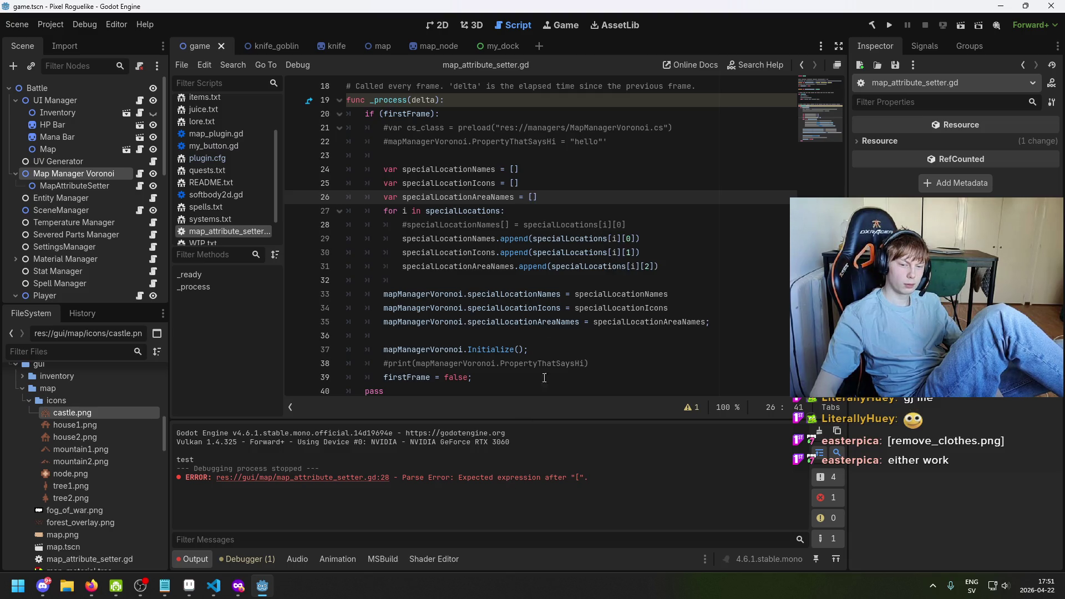
left_click(825, 498)
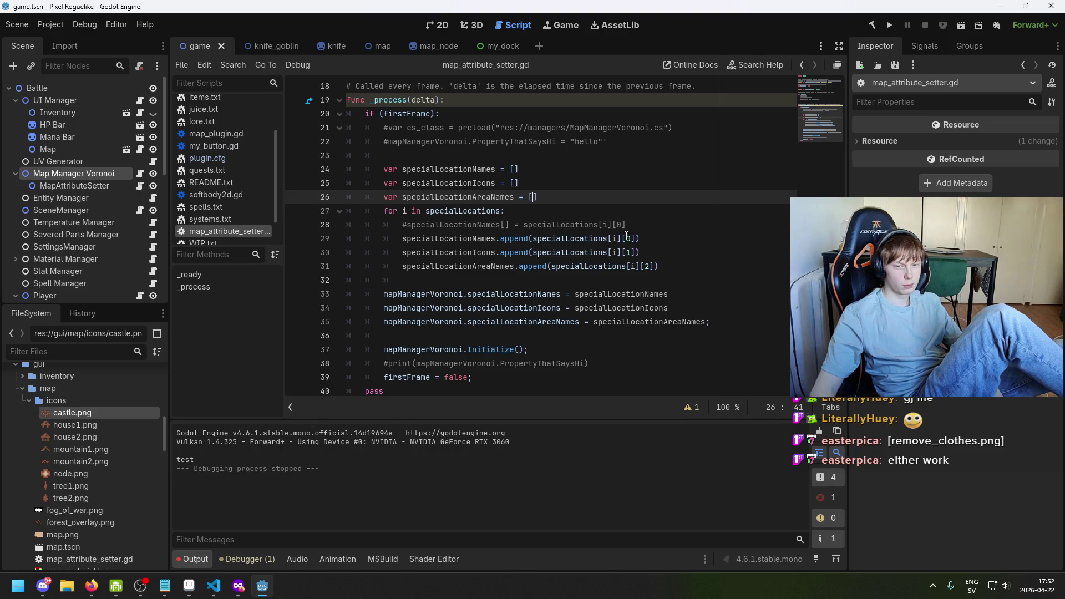
Preview the open browser windows from the taskbar.
mouse_move(617, 238)
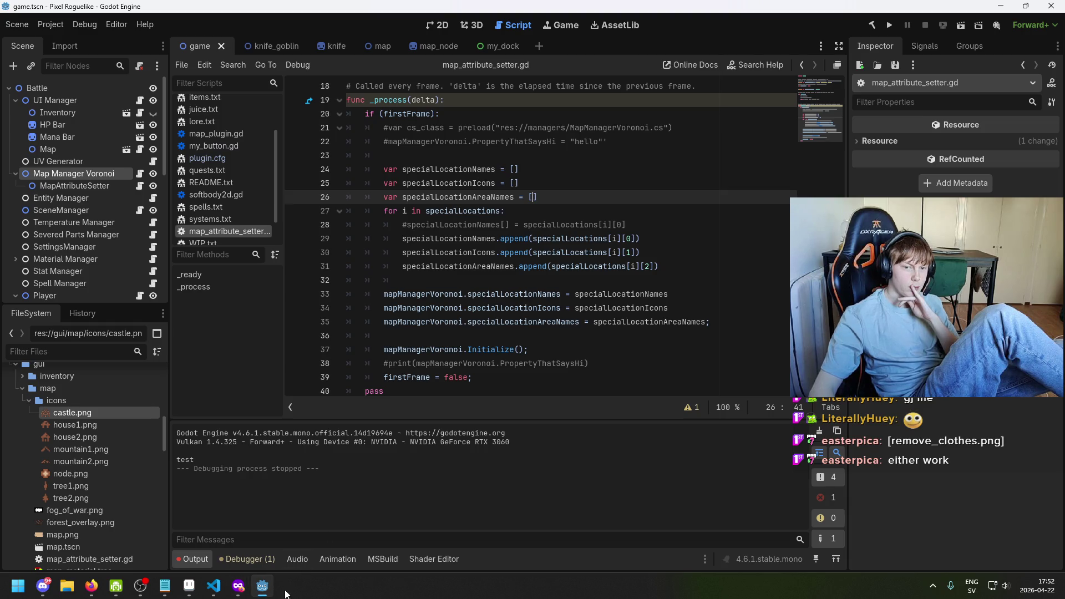
mouse_move(272, 589)
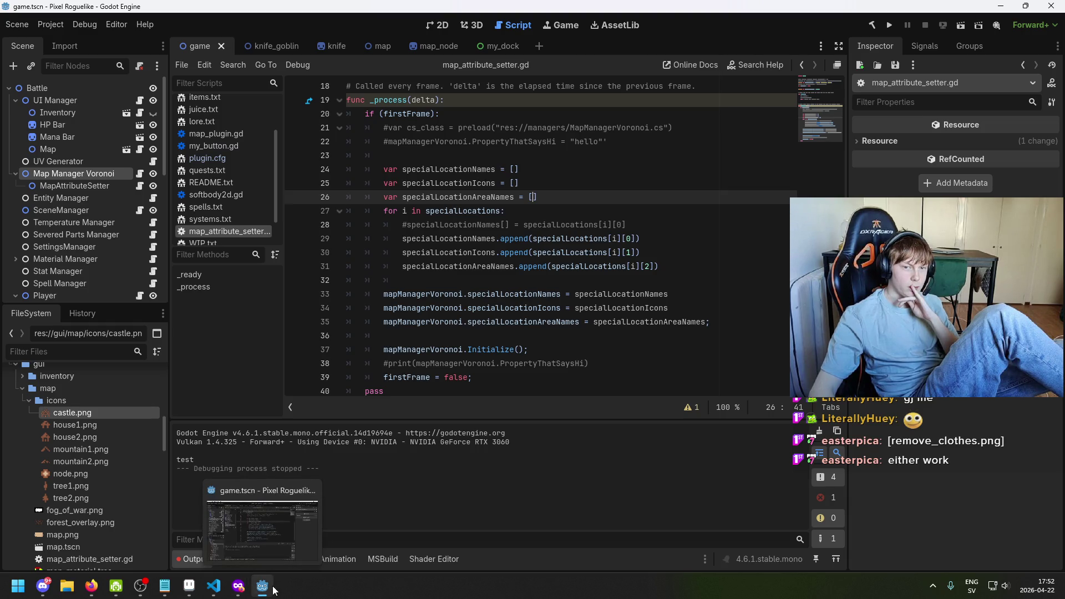
left_click(240, 588)
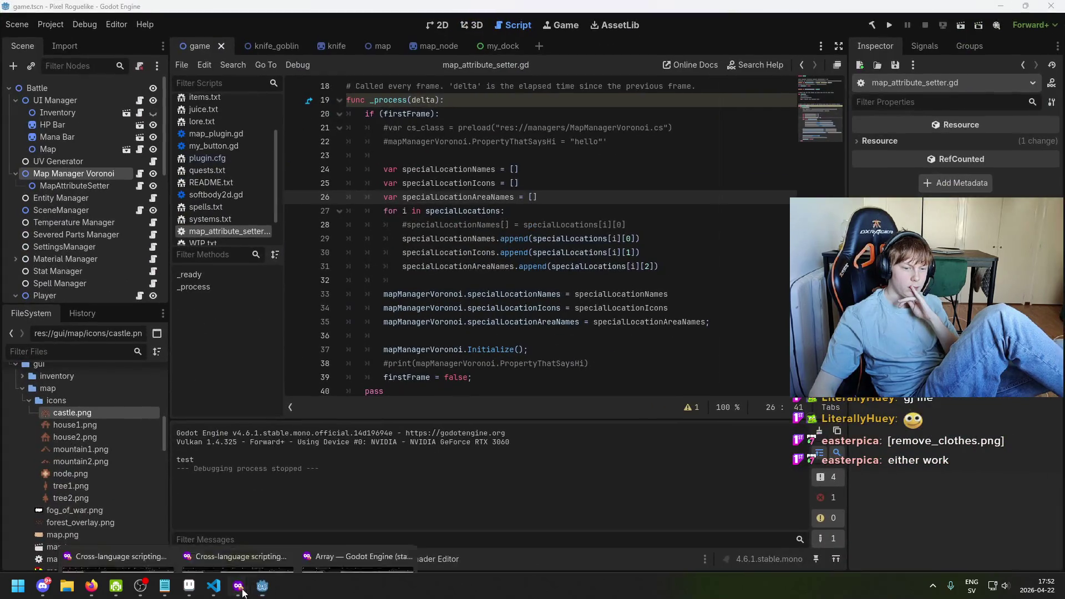
Bring up the Array docs page, select its first example array declaration, and return to Godot.
left_click(354, 557)
scroll(533, 333, "up", 10)
scroll(534, 329, "up", 20)
scroll(561, 319, "up", 15)
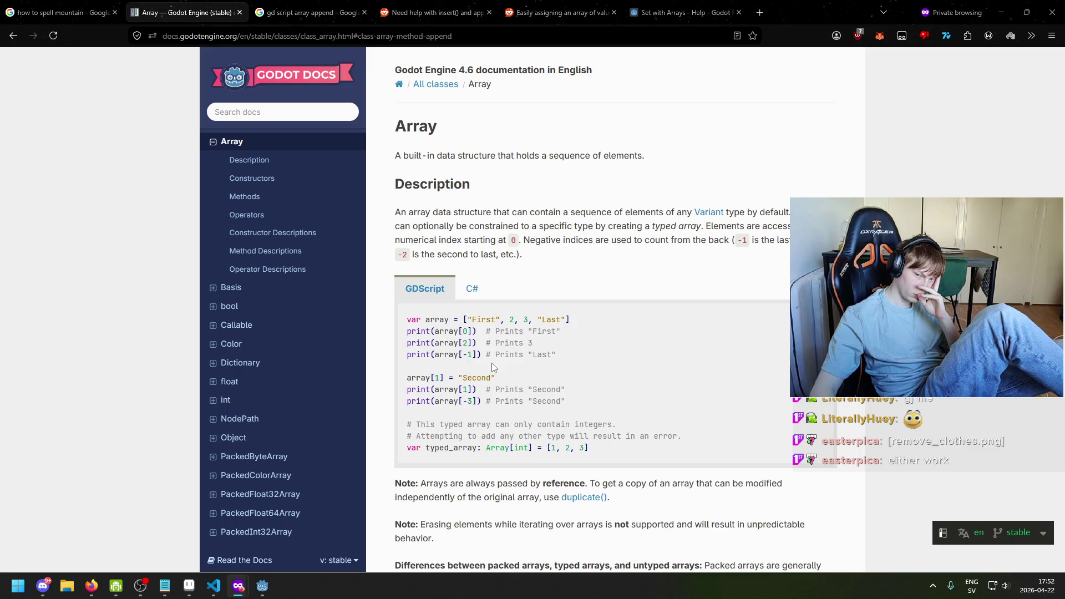
left_click_drag(407, 320, 591, 314)
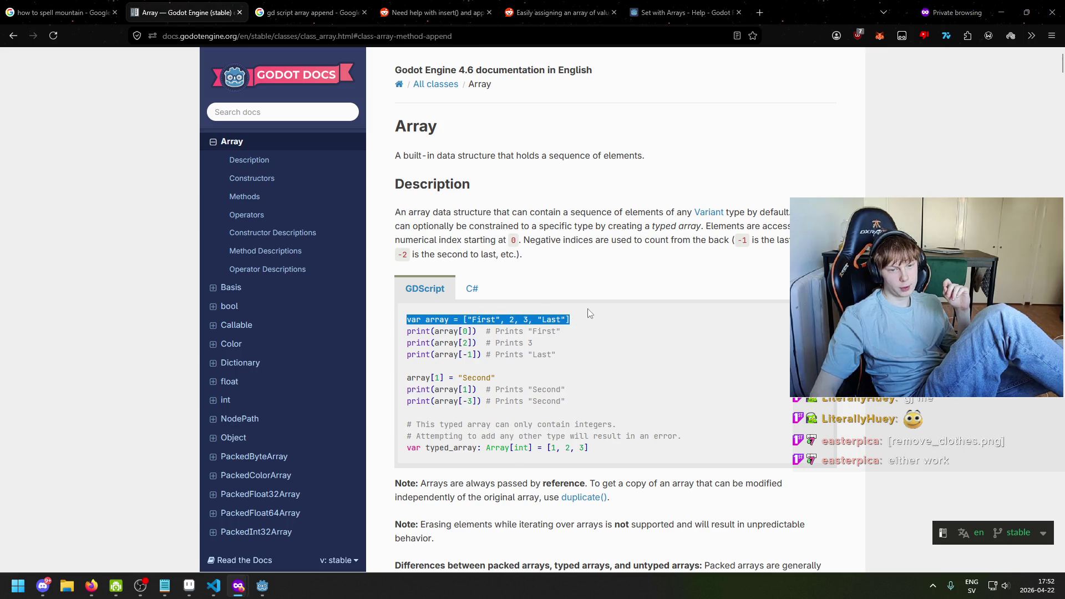
left_click(265, 590)
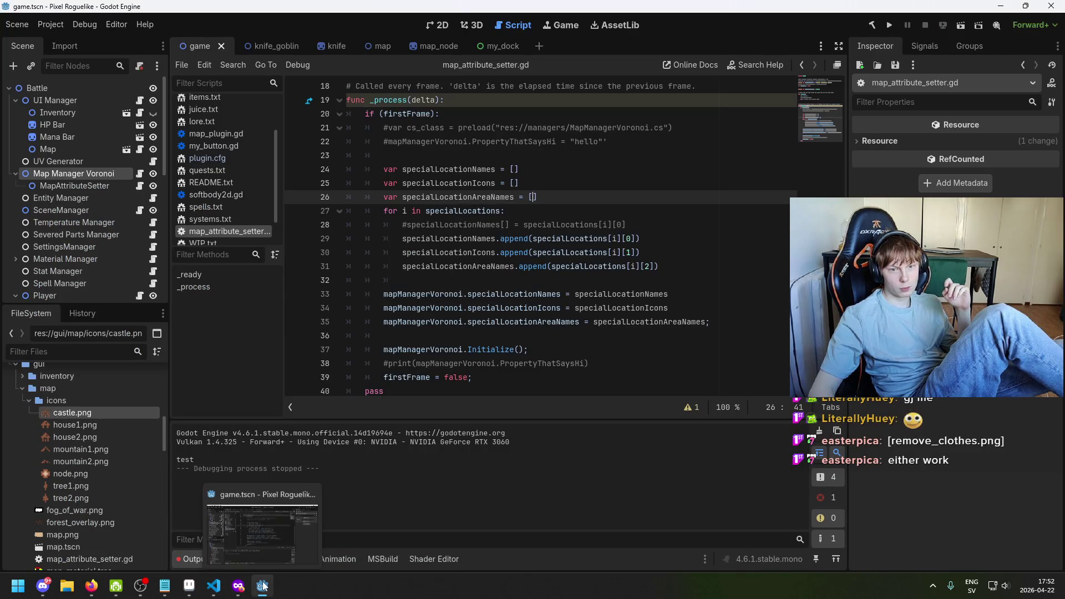
Bring the Godot editor back and review the for loop and names append line.
left_click(263, 586)
left_click(263, 586)
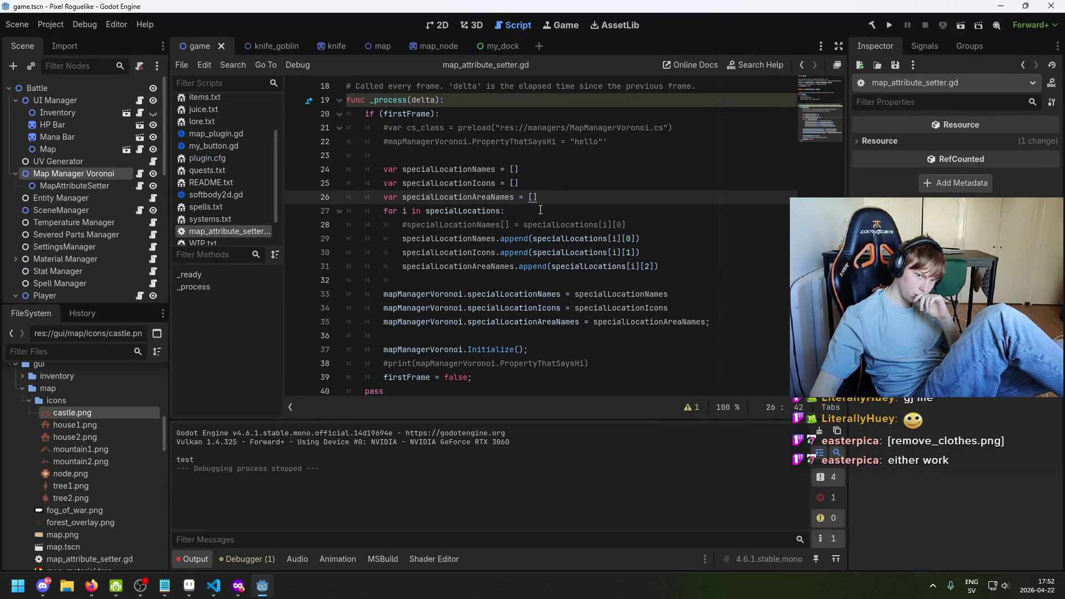
left_click(451, 210)
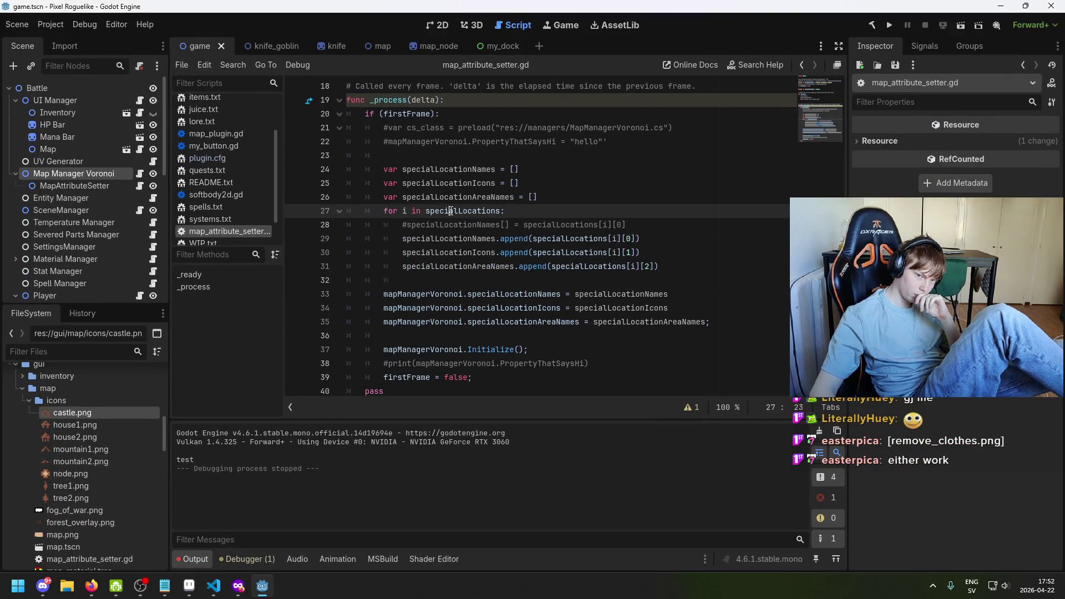
left_click(572, 240)
scroll(554, 221, "up", 6)
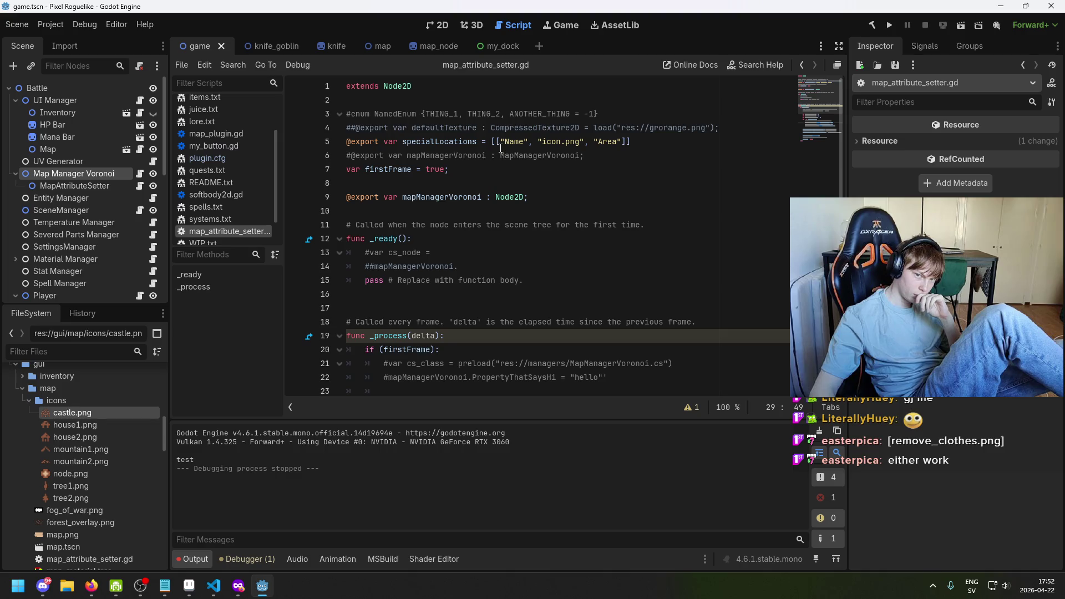
scroll(76, 291, "down", 5)
scroll(83, 286, "up", 5)
Select MapAttributeSetter, expand its first Special Locations entry in the Inspector, and save the scene.
left_click(81, 184)
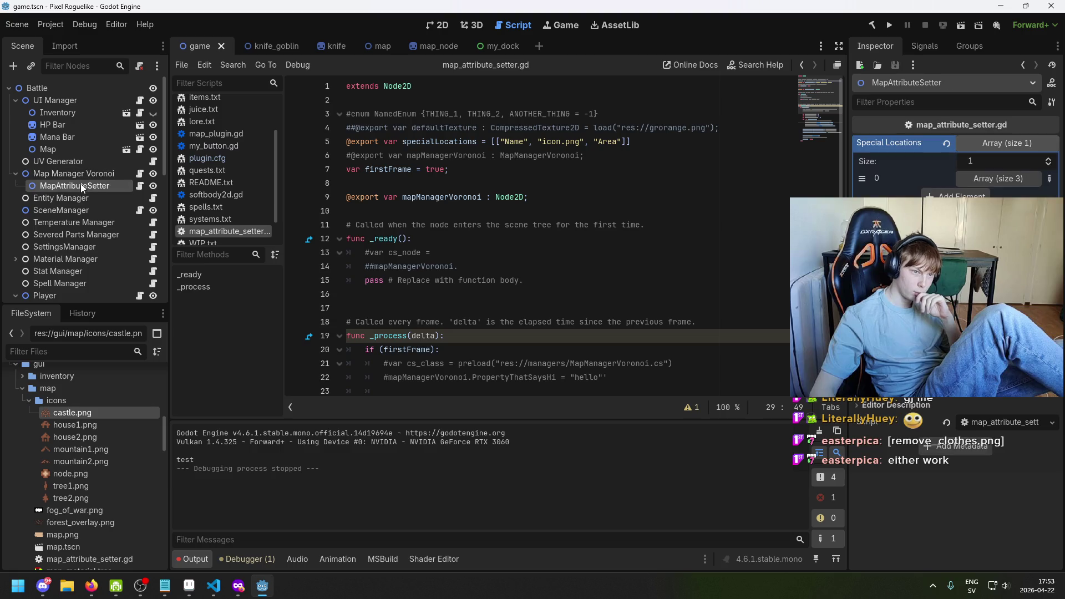
left_click(971, 179)
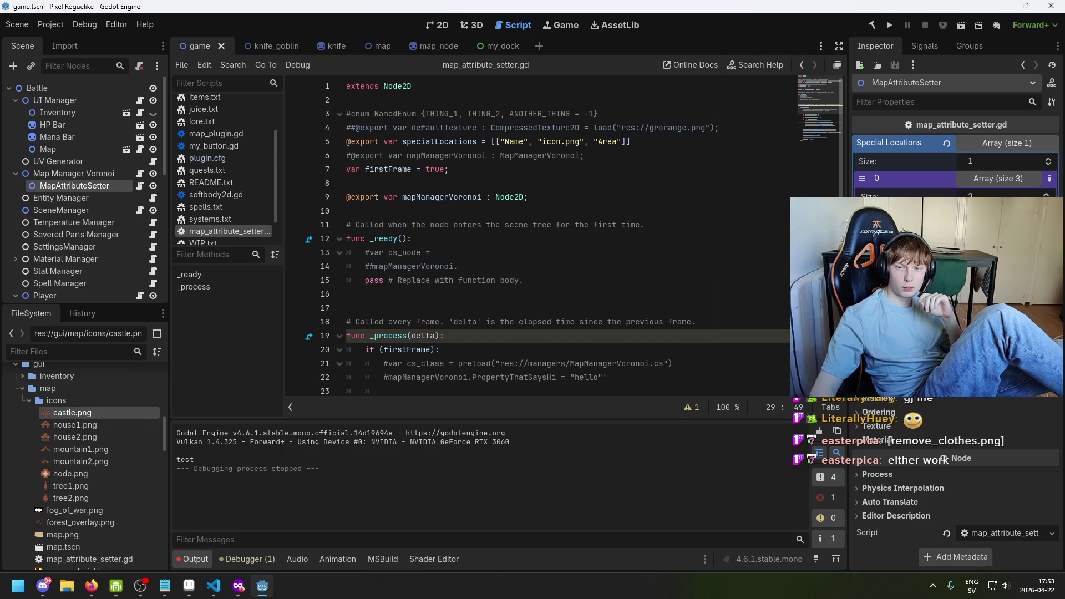
scroll(559, 302, "down", 6)
left_click(628, 225)
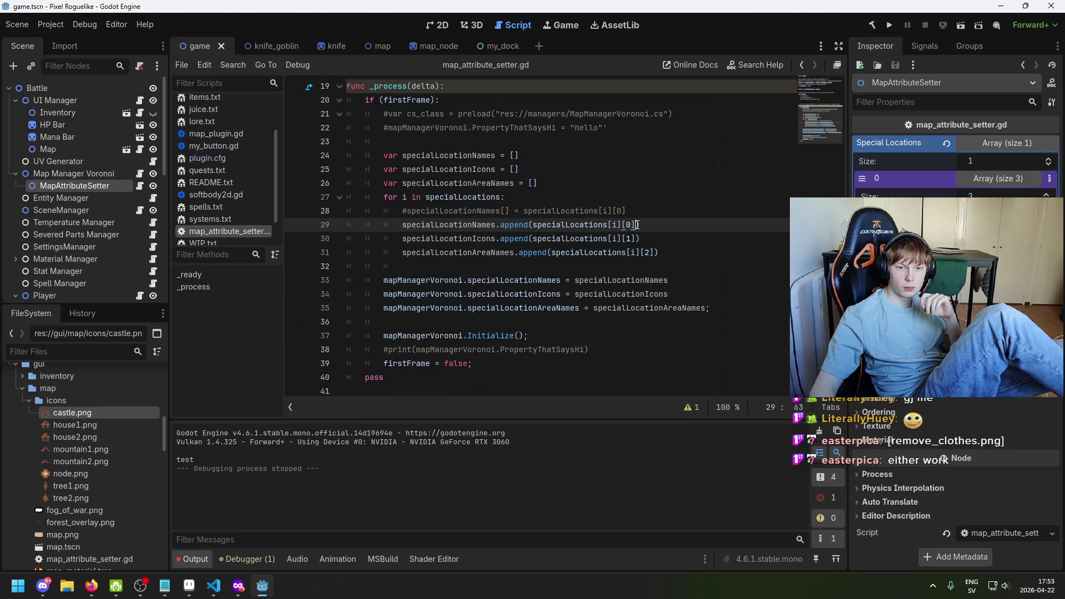
left_click(640, 225)
key("ctrl+s")
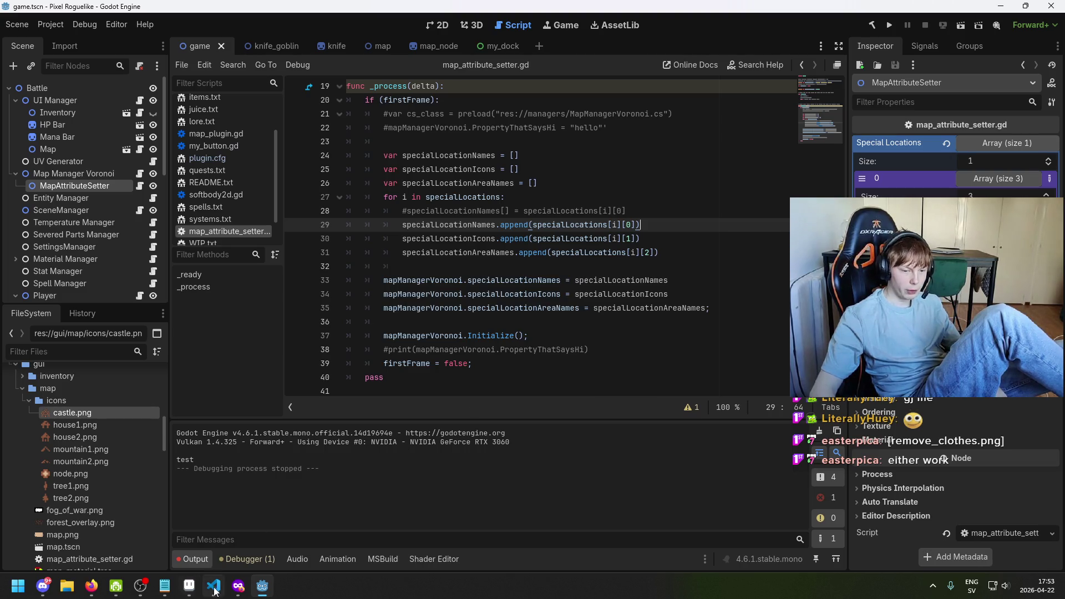
mouse_move(239, 585)
left_click(359, 535)
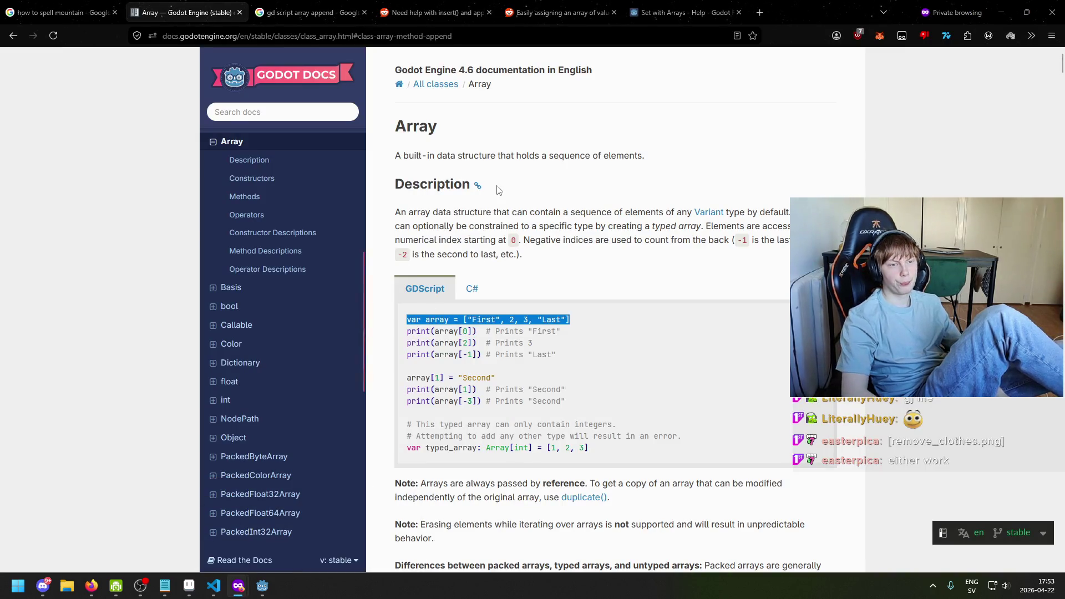
Search 'where does array start in gdscript' in a private window, then switch to VS Code.
key("ctrl+shift+p")
type("where do")
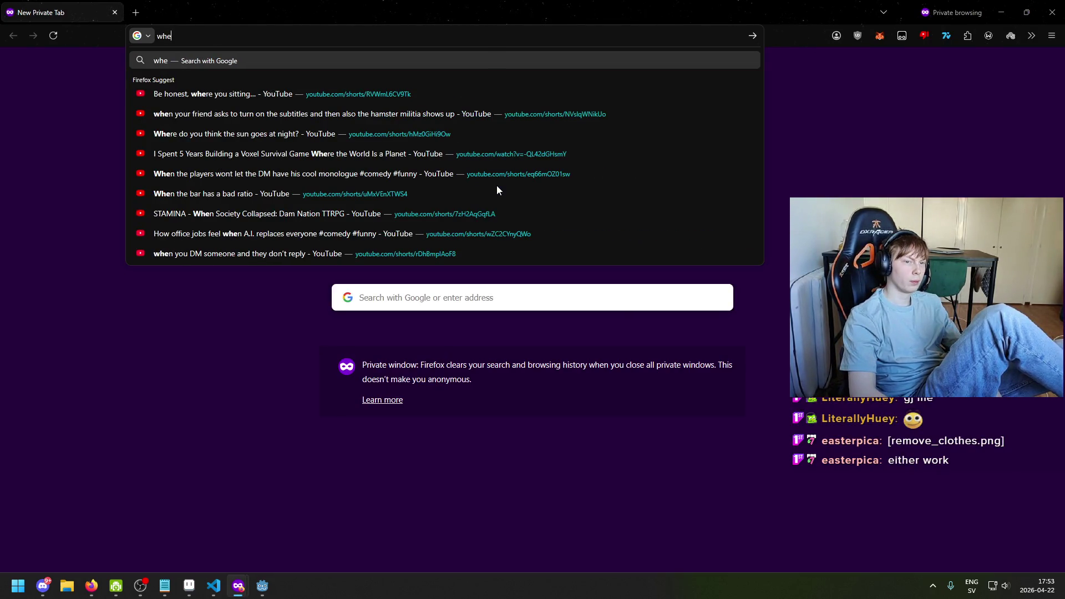
type("es array start")
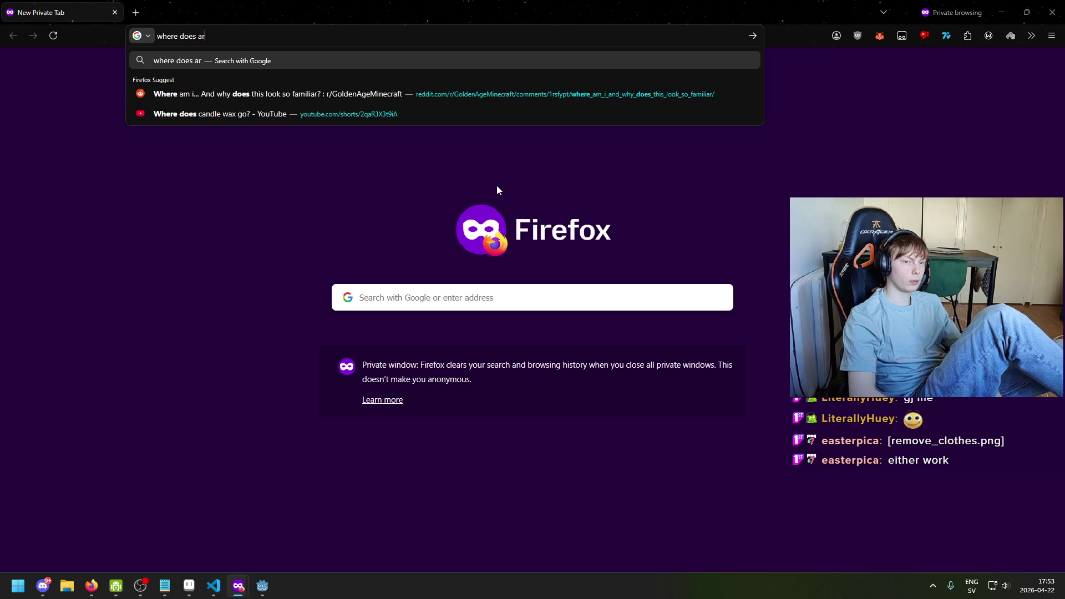
type(" in gdsc")
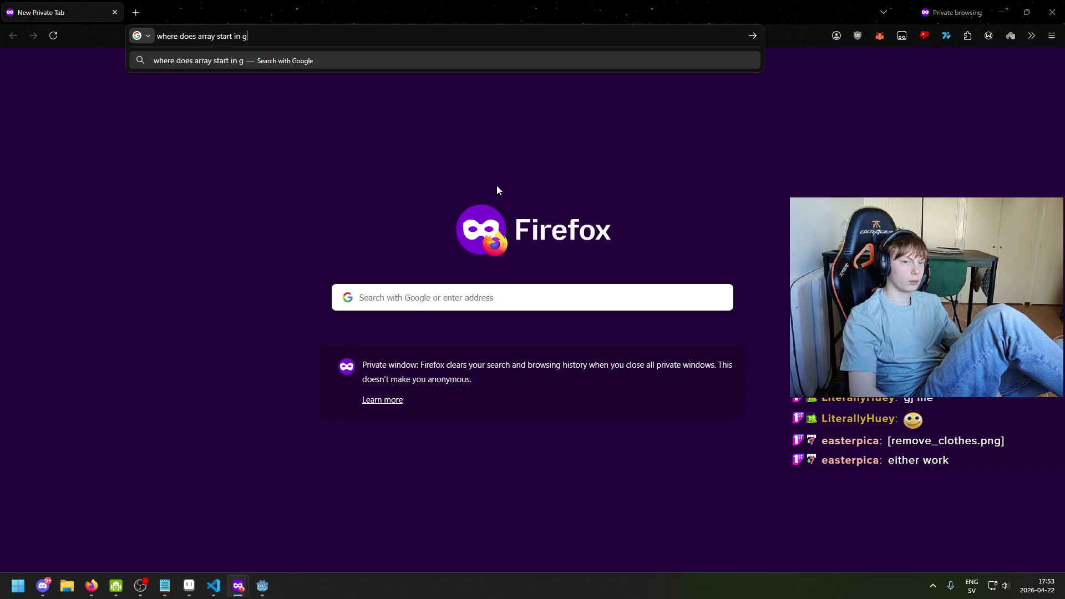
type("ript")
key("Return")
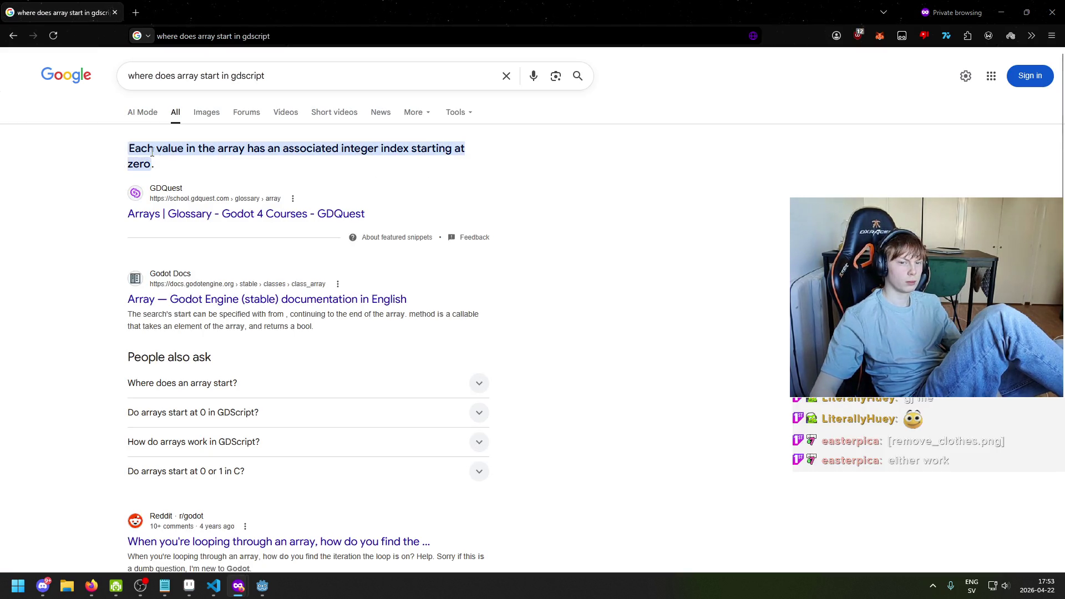
left_click(1051, 12)
left_click(213, 586)
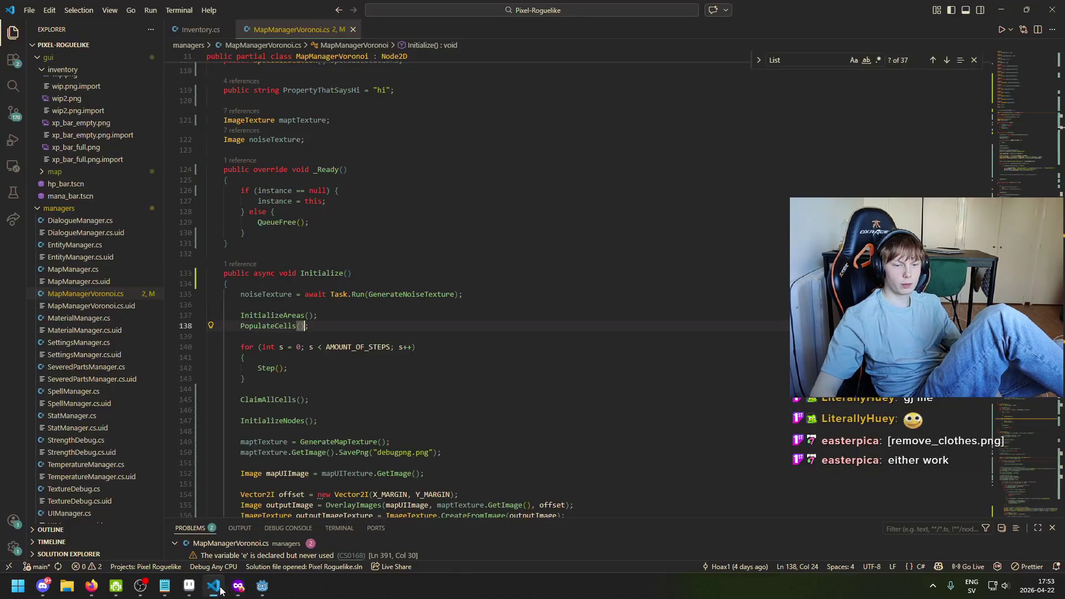
Prefix the append lines with #, begin a print line inside the loop, and run the project.
left_click(262, 586)
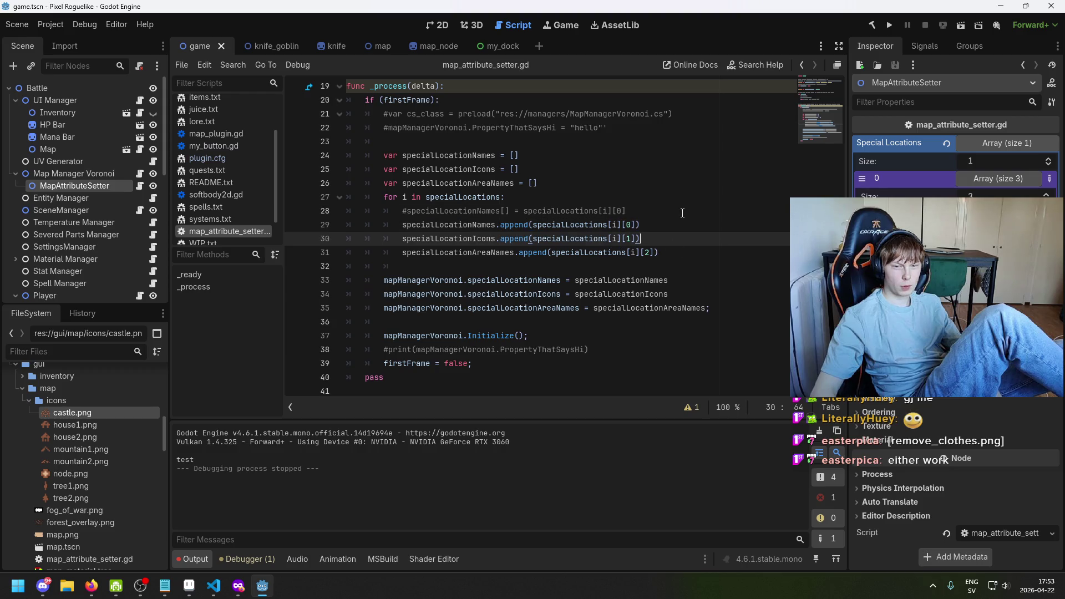
left_click(403, 225)
type("#")
left_click(404, 238)
type("#")
left_click(404, 253)
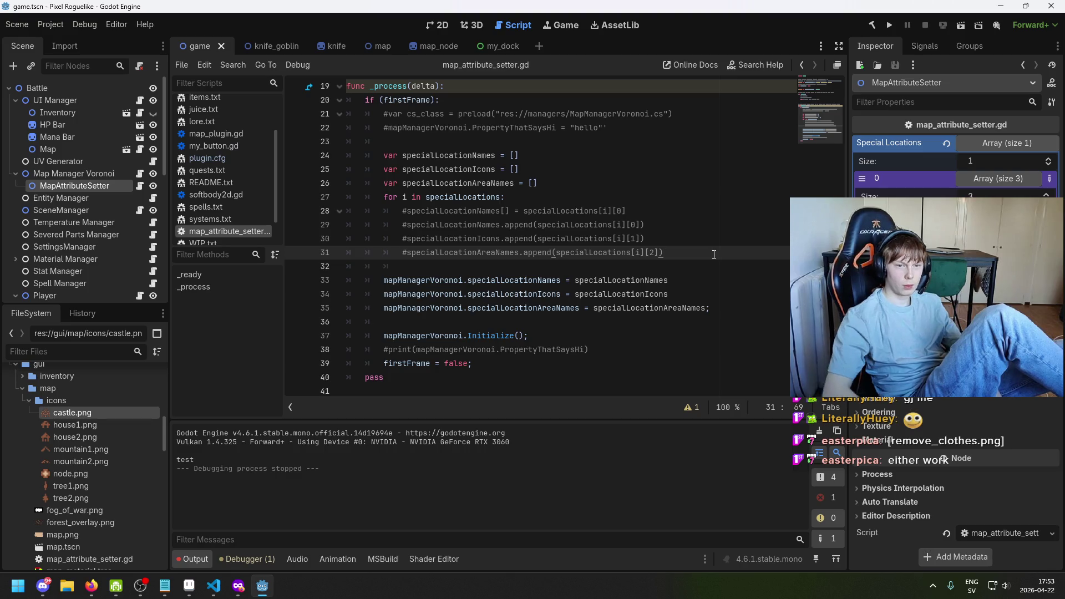
key("Return")
key("BackSpace")
type("P")
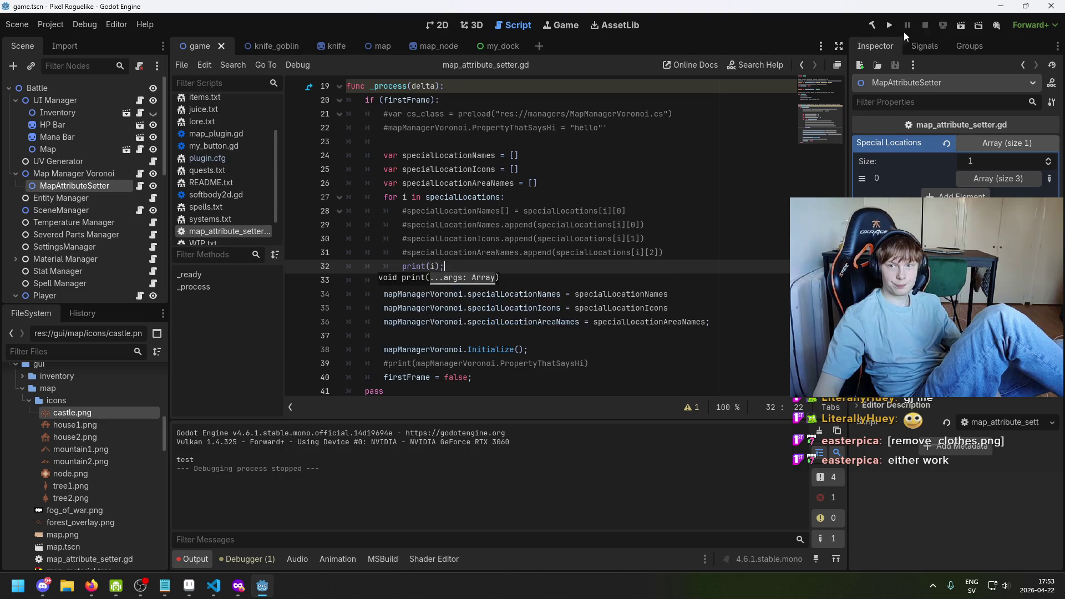
left_click(889, 28)
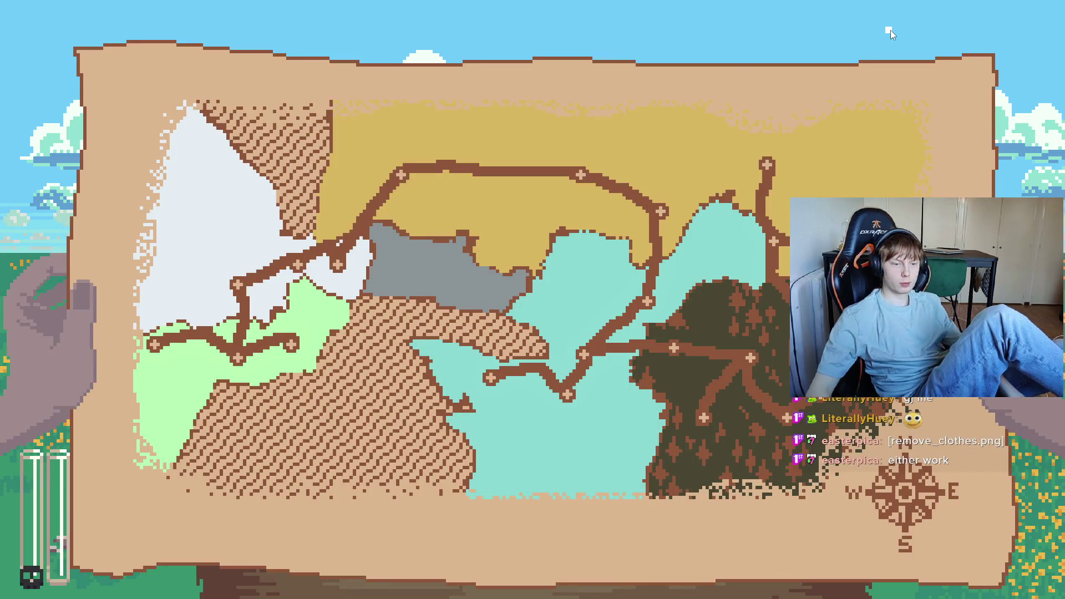
Close the game and select the printed entry ["Castle", castle.png, "Field"] in the Output log.
key("alt+F4")
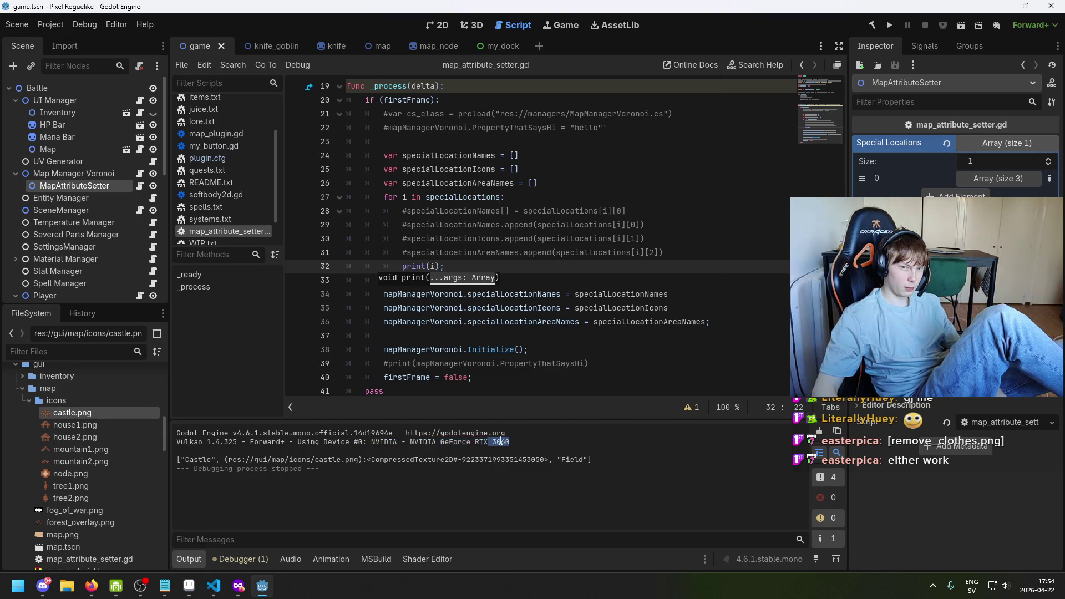
triple_click(389, 442)
triple_click(612, 461)
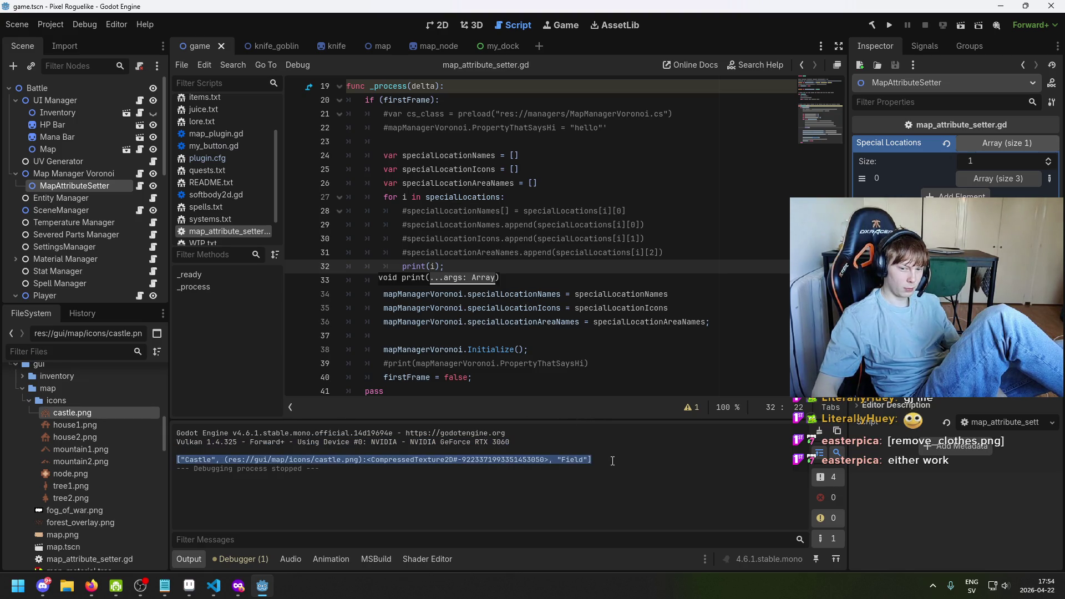
Rename the for-loop variable to specialLocation.
left_click(411, 197)
key("BackSpace")
type("sp")
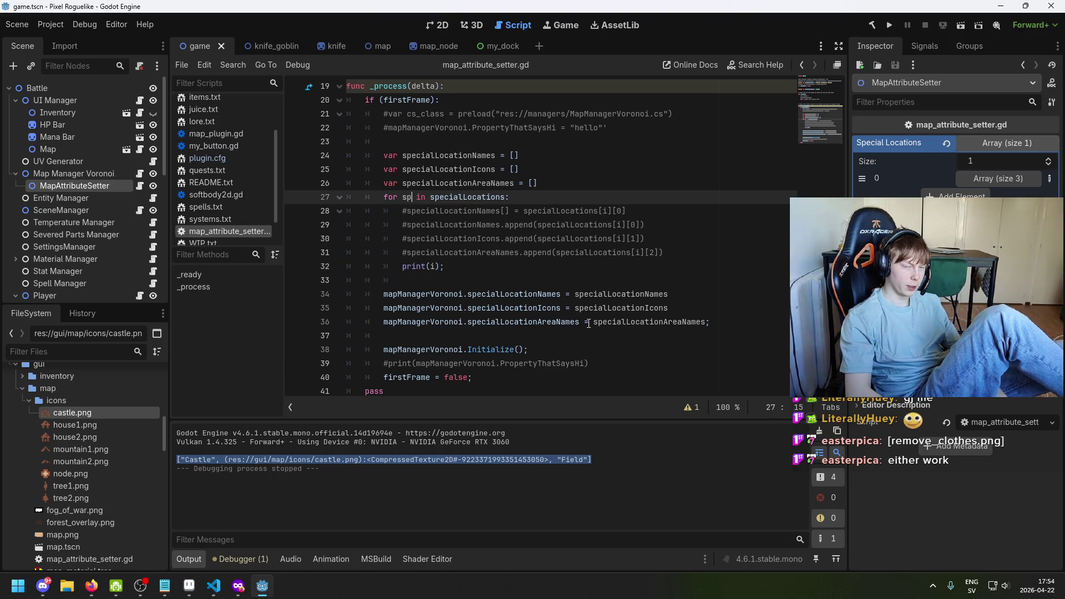
type("ecialLocation")
Comment out the print line and uncomment the names, icons and area names append lines.
left_click(403, 266)
type("##")
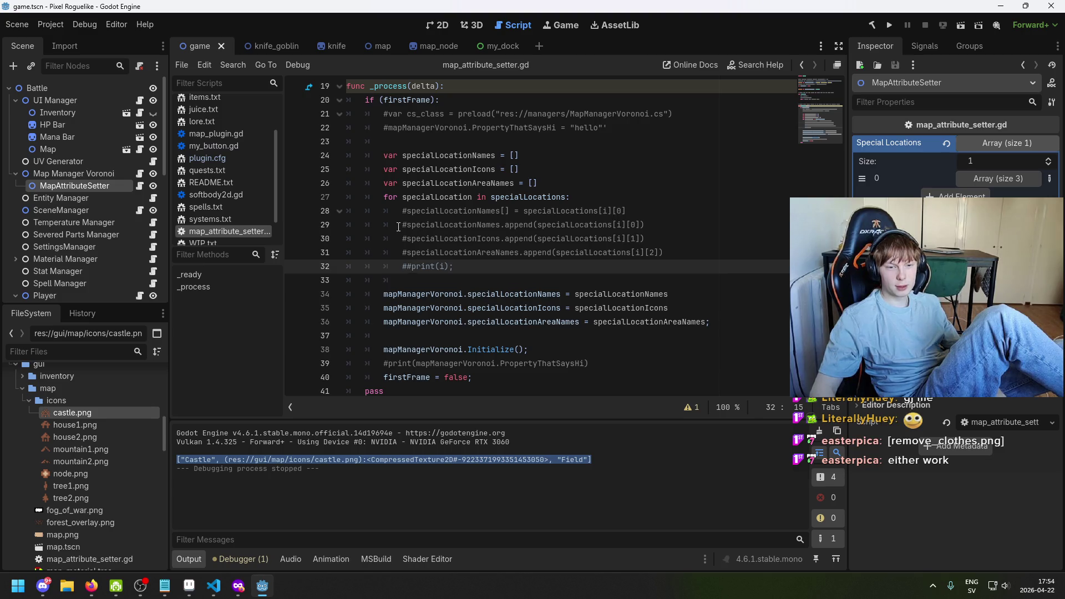
left_click(398, 224)
key("Delete")
key("Down")
key("Delete")
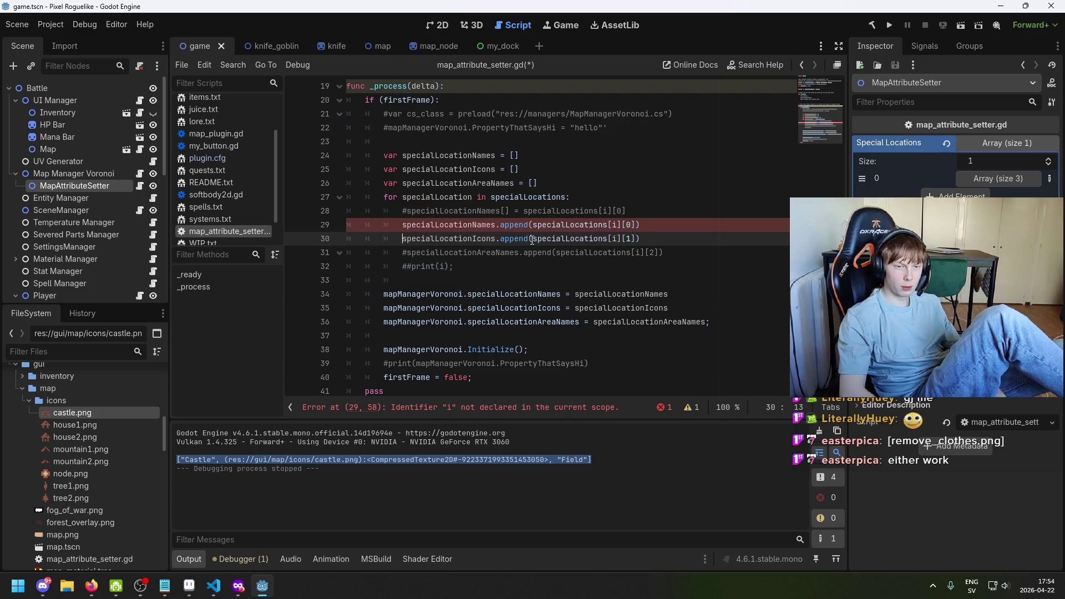
key("Down")
key("Delete")
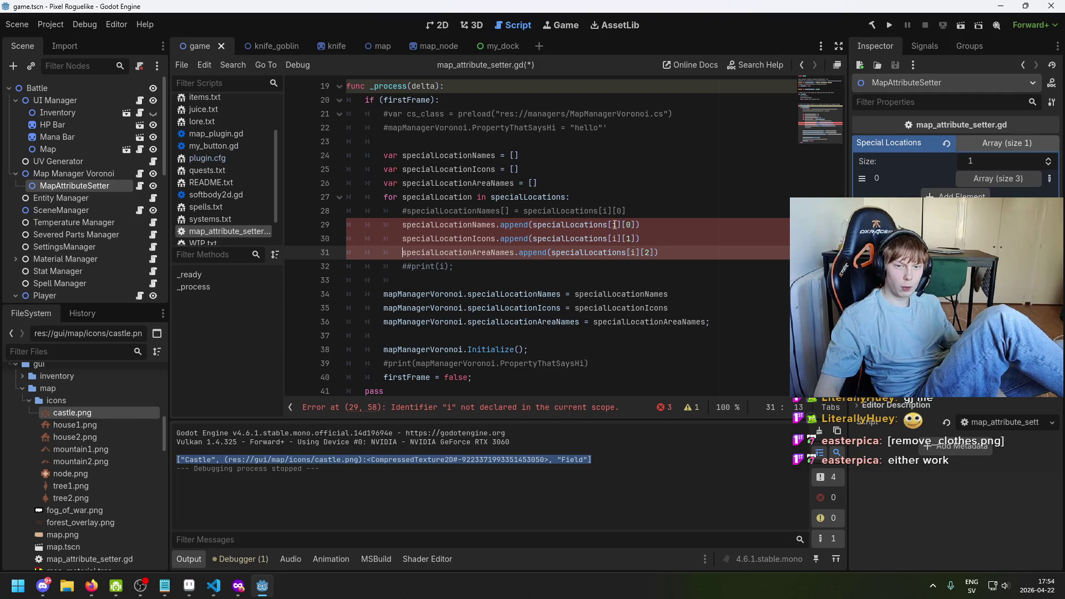
Replace specialLocations[i] with specialLocation on lines 29–31, save, and run the game.
left_click(618, 225)
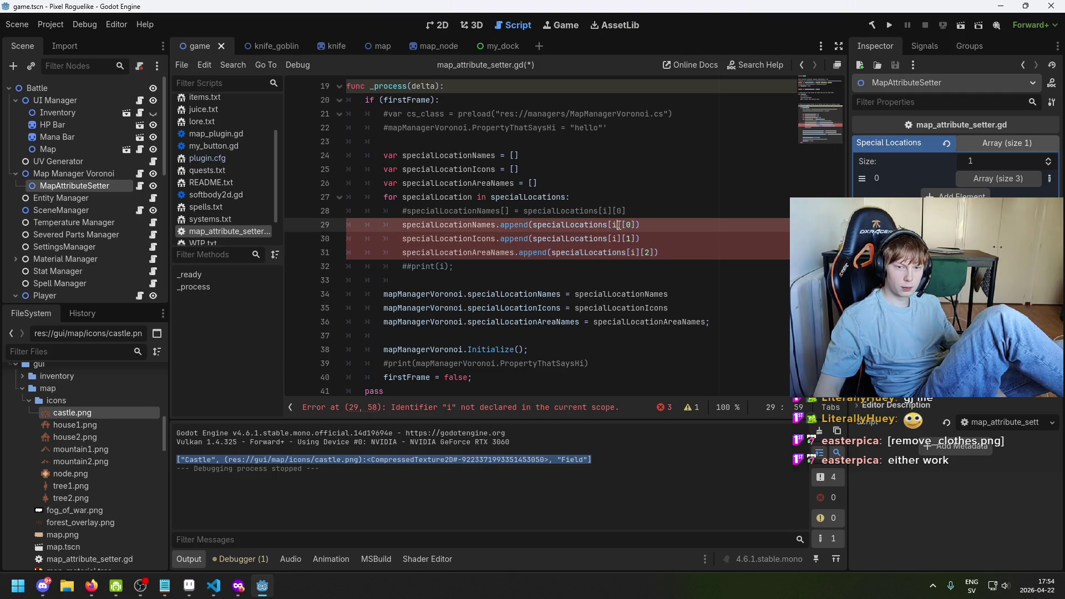
left_click_drag(623, 224, 532, 225)
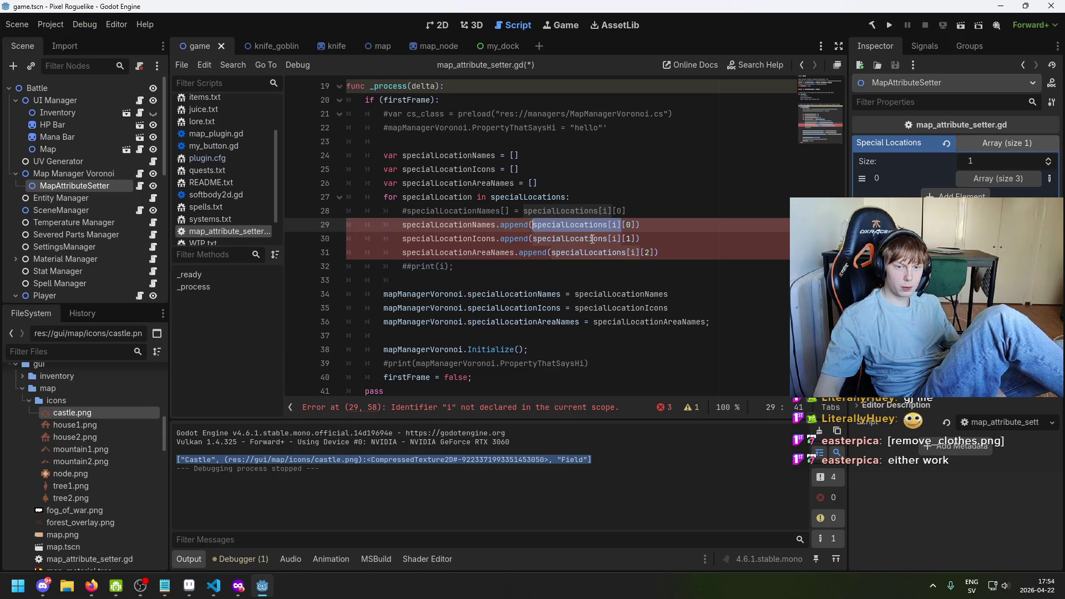
key("Right")
key("BackSpace")
key("BackSpace")
key("BackSpace")
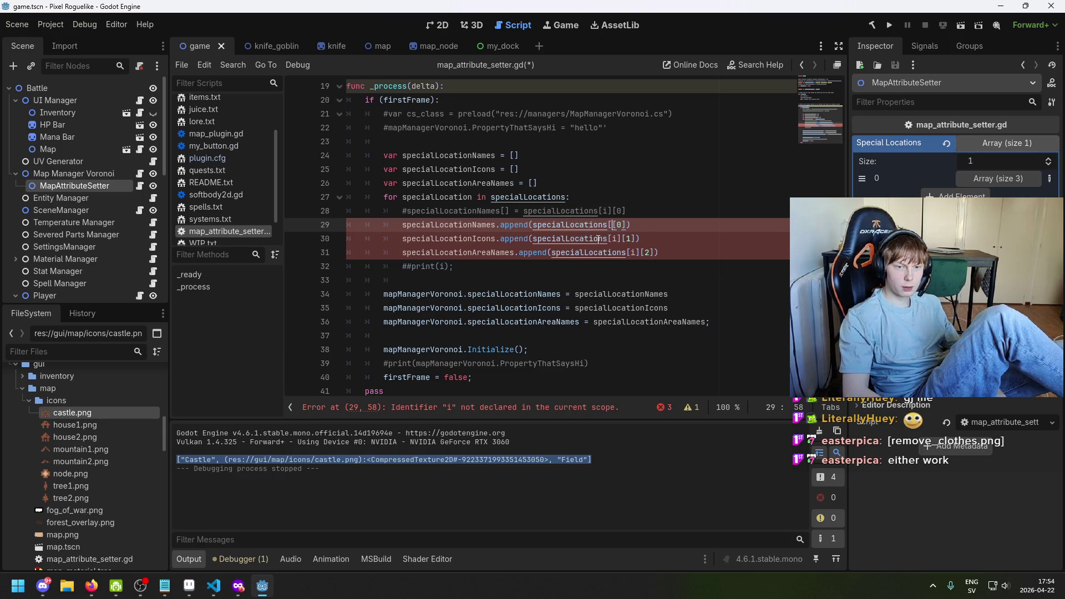
type("n")
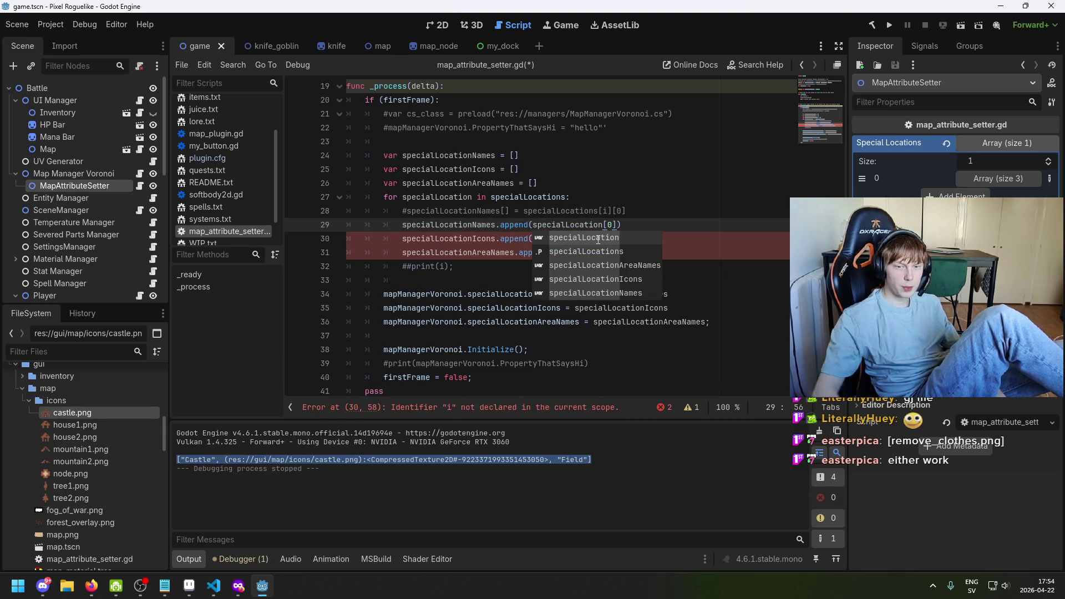
double_click(603, 225)
key("ctrl+c")
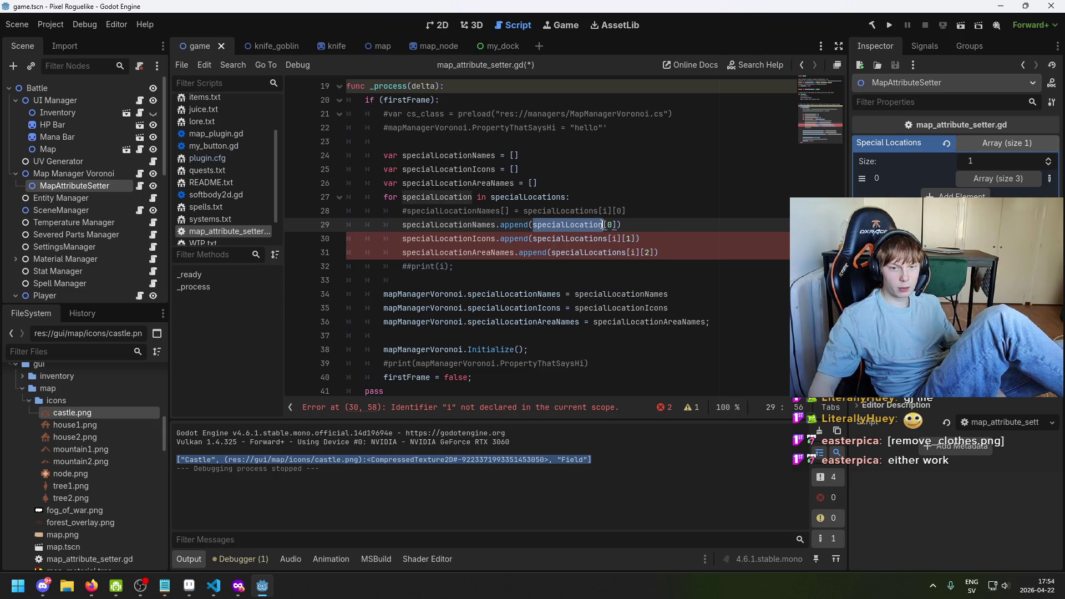
left_click_drag(620, 240, 532, 239)
key("ctrl+v")
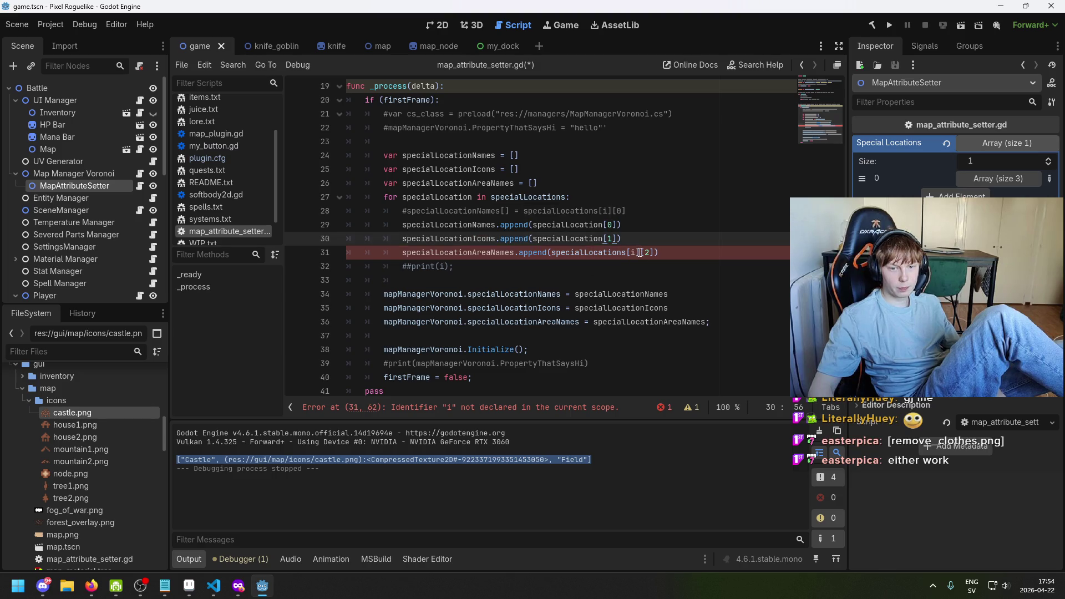
left_click_drag(640, 253, 558, 253)
key("ctrl+v")
key("ctrl+s")
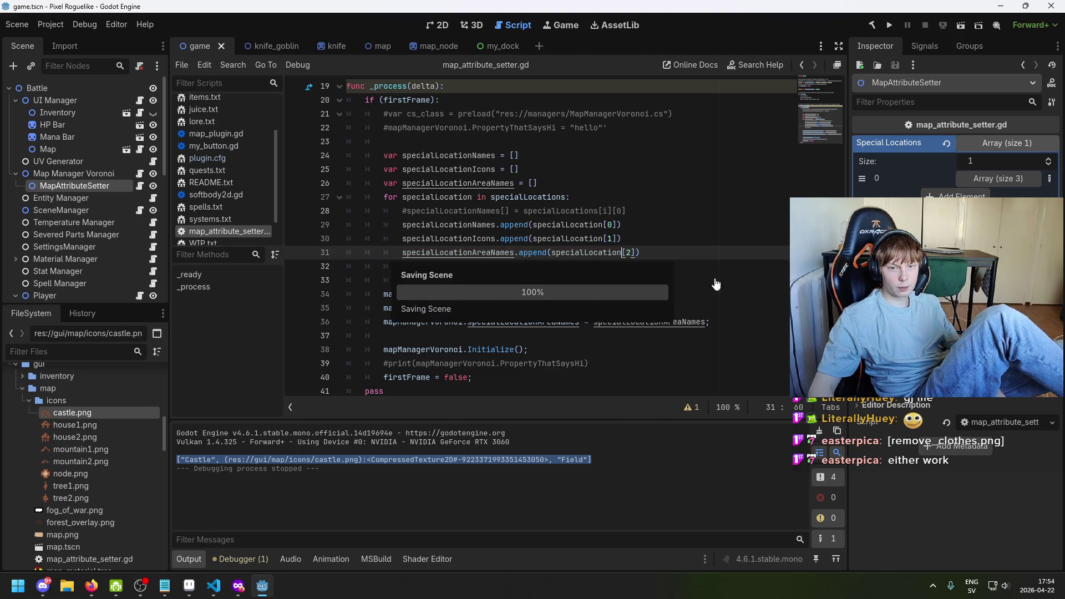
left_click(888, 25)
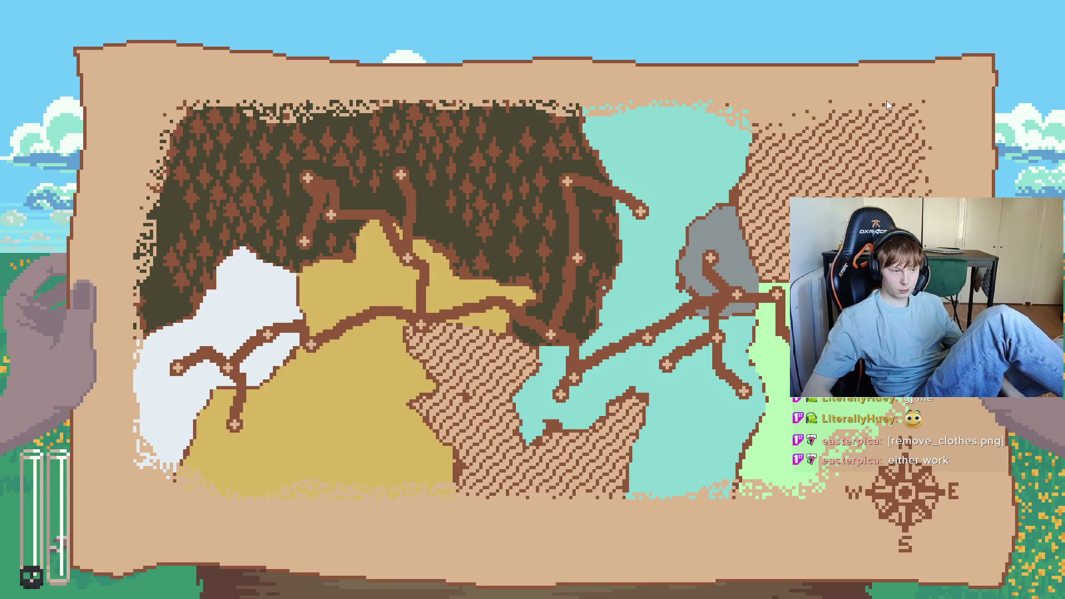
Close the game, relaunch it, and show the running game's Remote scene tree.
key("alt+F4")
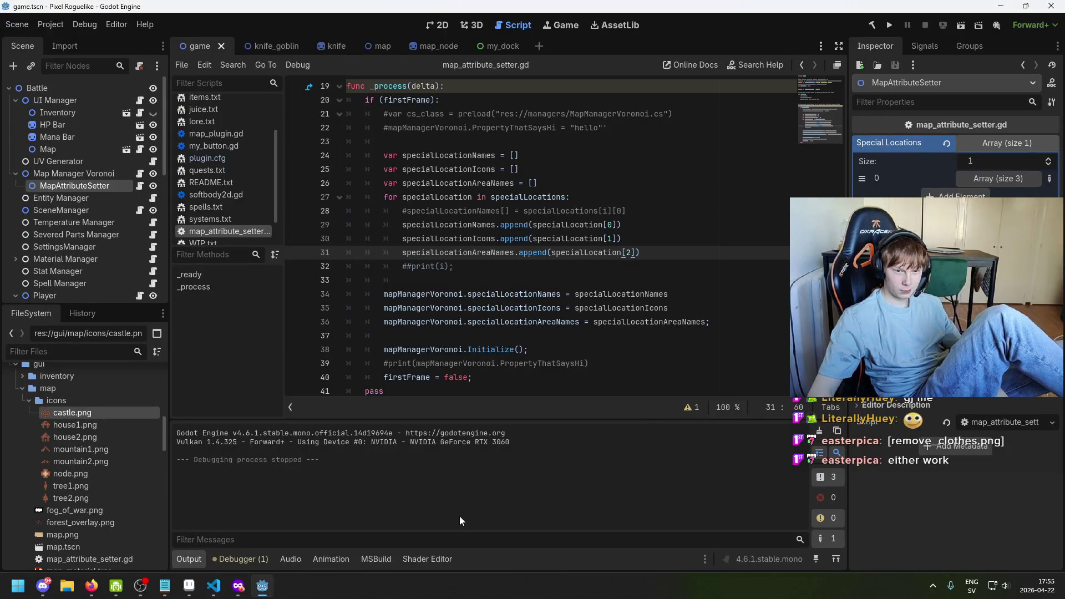
left_click(886, 25)
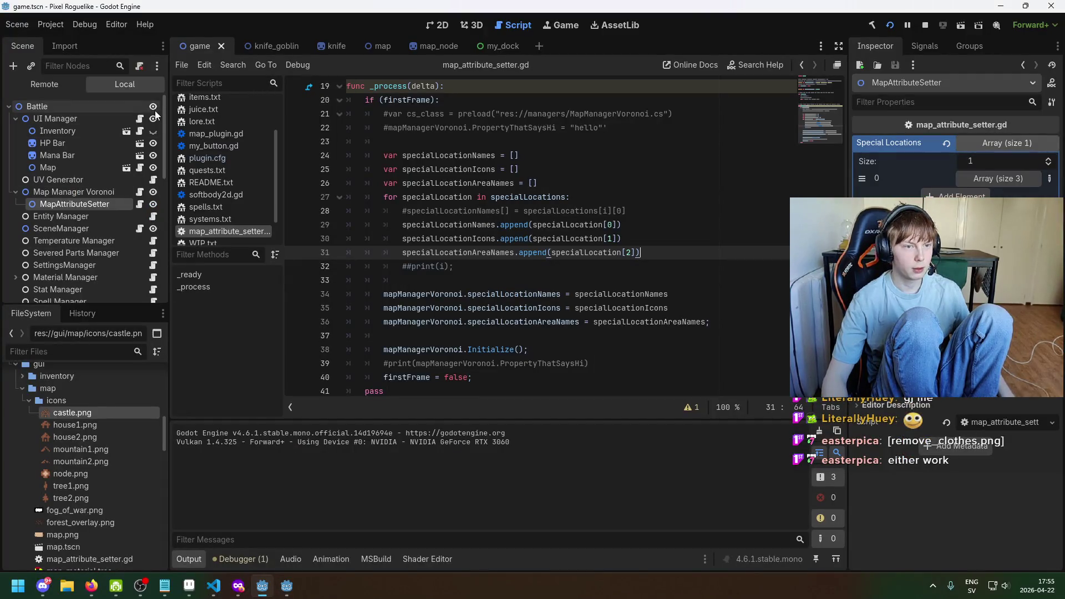
left_click(65, 82)
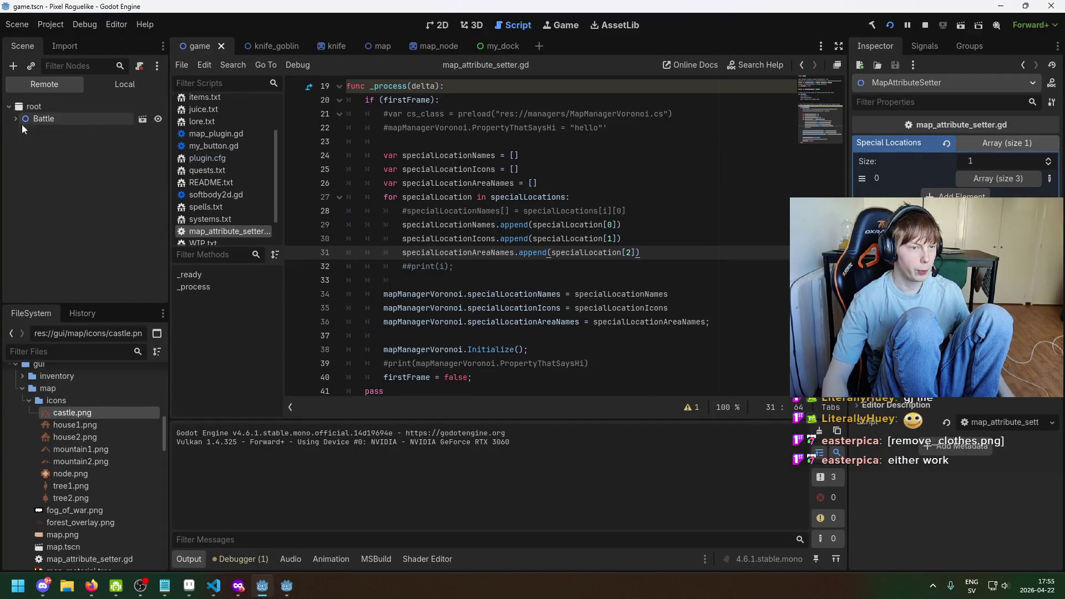
Inspect the running Map Manager Voronoi's special location arrays, then stop the game and reselect the node.
left_click(62, 157)
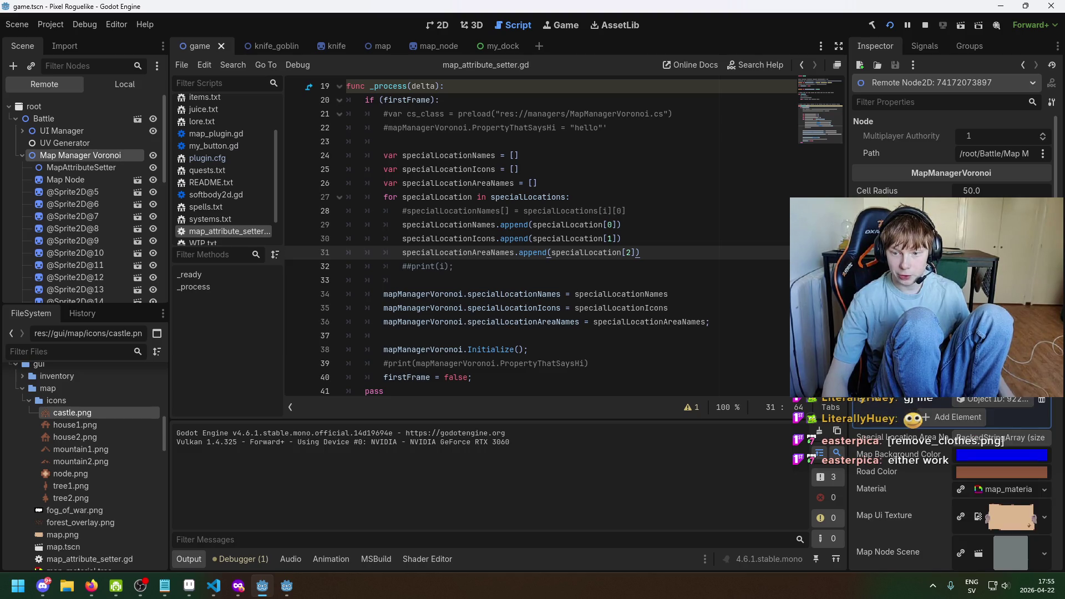
left_click(996, 398)
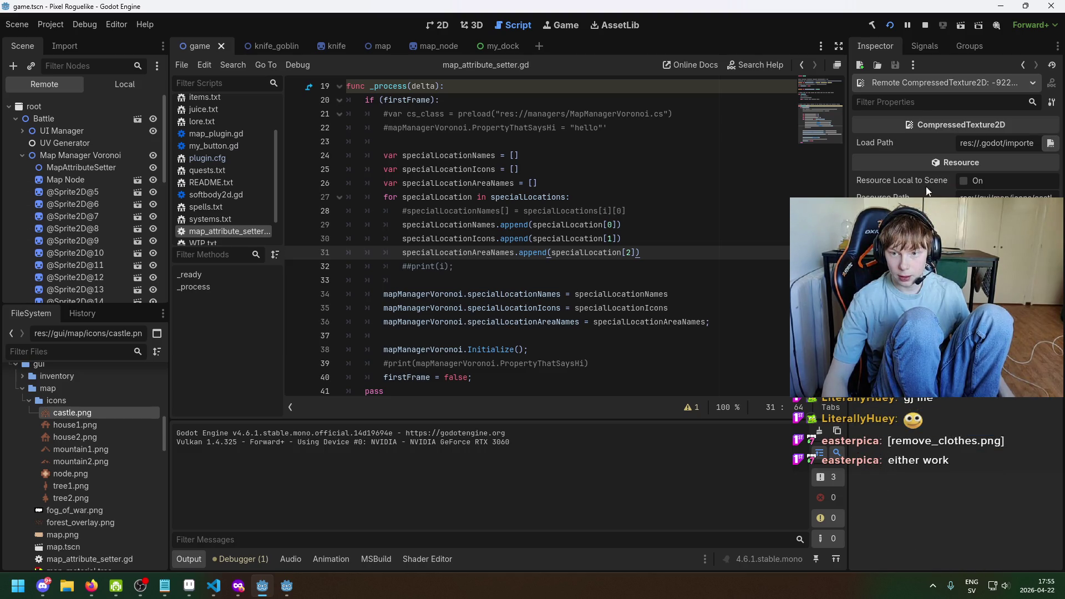
left_click(99, 167)
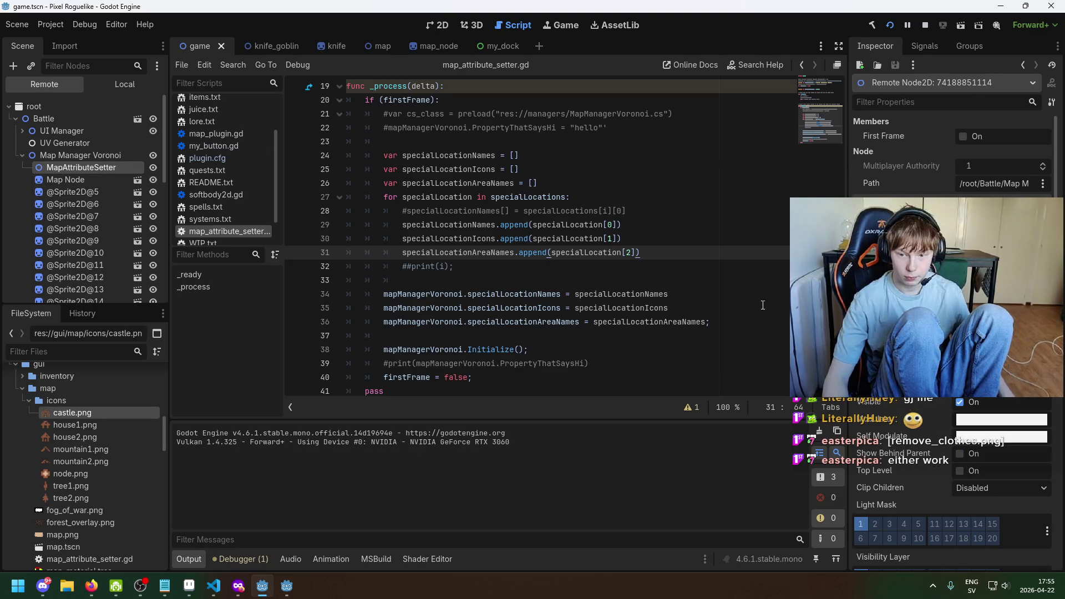
left_click(75, 155)
left_click(78, 167)
left_click(94, 157)
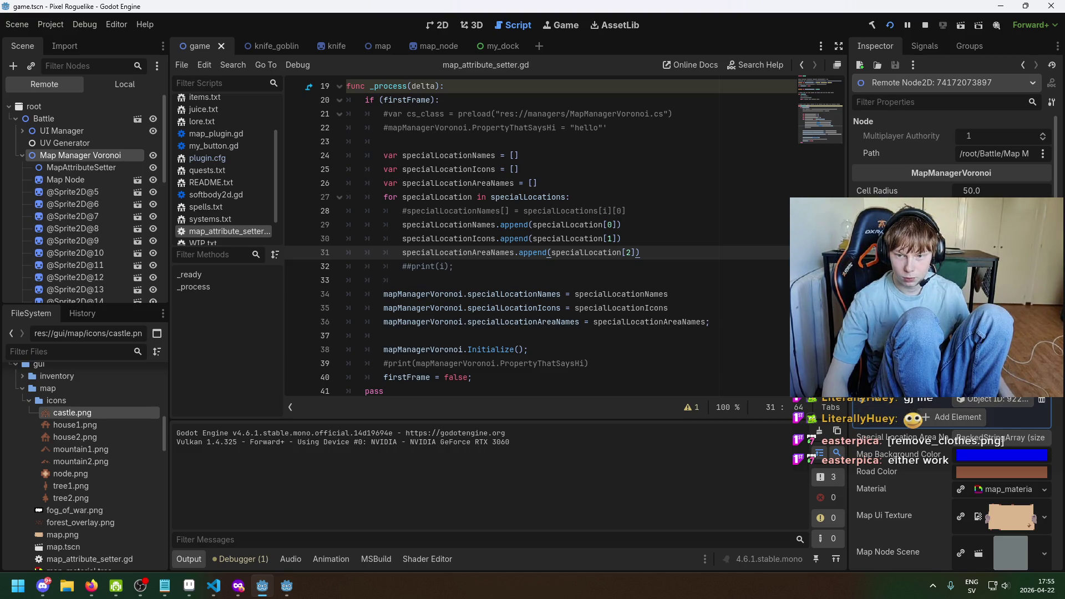
left_click(951, 417)
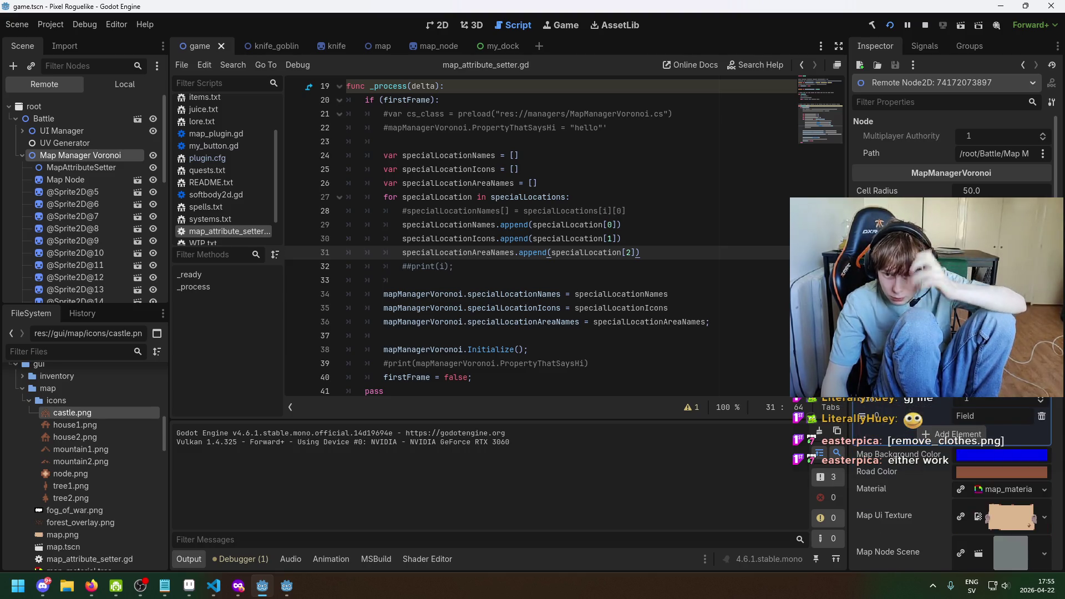
scroll(951, 482, "down", 2)
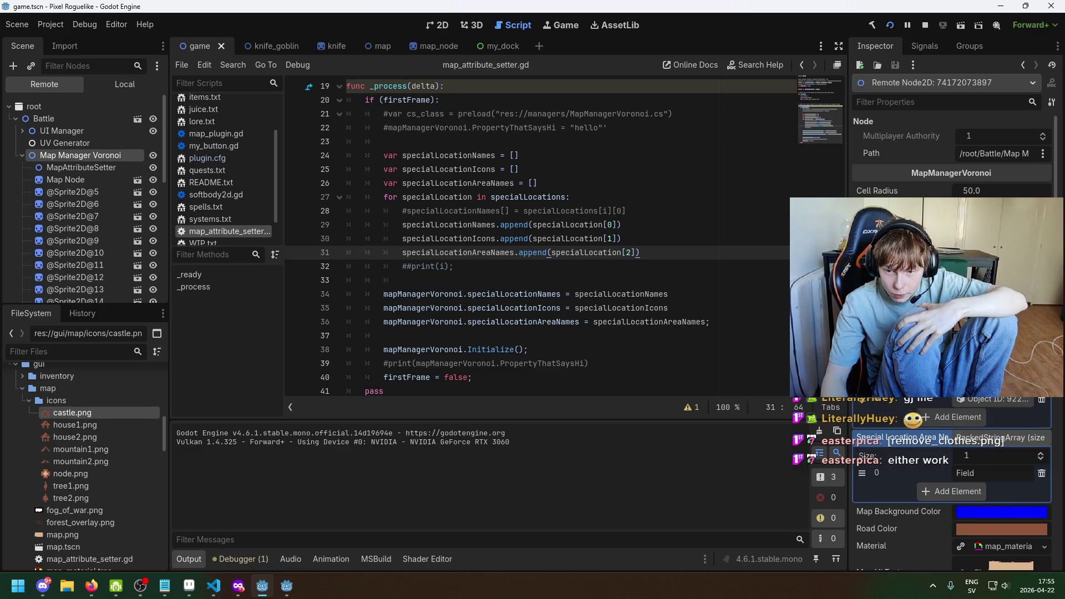
left_click(924, 26)
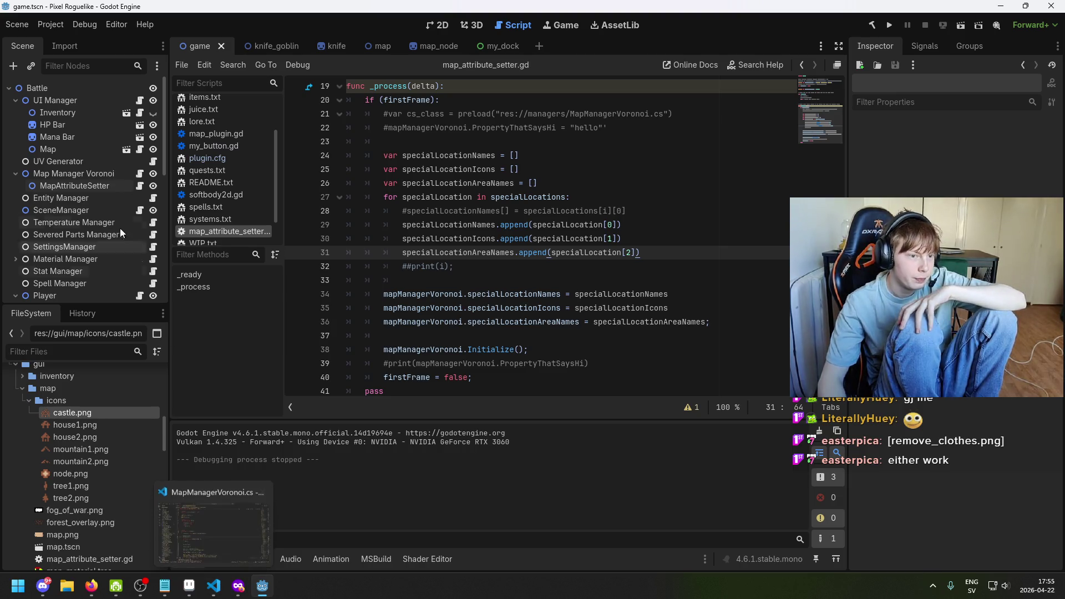
left_click(78, 173)
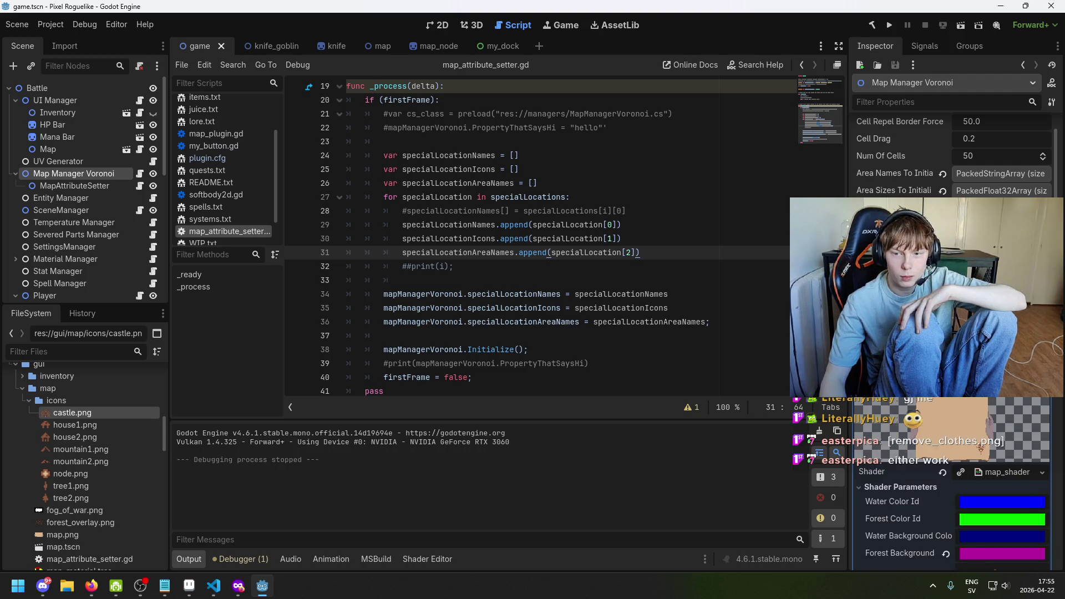
Find the debug SavePng line 150 in MapManagerVoronoi.cs's Initialize method.
left_click(214, 585)
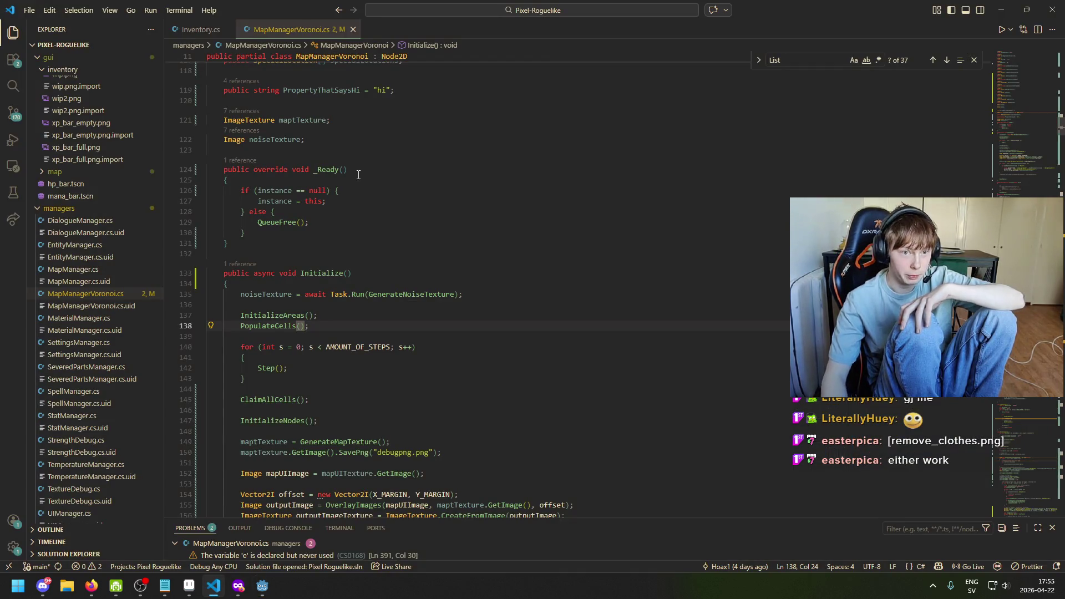
scroll(433, 326, "down", 2)
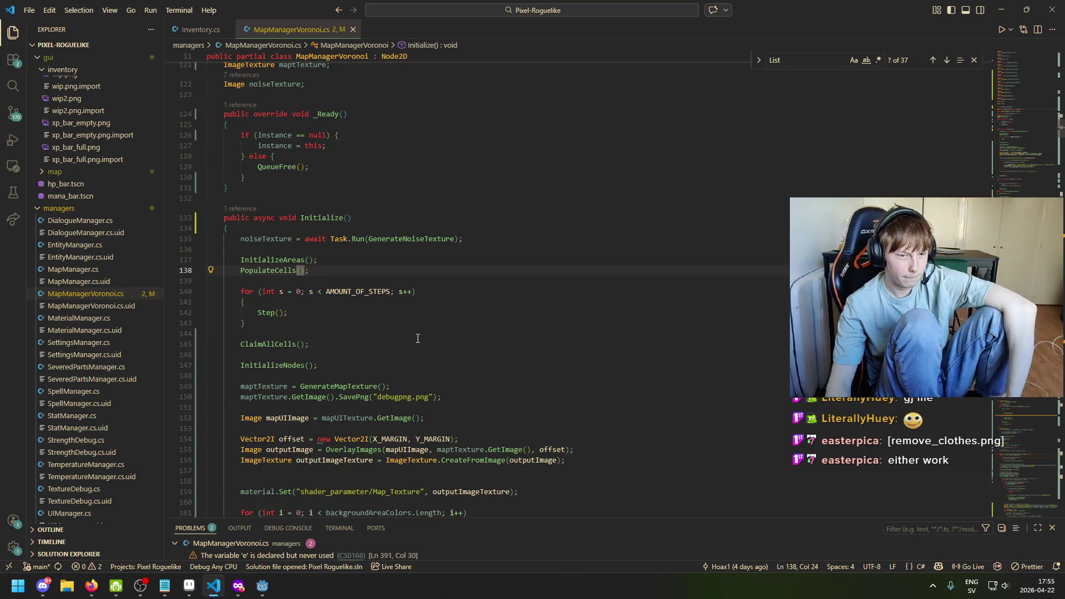
scroll(370, 212, "down", 1)
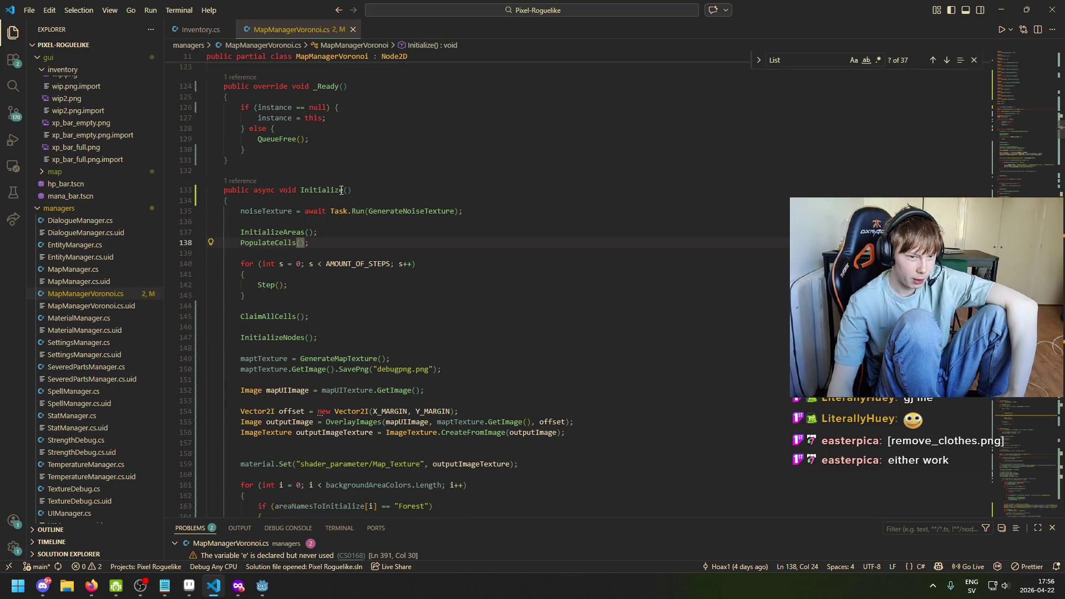
scroll(370, 213, "down", 2)
scroll(389, 227, "up", 10)
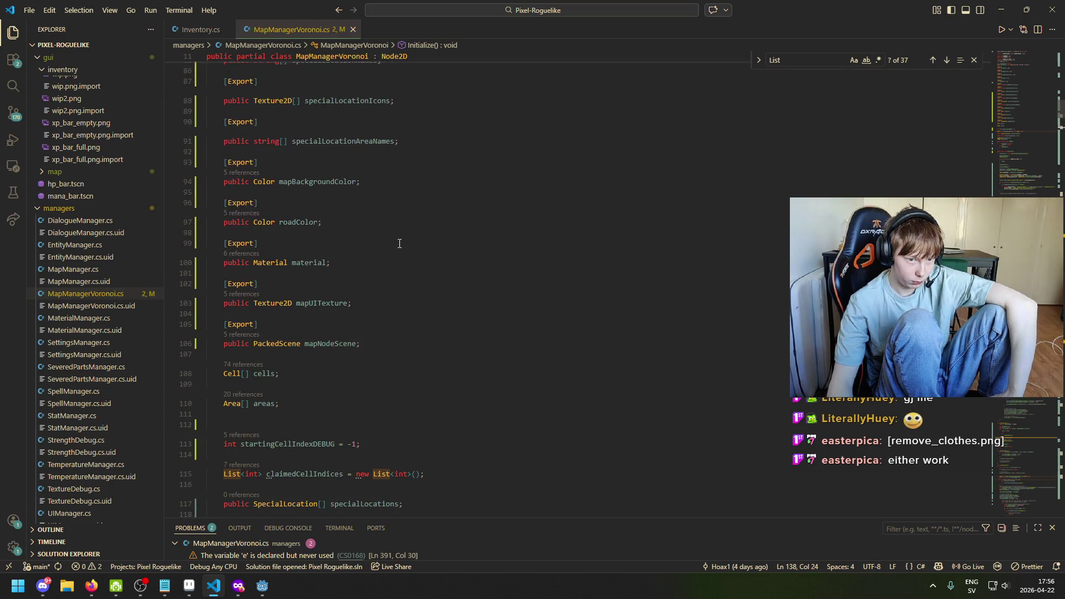
scroll(392, 260, "up", 5)
scroll(366, 355, "up", 3)
scroll(354, 388, "down", 4)
scroll(344, 410, "down", 10)
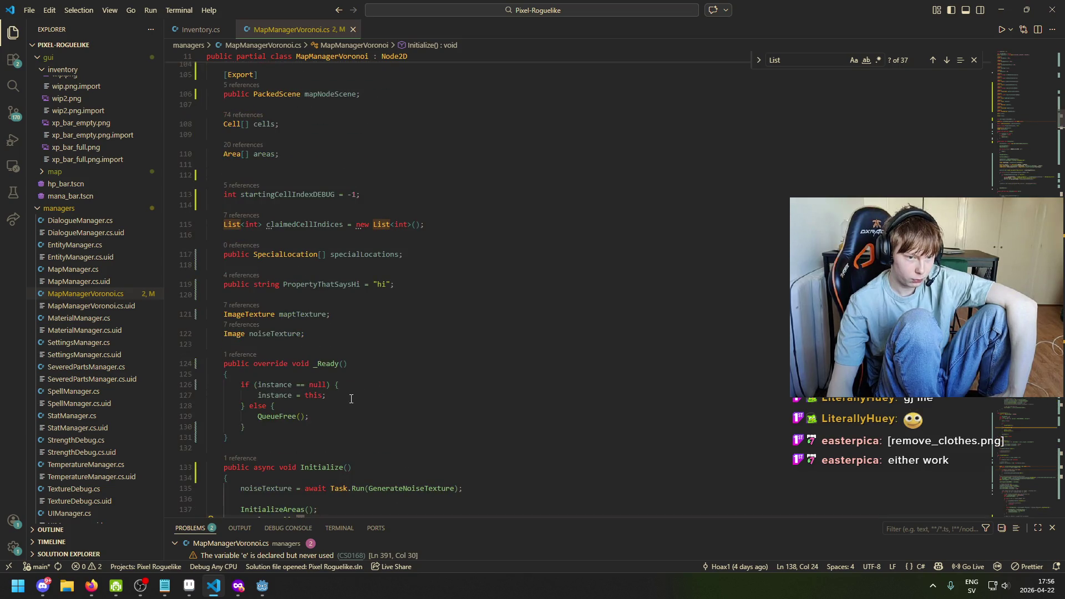
left_click(361, 307)
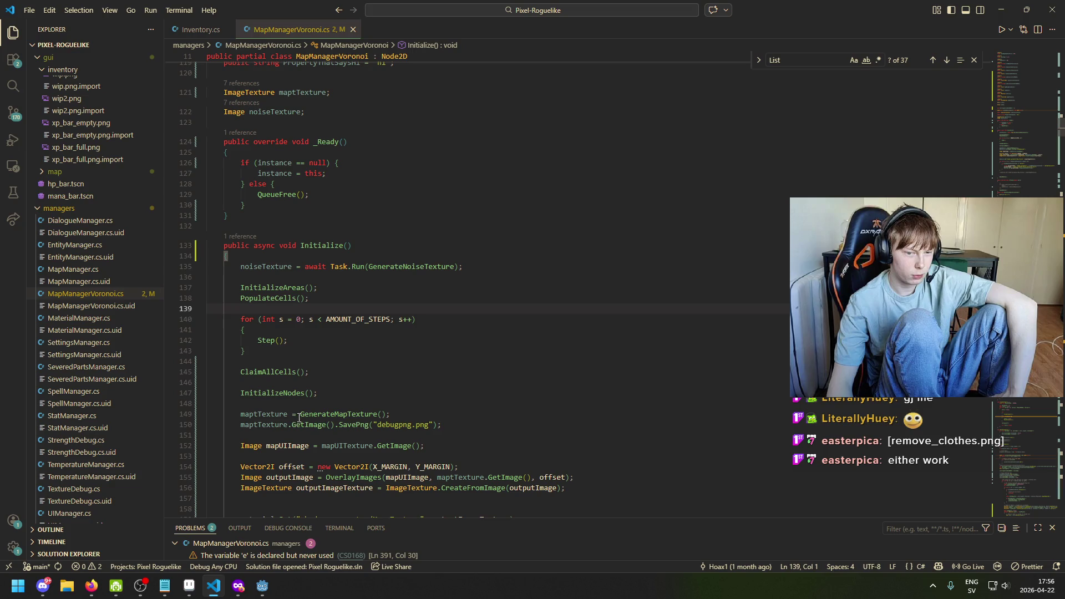
scroll(286, 426, "down", 1)
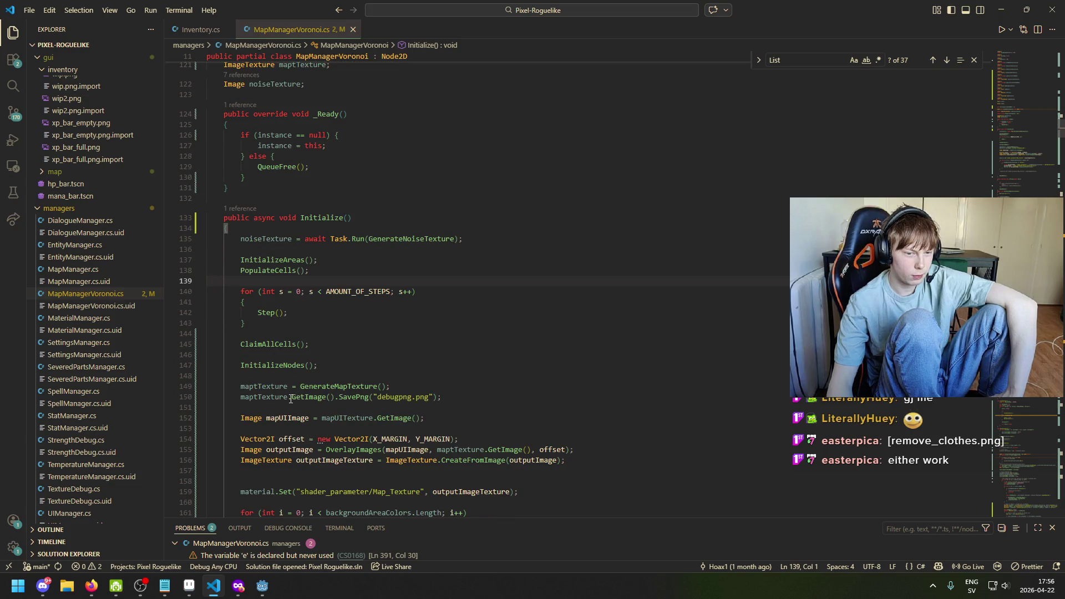
left_click(291, 397)
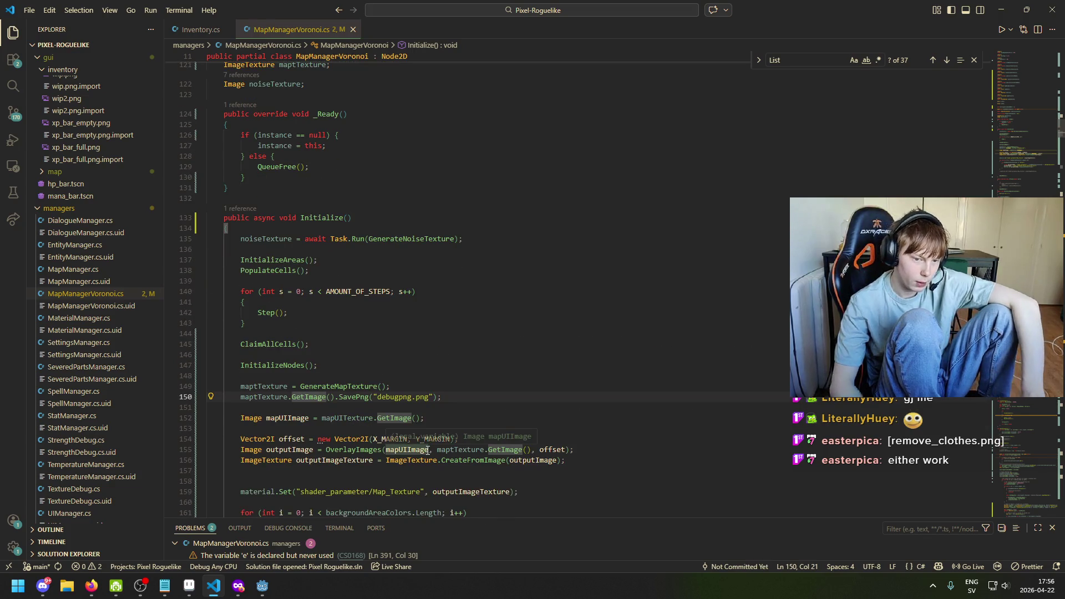
Replace maptTexture with specialLocationIcons[0] on line 150, save, and rerun the game in Godot.
key("ctrl+BackSpace")
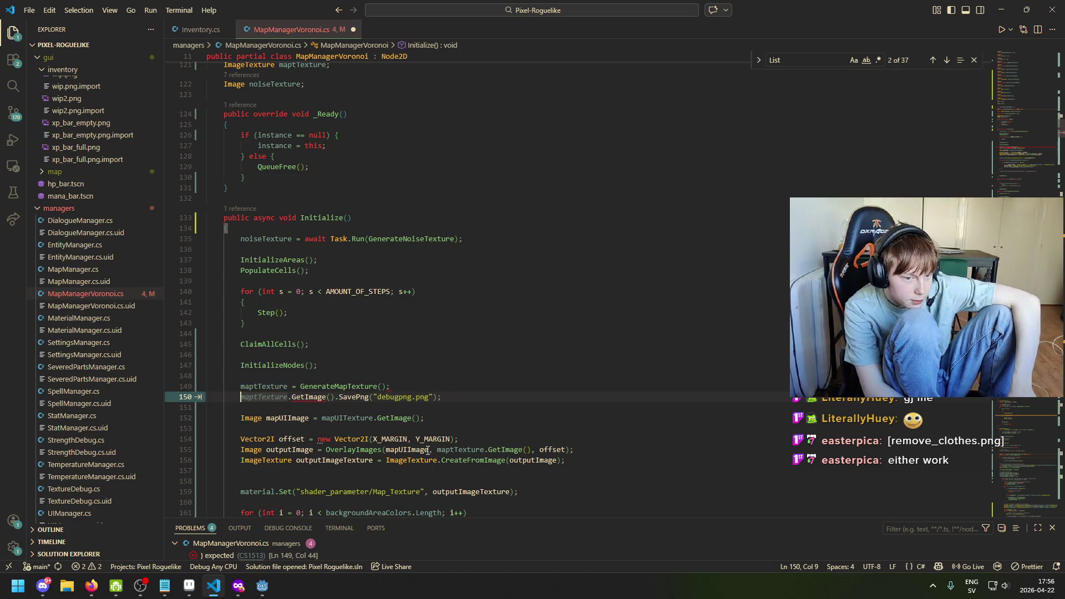
type("specialLoc")
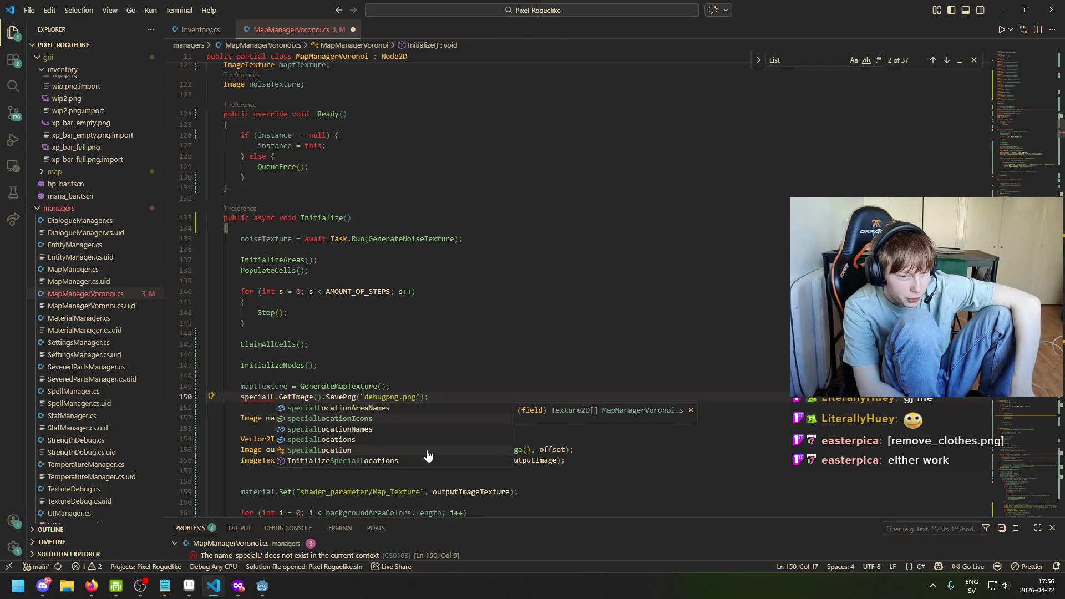
key("Tab")
type("[")
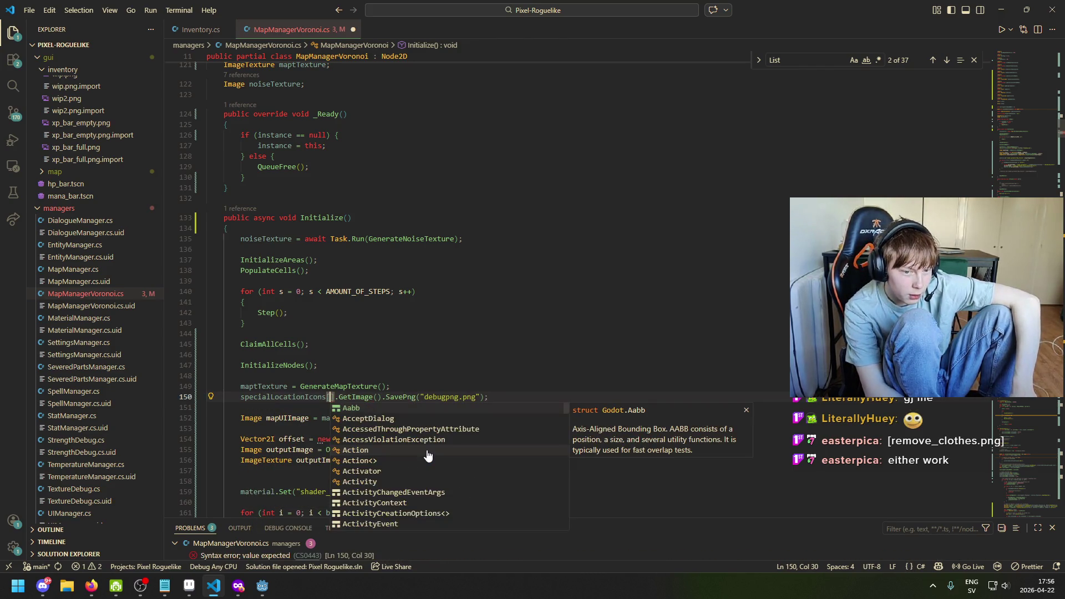
type("0")
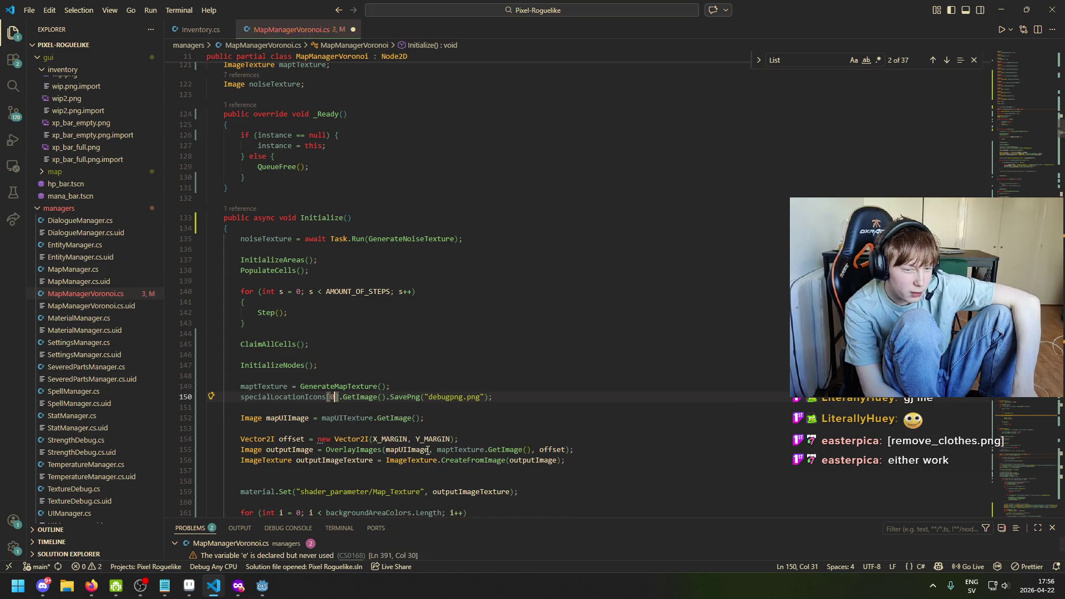
key("ctrl+Right")
key("ctrl+Right")
key("ctrl+Right")
key("Right")
key("Right")
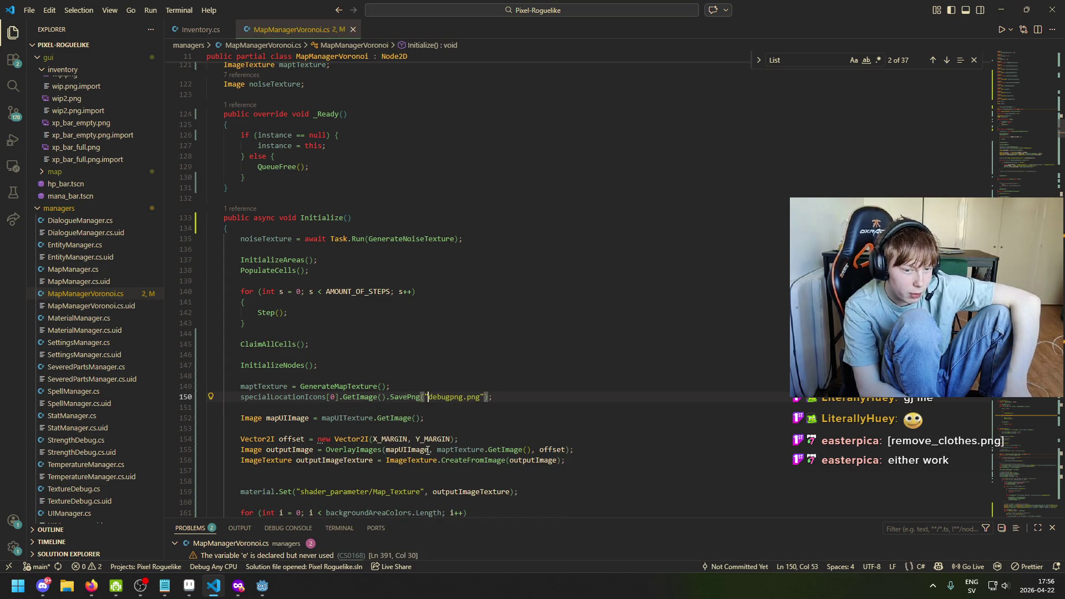
key("ctrl+s")
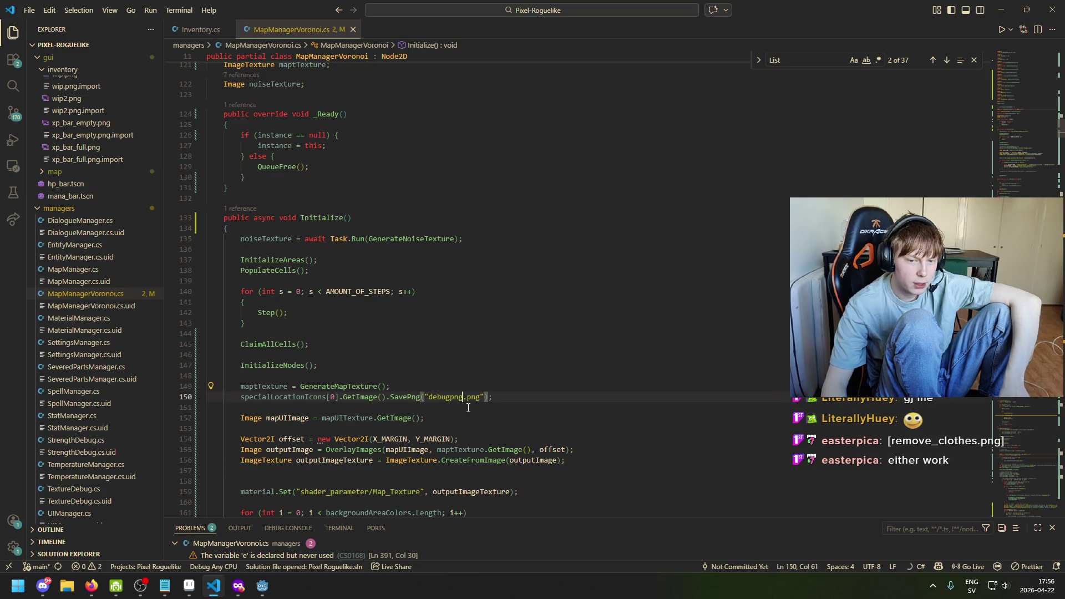
left_click(264, 592)
left_click(889, 25)
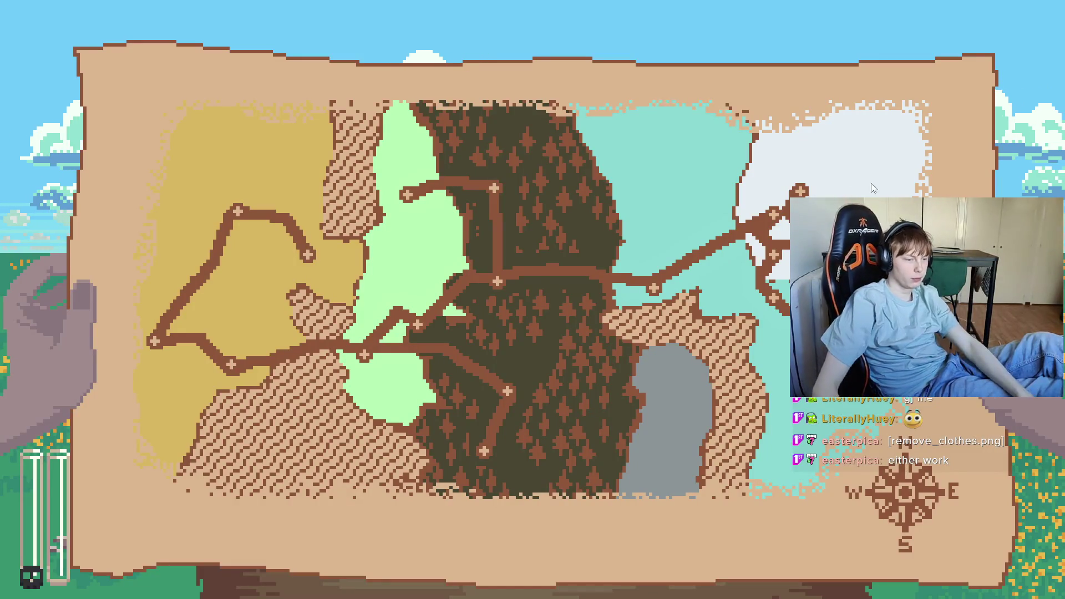
Close the running game with F8 and switch to File Explorer.
key("F8")
left_click(67, 585)
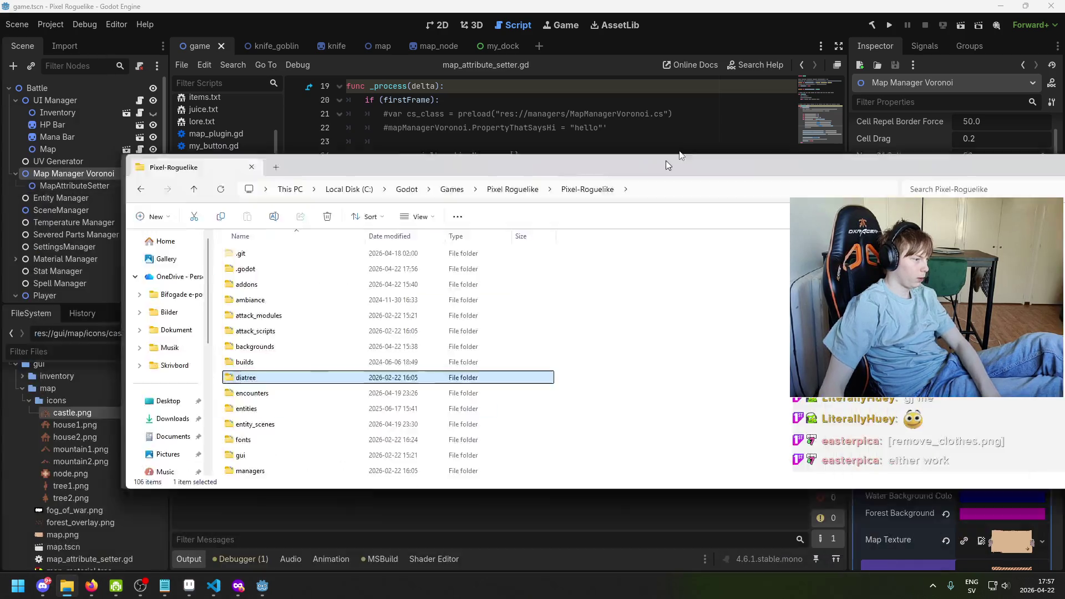
Open debugpng.png in Paint to view the exported 17×17 castle icon, then close it.
double_click(667, 164)
type("da")
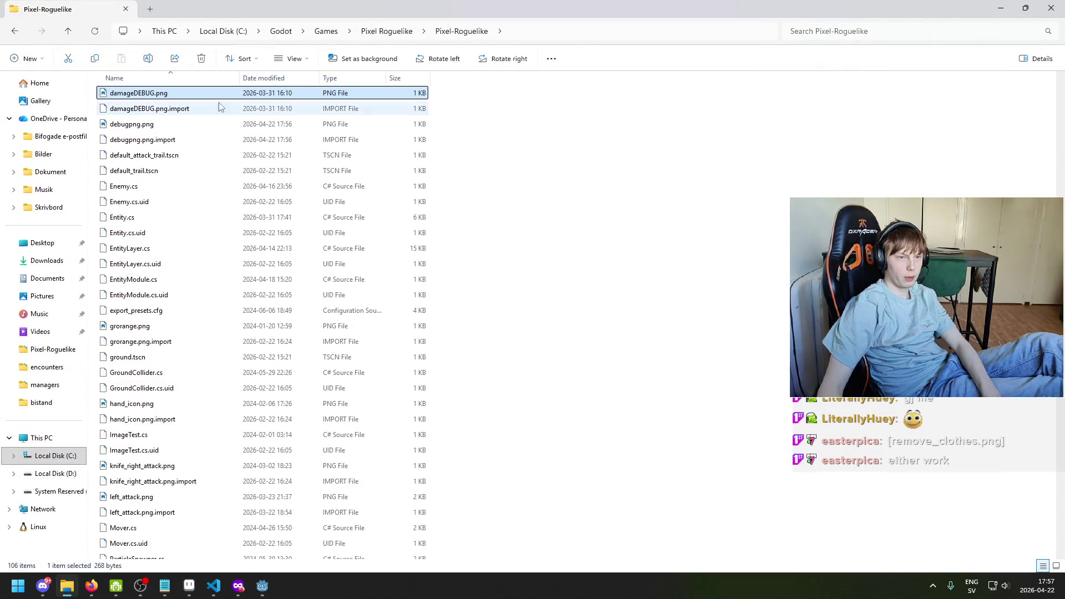
left_click(176, 124)
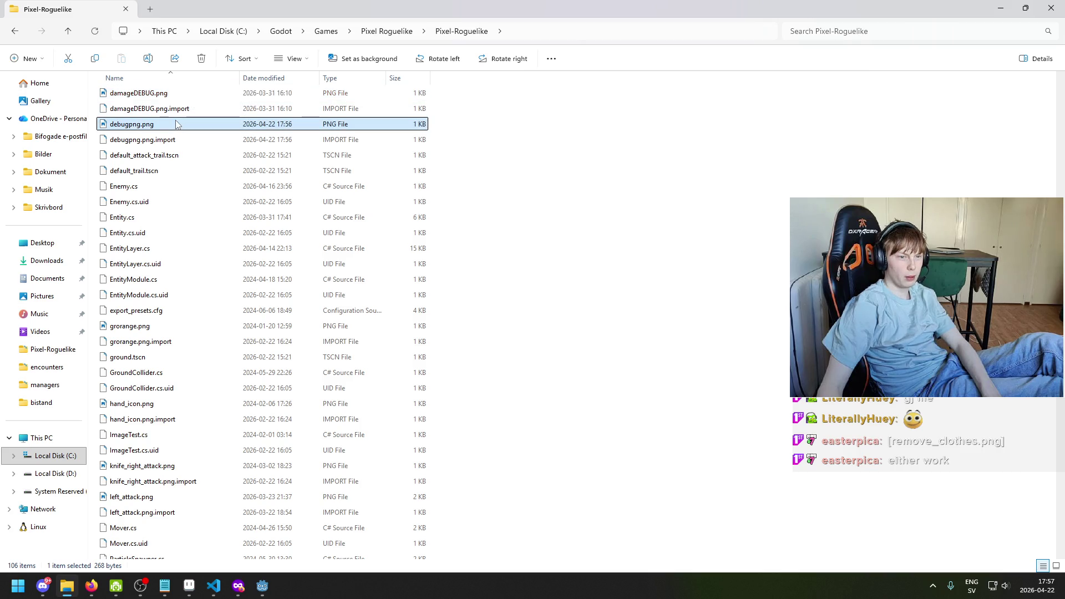
left_click(213, 592)
left_click(213, 593)
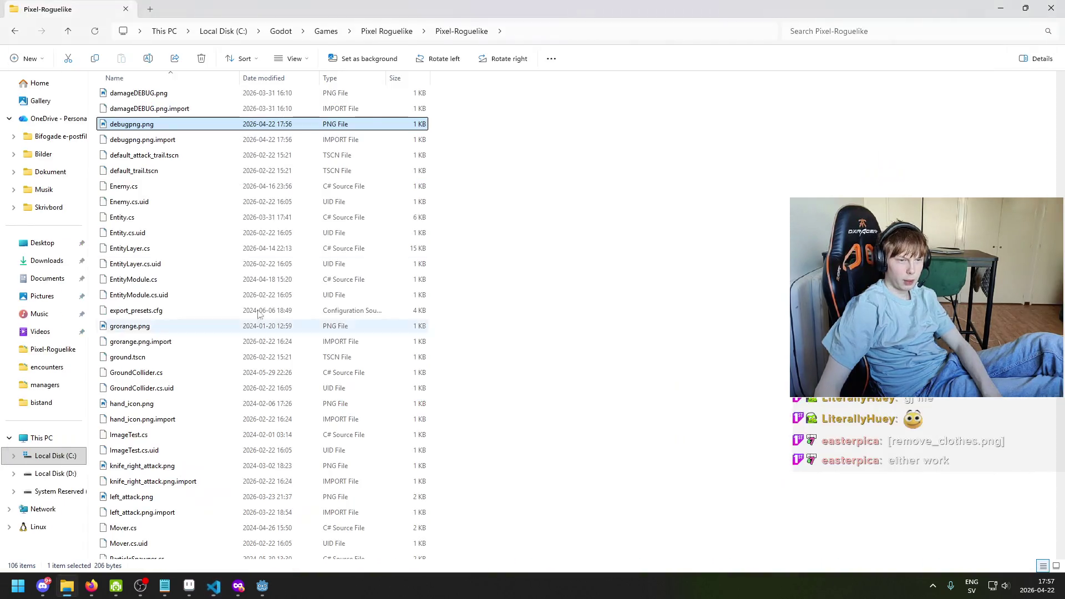
double_click(201, 124)
scroll(208, 145, "up", 7)
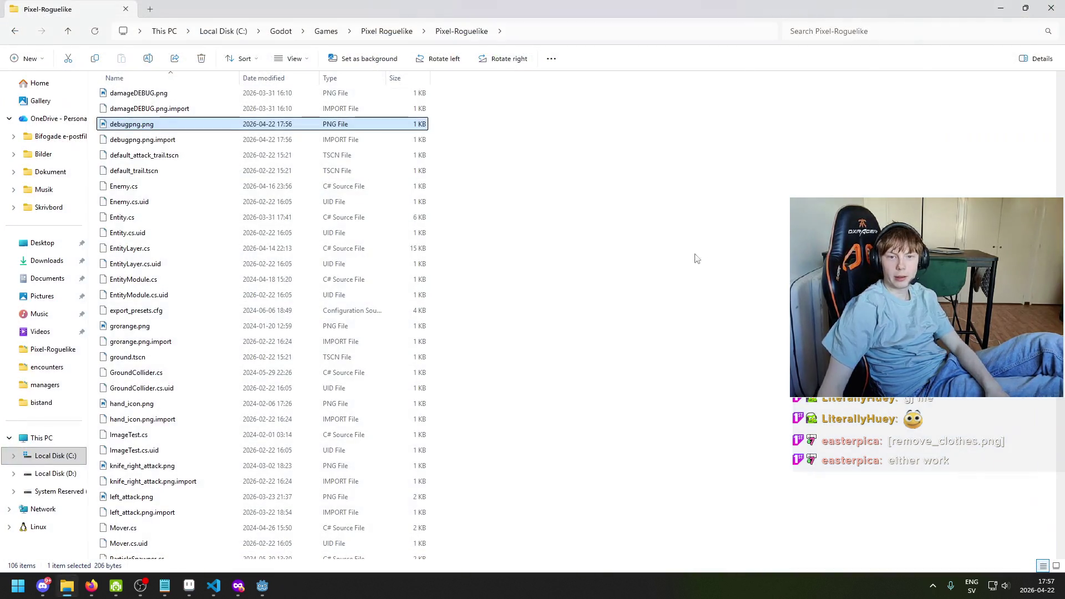
left_click(1050, 5)
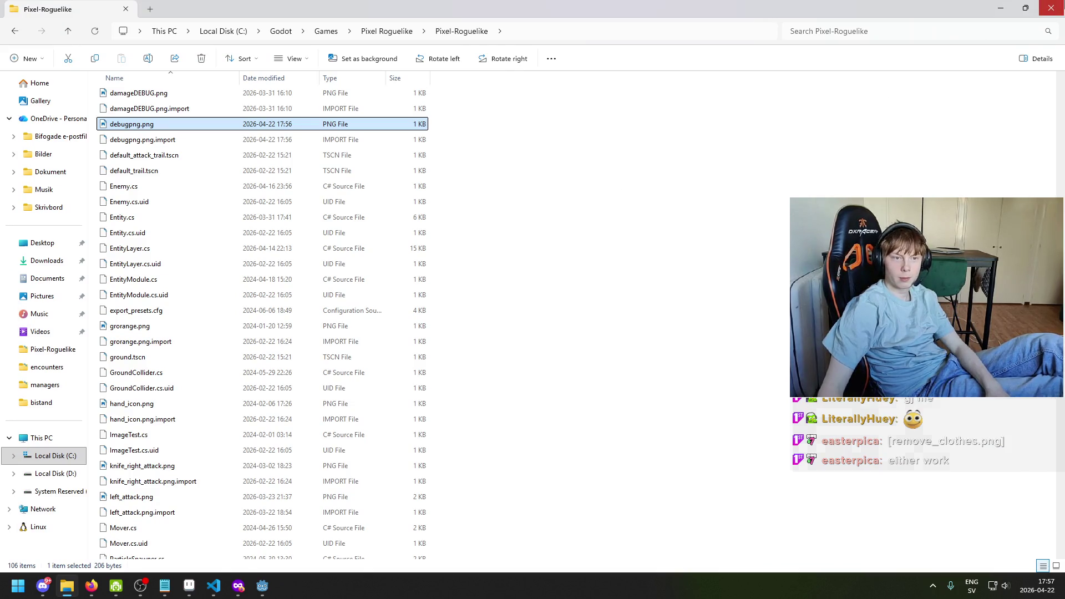
Delete the debug SavePng line 150 from MapManagerVoronoi.cs.
left_click(262, 585)
key("alt+Tab")
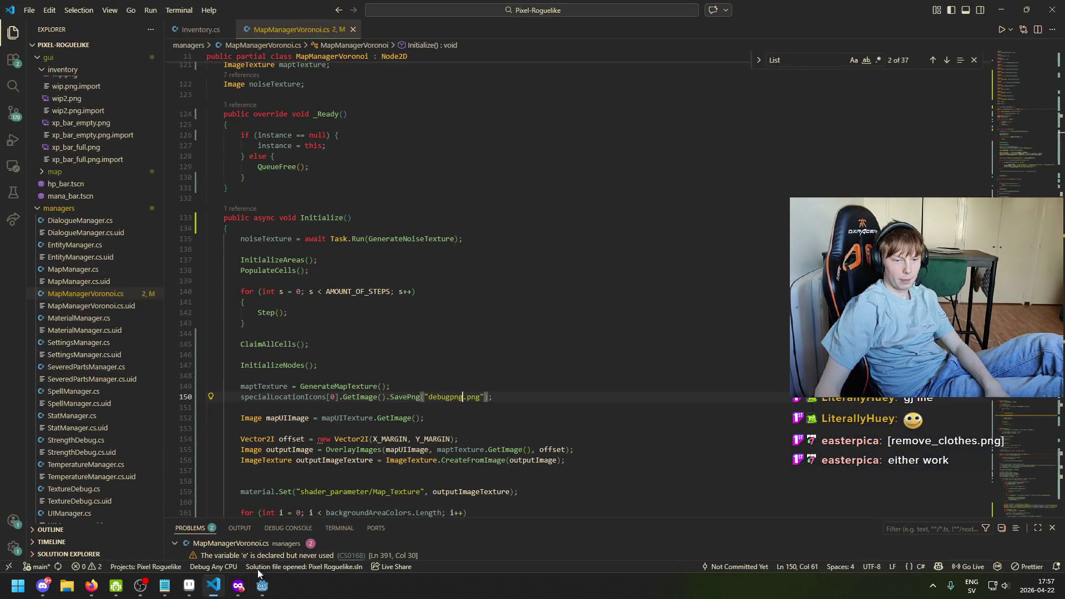
mouse_move(499, 397)
left_mouse_down()
mouse_move(306, 415)
mouse_move(209, 397)
left_mouse_up()
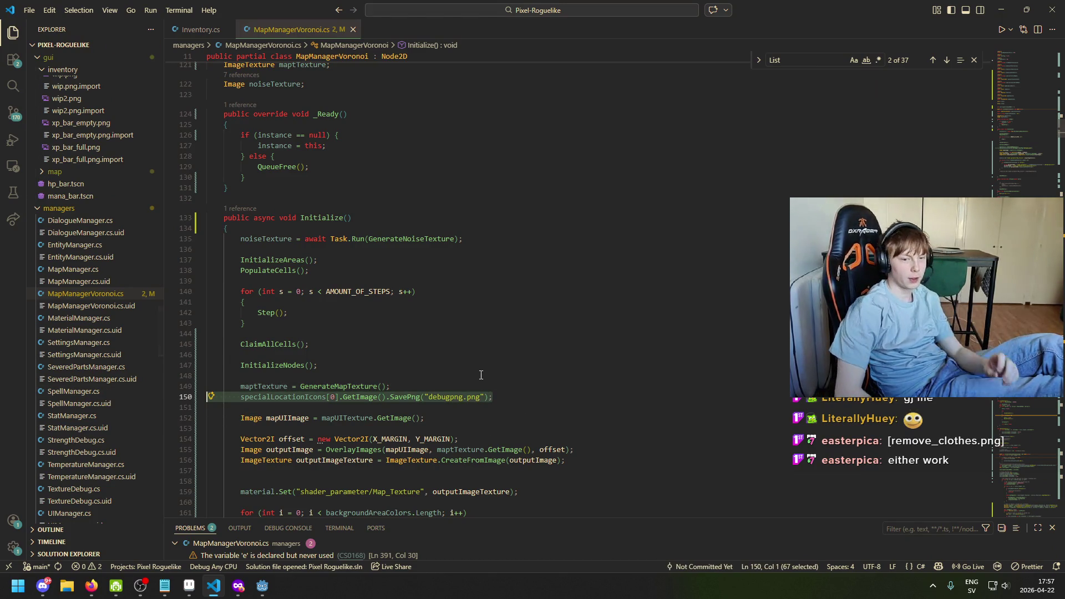
key("BackSpace")
key("BackSpace")
scroll(407, 390, "up", 5)
Remove [Export] from specialLocationIcons and the following fields, save MapManagerVoronoi.cs, and return to Godot.
scroll(407, 389, "up", 12)
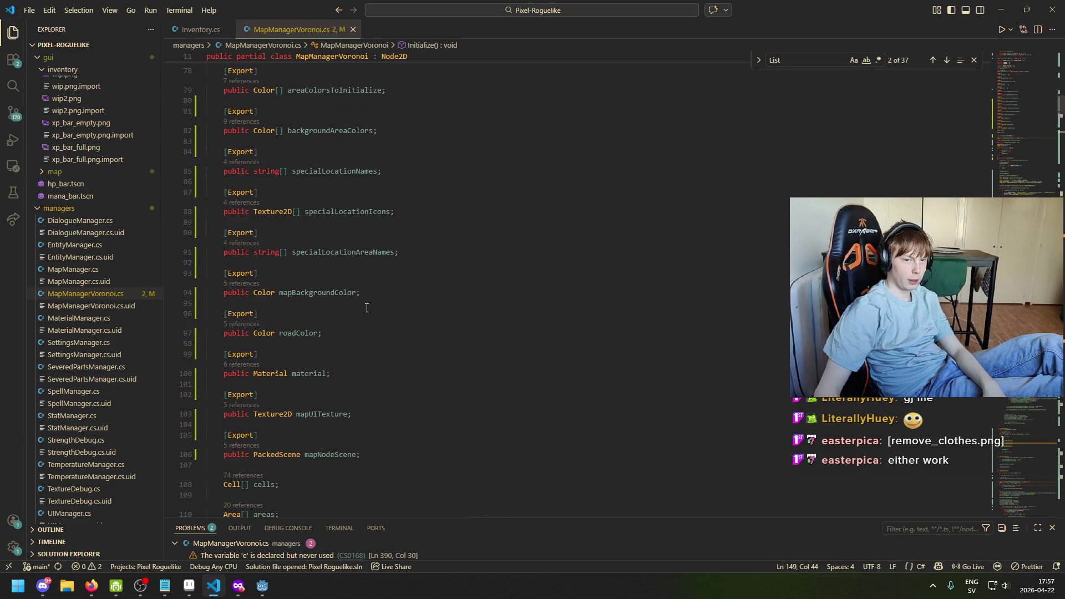
left_click_drag(257, 192, 184, 197)
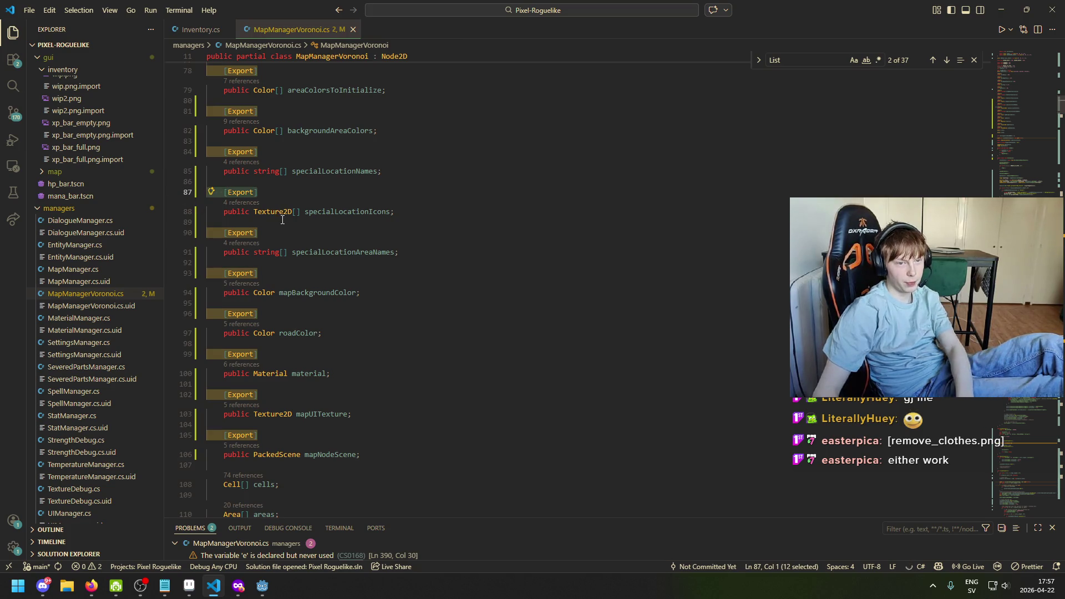
key("BackSpace")
key("Delete")
key("Down")
left_click_drag(300, 255, 146, 256)
key("BackSpace")
key("Down")
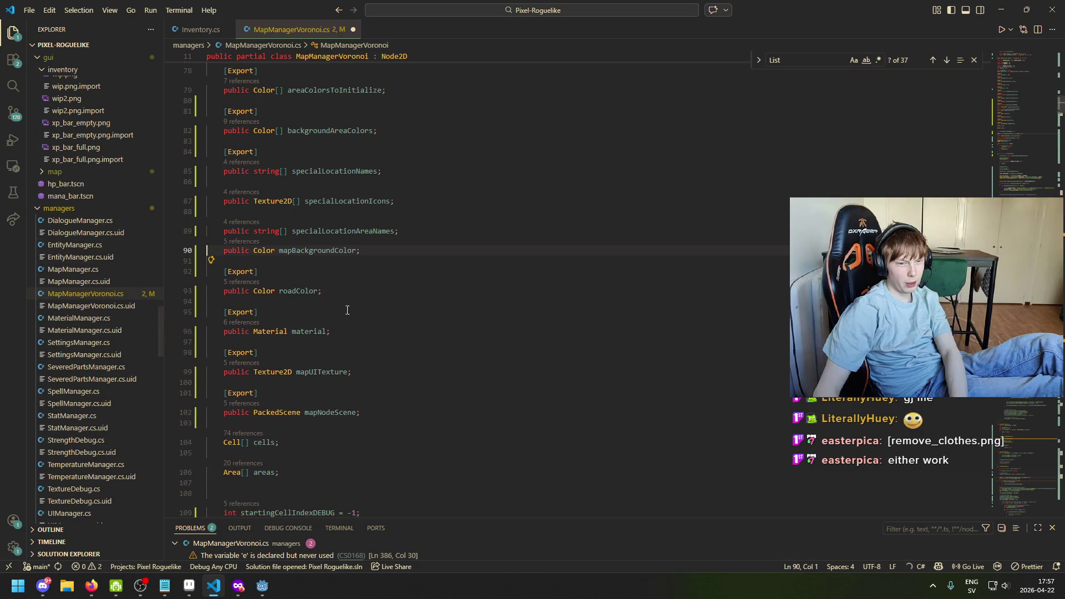
key("ctrl+s")
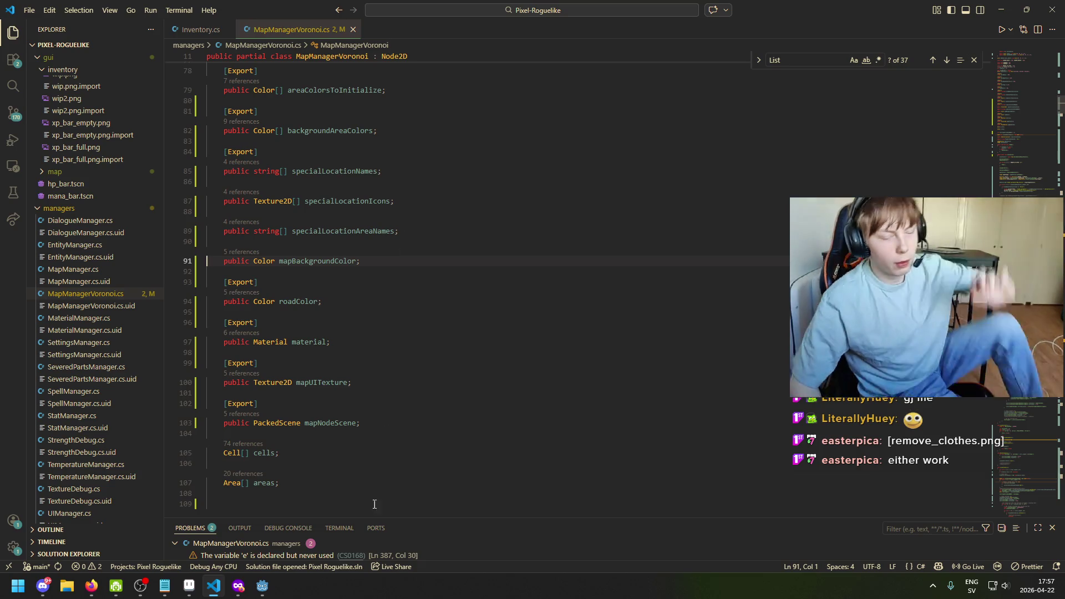
left_click(256, 595)
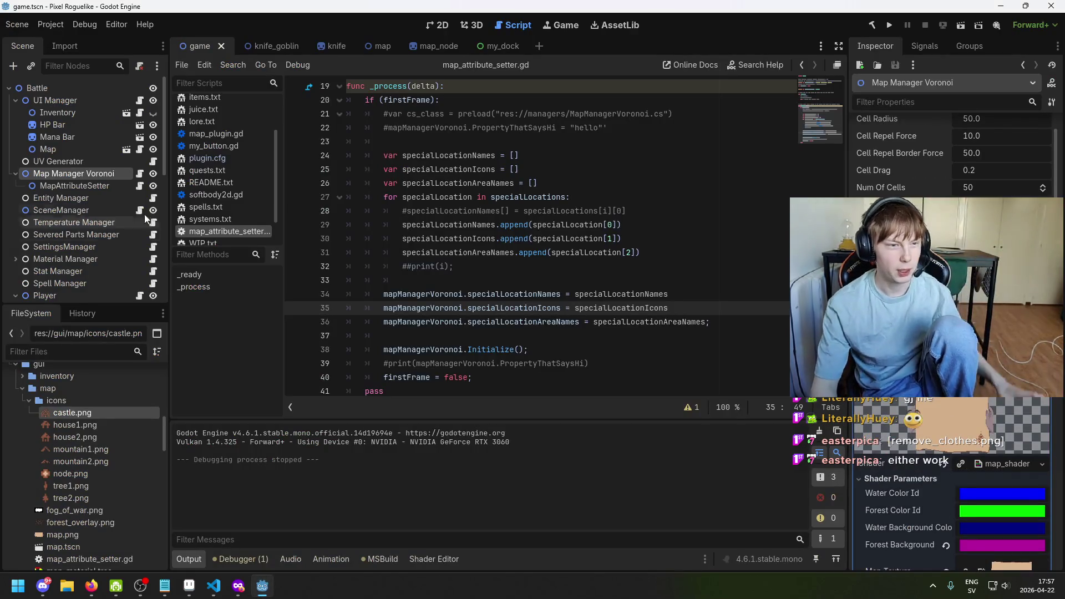
Rebuild the C# project from Map Manager Voronoi, then reselect MapAttributeSetter and scroll its script to the top.
left_click(98, 185)
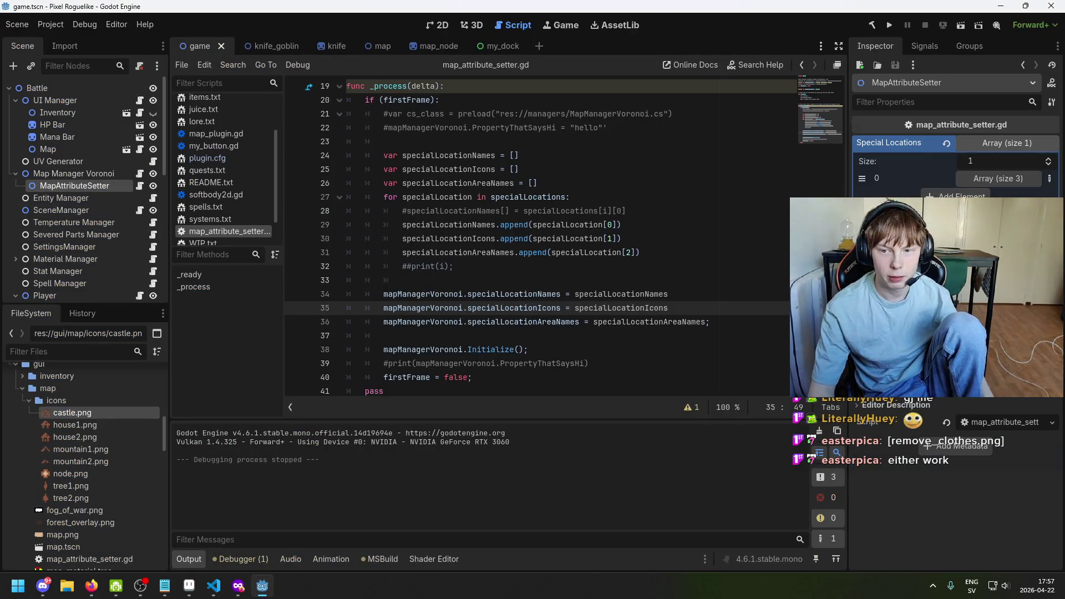
left_click(75, 176)
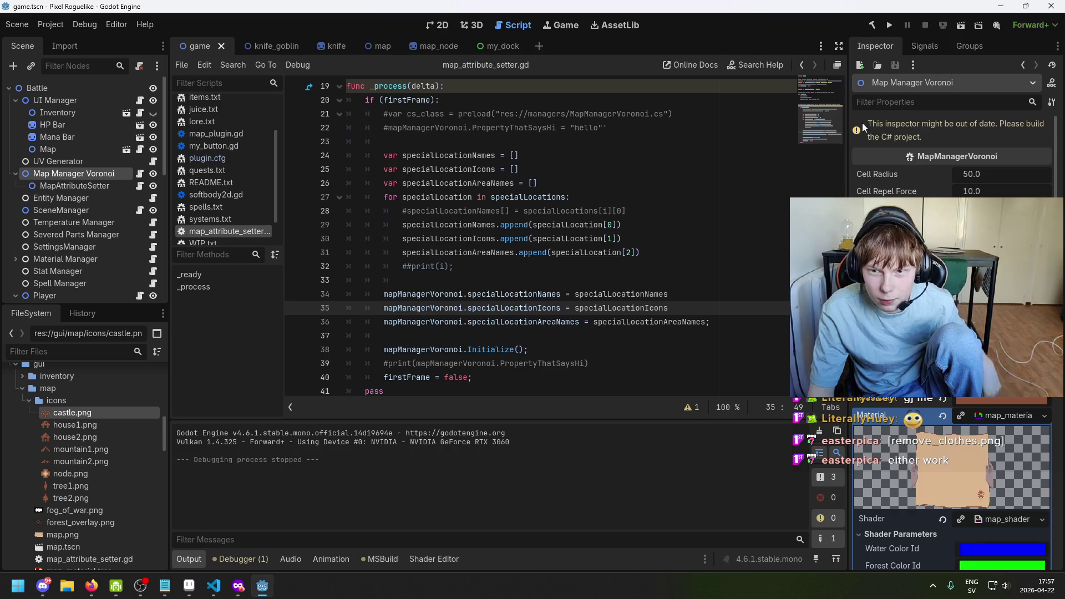
left_click(871, 26)
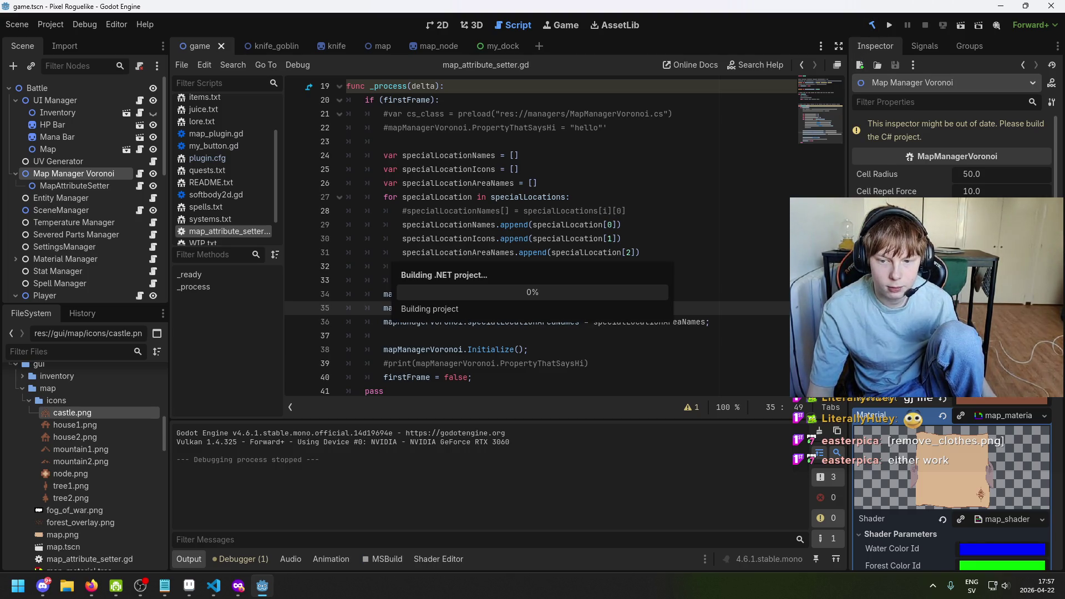
scroll(951, 499, "down", 3)
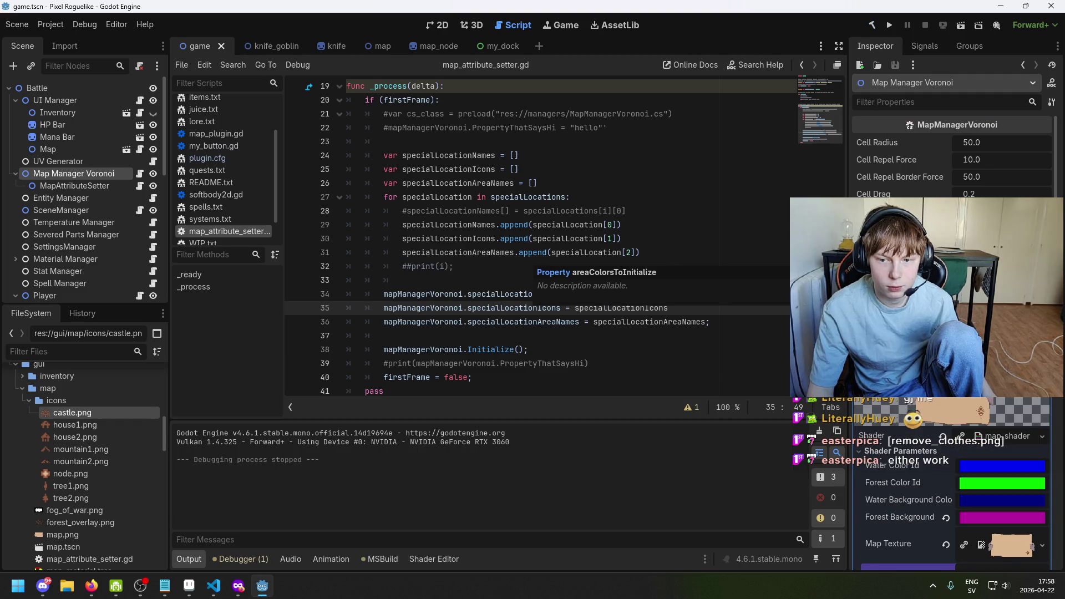
left_click(59, 186)
scroll(492, 233, "up", 3)
scroll(492, 234, "up", 3)
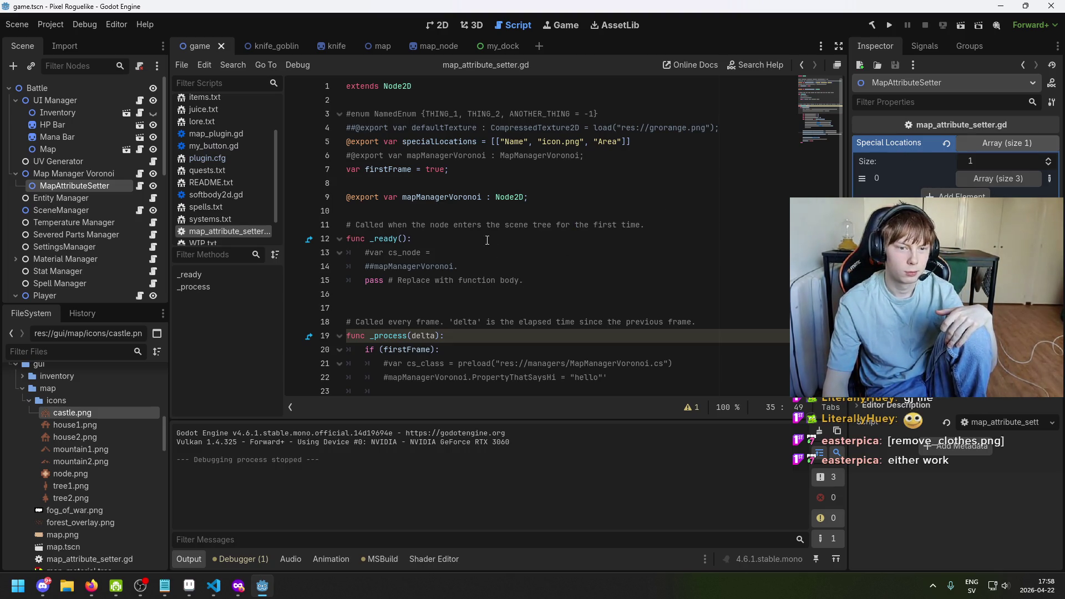
left_click(776, 128)
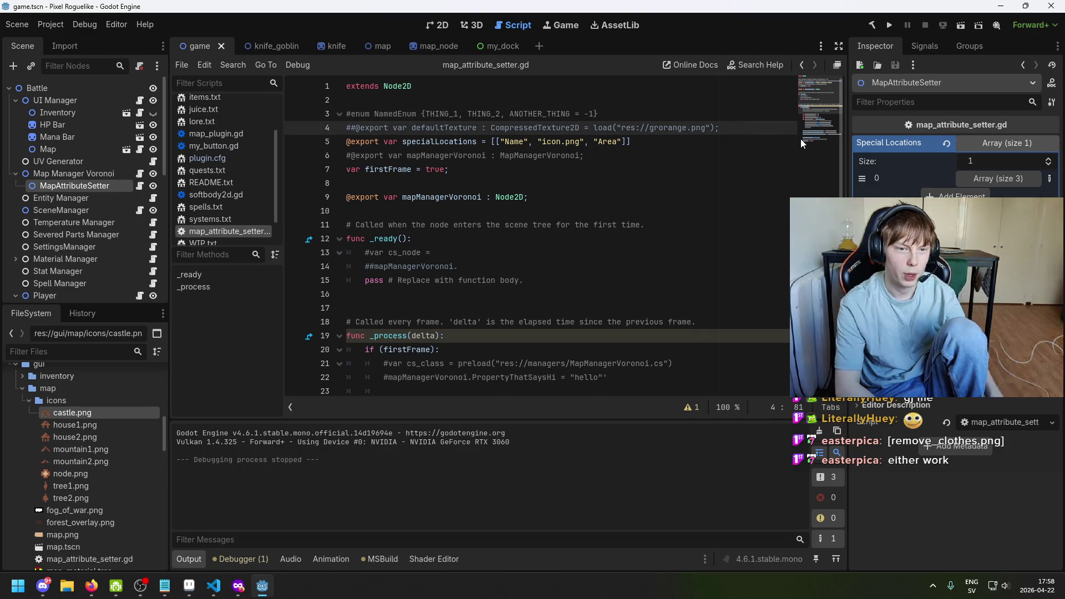
key("Return")
key("Return")
key("Up")
type("@")
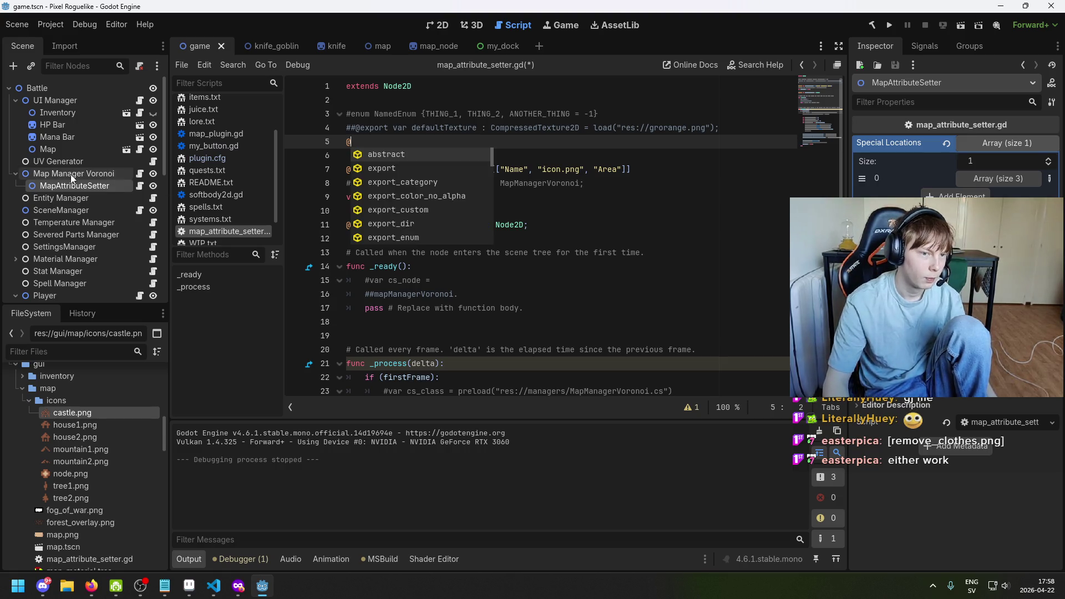
left_click(72, 174)
left_click(75, 178)
left_click(75, 185)
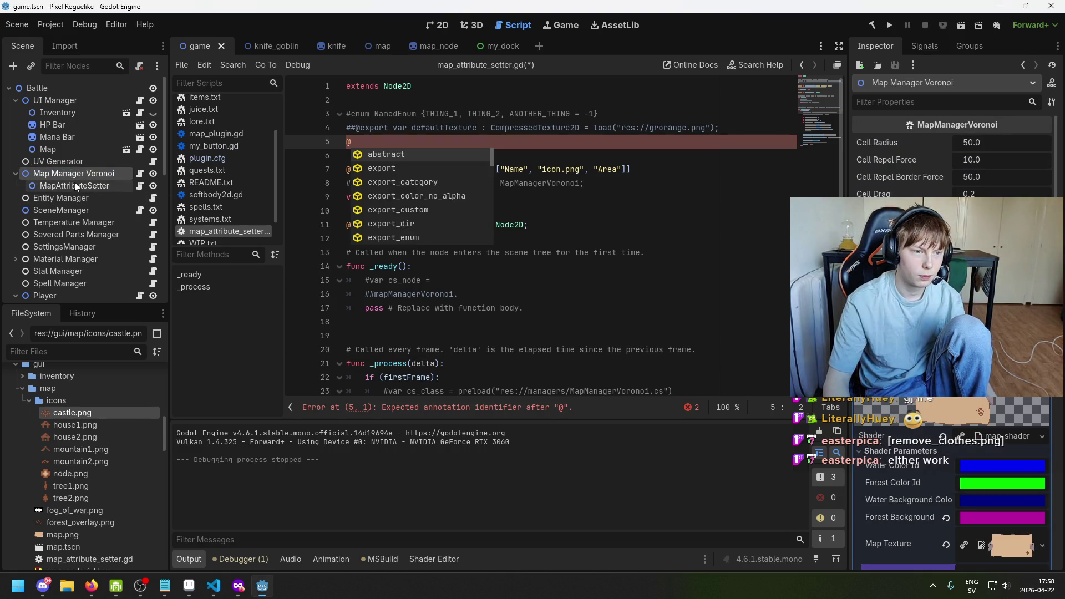
left_click(79, 173)
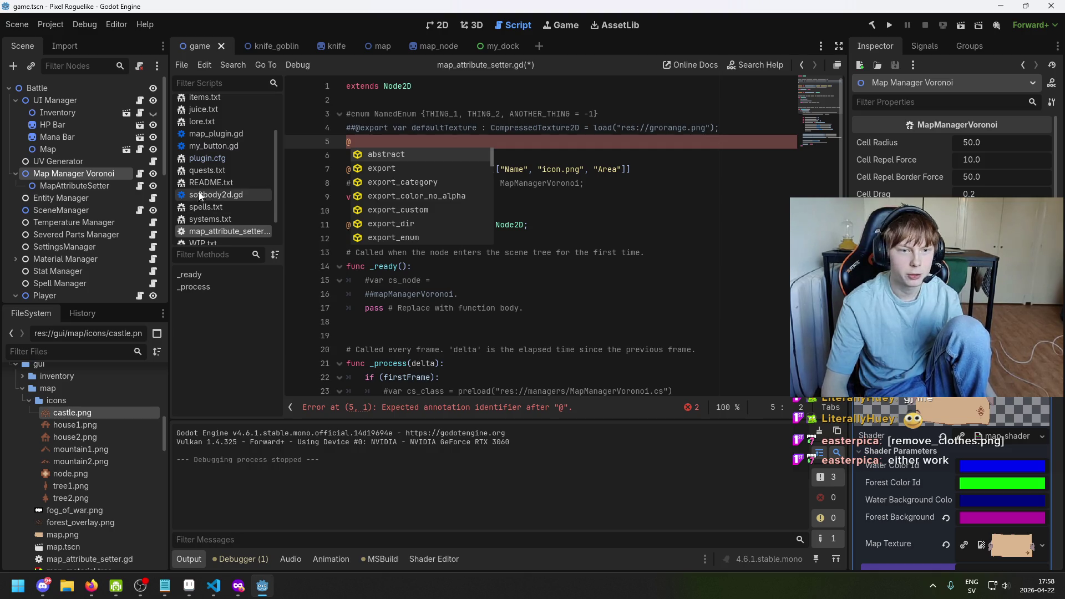
left_click(438, 137)
type("export var areas")
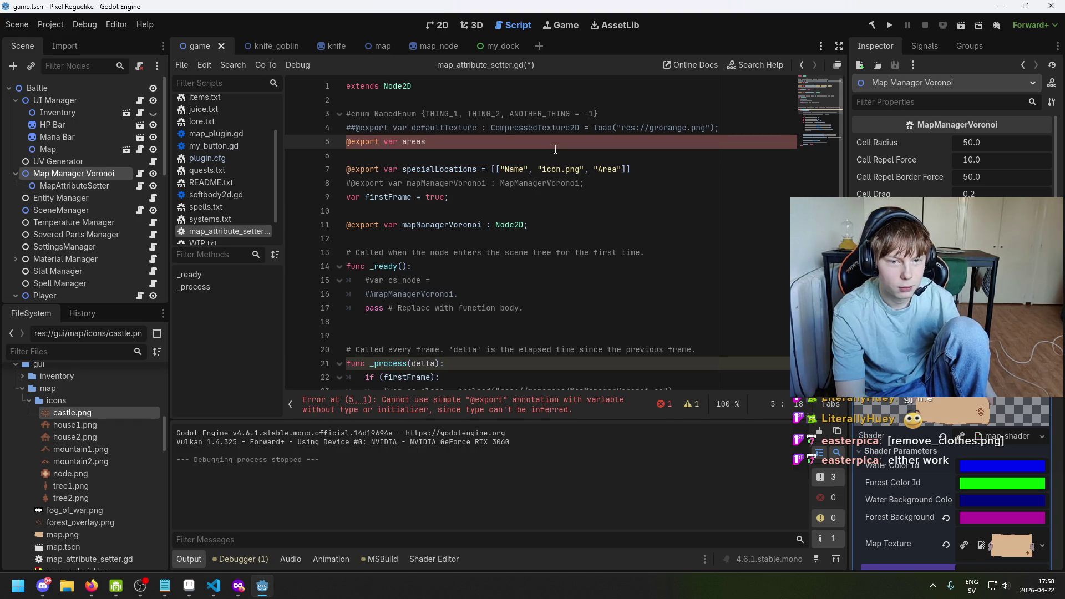
type(" = [")
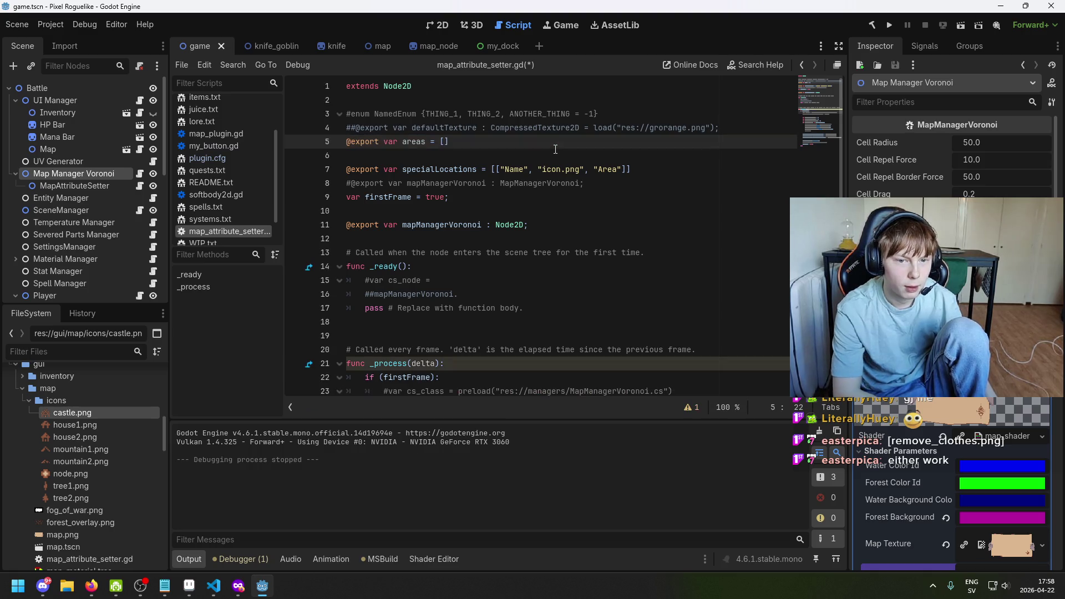
Copy the special locations example entry from line 7 into the areas array.
left_click_drag(492, 169, 644, 176)
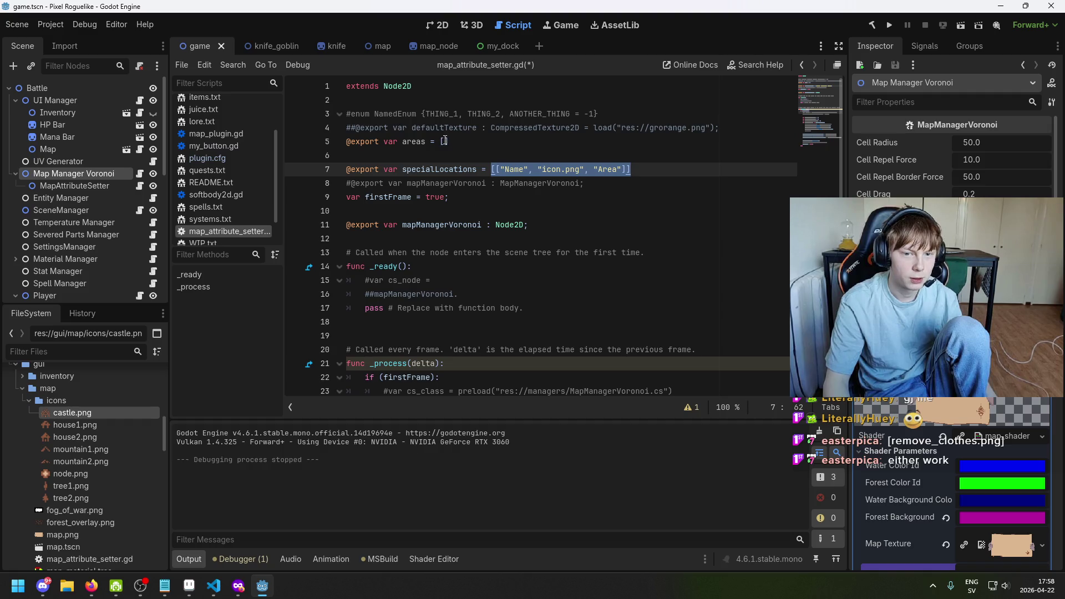
key("ctrl+c")
left_click(485, 142)
key("BackSpace")
key("BackSpace")
key("ctrl+v")
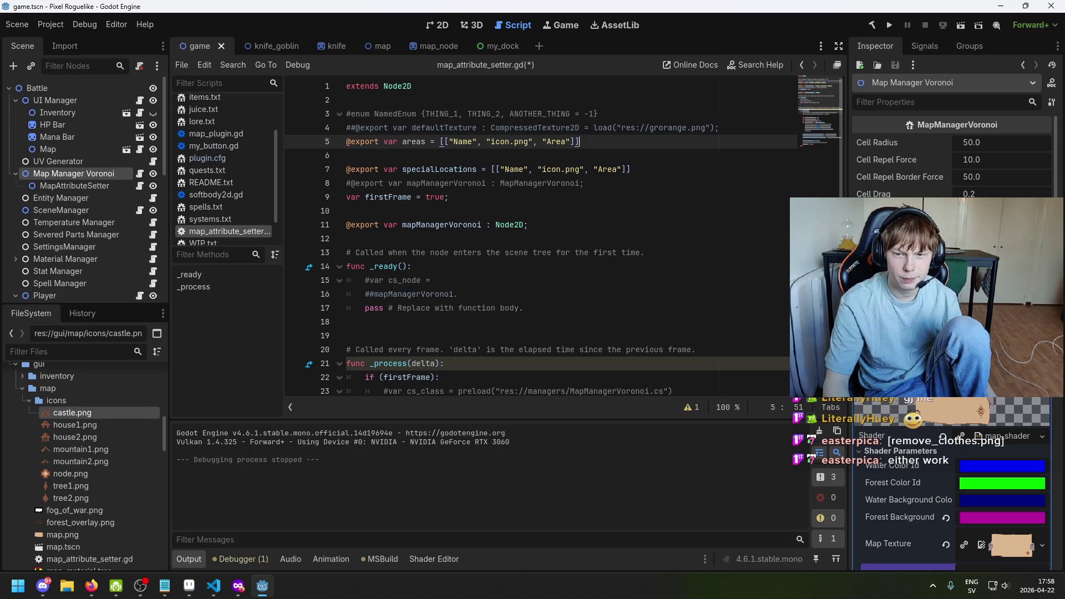
Change the copied entry to name, 0.1 and Color.AQUA, and save the script and scene.
left_click_drag(530, 143, 491, 143)
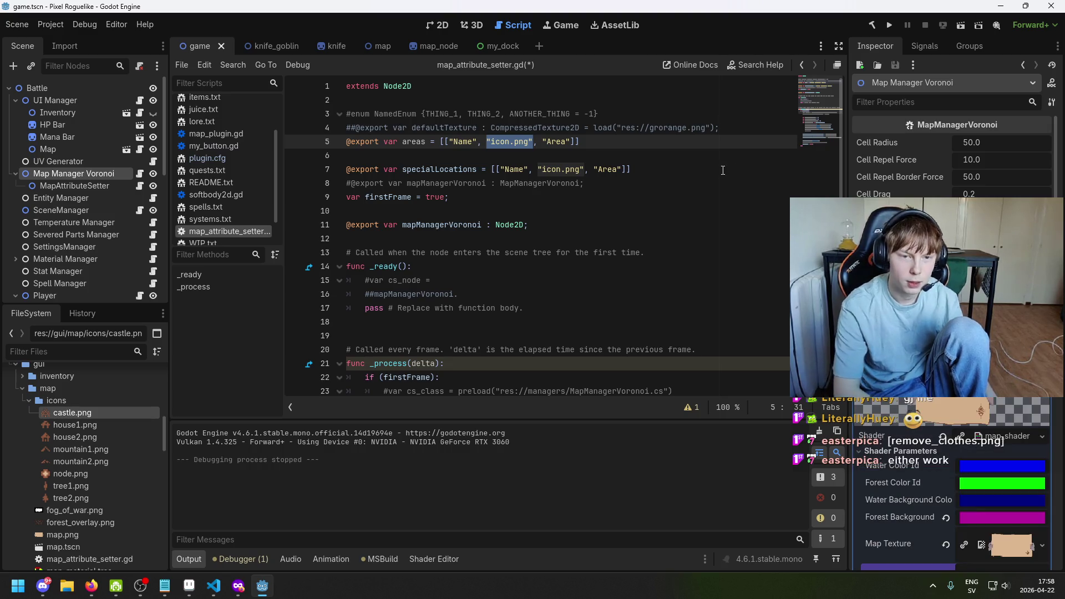
mouse_move(532, 143)
left_mouse_down()
mouse_move(571, 142)
mouse_move(489, 148)
left_mouse_up()
type("0.1")
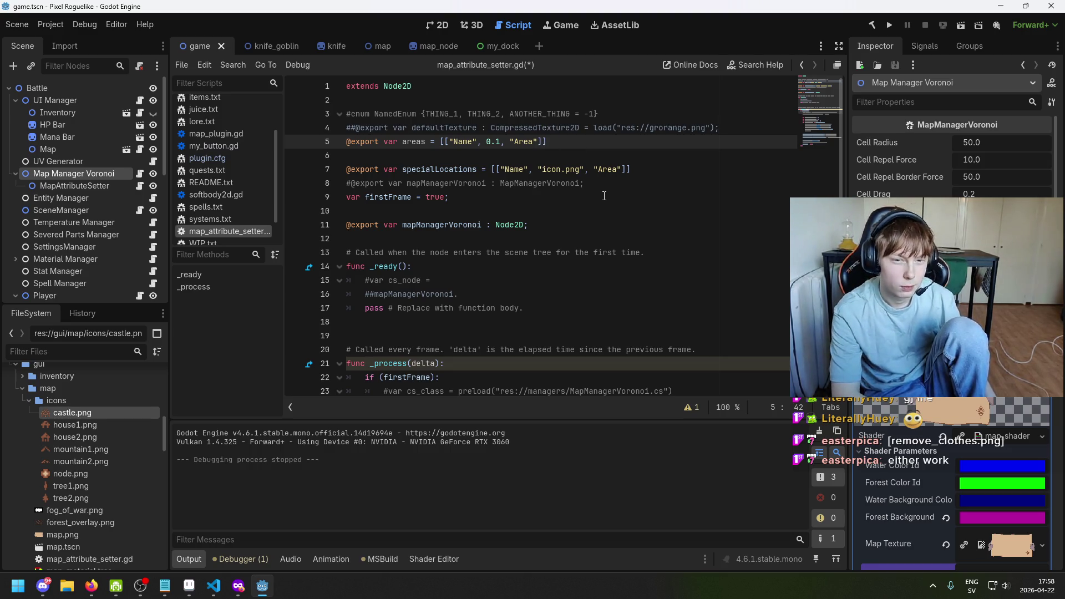
key("BackSpace")
key("BackSpace")
key("BackSpace")
key("BackSpace")
type("Color.")
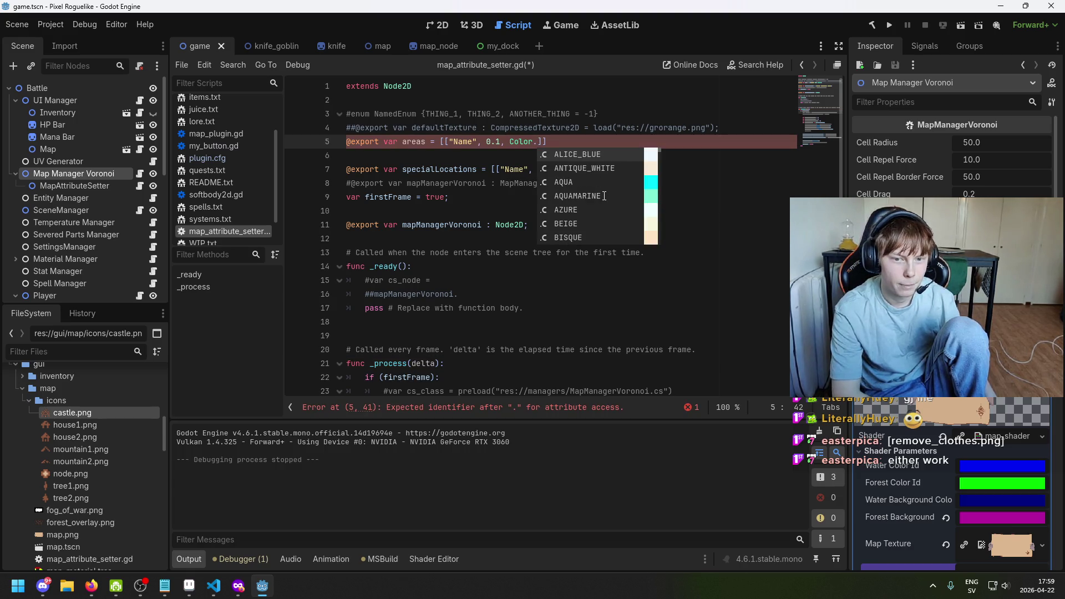
key("Down")
key("Down")
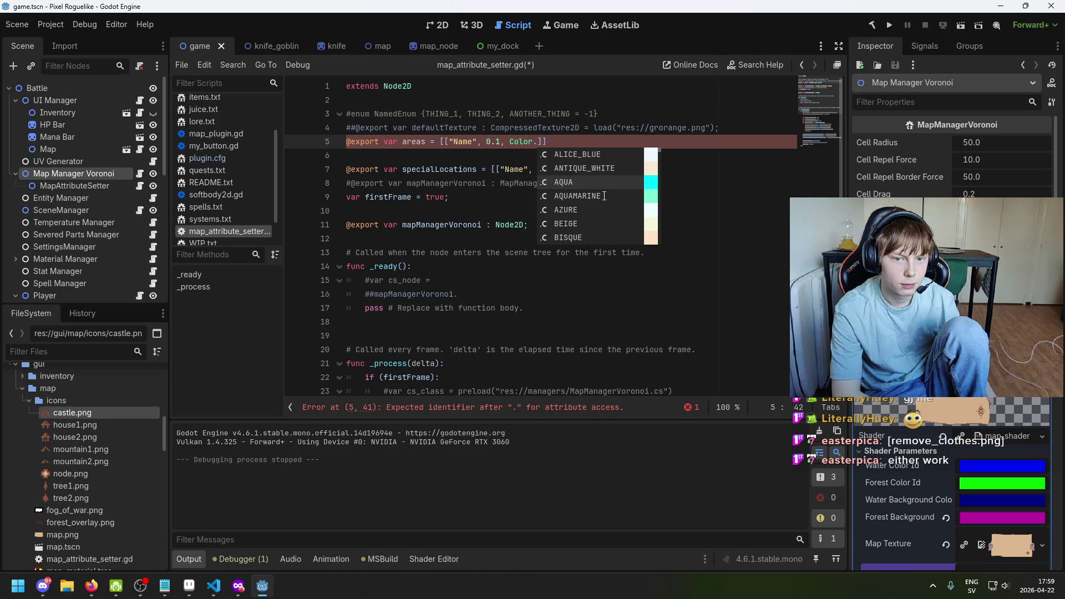
key("Return")
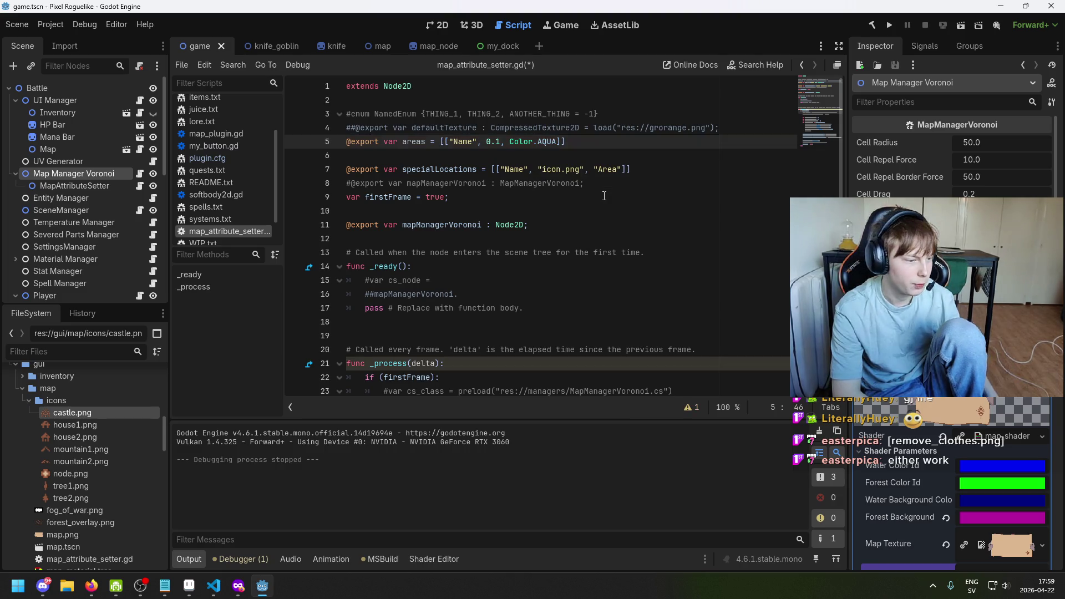
key("End")
key("ctrl+s")
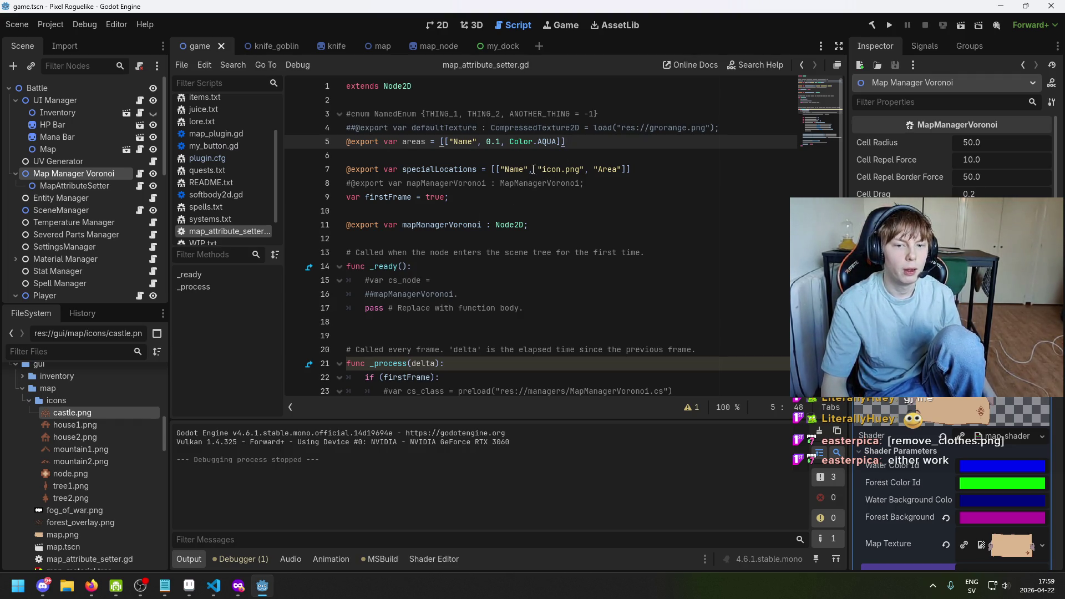
left_click(573, 141)
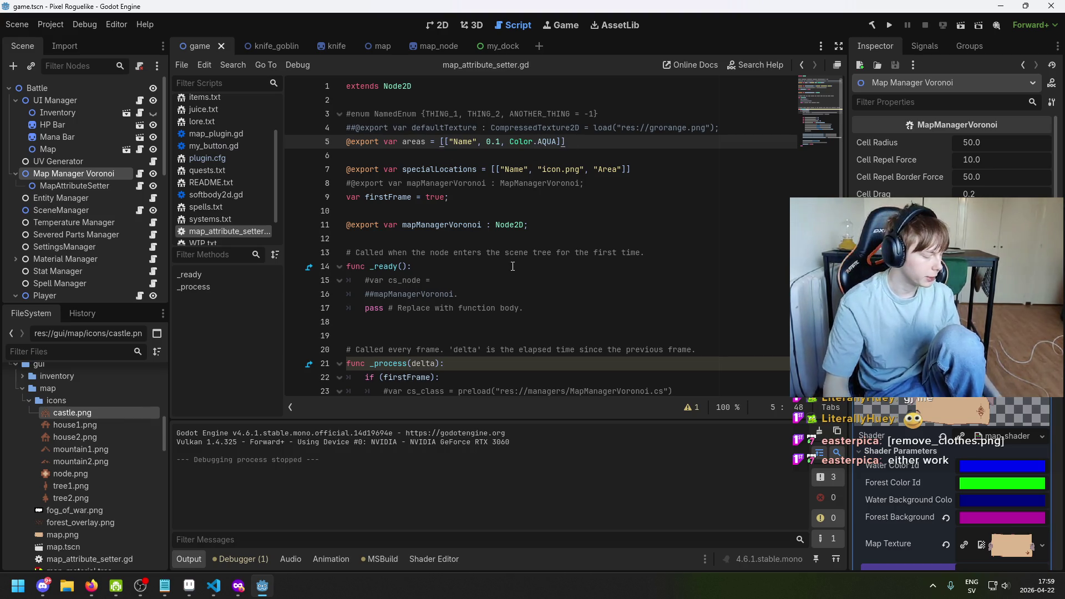
key("ctrl+s")
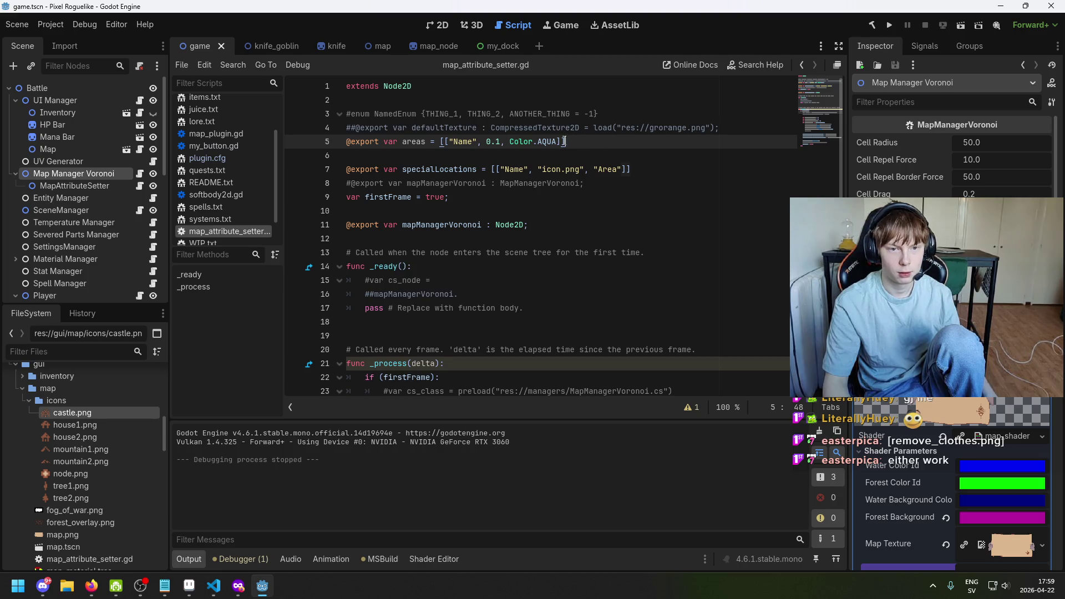
left_click_drag(588, 142, 346, 139)
Save, then select Color.AQUA in the areas entry to reuse it as a second colour.
key("ctrl+s")
left_click(607, 145)
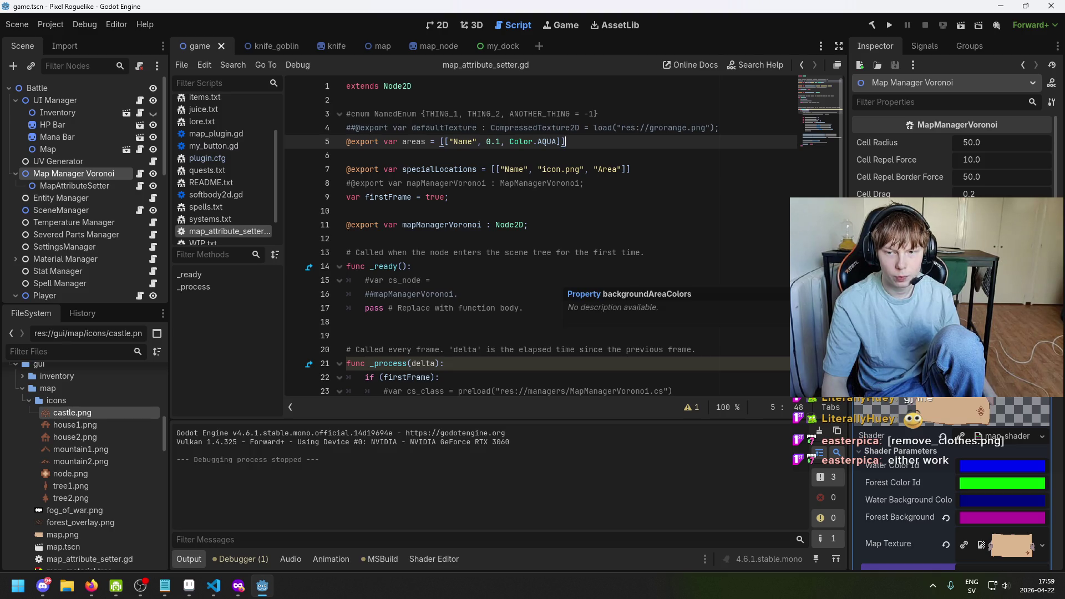
scroll(951, 482, "up", 3)
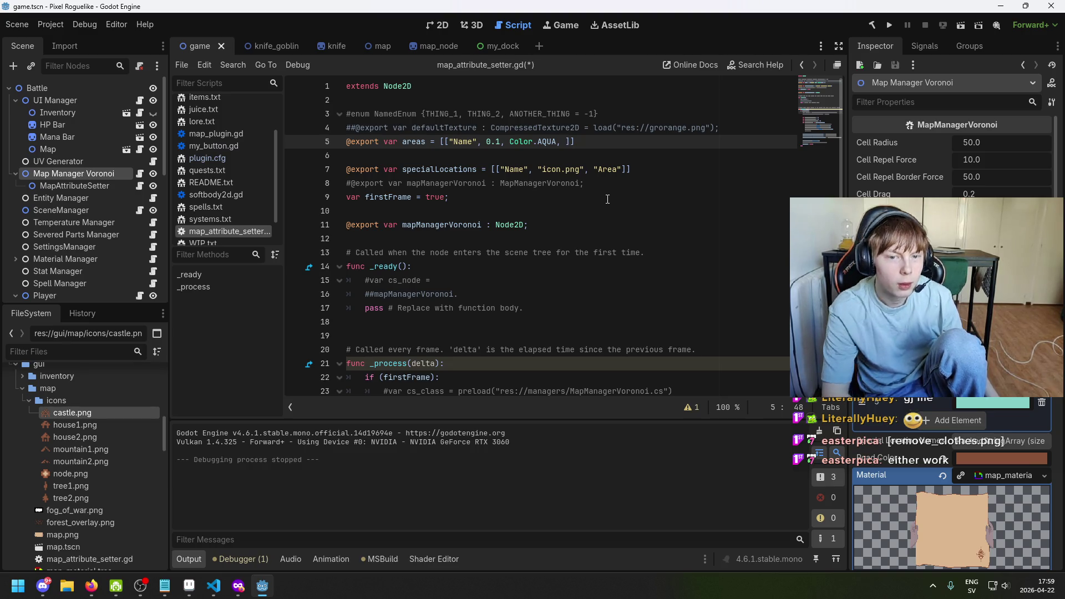
left_click_drag(553, 142, 509, 142)
Duplicate Color.AQUA so the areas entry has two colour values, and save.
key("ctrl+c")
left_click(564, 143)
key("ctrl+v")
key("ctrl+s")
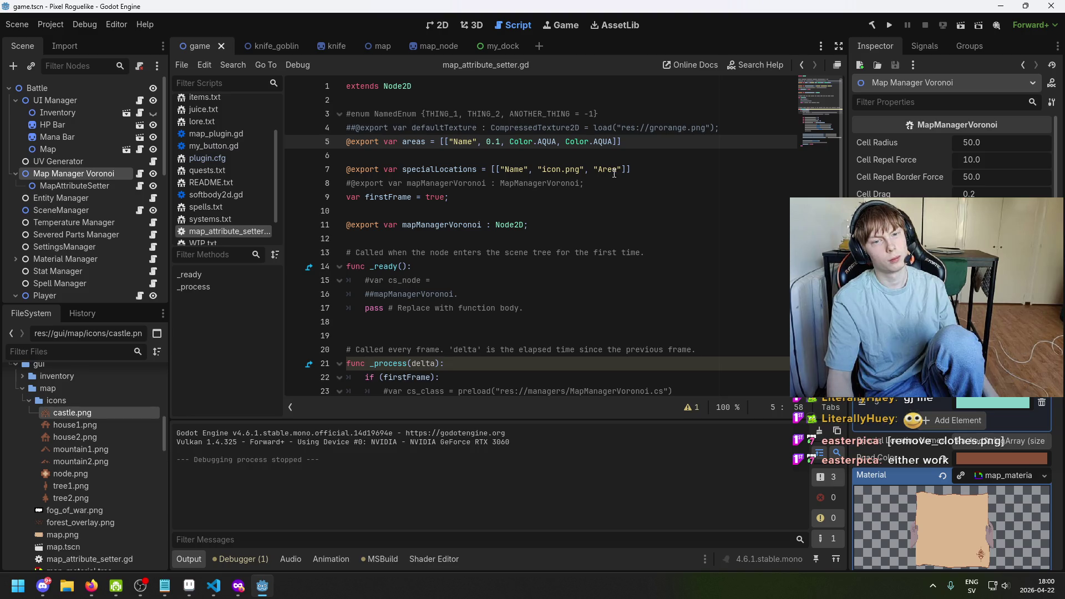
Change the first colour to Color.GREEN.
left_click_drag(558, 144, 539, 143)
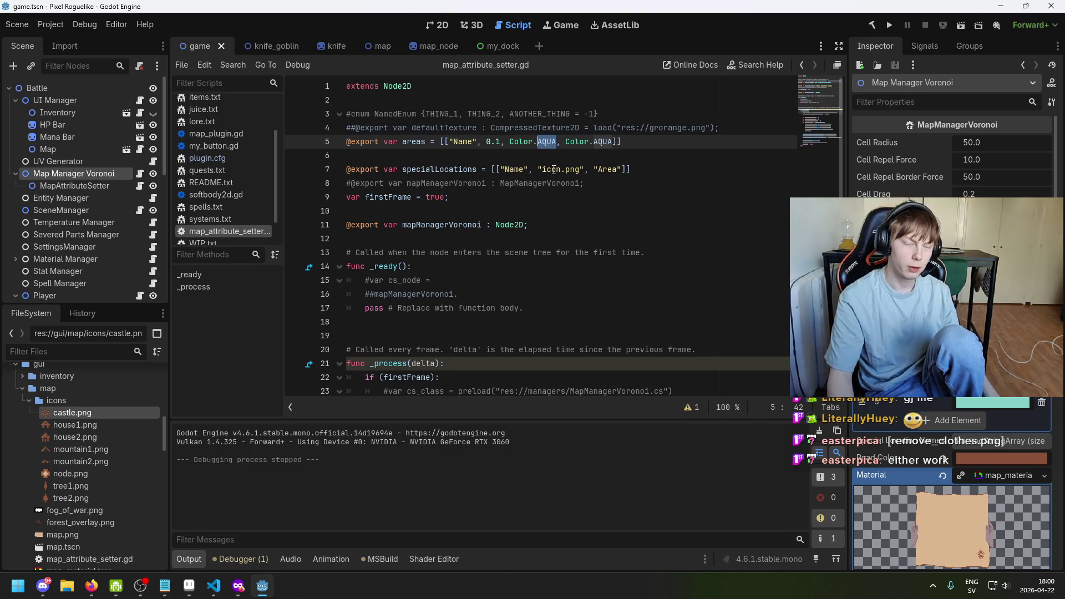
type("GR")
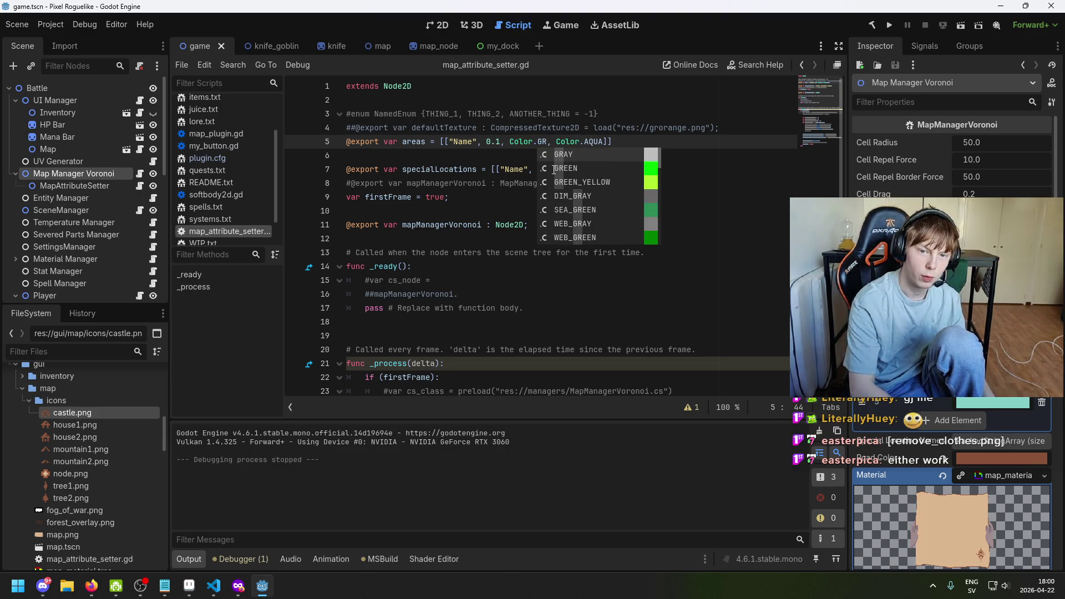
key("End")
Replace the second colour with Color.DARK_OLIVE_GREEN from autocomplete and save the script.
key("Left")
key("Left")
key("BackSpace")
key("BackSpace")
key("BackSpace")
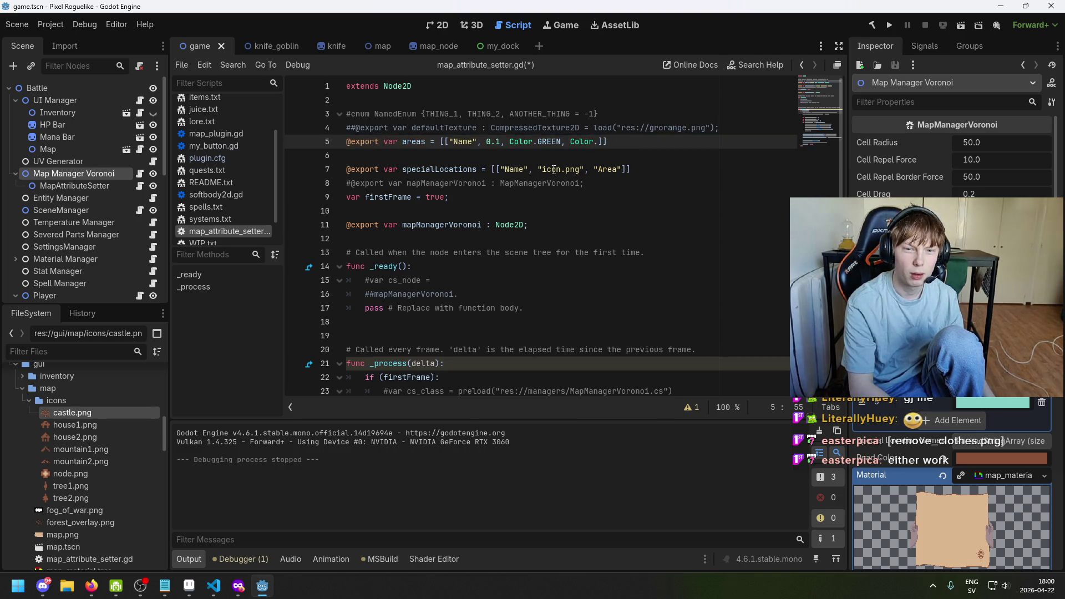
type("Forest")
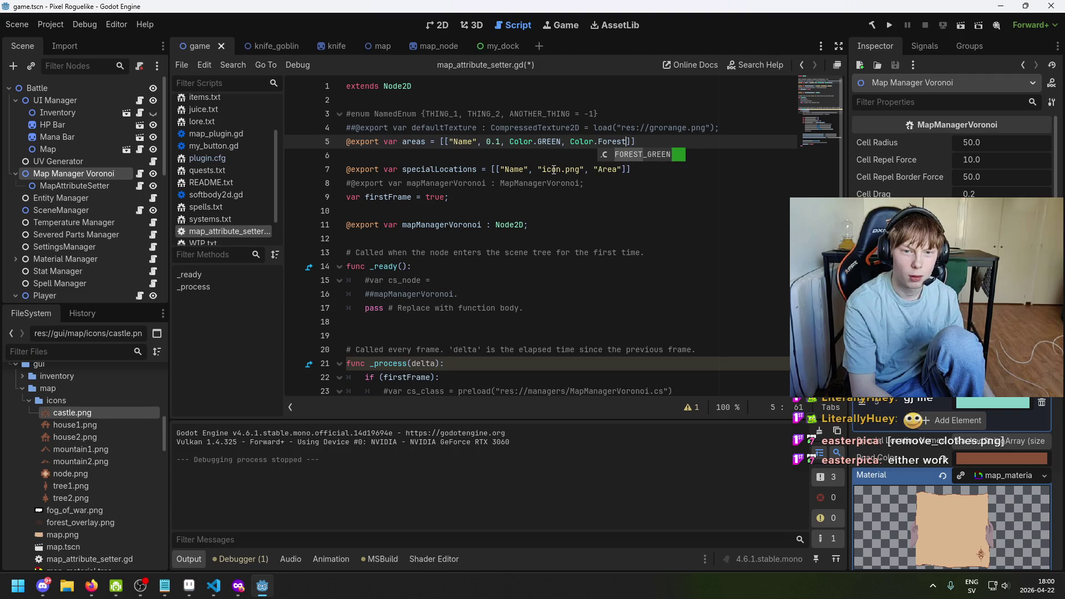
key("BackSpace")
key("BackSpace")
key("BackSpace")
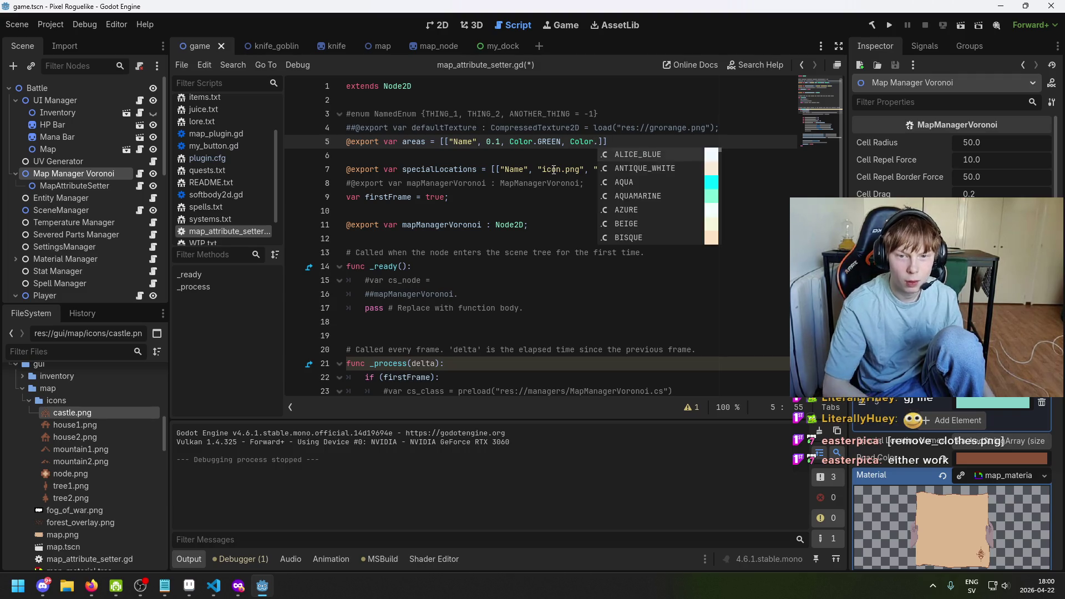
key("Down")
key("Down")
key("Down")
key("Down")
key("Down")
key("Down")
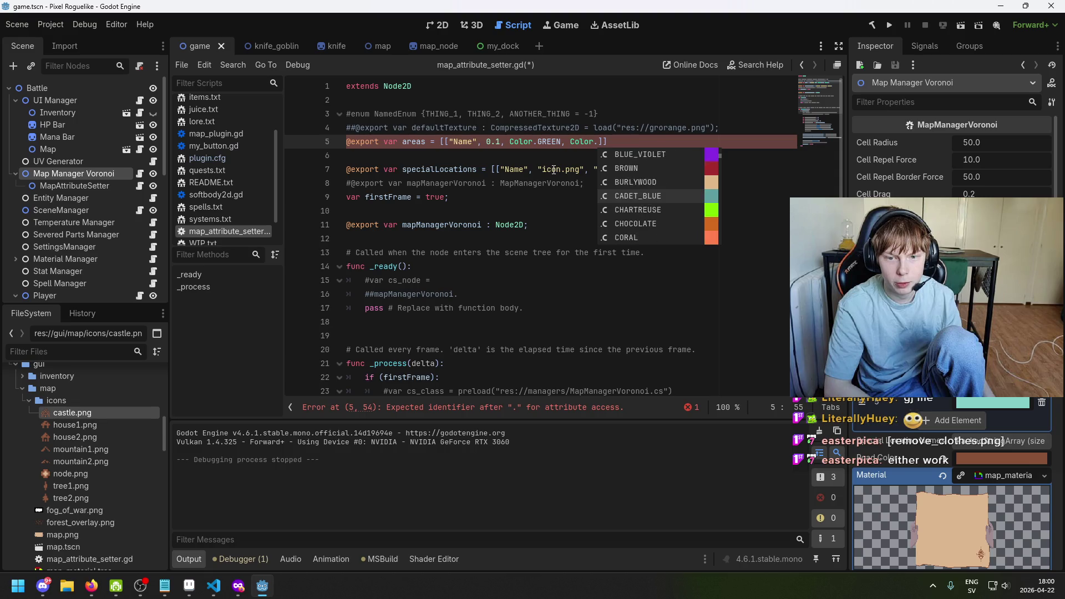
key("Down")
key("Down")
key("Down")
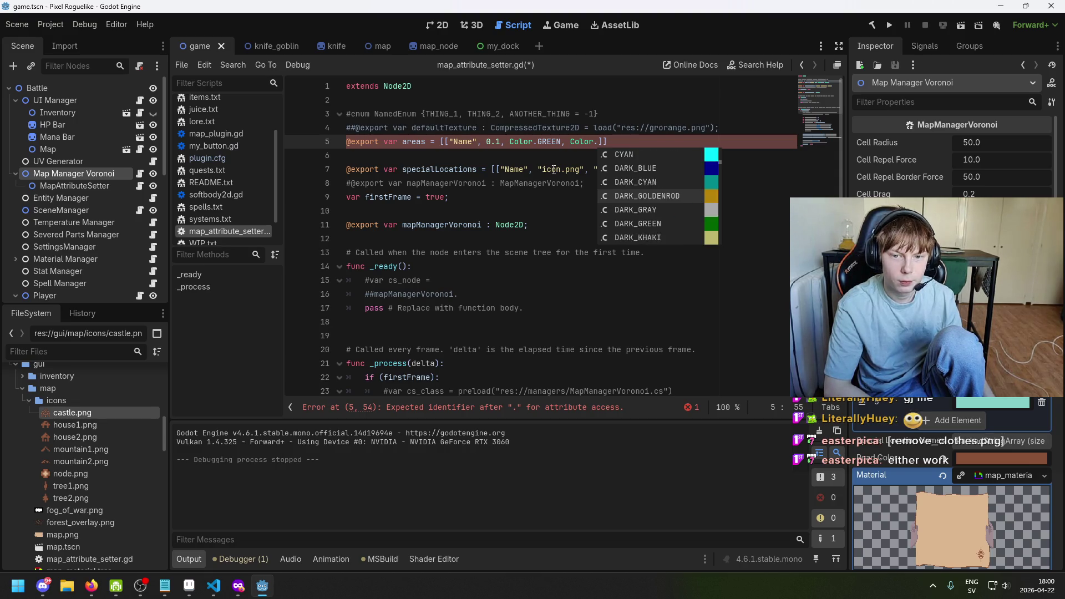
key("Up")
key("Down")
key("Down")
key("Down")
key("Return")
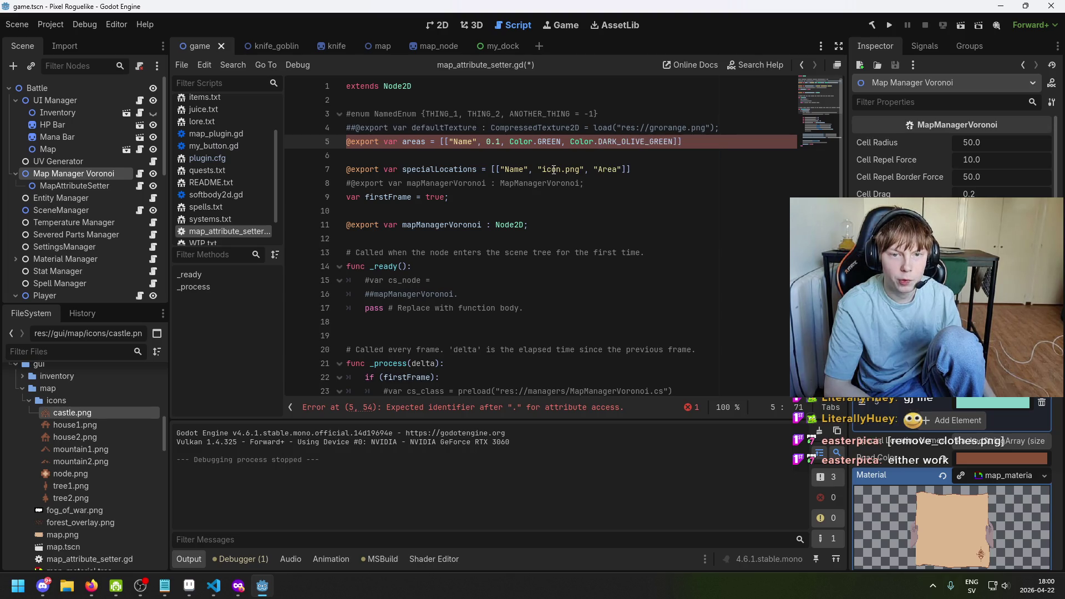
key("ctrl+s")
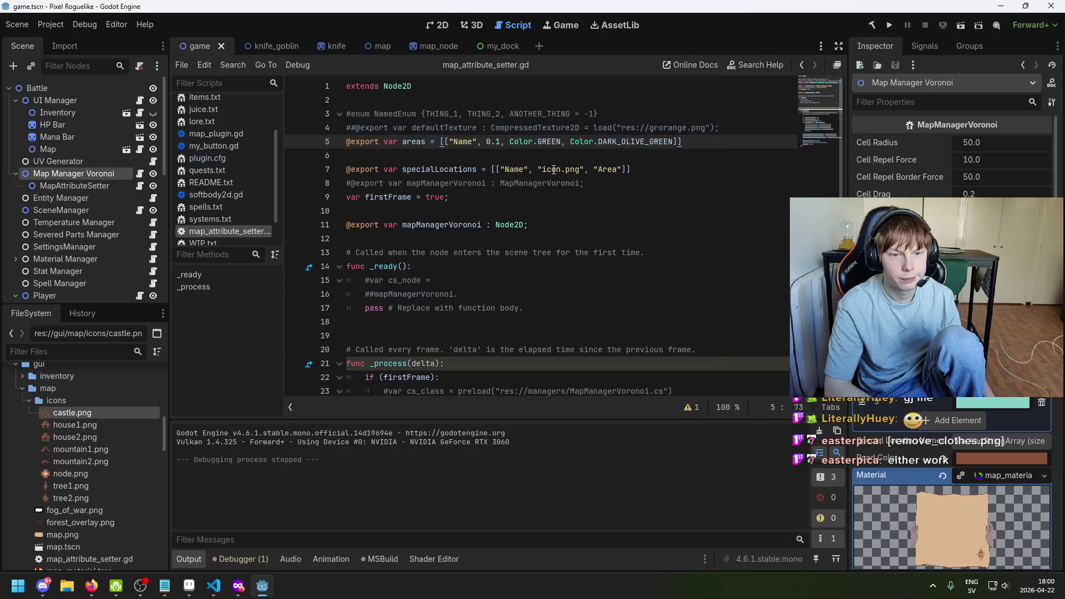
left_click(621, 141)
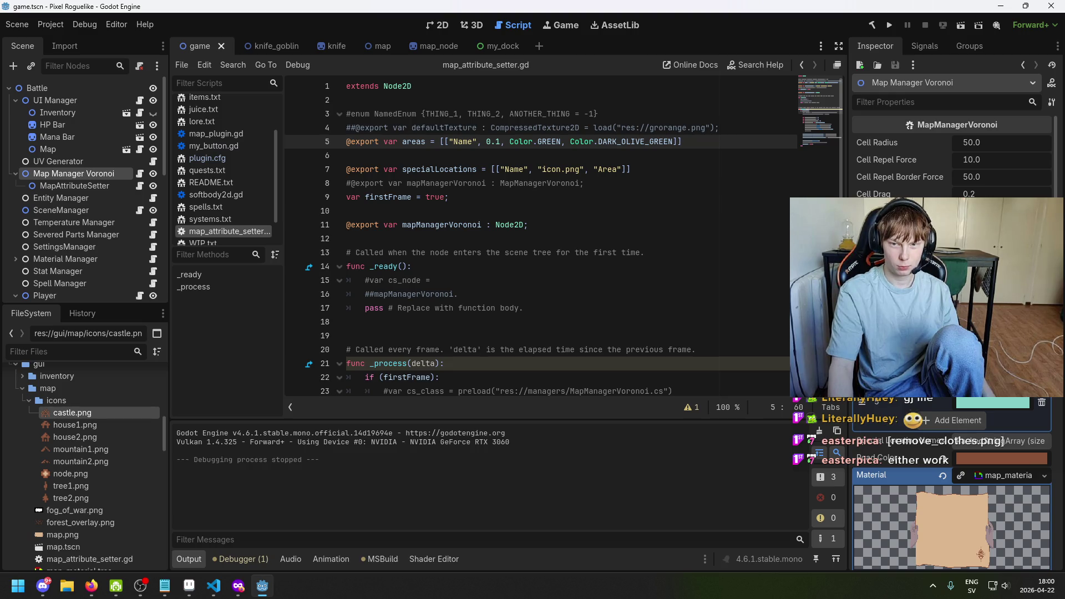
mouse_move(523, 142)
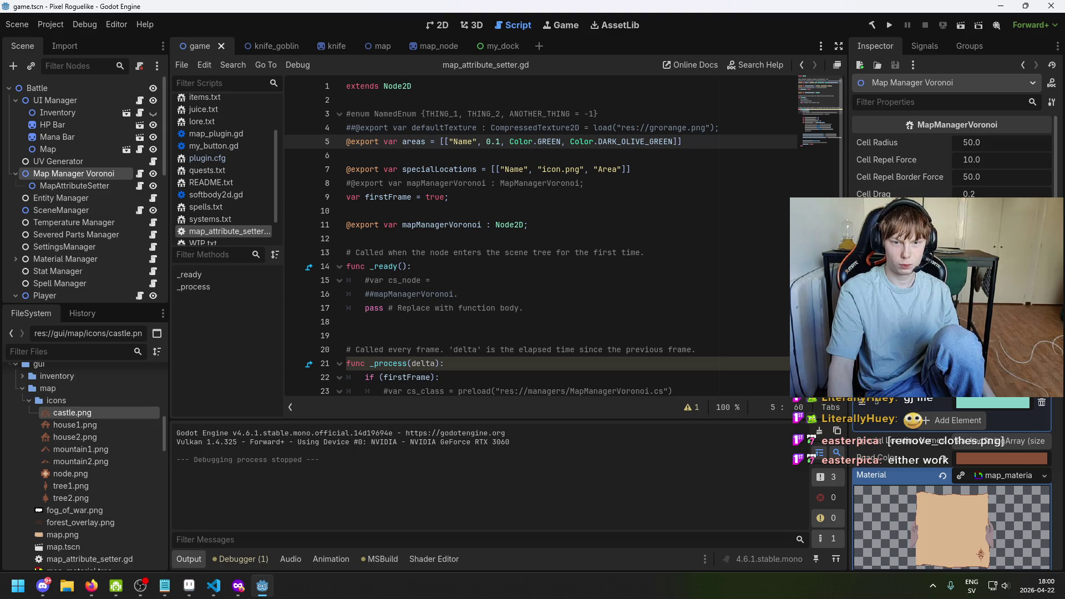
scroll(951, 333, "down", 2)
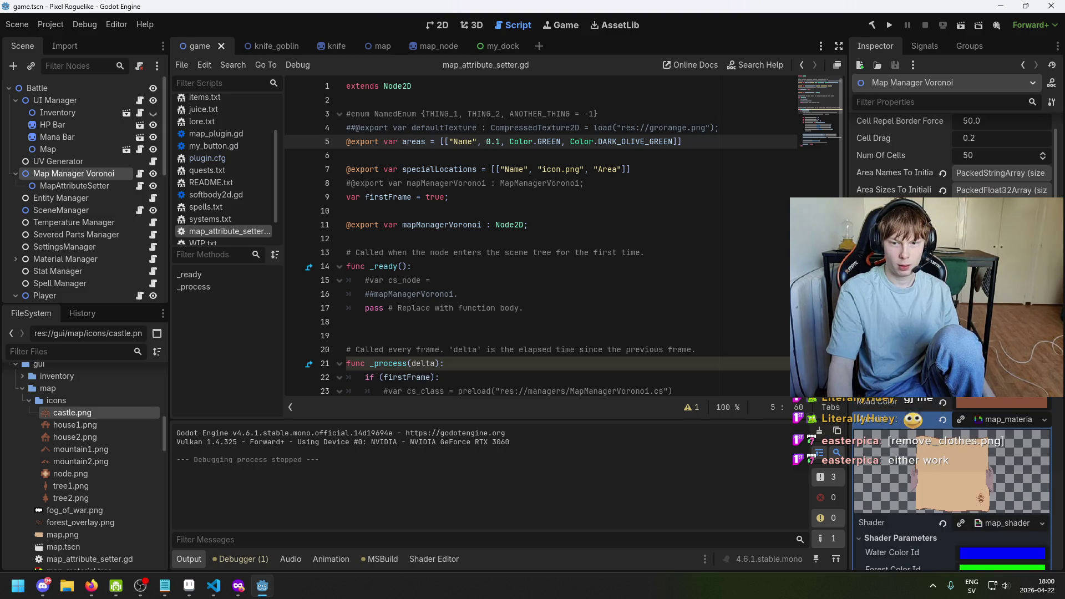
scroll(951, 333, "up", 2)
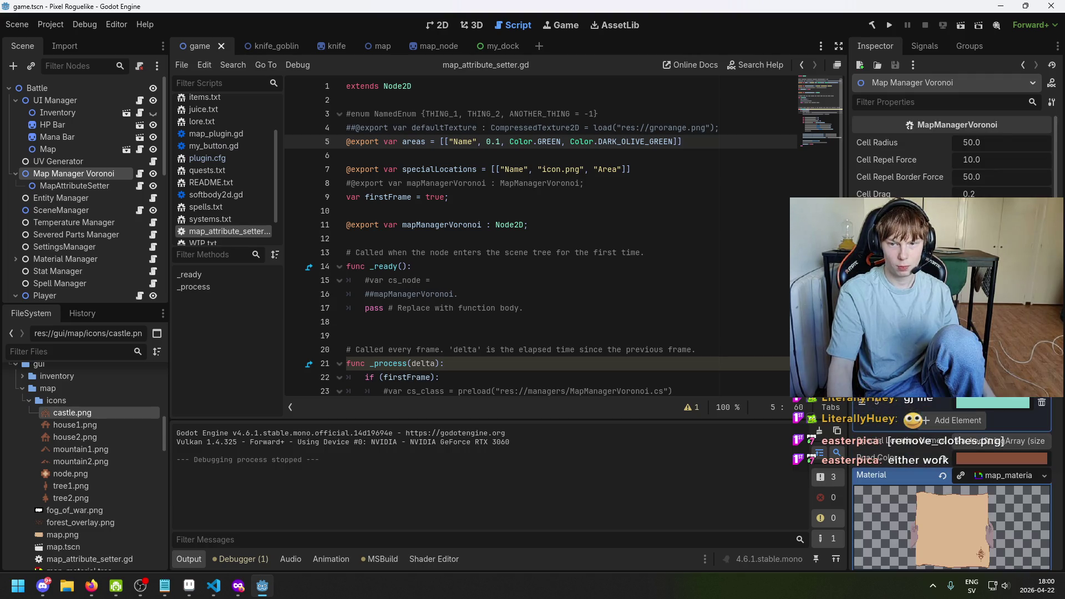
left_click(998, 440)
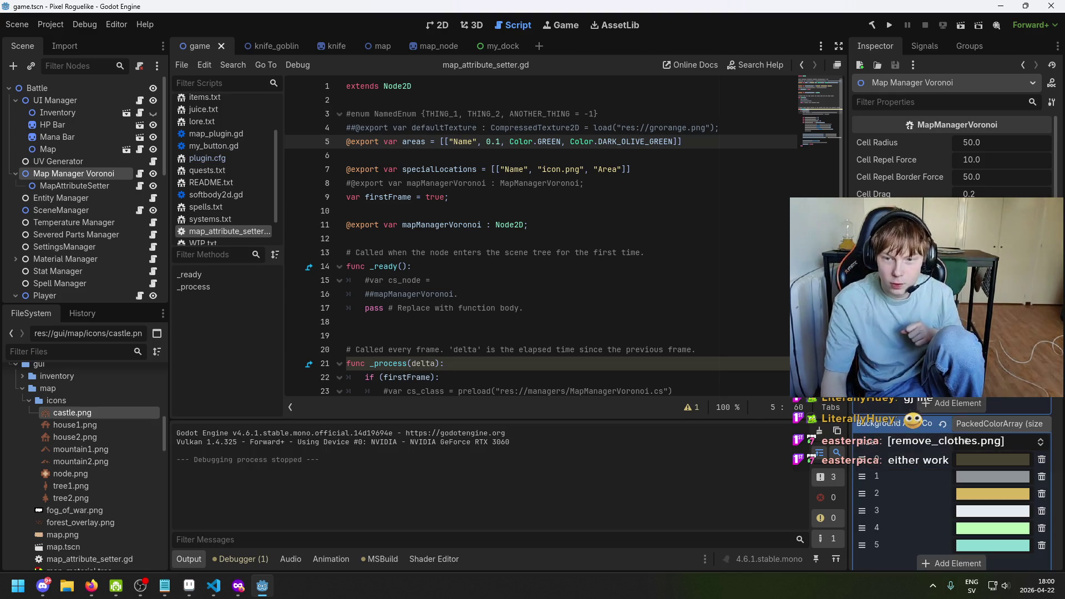
scroll(952, 482, "down", 3)
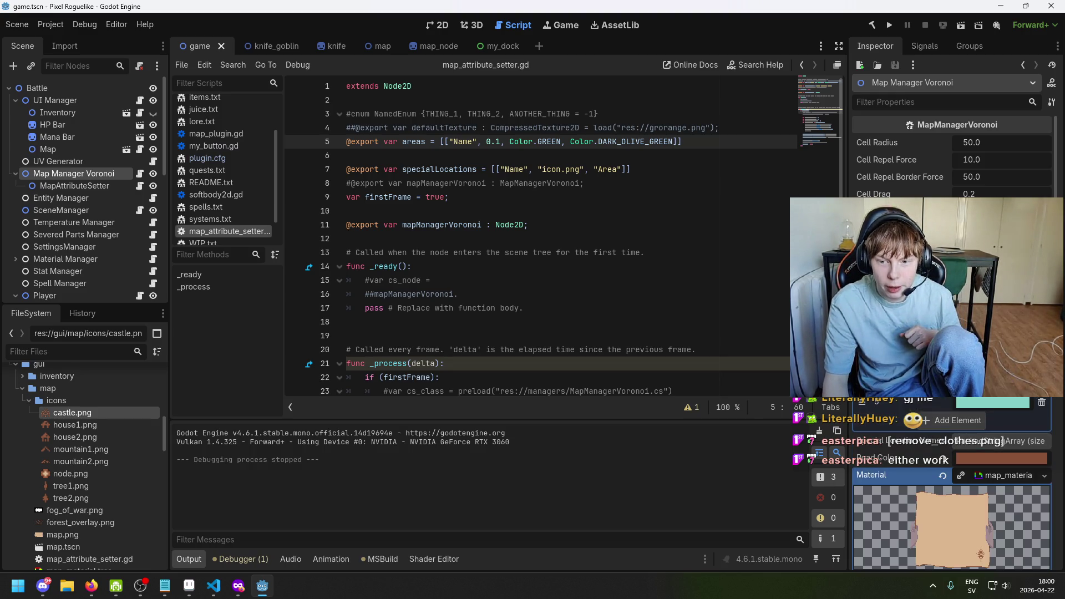
scroll(951, 482, "down", 3)
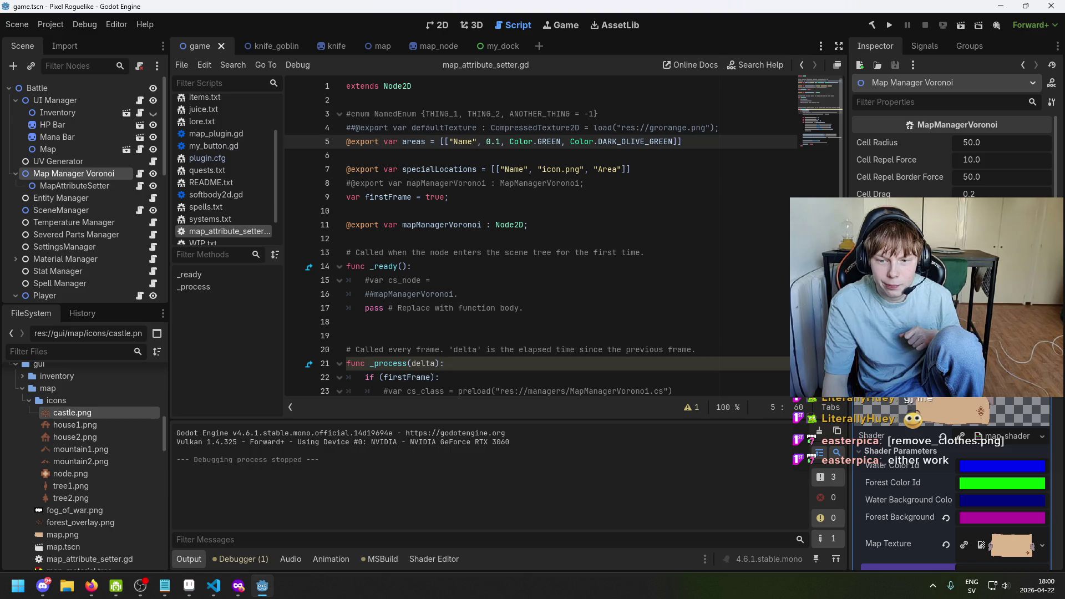
scroll(952, 482, "up", 1)
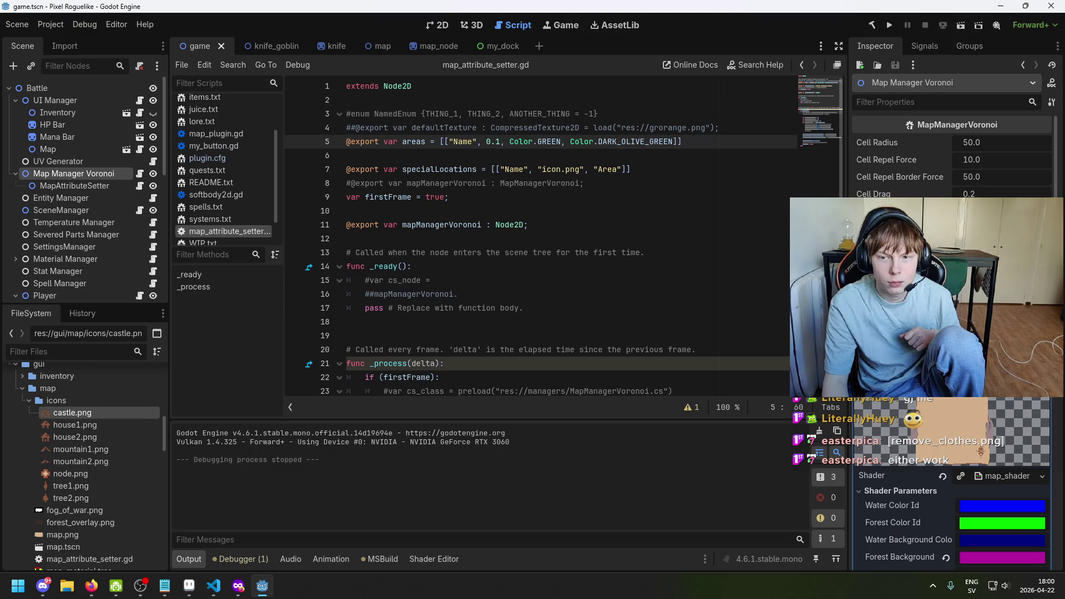
scroll(952, 482, "down", 1)
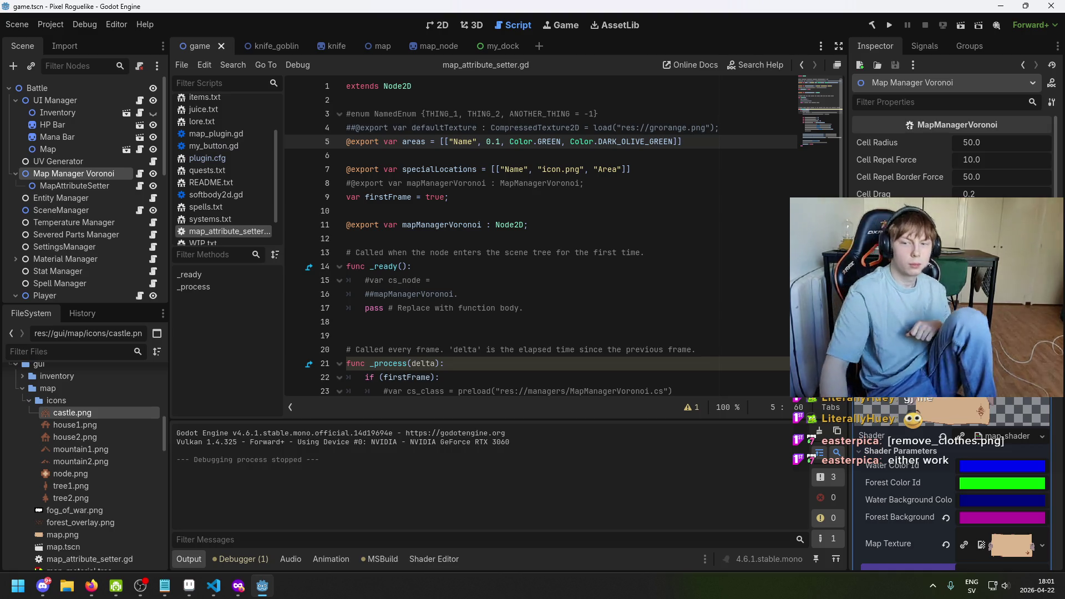
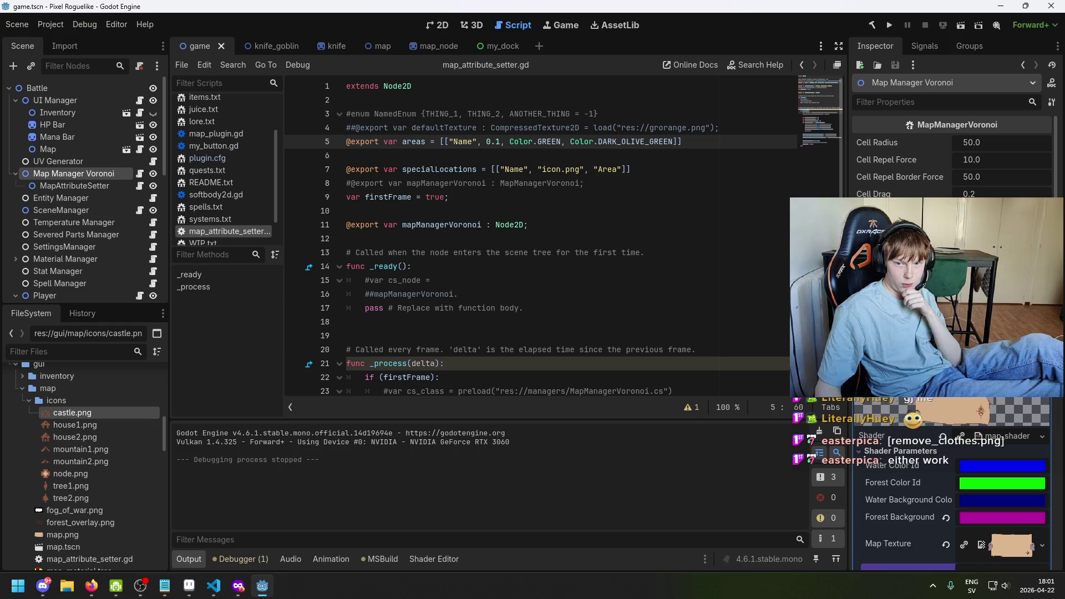
Delete the [Export] attribute above specialLocationNames in MapManagerVoronoi.cs and save the file.
left_click(213, 585)
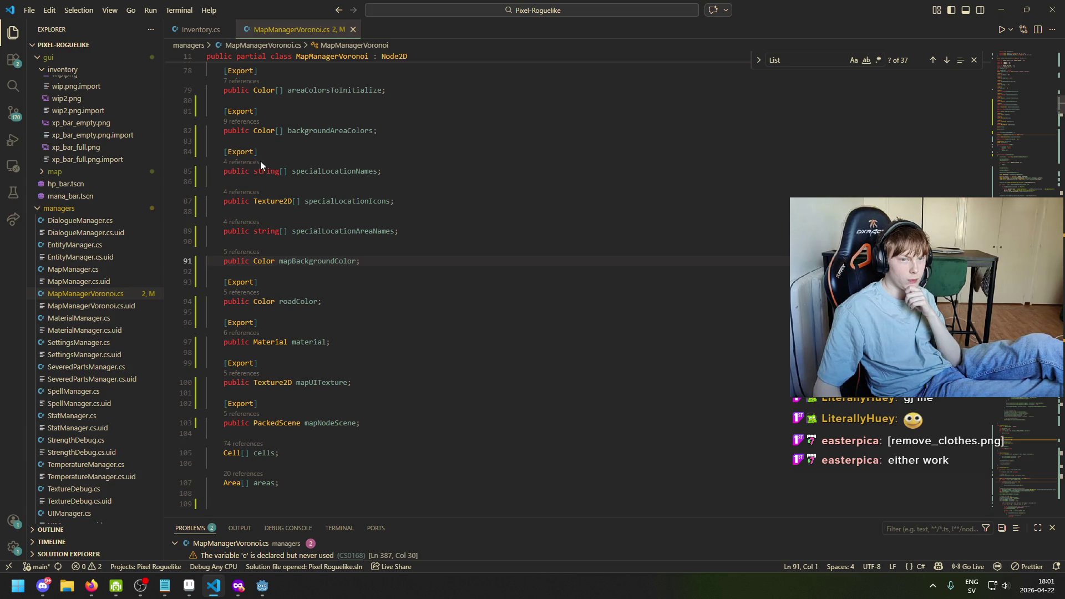
left_click_drag(264, 154, 194, 152)
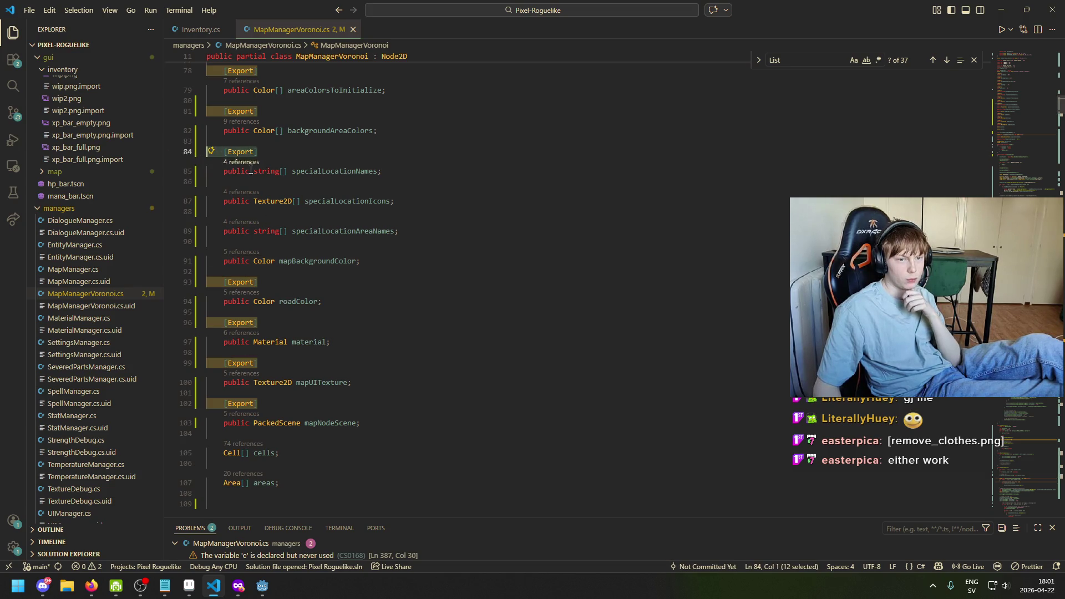
key("BackSpace")
key("BackSpace")
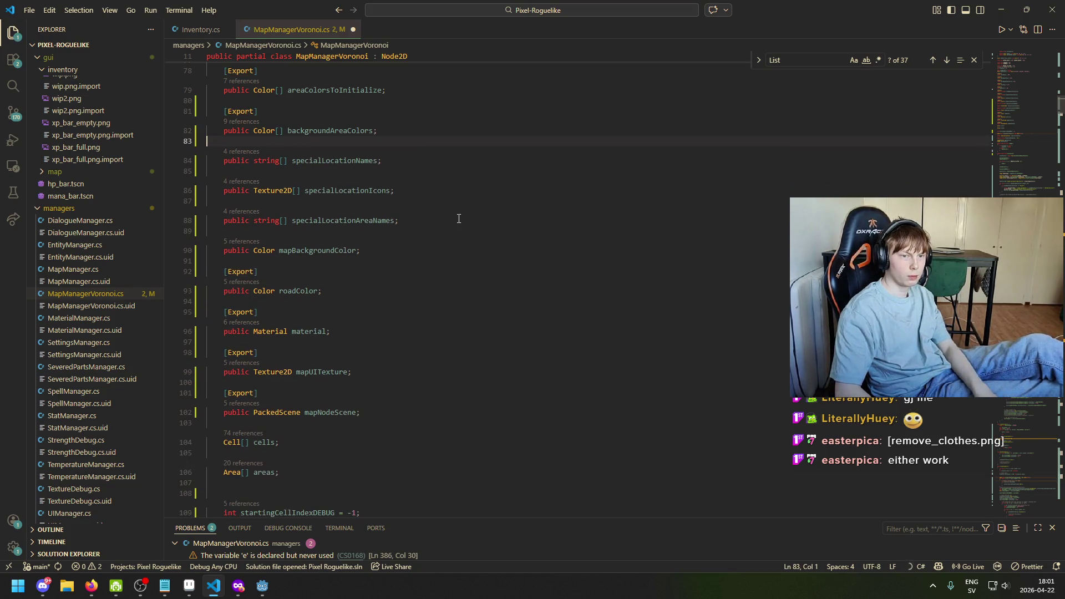
key("ctrl+s")
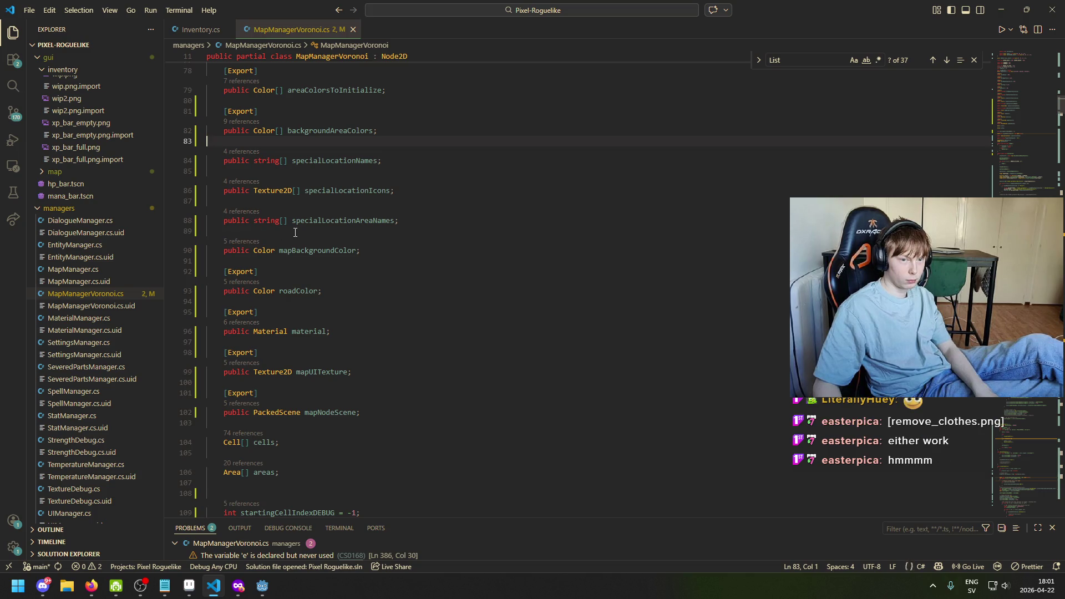
left_click(263, 586)
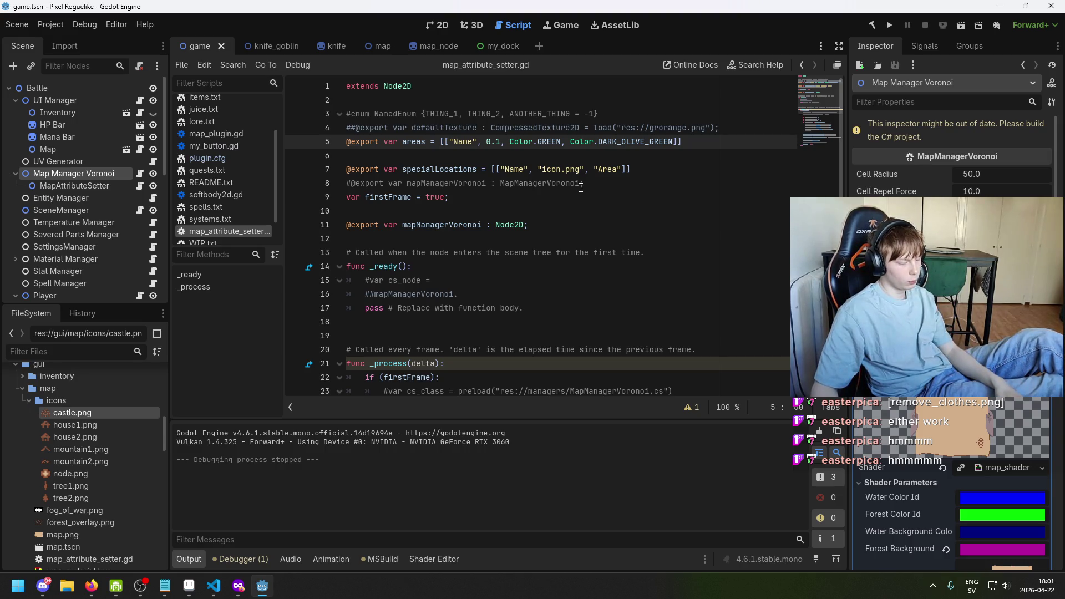
Save the scene and check the browser reference before editing map_attribute_setter.gd.
key("ctrl+s")
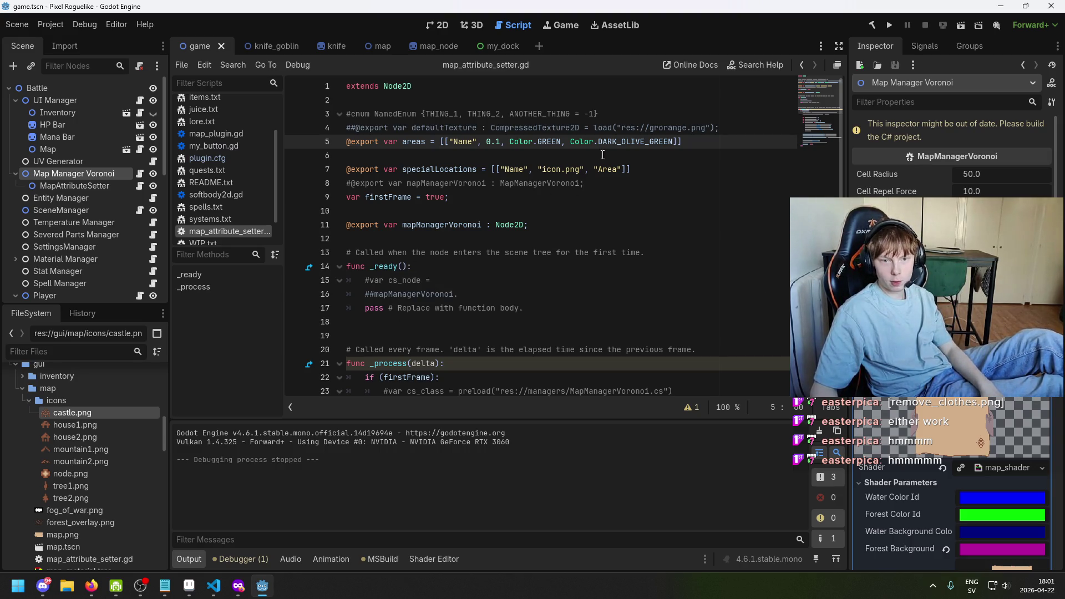
key("ctrl+s")
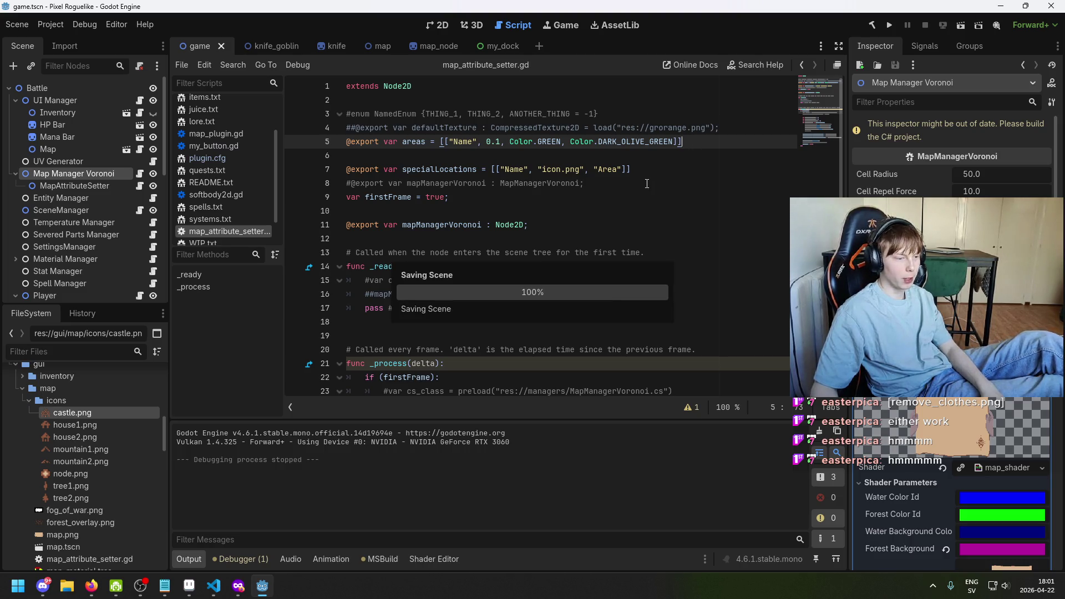
left_click(694, 128)
left_click(707, 143)
key("ctrl+s")
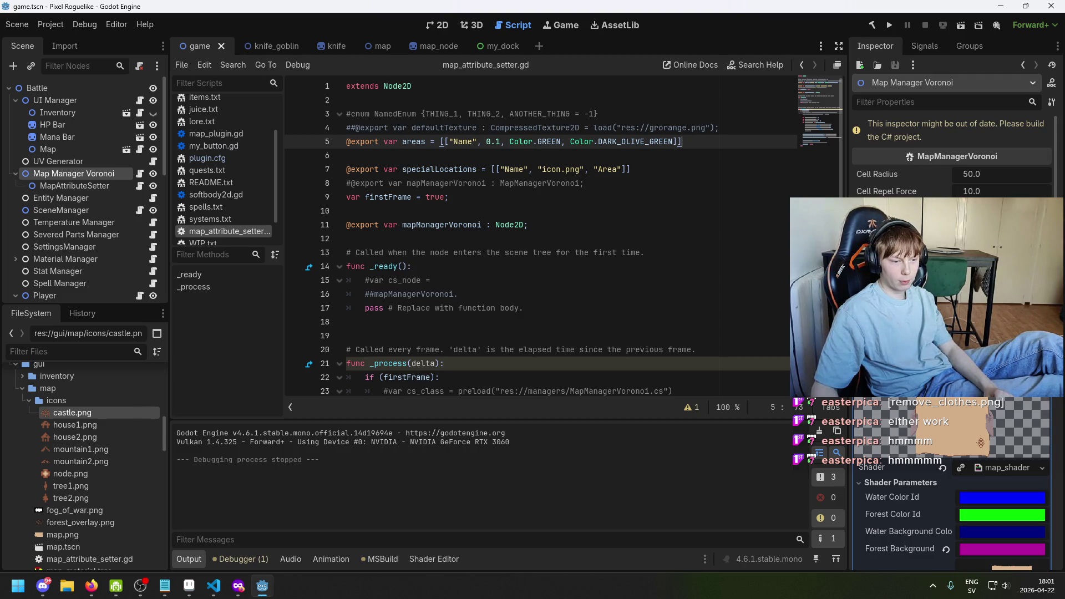
key("alt+Tab")
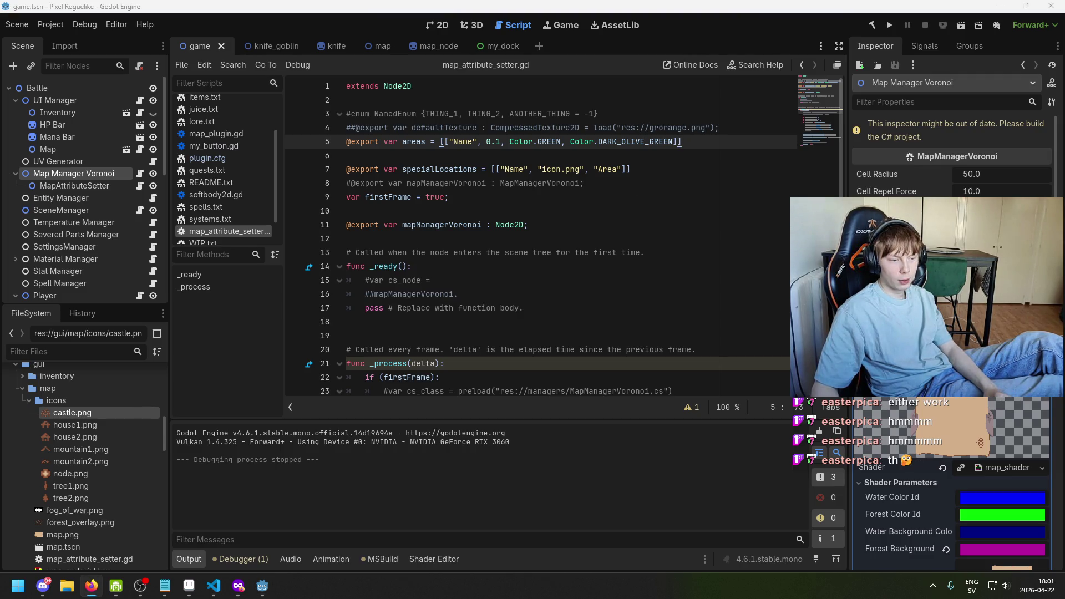
key("alt+Tab")
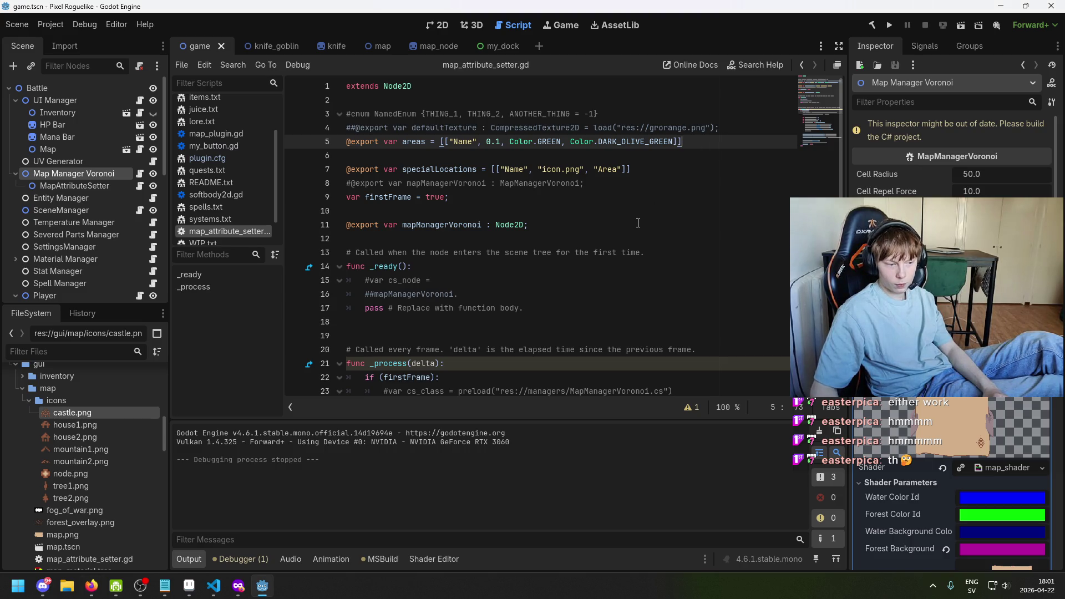
key("alt+Tab")
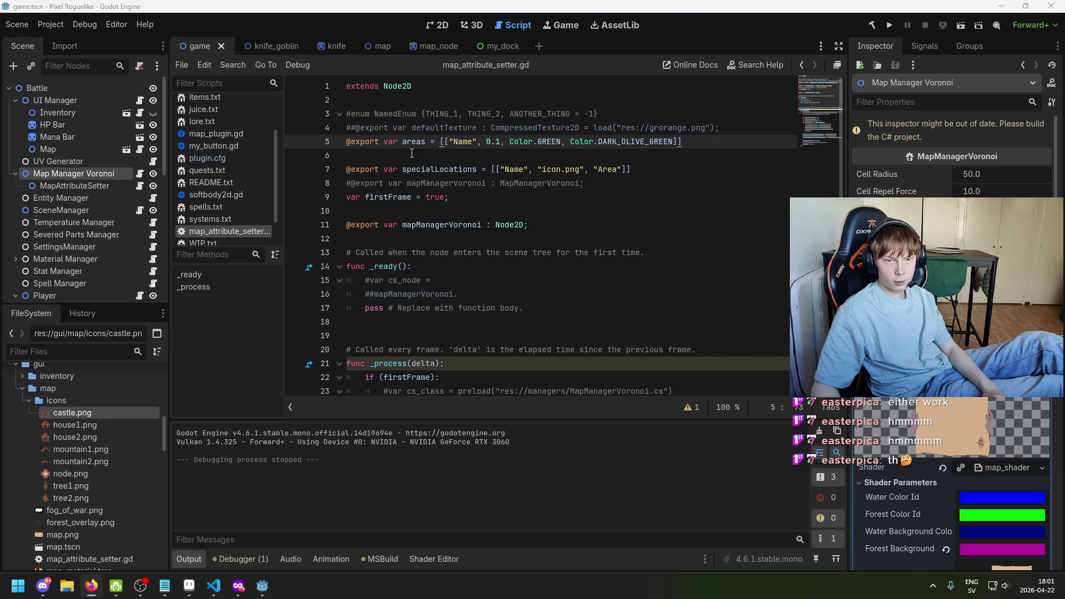
Remove the blank line after the areas export so specialLocations directly follows it, then save.
left_click(351, 149)
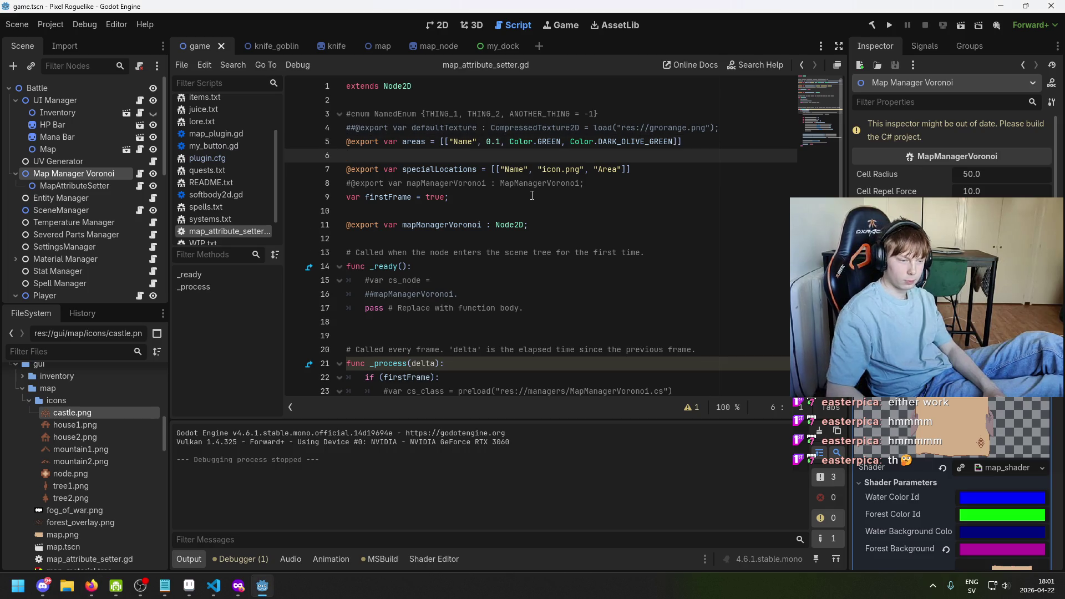
key("BackSpace")
type("]")
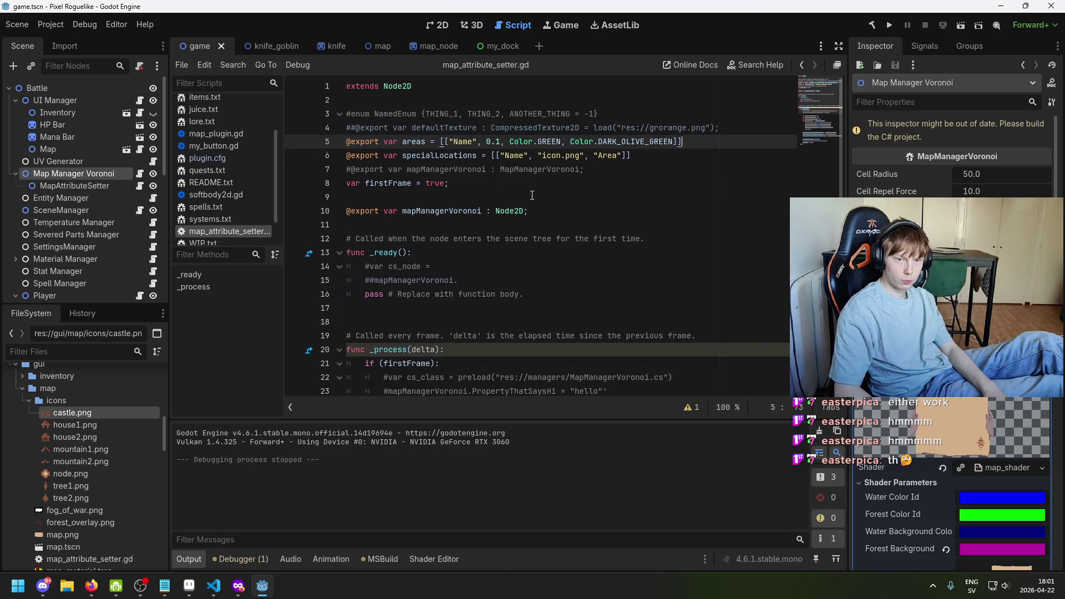
key("ctrl+s")
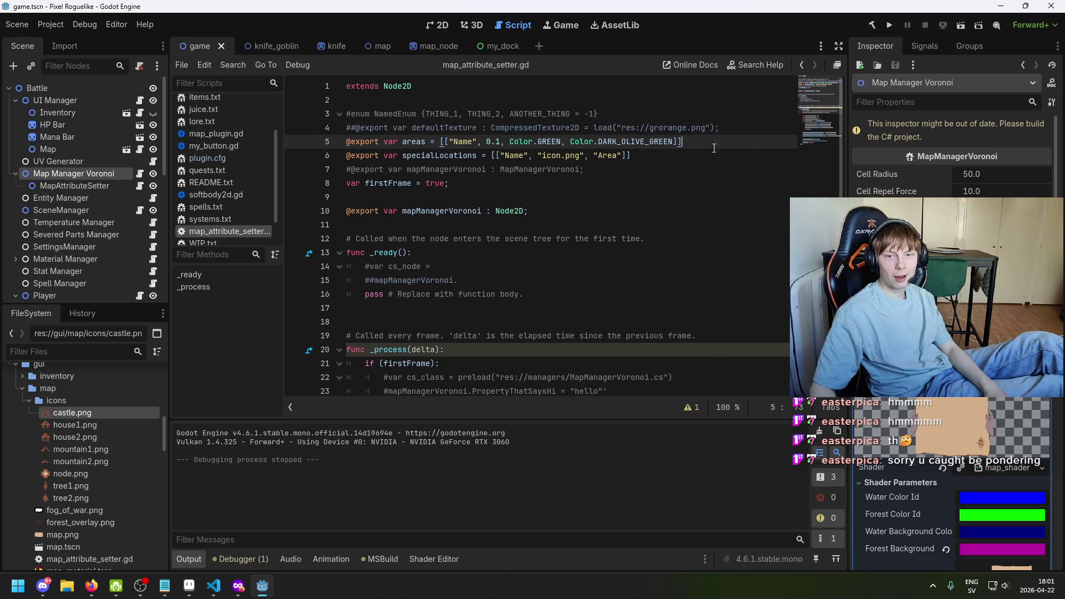
key("ctrl+s")
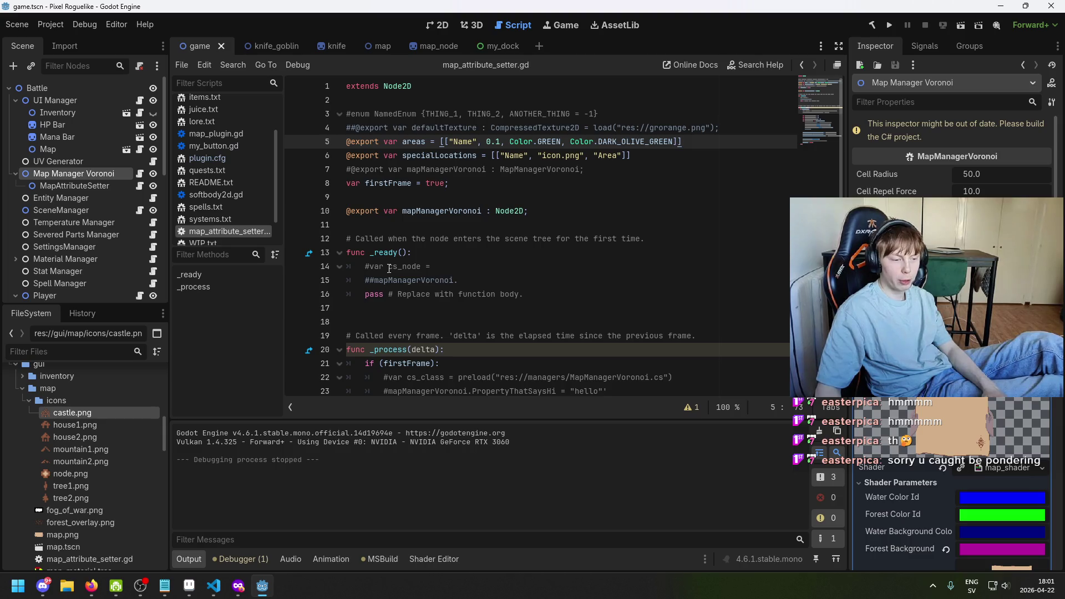
left_click(416, 142)
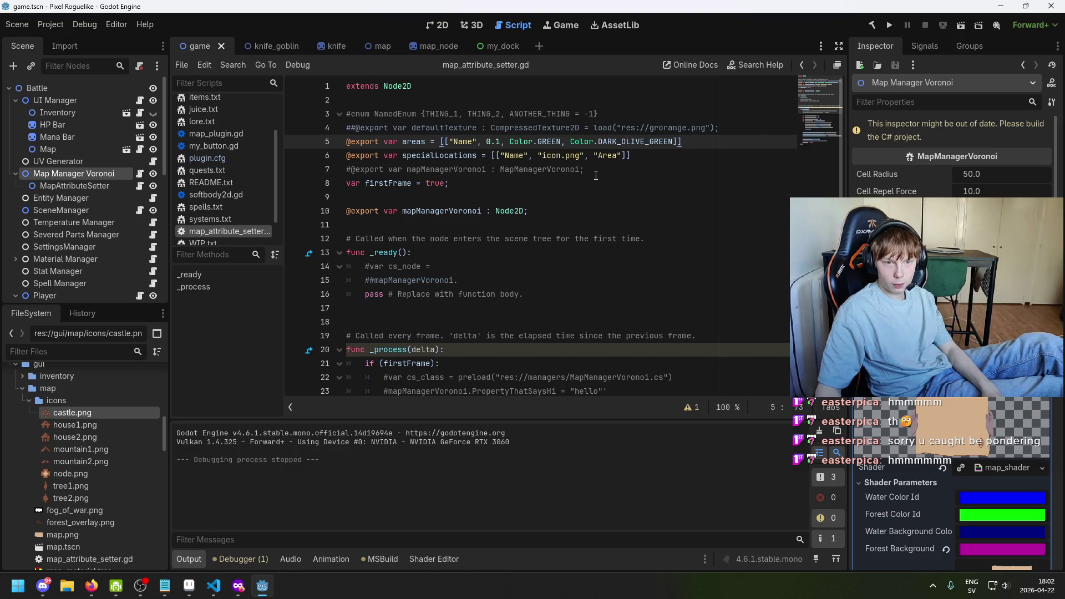
key("ctrl+s")
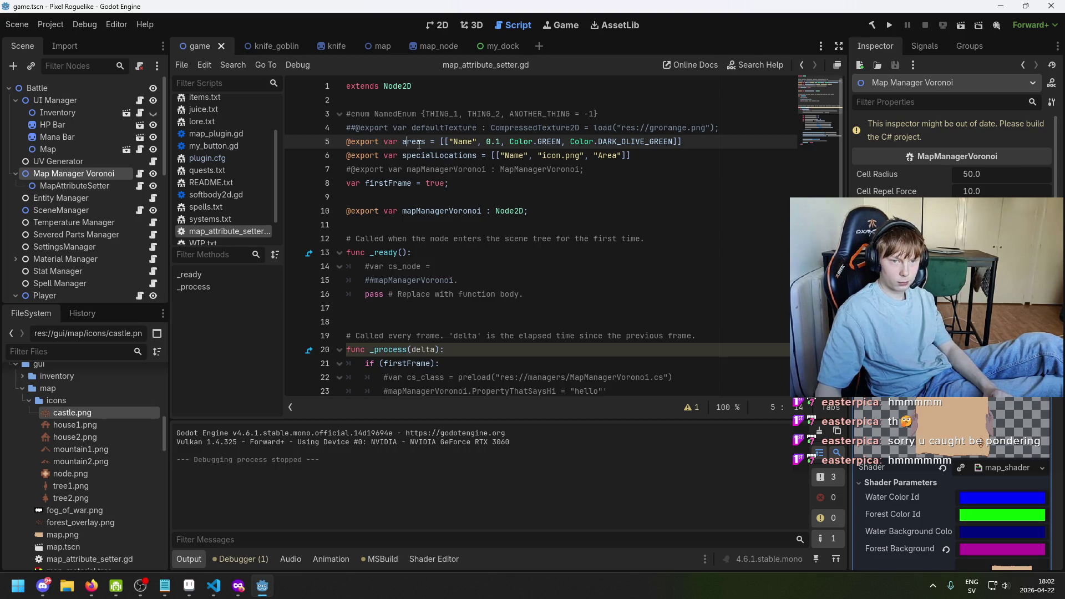
left_click(425, 157)
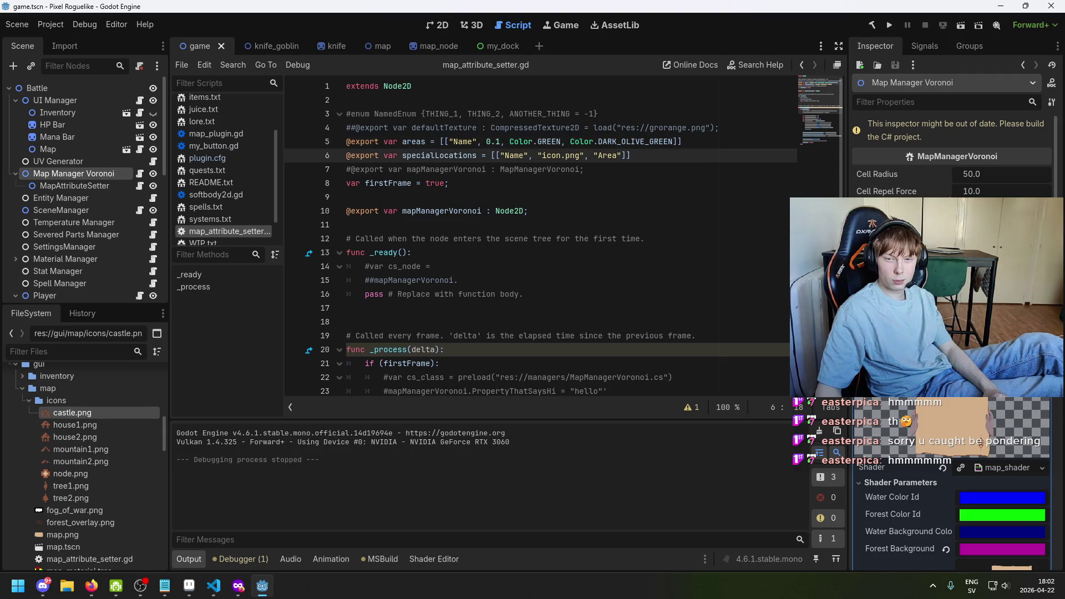
left_click(86, 185)
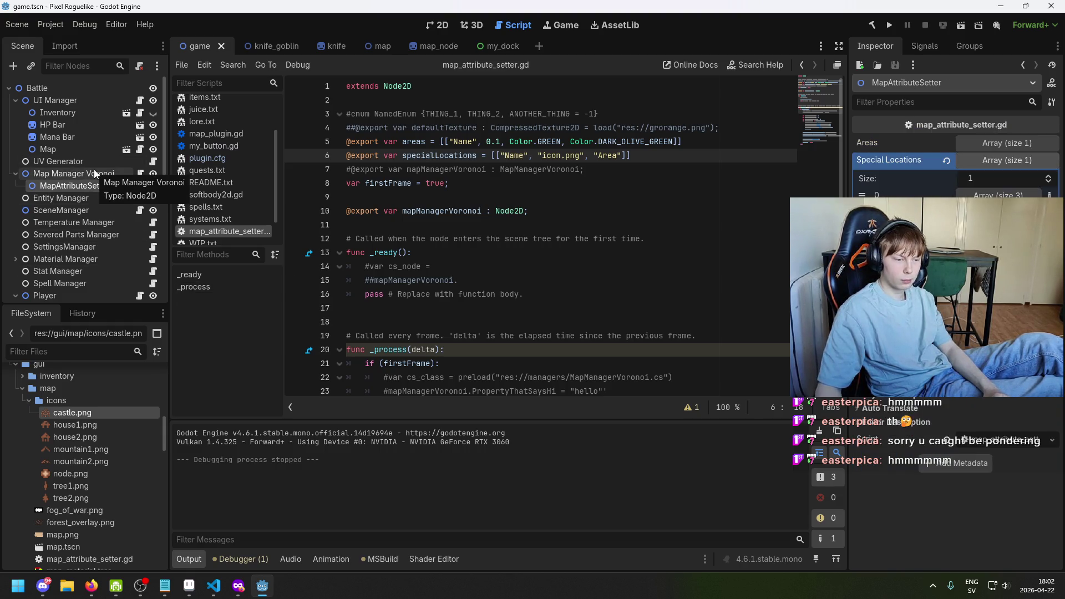
Expand MapAttributeSetter's Areas and Special Locations arrays in the Inspector.
left_click(1010, 147)
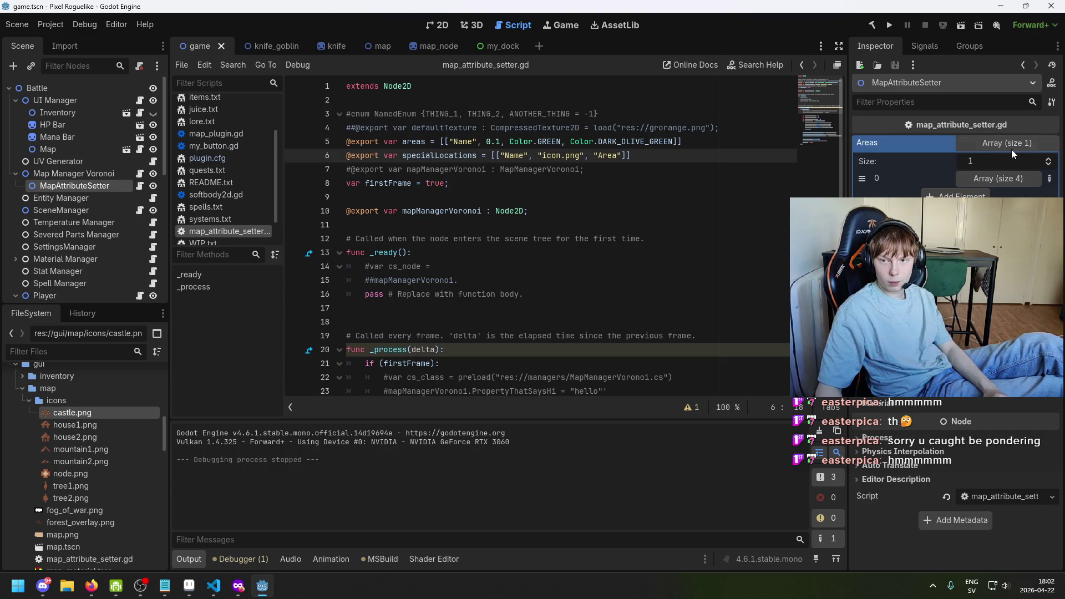
left_click(1010, 148)
left_click(1011, 163)
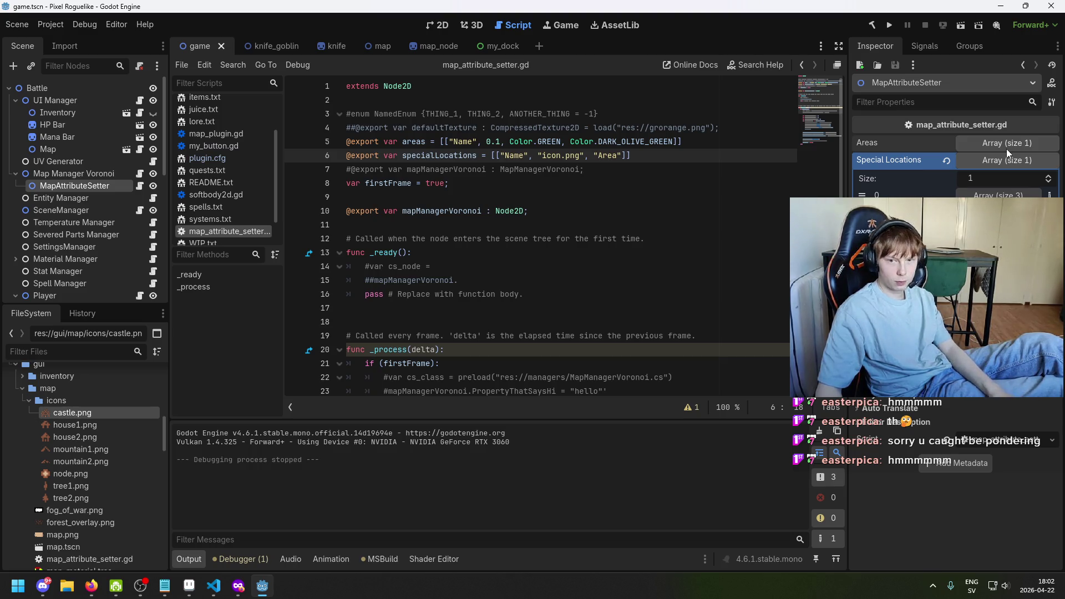
left_click(1006, 149)
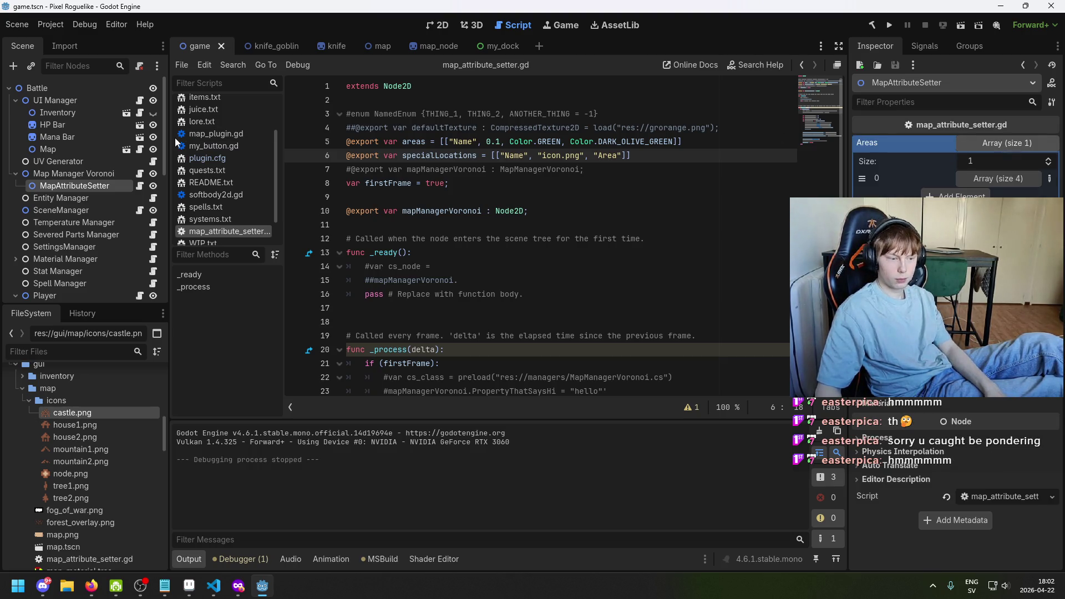
Switch between Map Manager Voronoi and MapAttributeSetter to compare their Inspector properties.
left_click(61, 175)
left_click(64, 191)
left_click(703, 143)
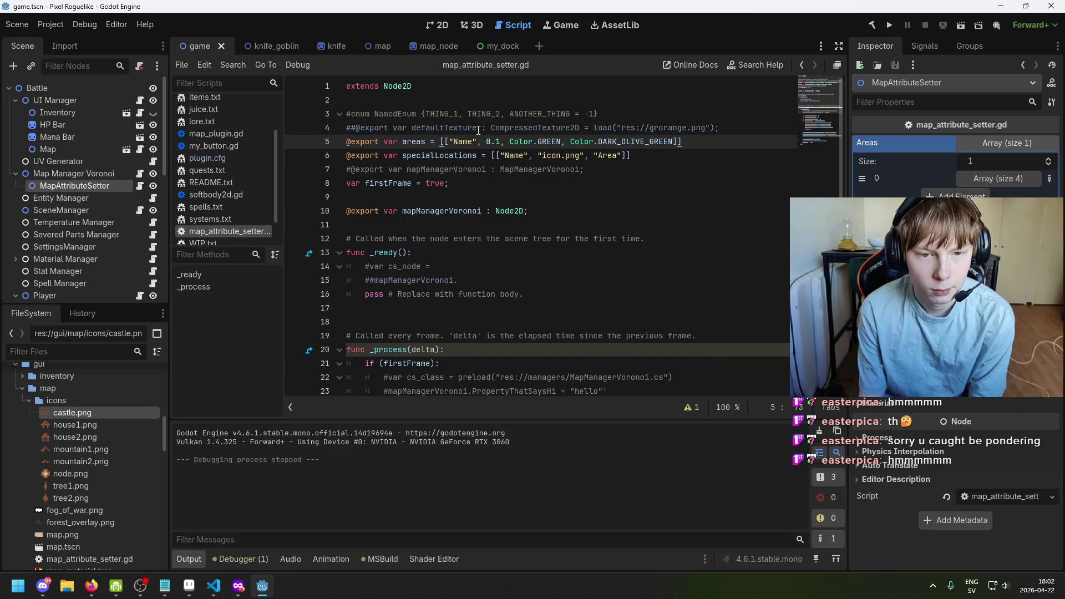
left_click(81, 174)
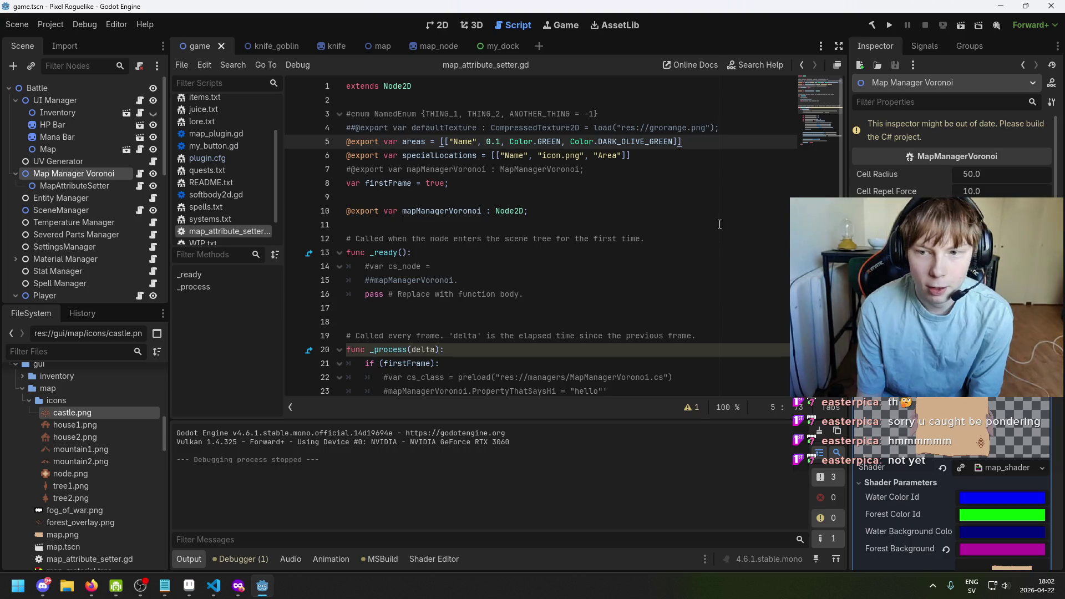
left_click(88, 184)
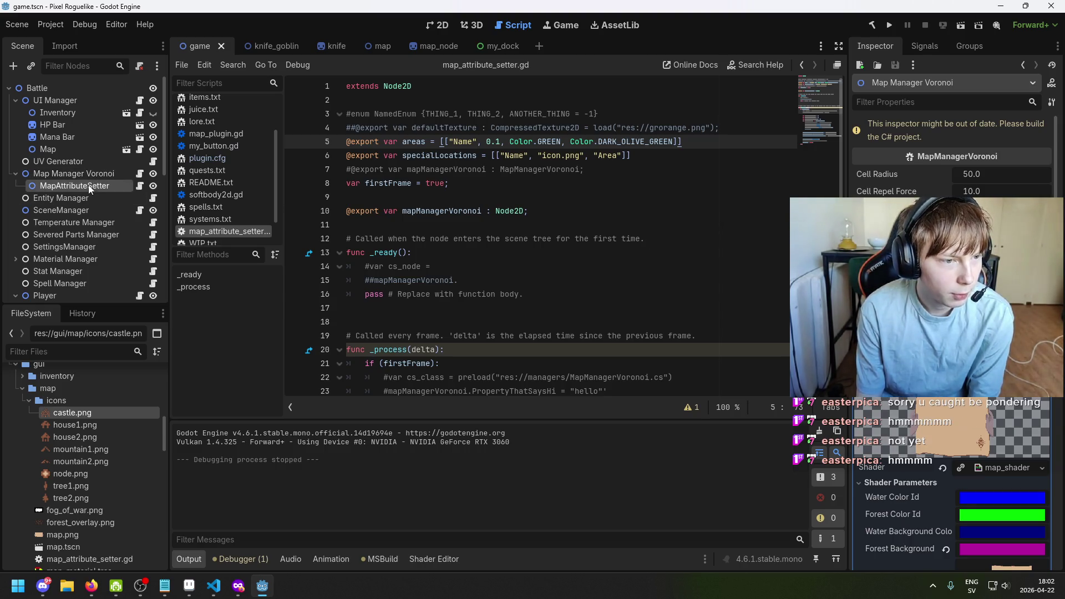
left_click(91, 172)
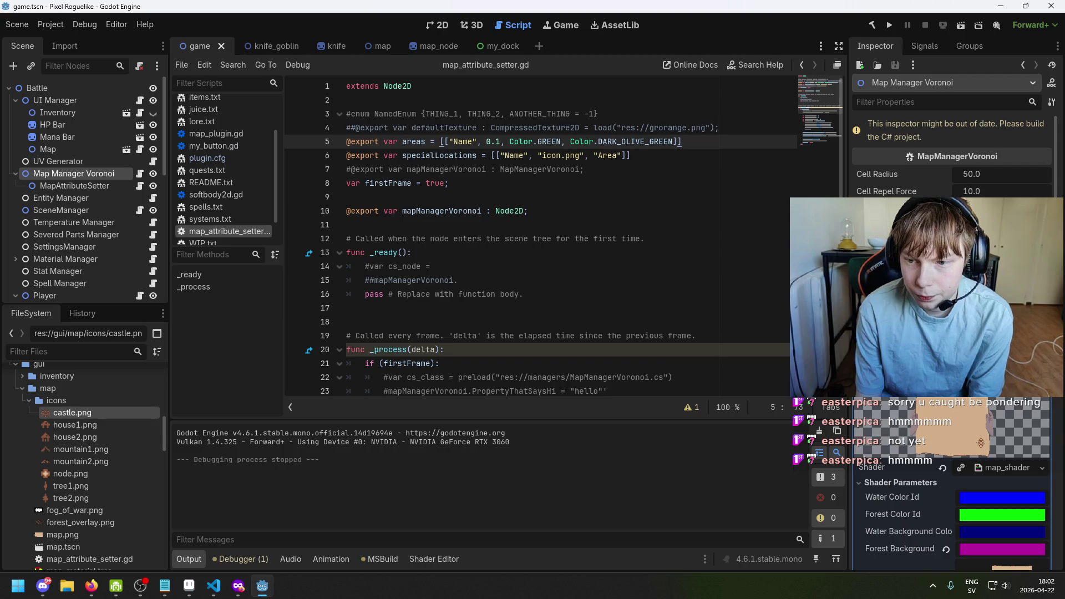
left_click(74, 186)
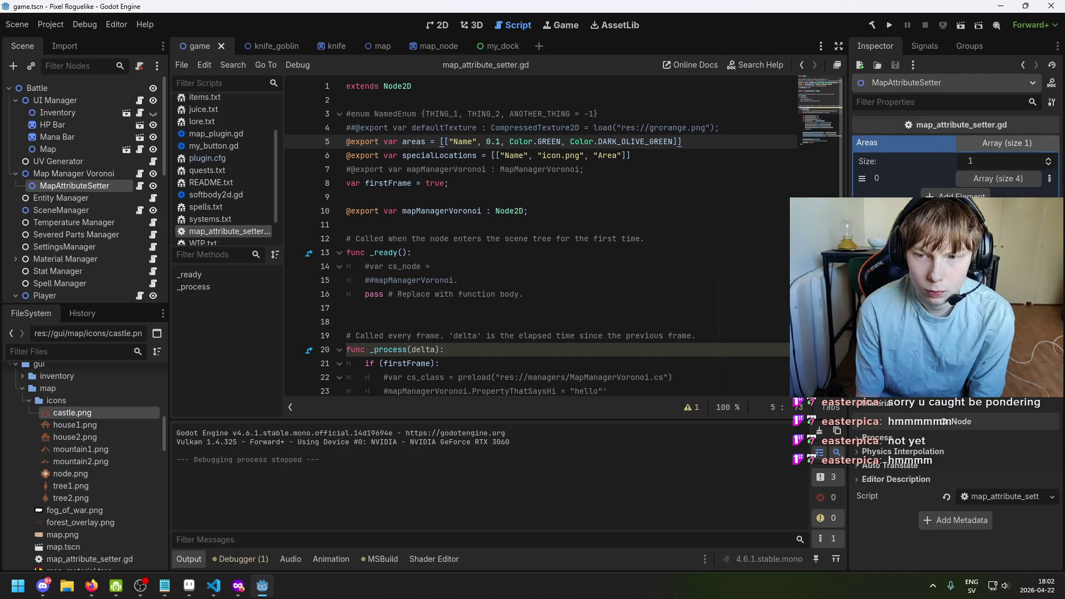
Check the first Areas entry's values against Map Manager Voronoi's parameters and save the scene.
left_click(995, 178)
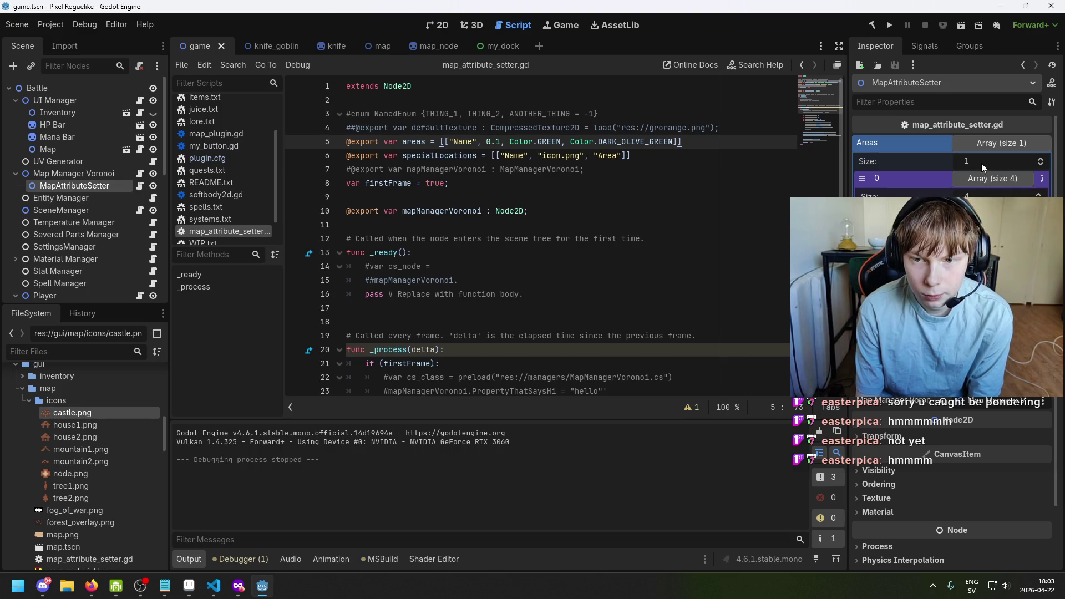
left_click(977, 182)
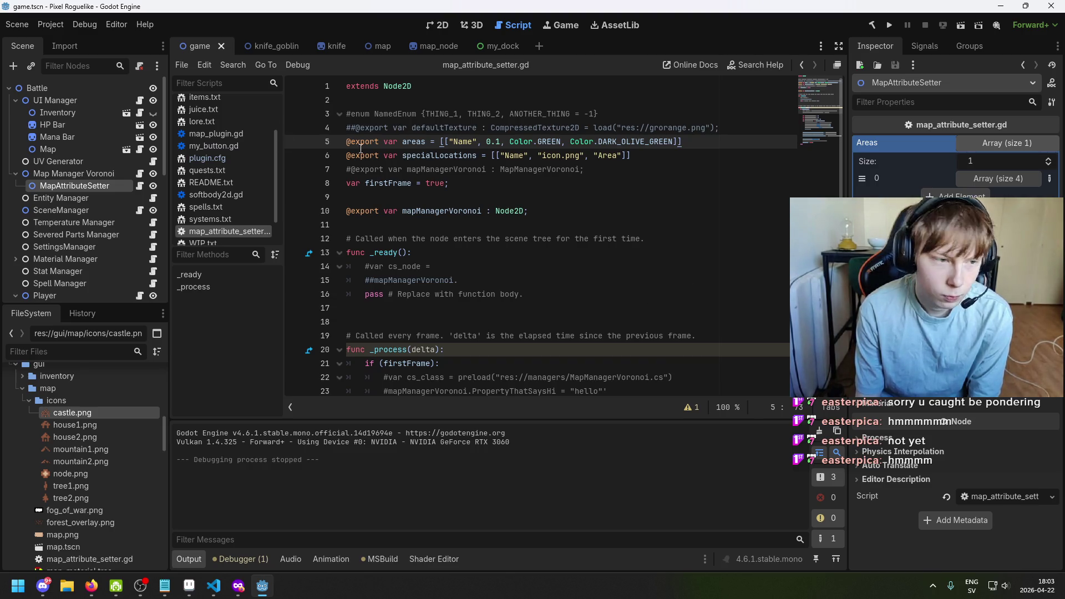
left_click(74, 173)
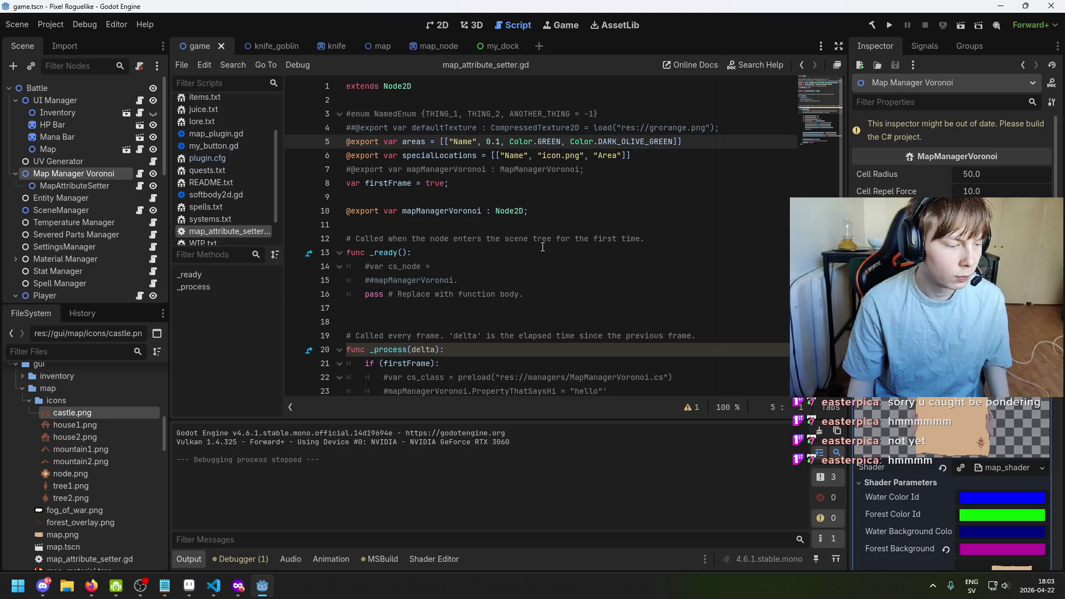
left_click(687, 143)
key("ctrl+s")
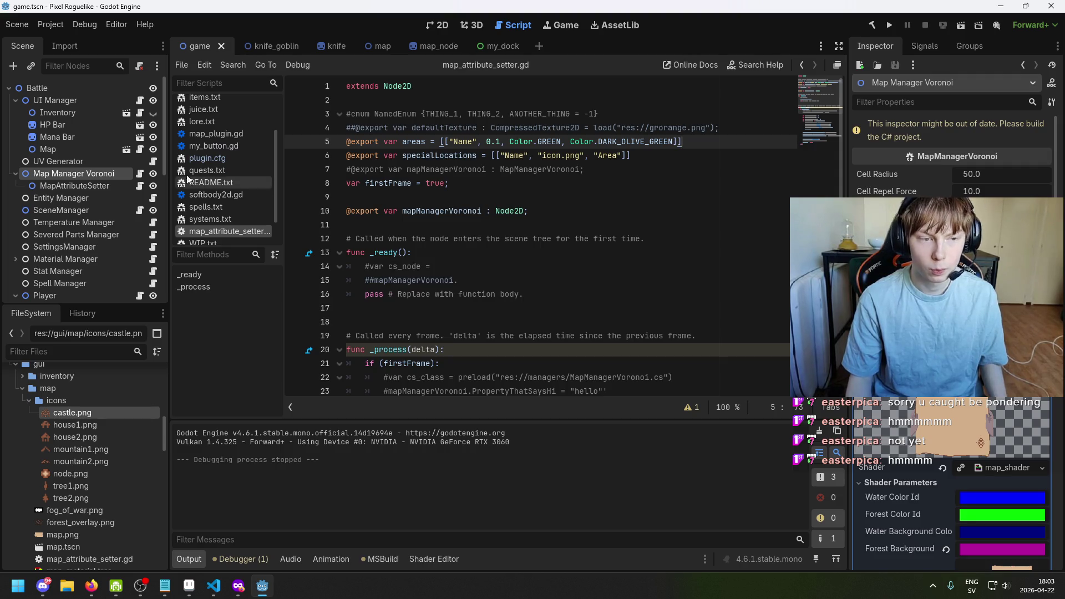
left_click(79, 185)
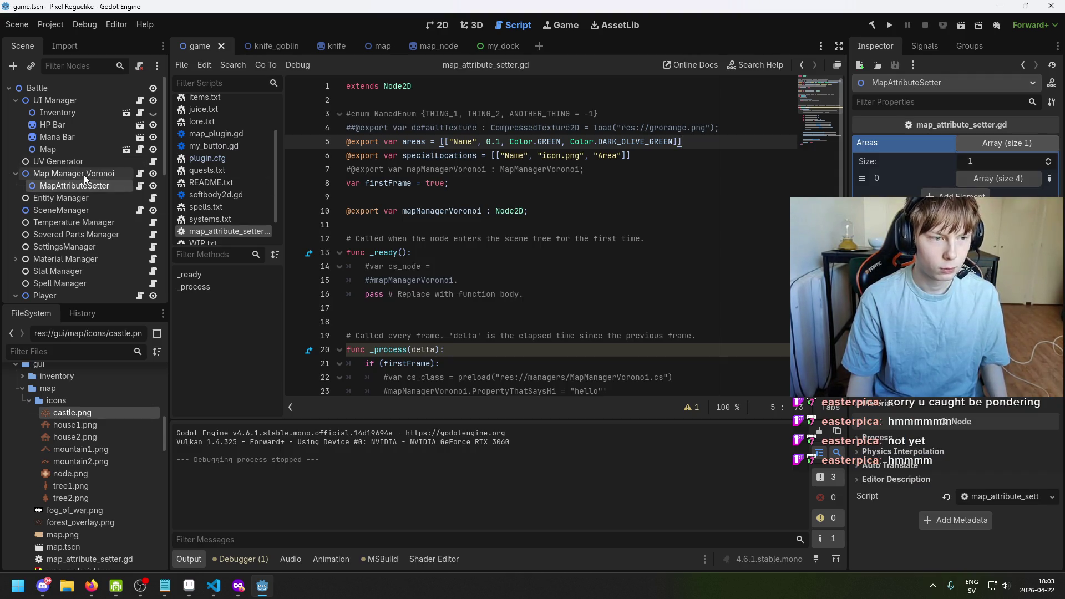
left_click(84, 174)
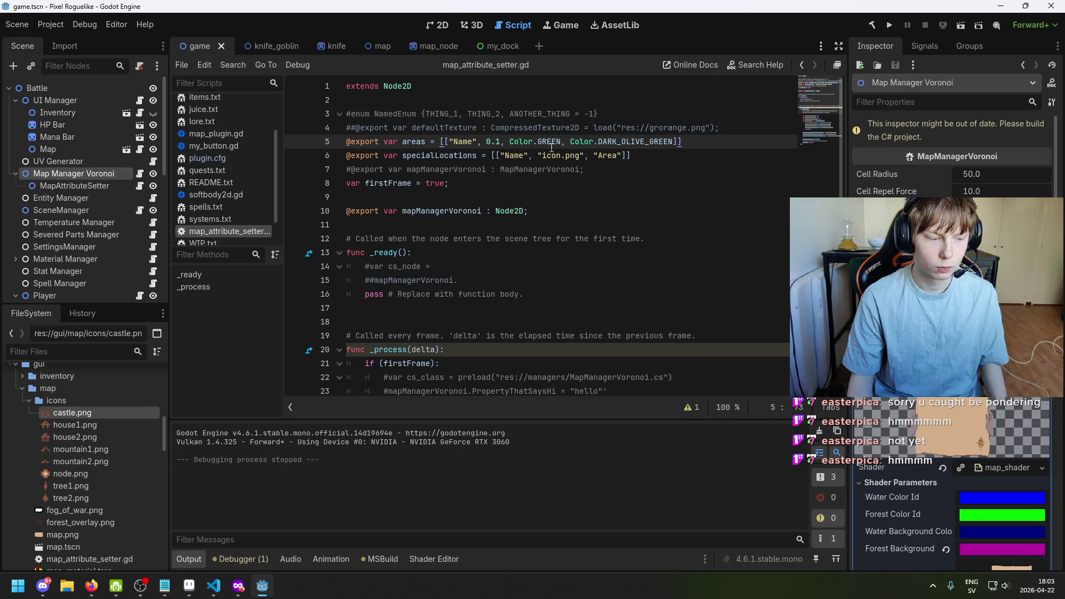
mouse_move(557, 145)
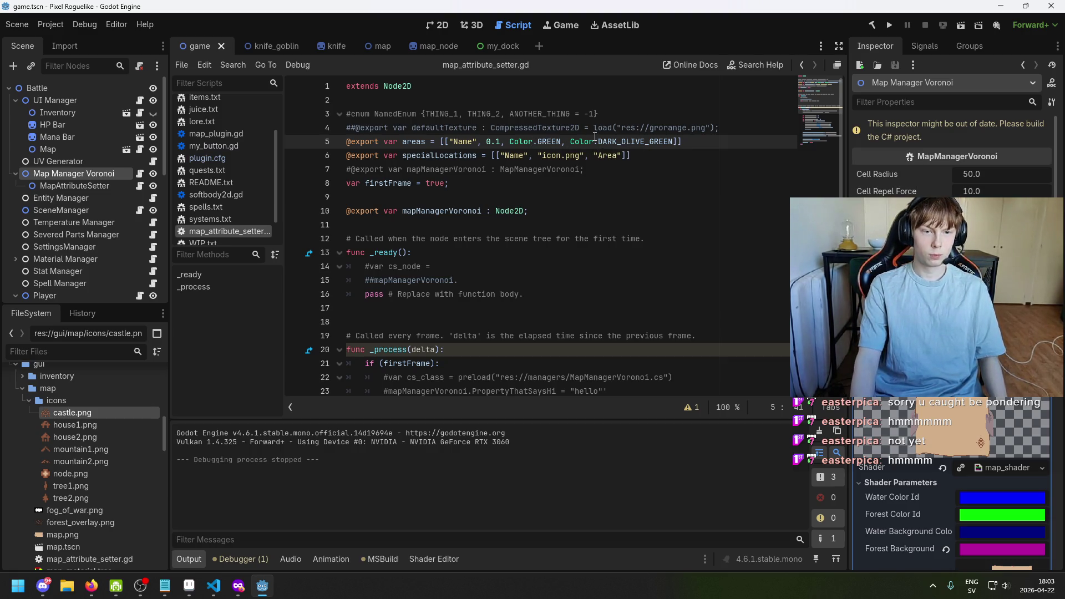
Open new lines under the firstFrame check at line 24 and begin the first var declaration.
scroll(435, 157, "down", 7)
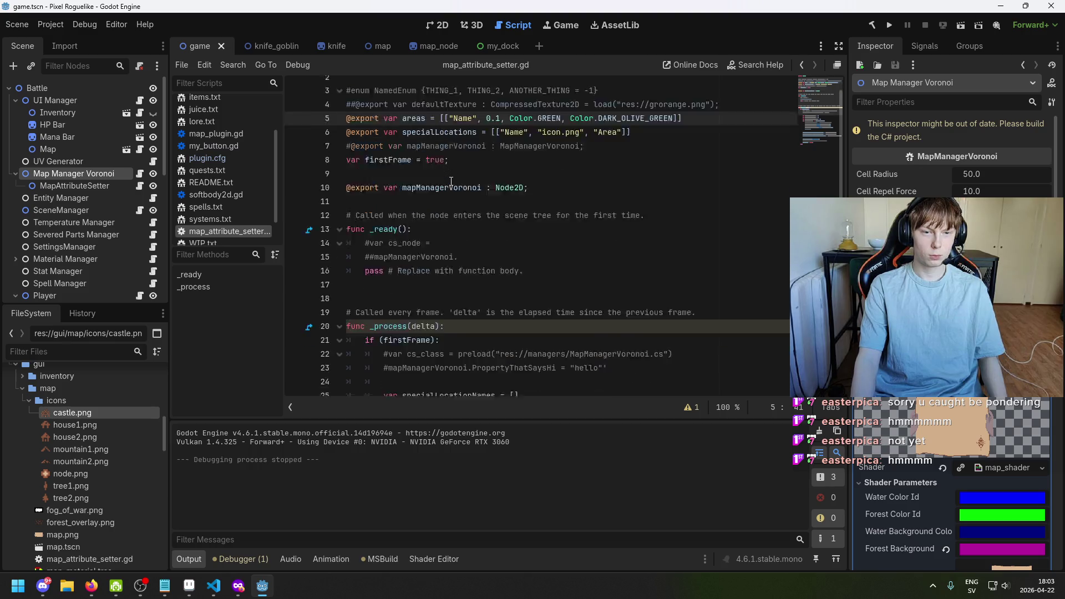
scroll(440, 205, "up", 3)
scroll(440, 205, "down", 3)
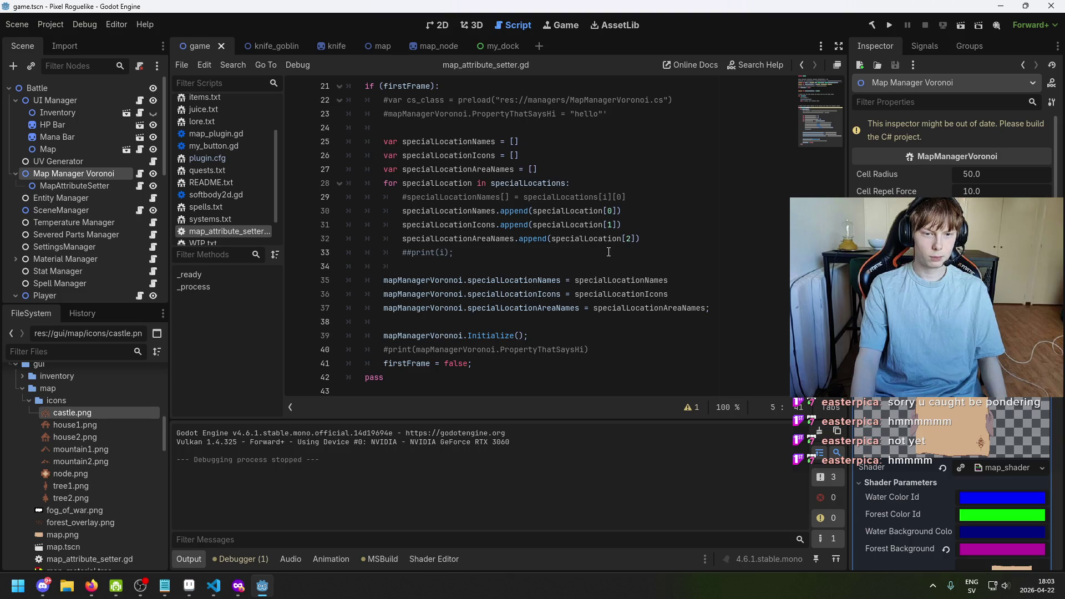
left_click(743, 309)
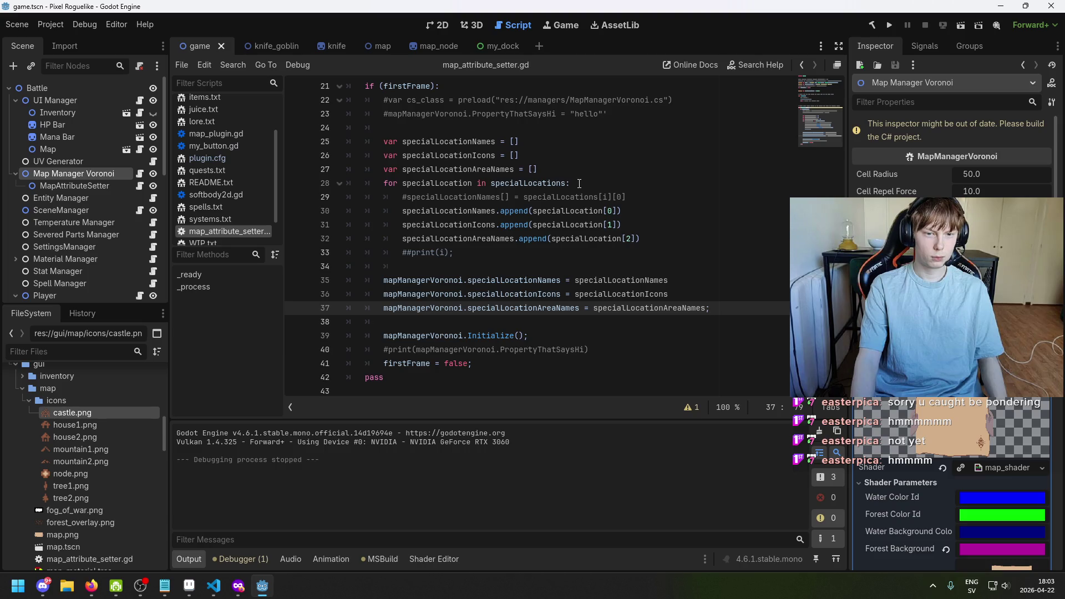
scroll(545, 209, "up", 3)
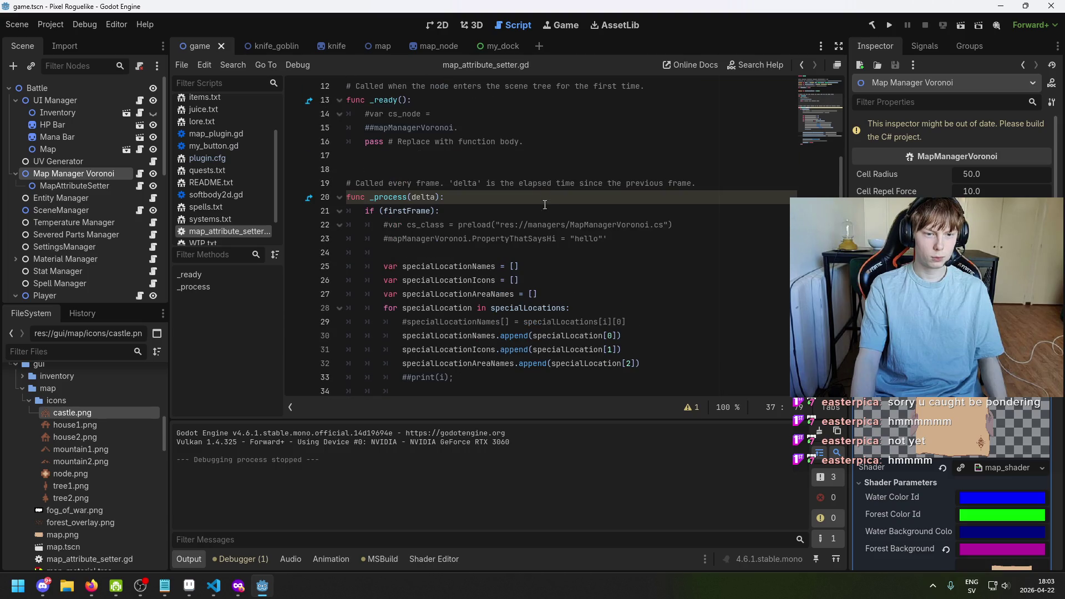
left_click(513, 253)
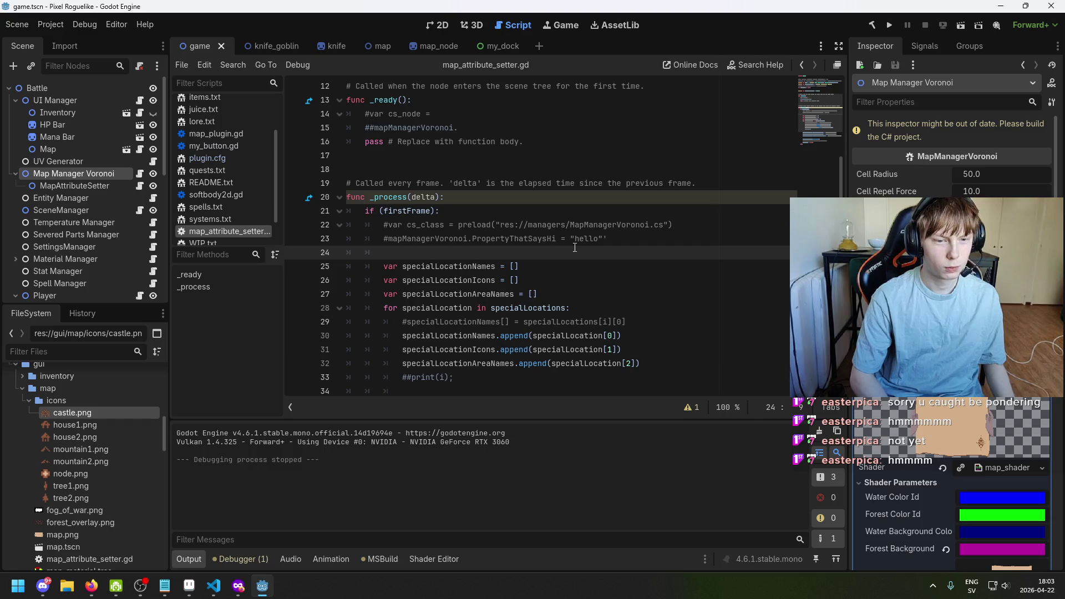
key("Return")
key("Return")
key("Up")
key("Up")
type("v")
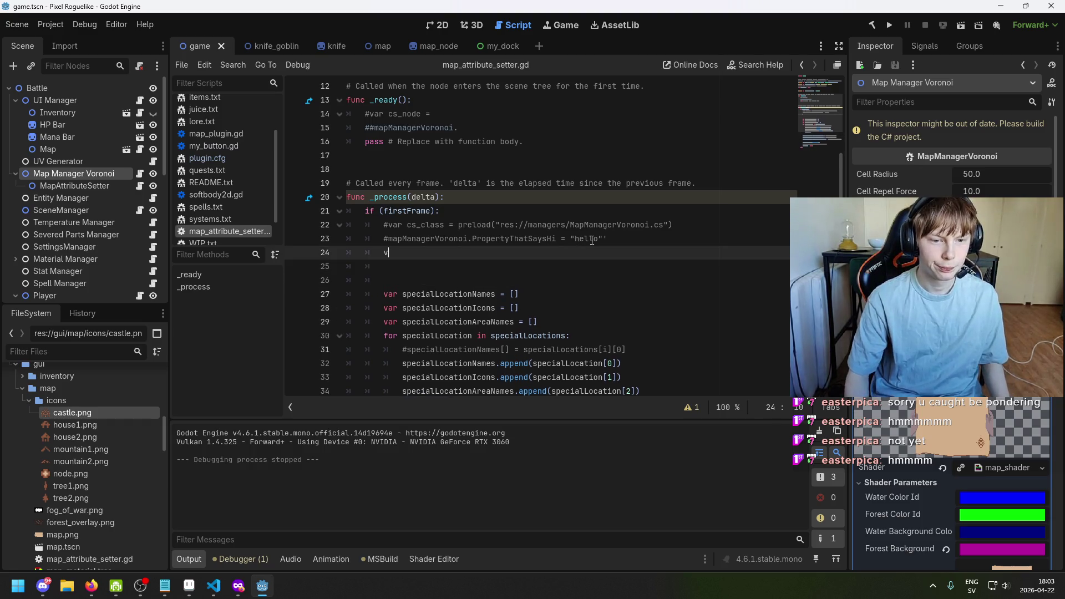
key("ctrl+s")
Declare var areaNames = [] and var areaSizes = [] in the first-frame block.
scroll(588, 238, "up", 4)
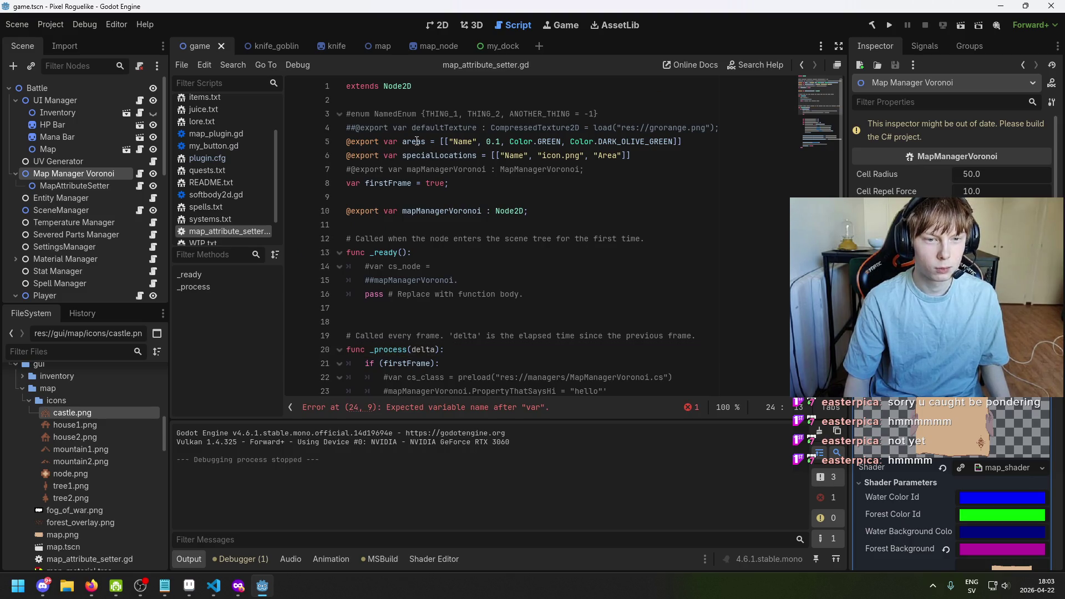
scroll(417, 141, "down", 5)
scroll(638, 278, "up", 4)
type("areaNames = []")
key("Return")
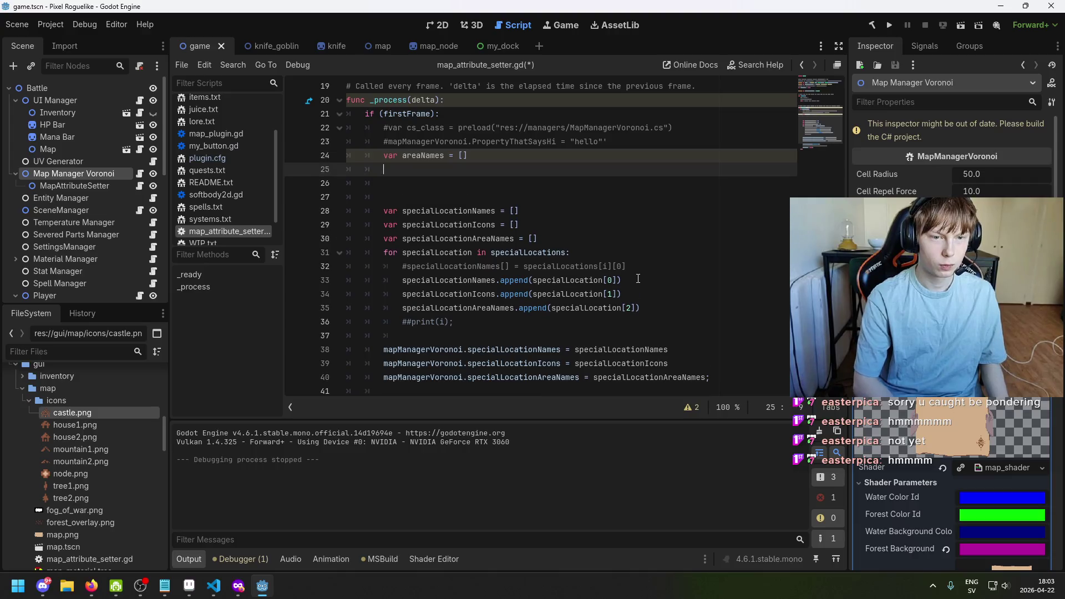
type("var")
scroll(629, 270, "up", 6)
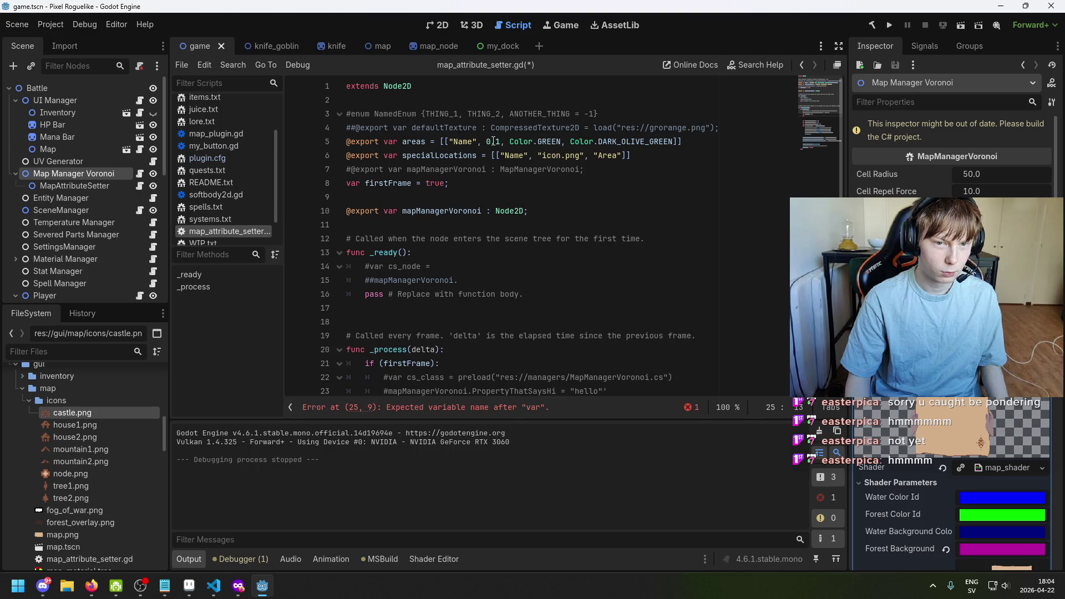
scroll(599, 332, "down", 3)
type("areaSize")
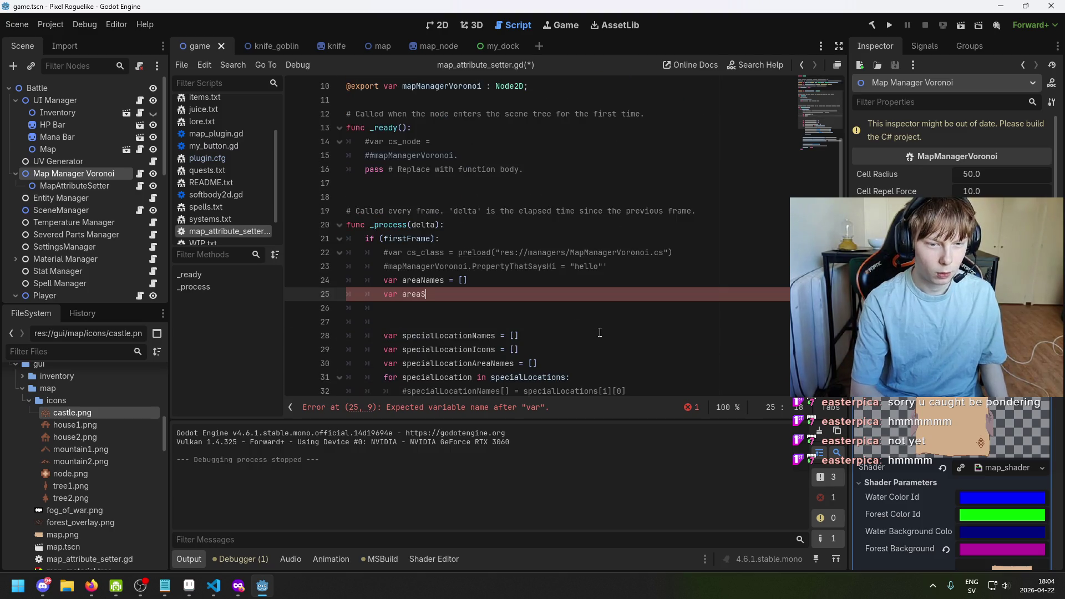
type("s = [")
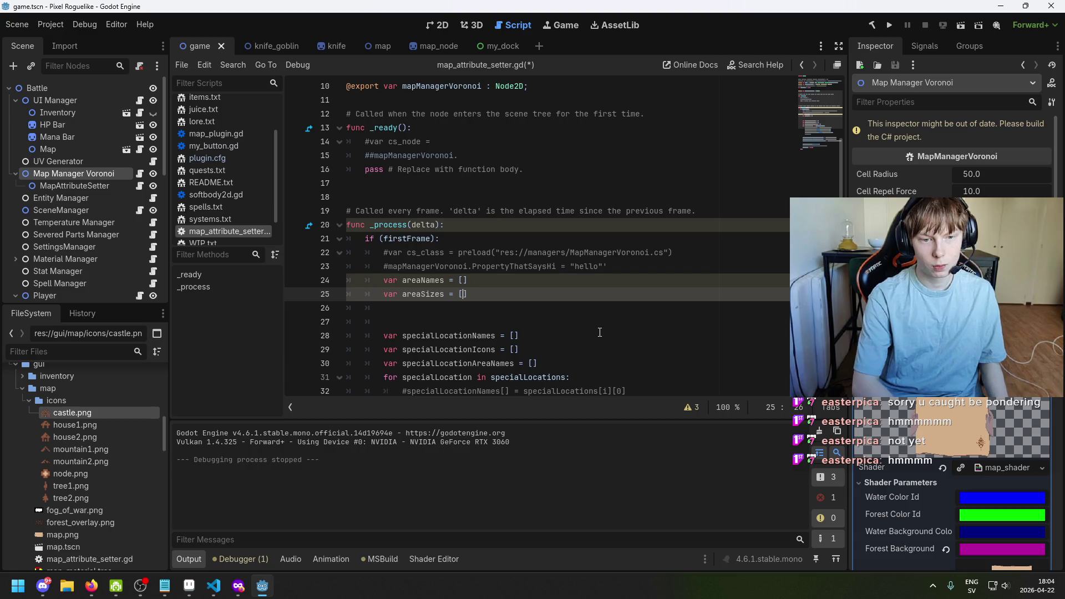
key("Return")
Add var areaColors = [] and var backgroundAreaColors = [] and save the script.
scroll(599, 327, "up", 3)
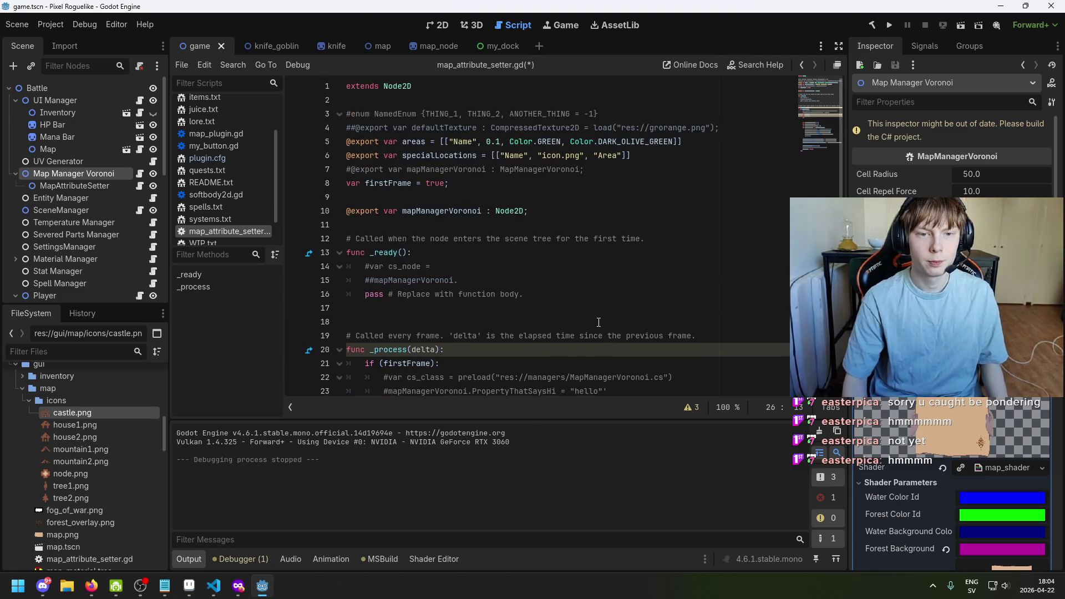
type("var area")
scroll(598, 288, "up", 5)
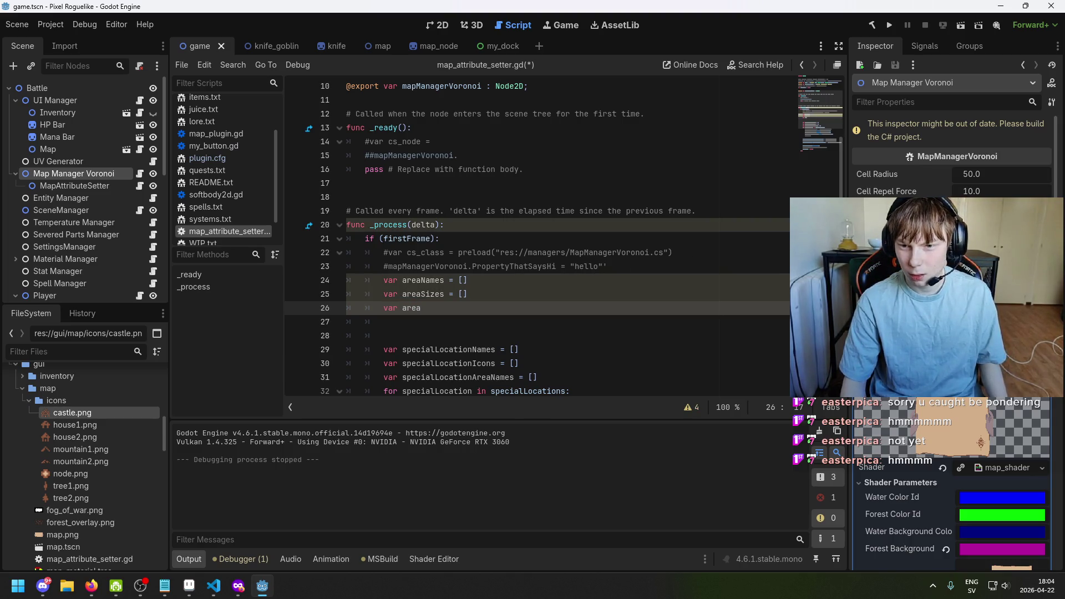
type("Colors = ")
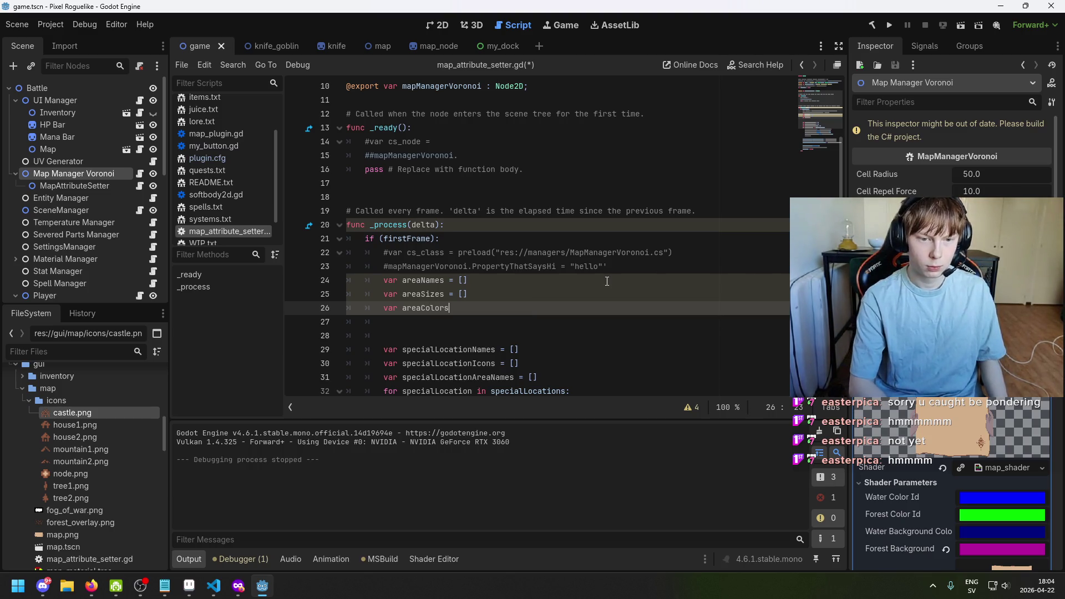
type("[]")
key("Return")
type("ar backgroundAreaColors")
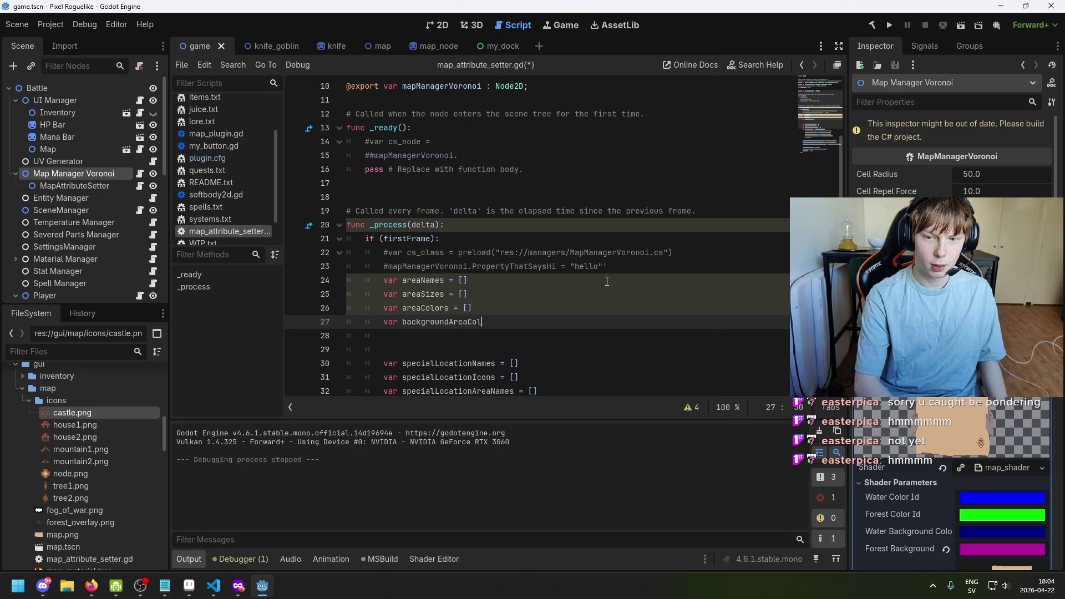
type(" =[")
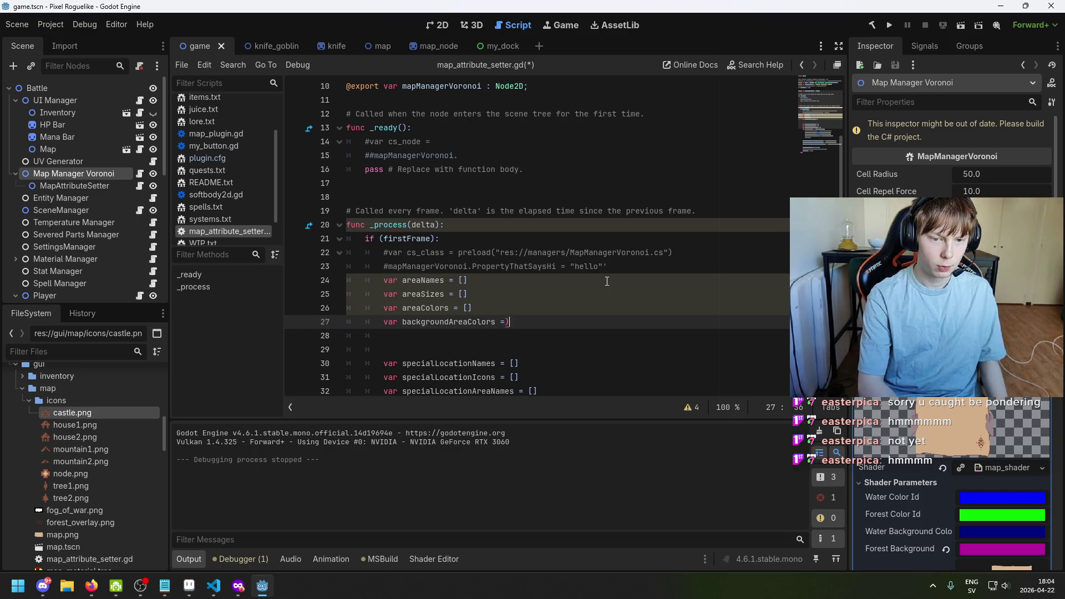
type(" [")
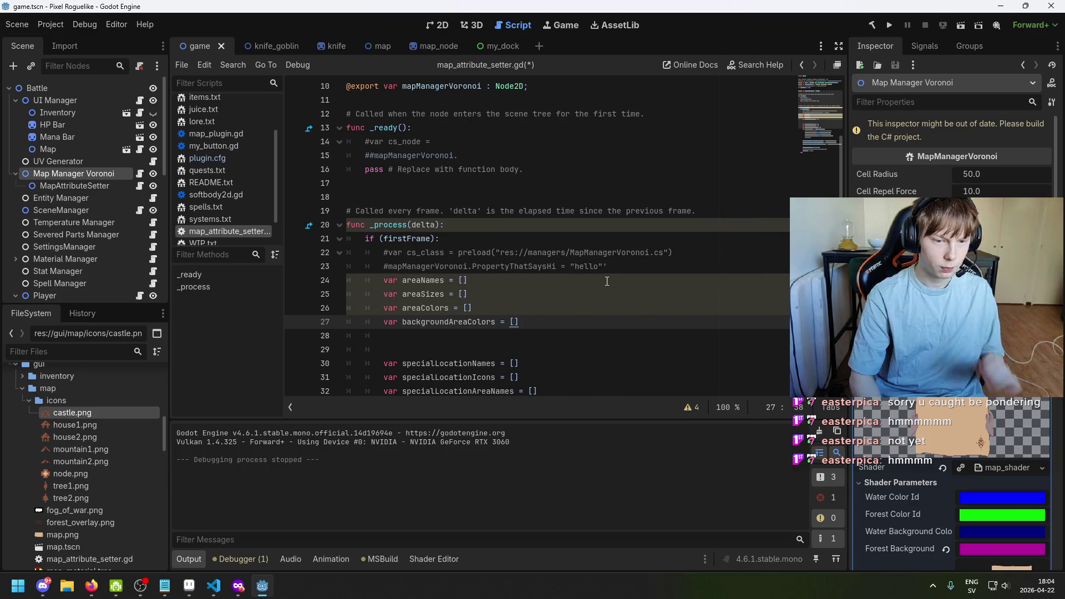
scroll(544, 254, "up", 3)
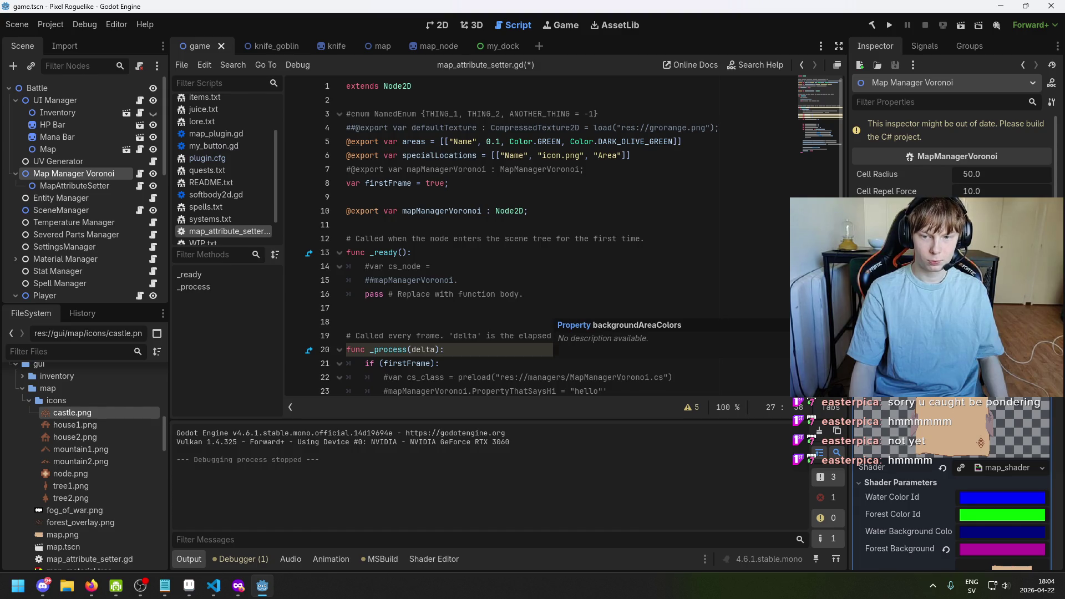
scroll(629, 316, "down", 3)
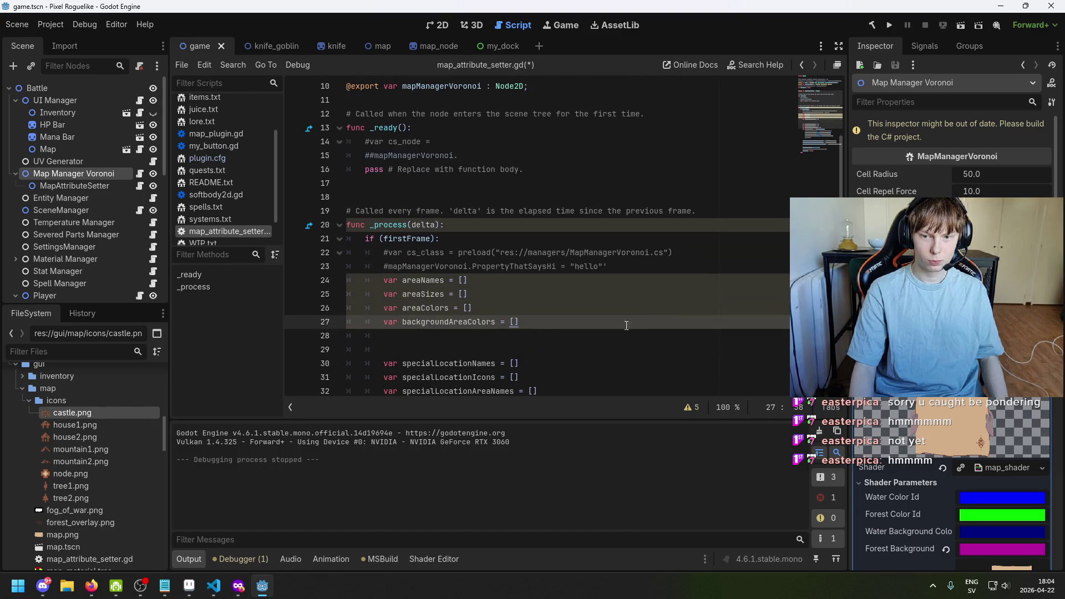
key("ctrl+s")
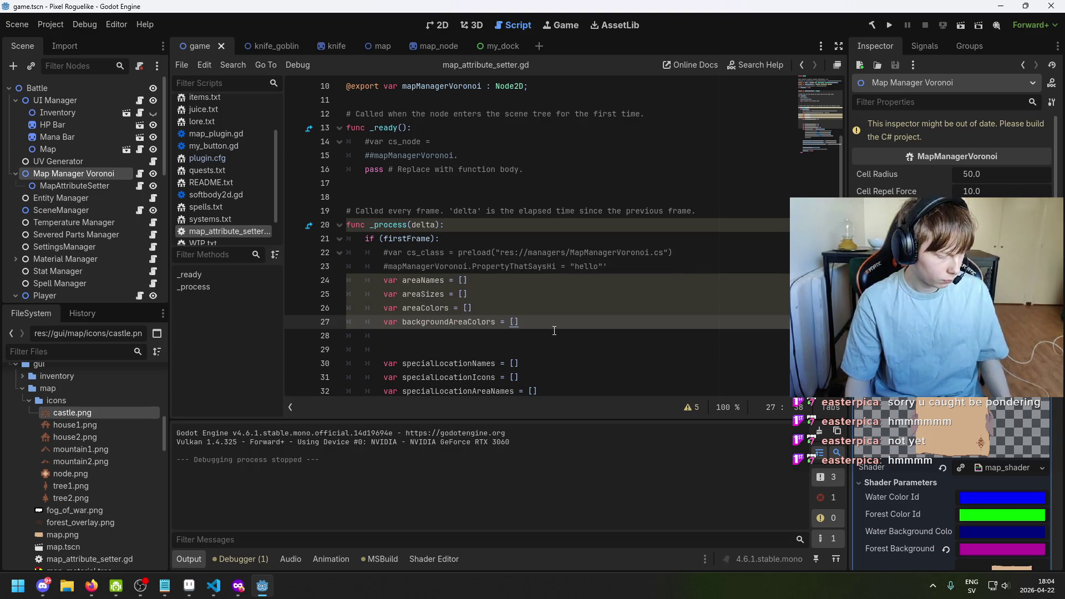
scroll(569, 342, "up", 3)
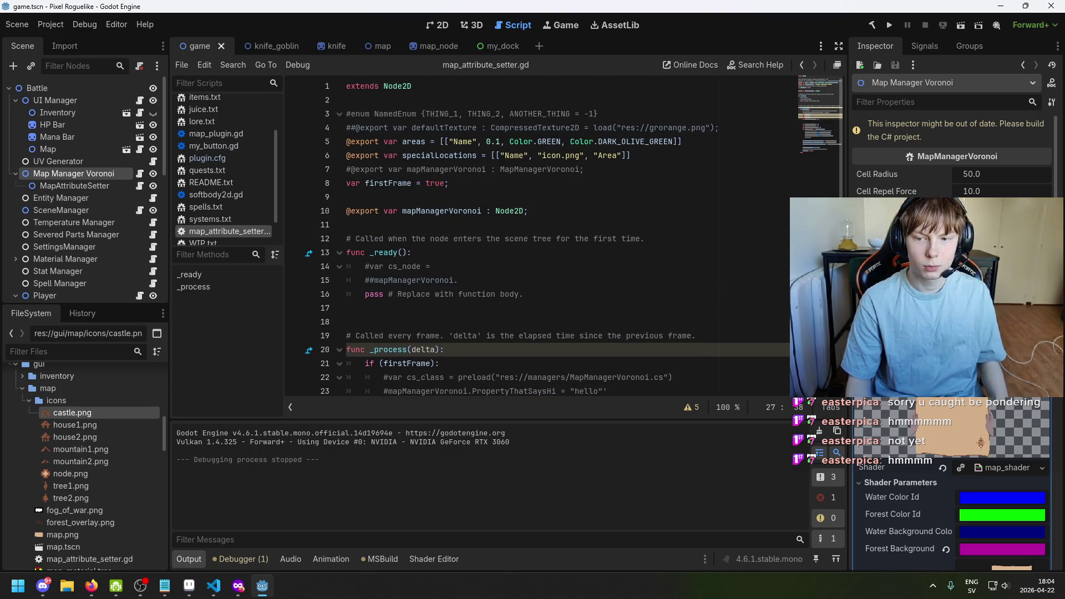
scroll(951, 332, "down", 4)
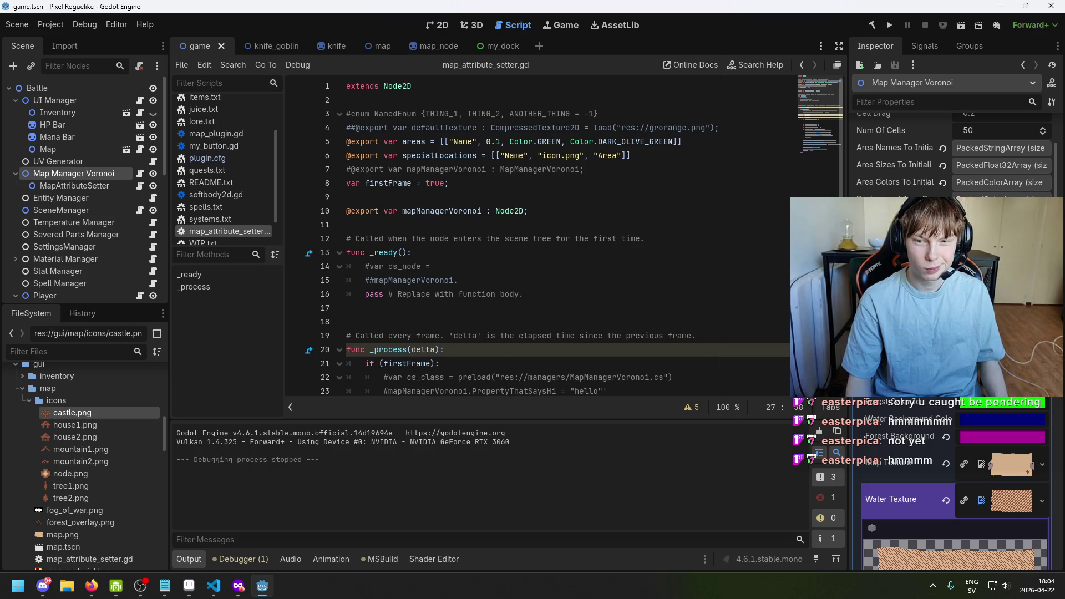
Save the script, reselect the four array declarations on lines 24–27 and add a blank line below them.
scroll(659, 210, "down", 4)
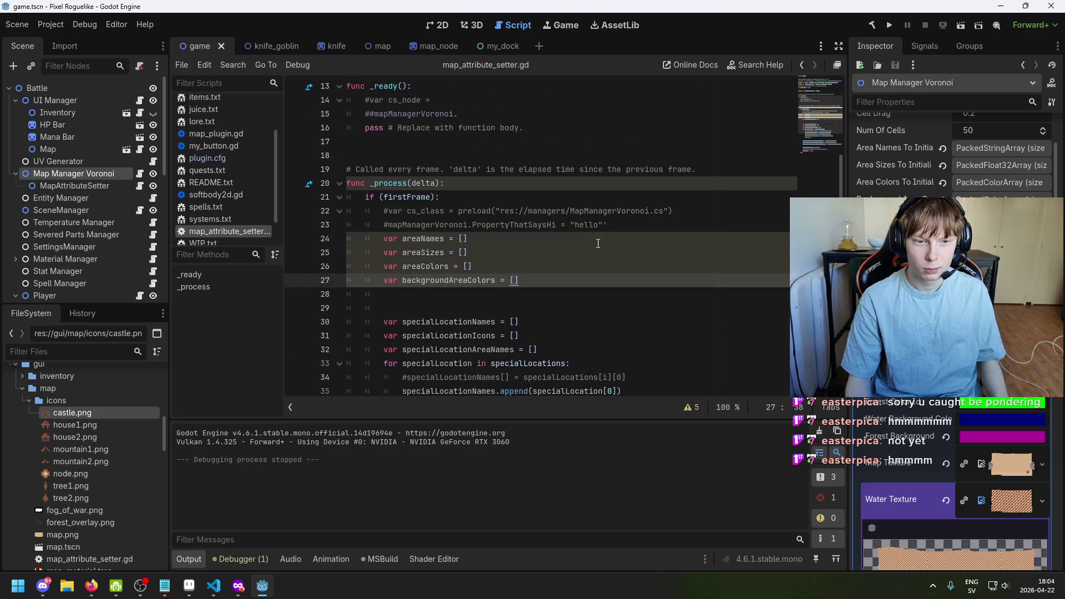
key("ctrl+s")
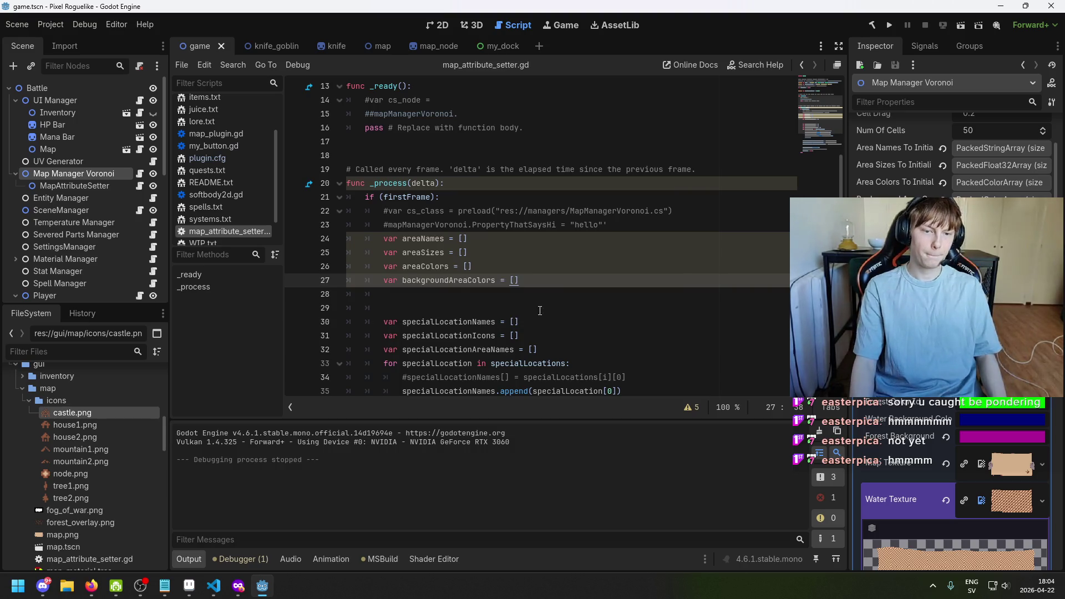
scroll(587, 283, "down", 4)
scroll(660, 234, "up", 2)
left_click_drag(355, 141, 552, 191)
key("Return")
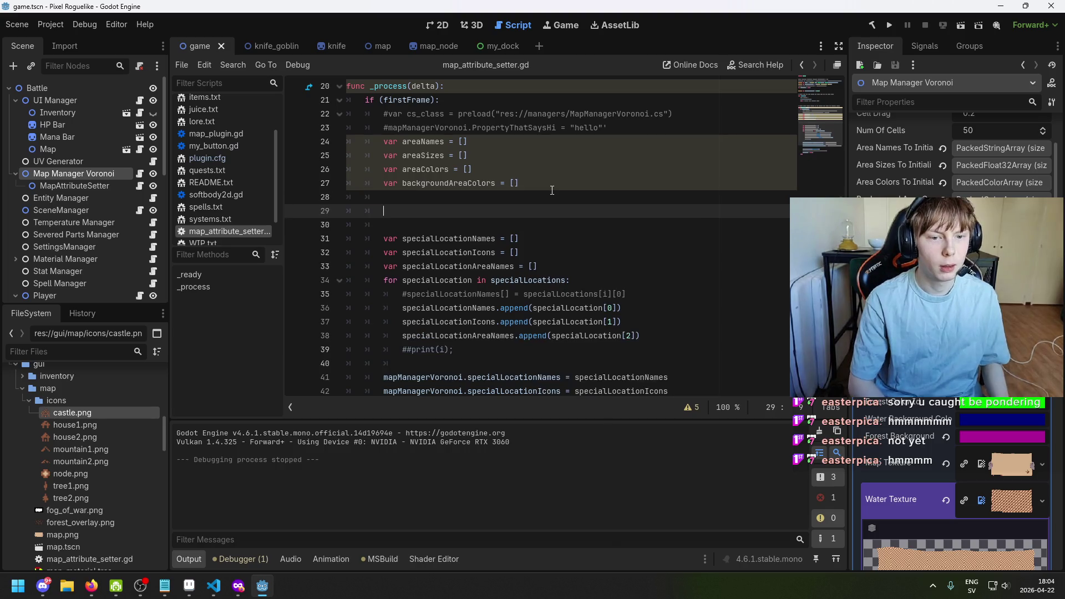
Start a 'for area in areas:' loop below the four arrays.
type("for")
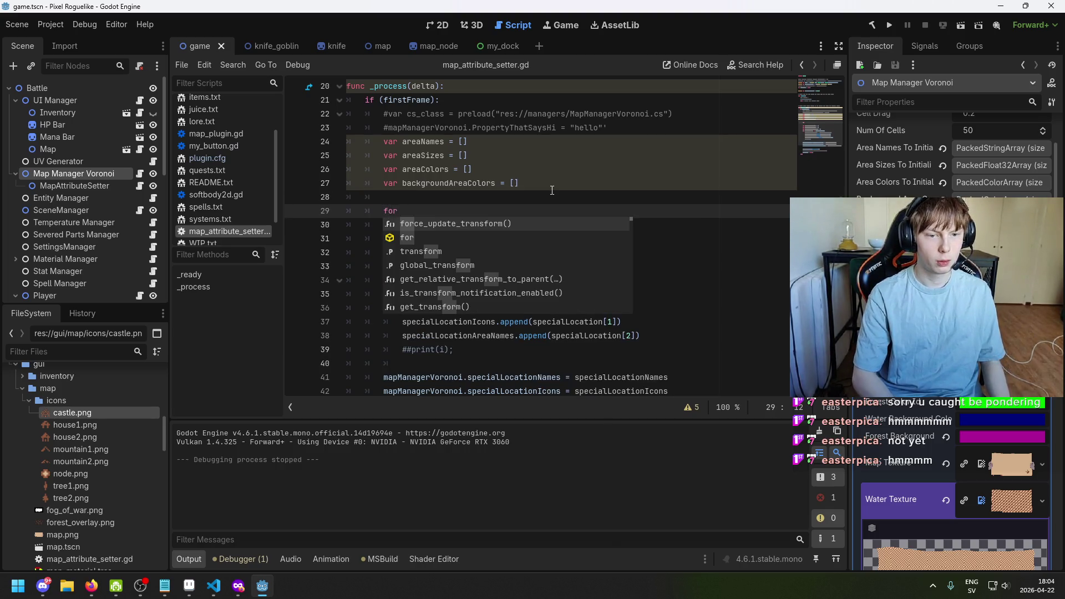
key("Escape")
key("Return")
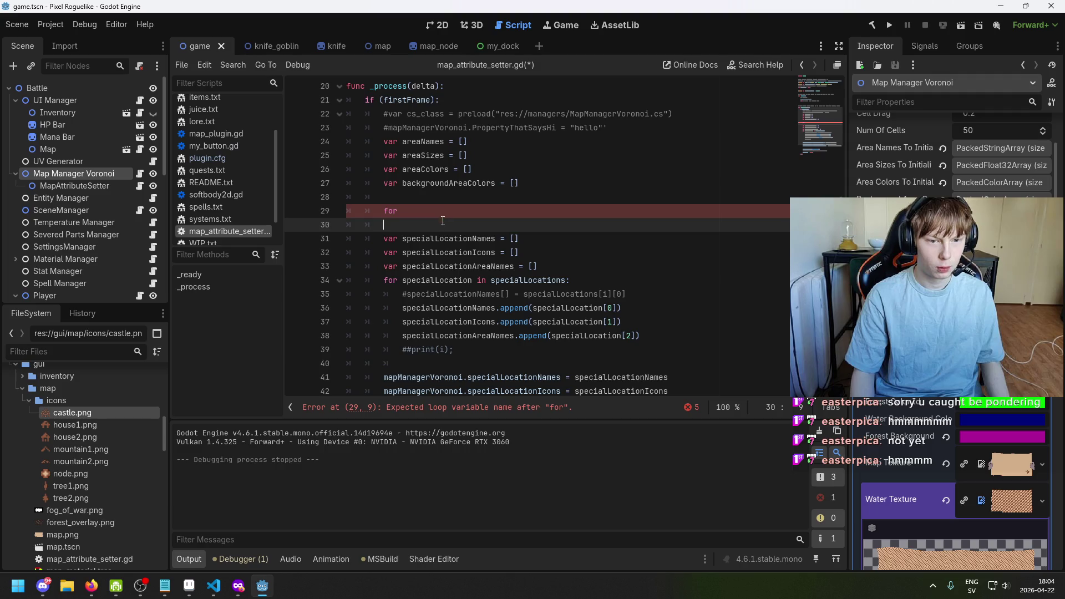
left_click(559, 215)
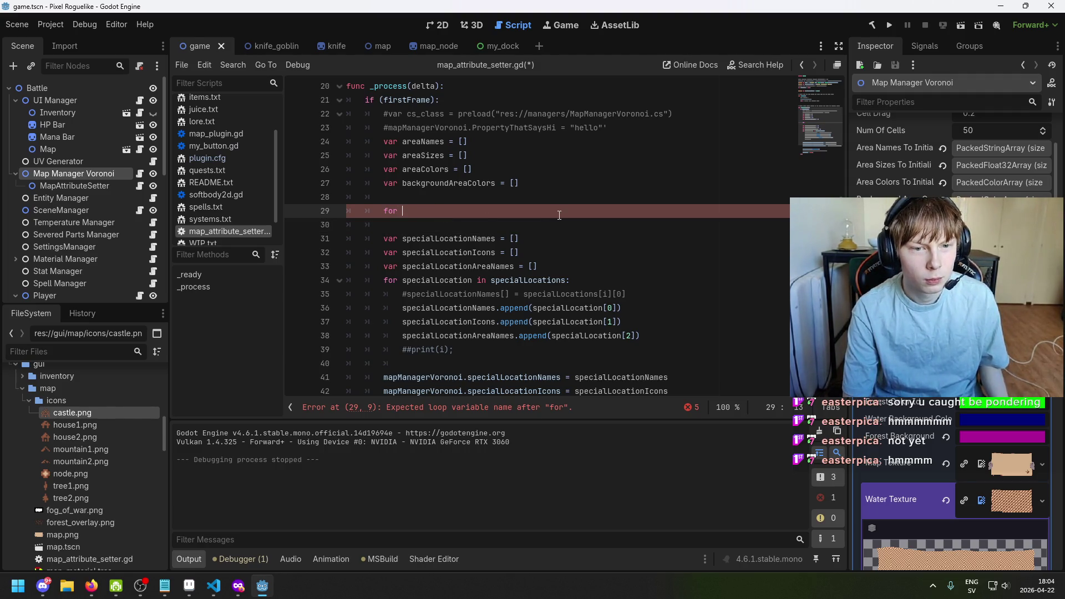
type("area in ")
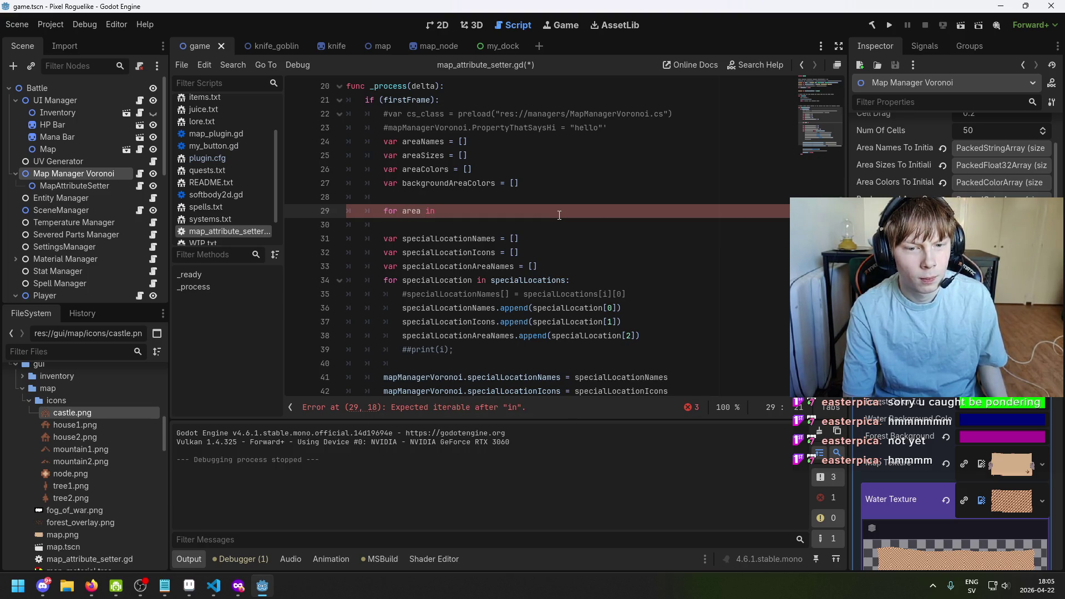
type("areas:")
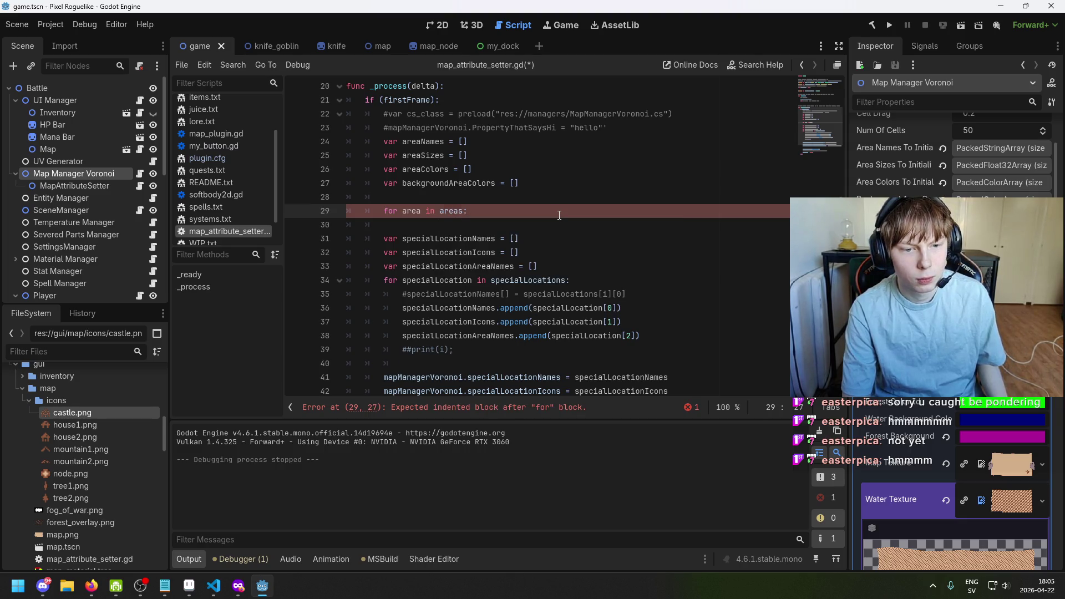
key("Return")
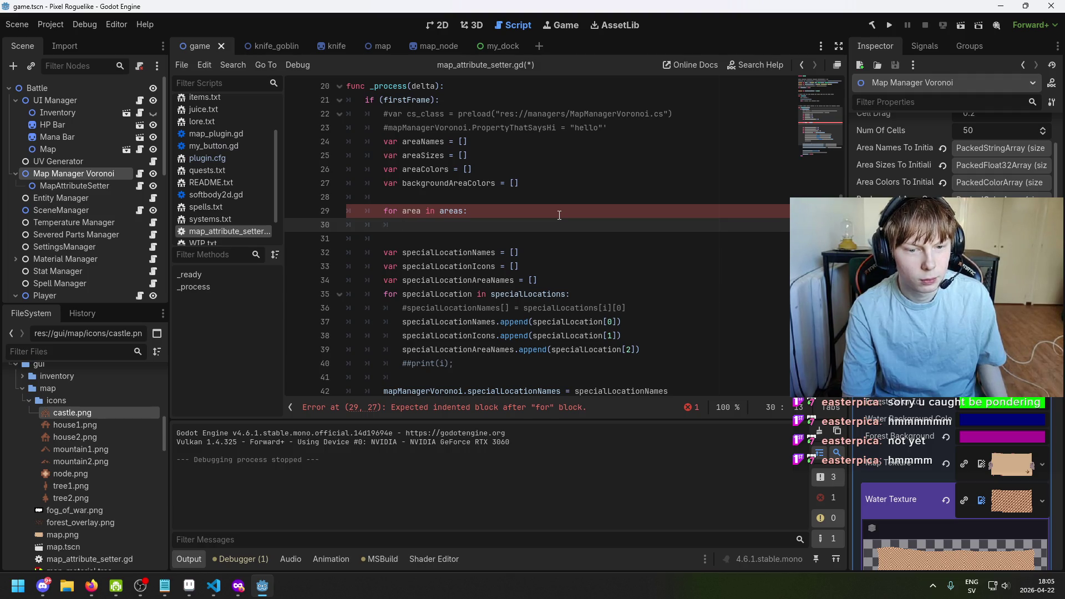
Inside the loop, append area[0] to areaNames and area[1] to areaSizes.
type("reaNames.")
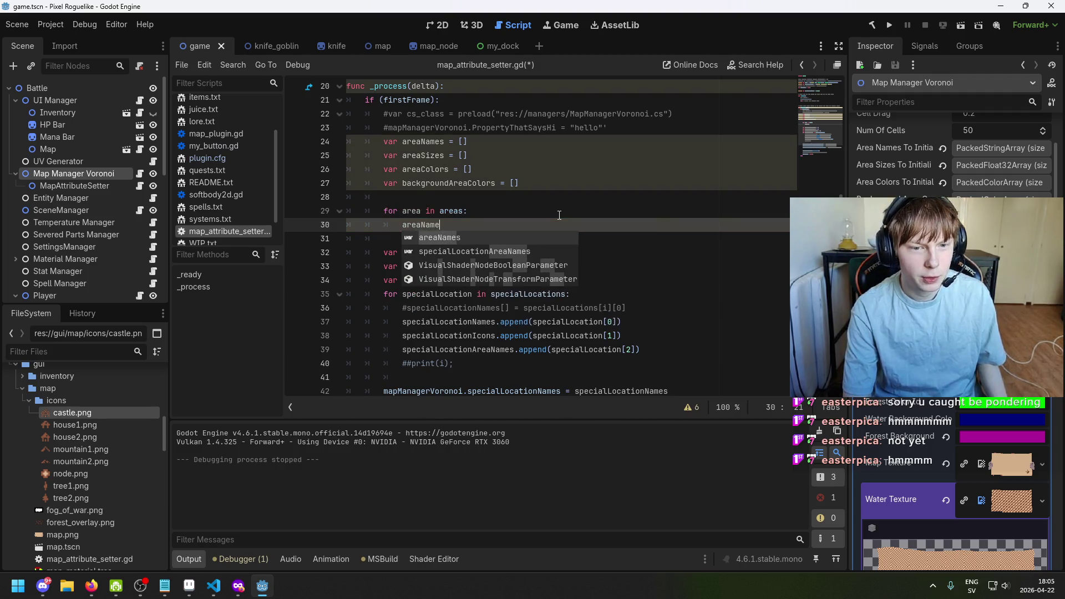
type("append(")
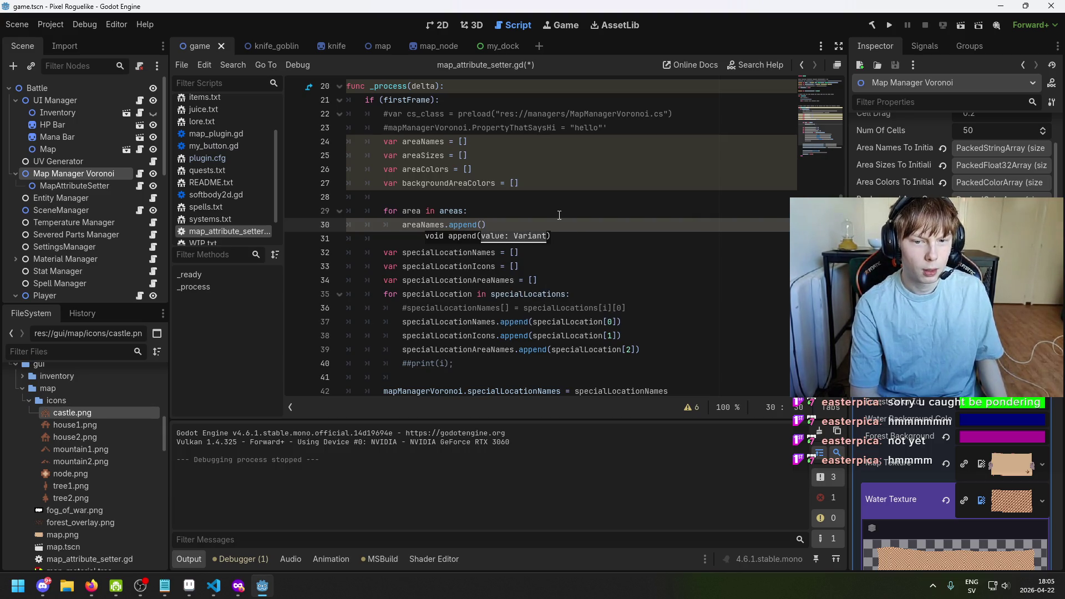
type("area[0")
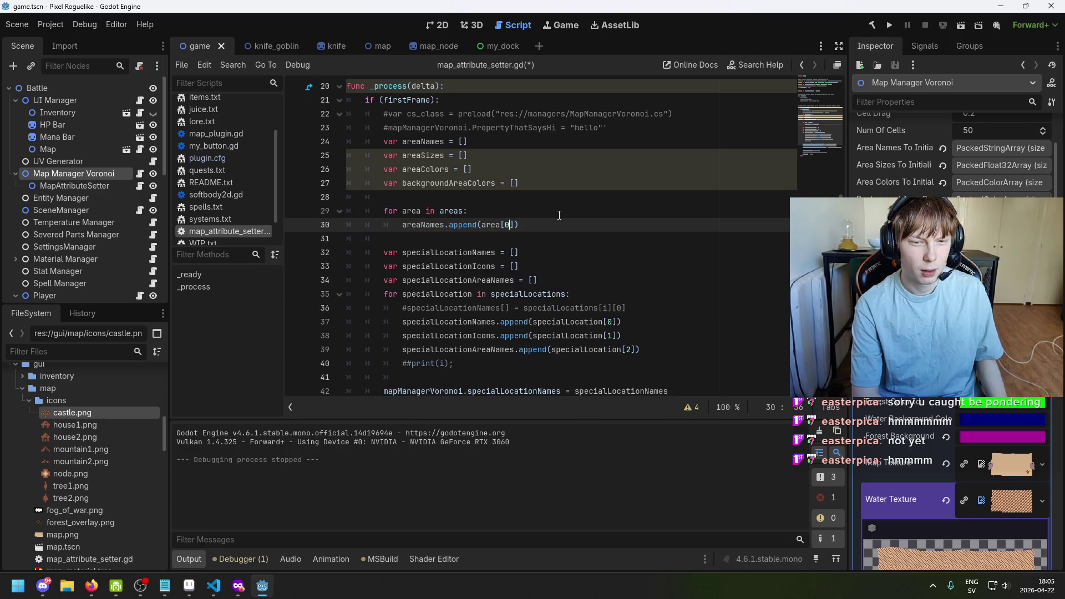
triple_click(526, 227)
left_click(539, 223)
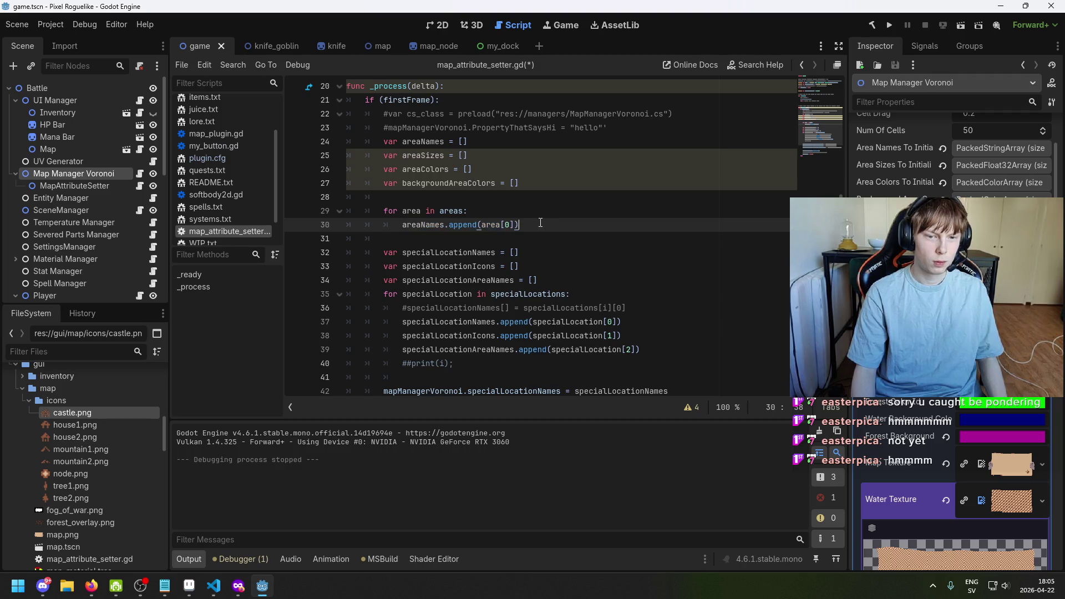
key("Return")
type("area")
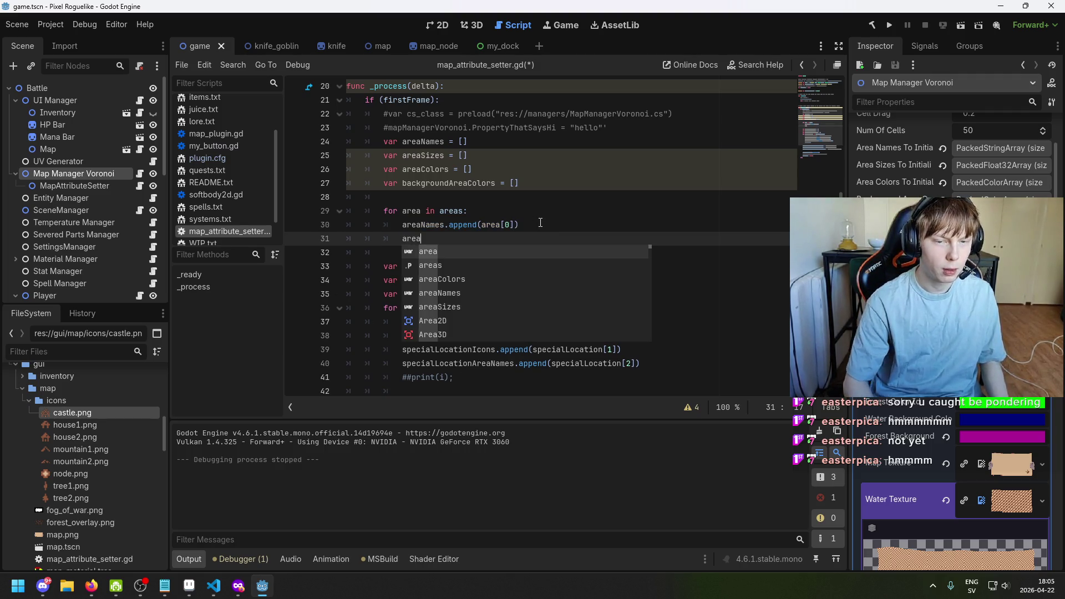
scroll(578, 238, "up", 6)
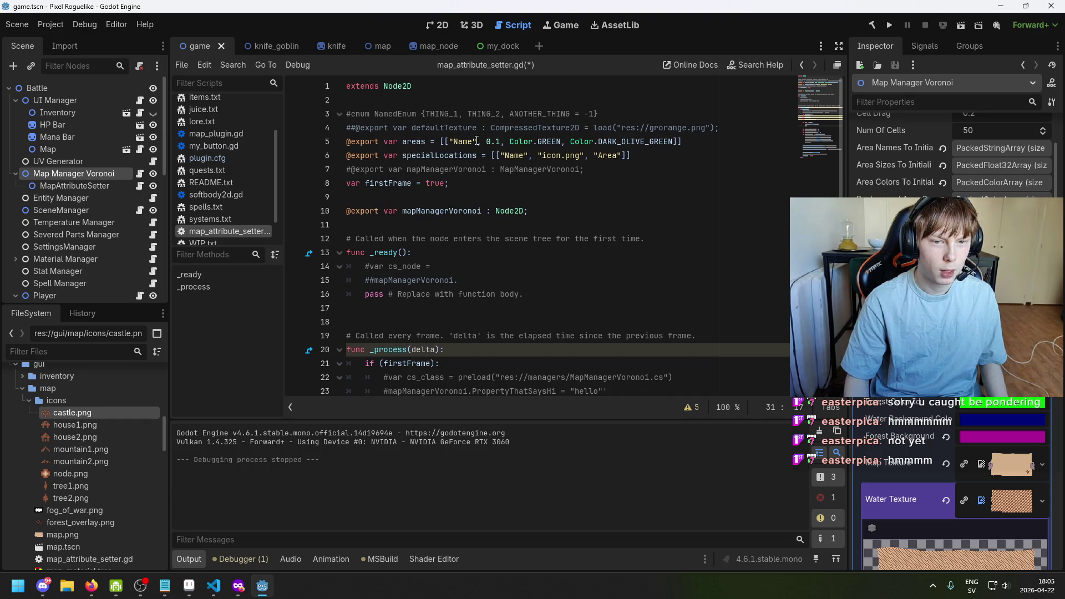
scroll(590, 238, "down", 5)
type("Sizes.")
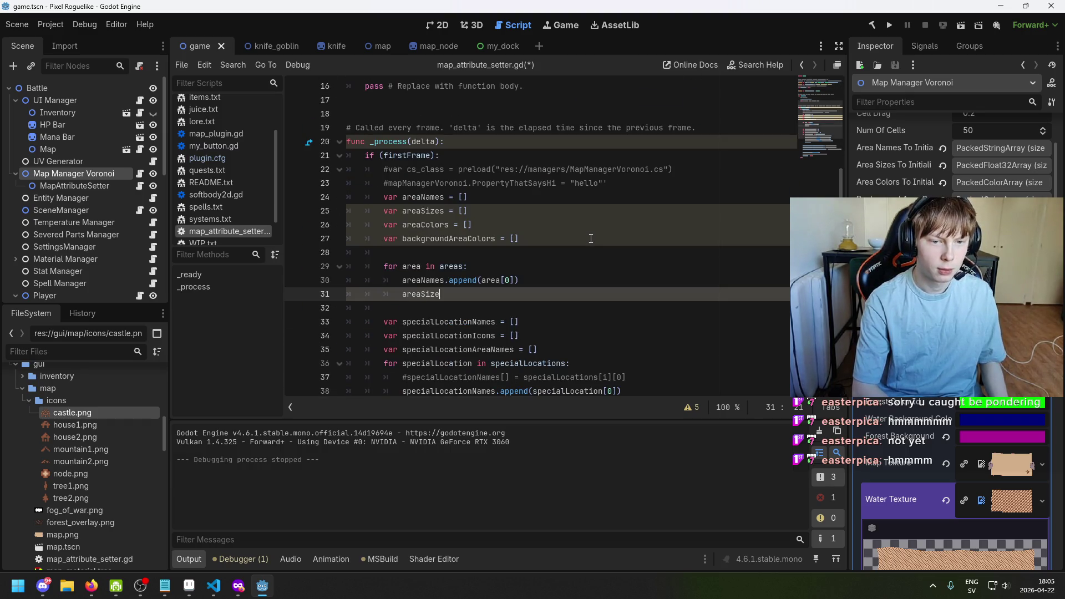
type("ap")
key("Return")
type("area[1")
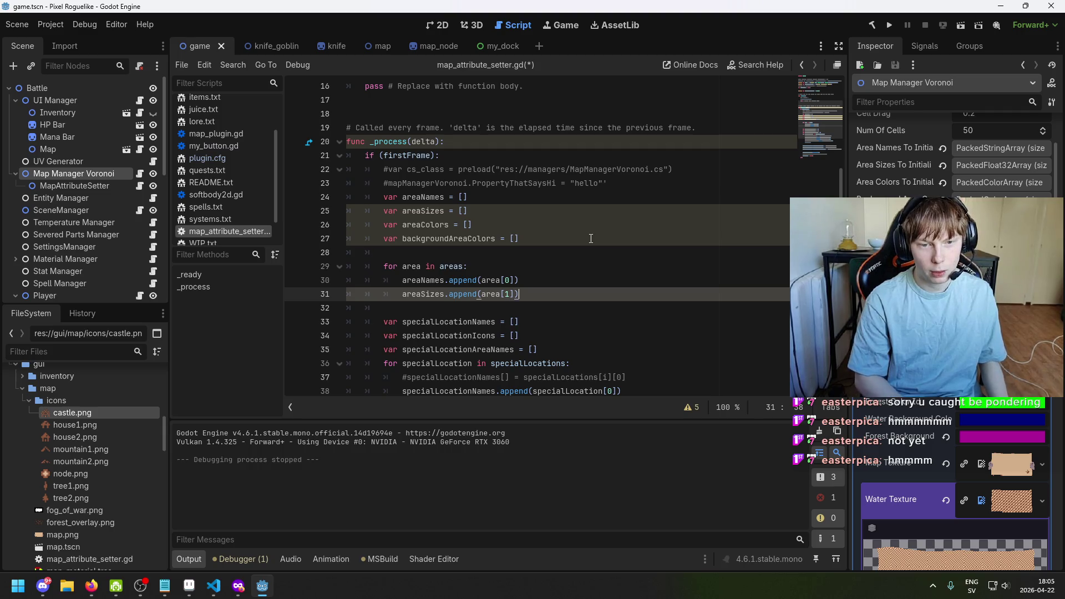
Append area[2] to areaColors and area[3] to backgroundAreaColors, then save.
key("Return")
type("eaColol")
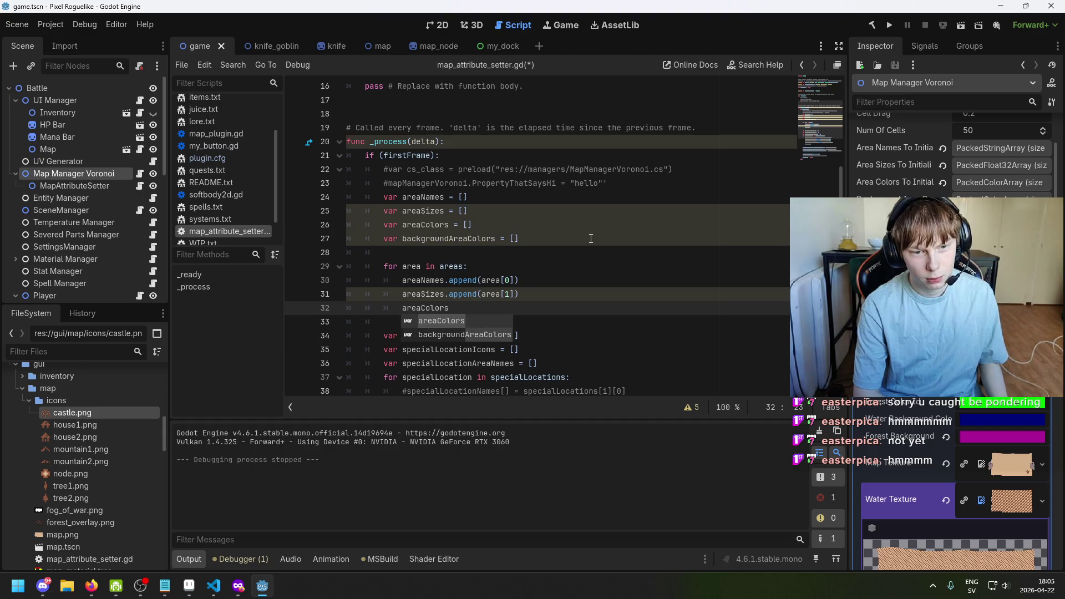
type(".apply_scale((")
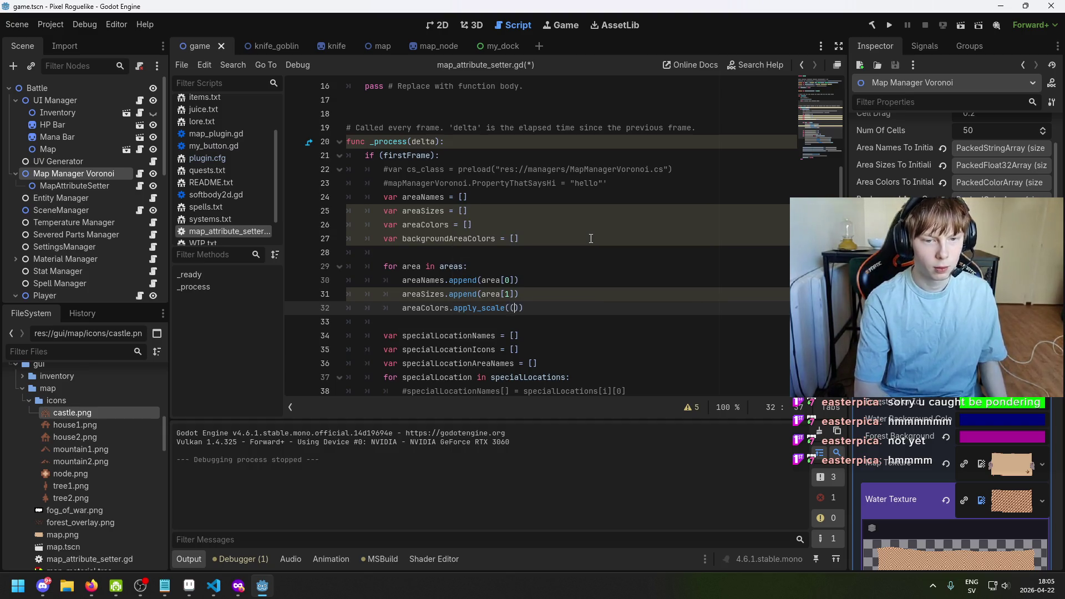
type("append")
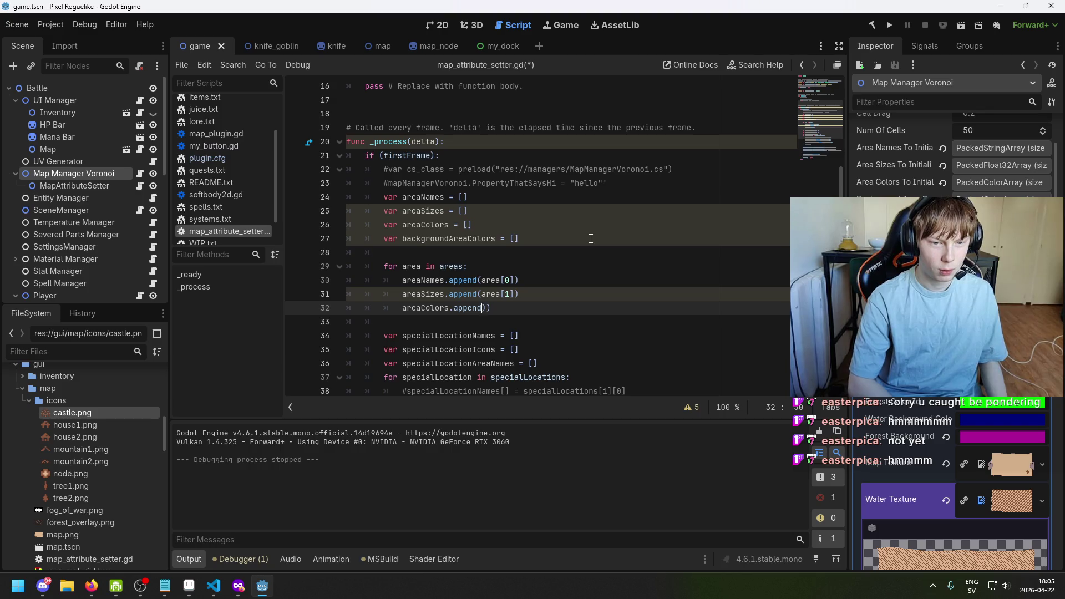
type("(area[")
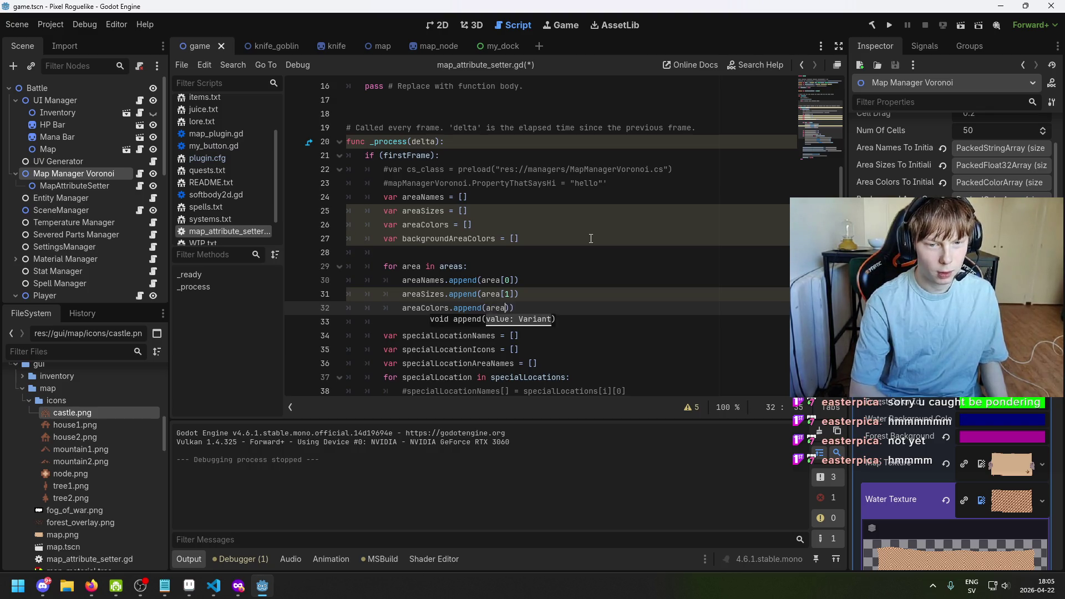
type("2")
key("End")
key("BackSpace")
key("Return")
key("Return")
key("BackSpace")
type("area")
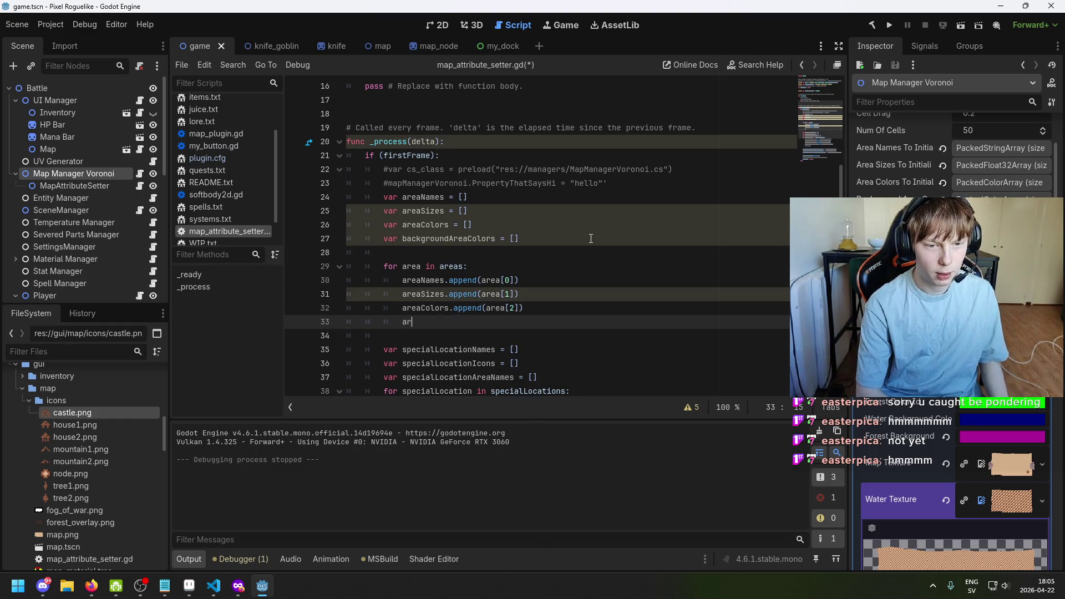
key("BackSpace")
key("BackSpace")
key("BackSpace")
type("back")
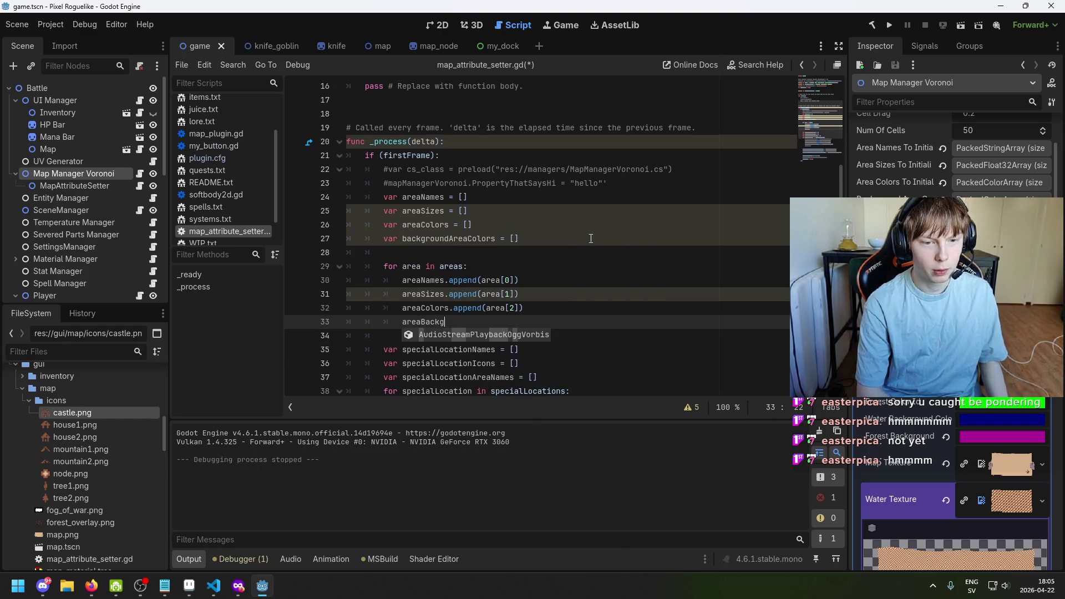
type("g")
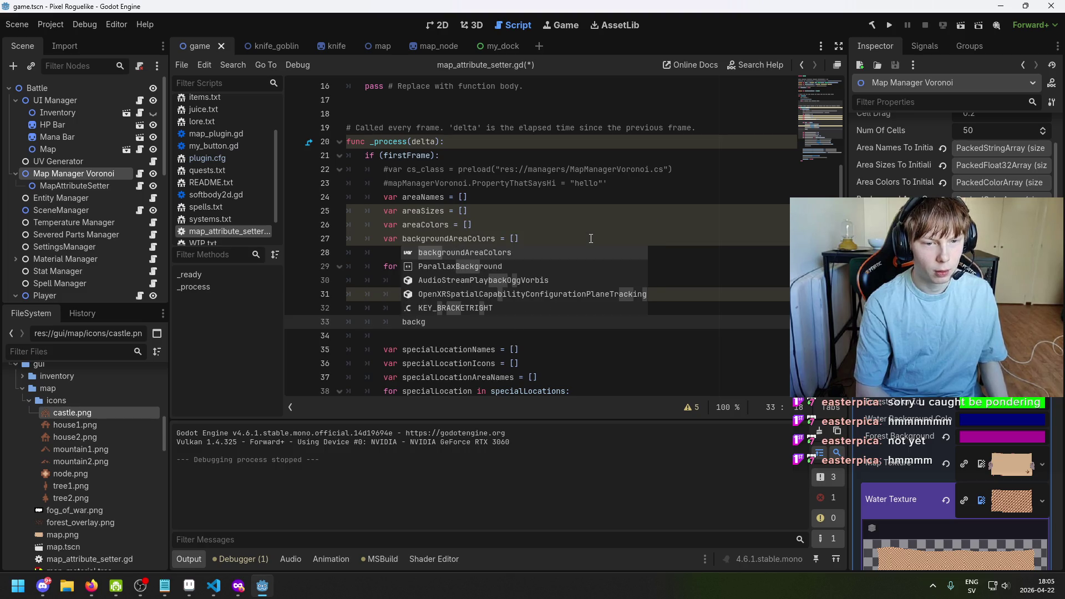
key("Return")
type(".append(")
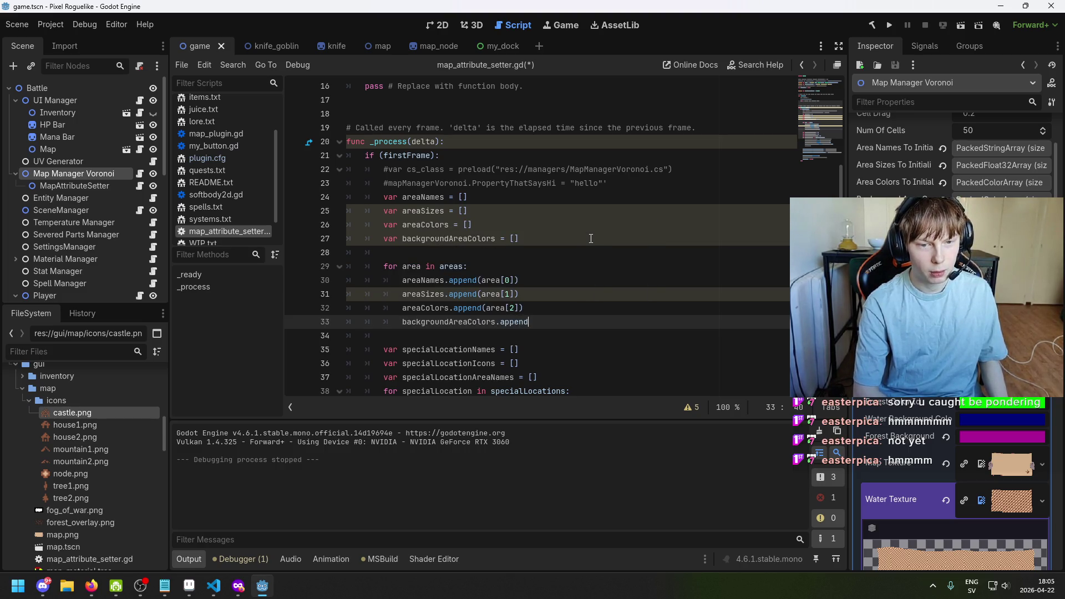
type("area[3]")
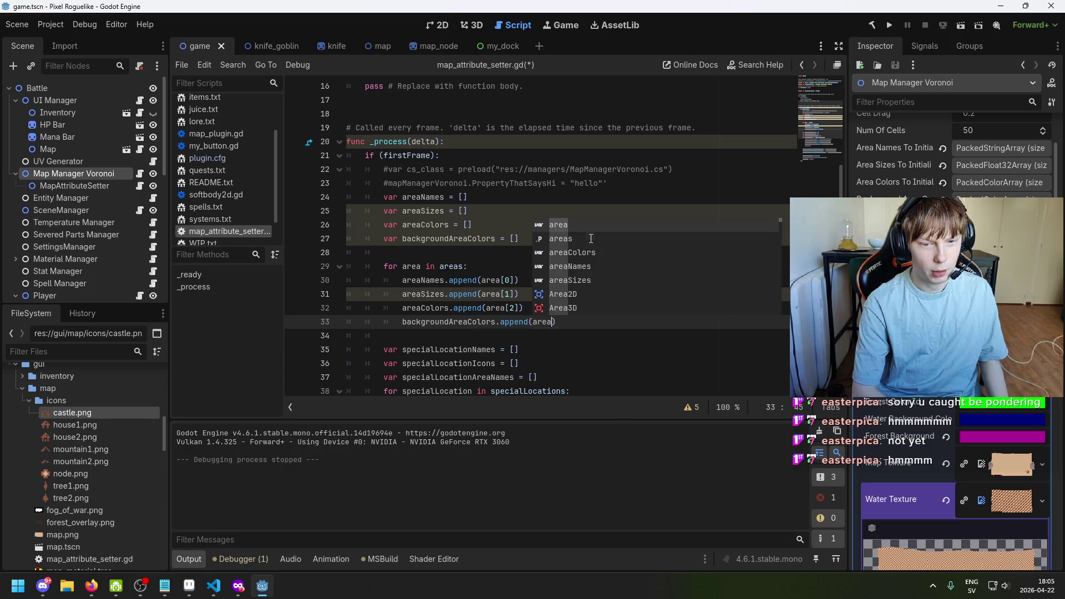
type(")")
key("ctrl+s")
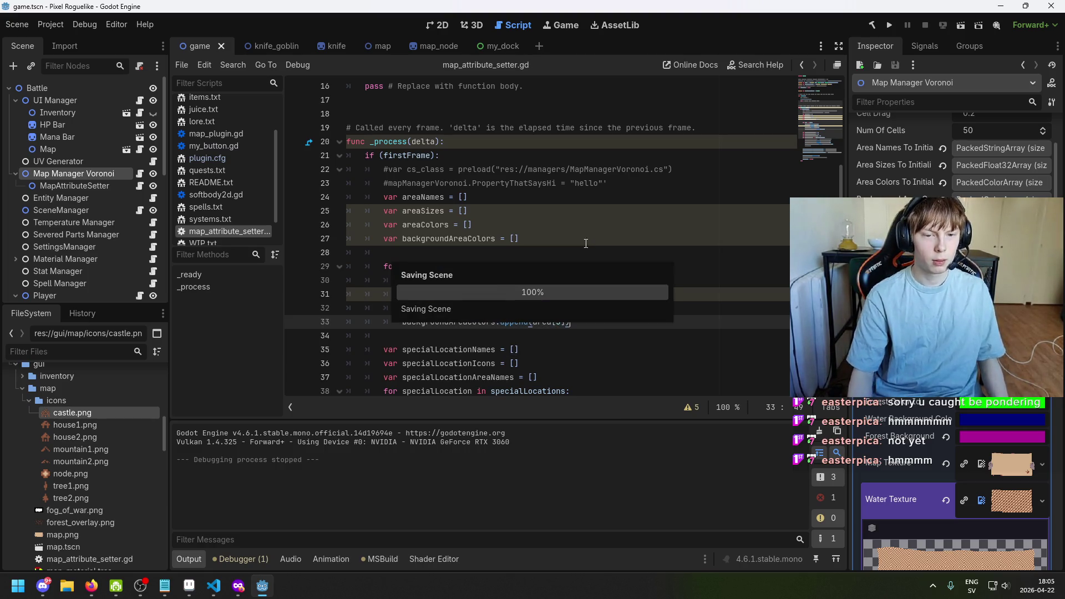
scroll(561, 316, "down", 2)
Add a '# SET ATTRIBUTES' comment above the mapManagerVoronoi assignments and save.
left_click(502, 248)
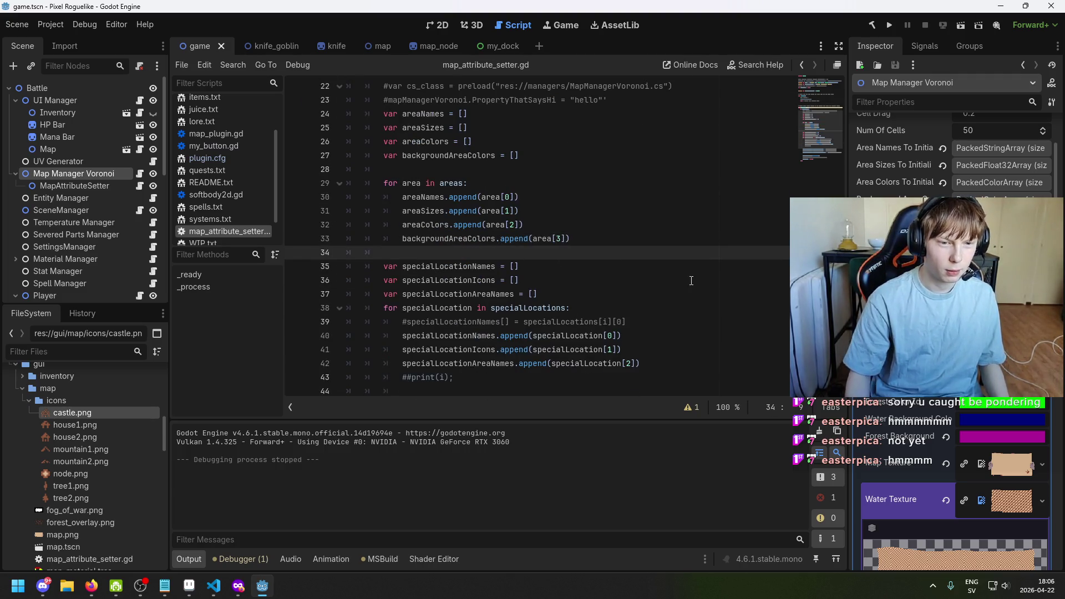
scroll(691, 280, "down", 3)
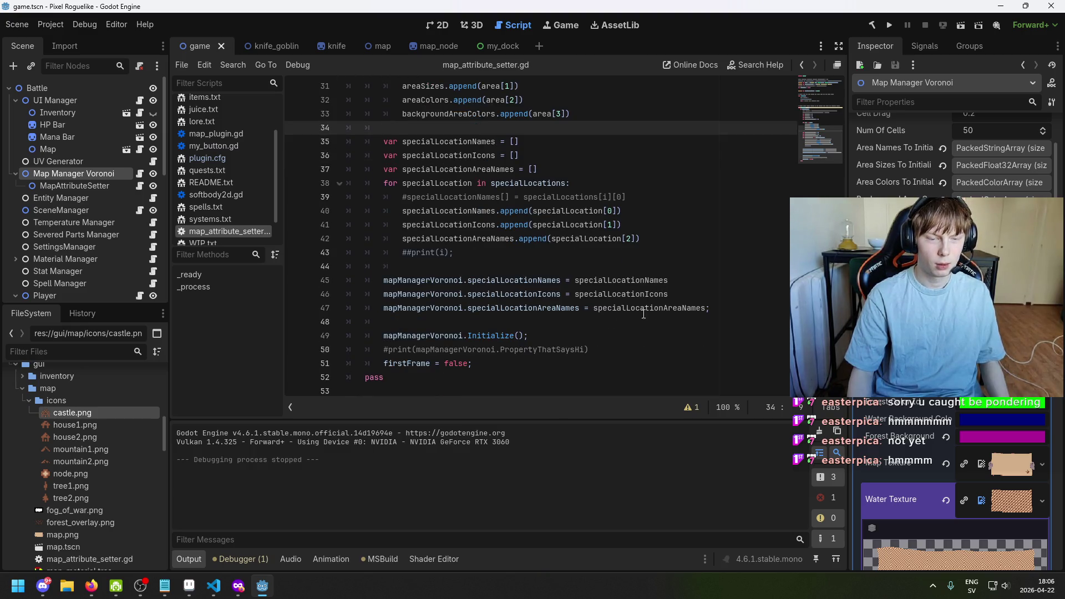
left_click(483, 266)
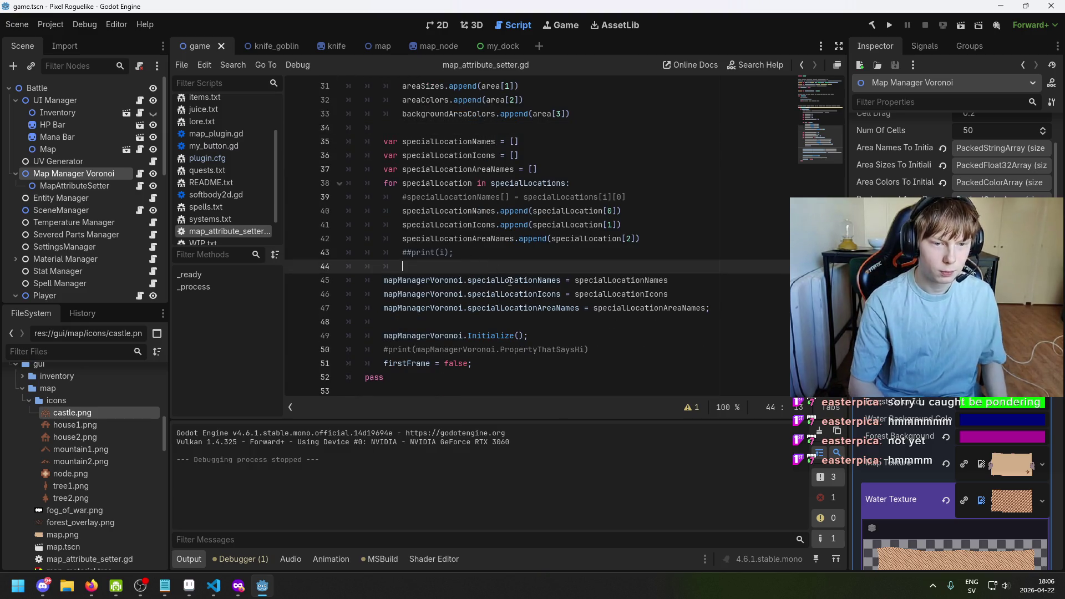
key("Return")
type("//")
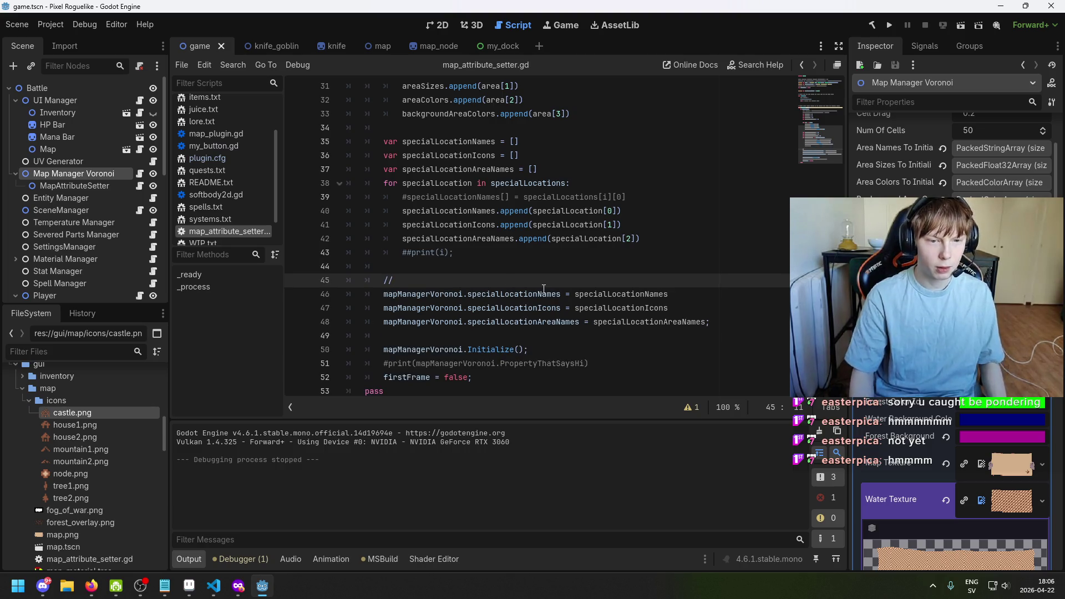
key("BackSpace")
key("BackSpace")
key("BackSpace")
type("# SET ATTRIBUTES")
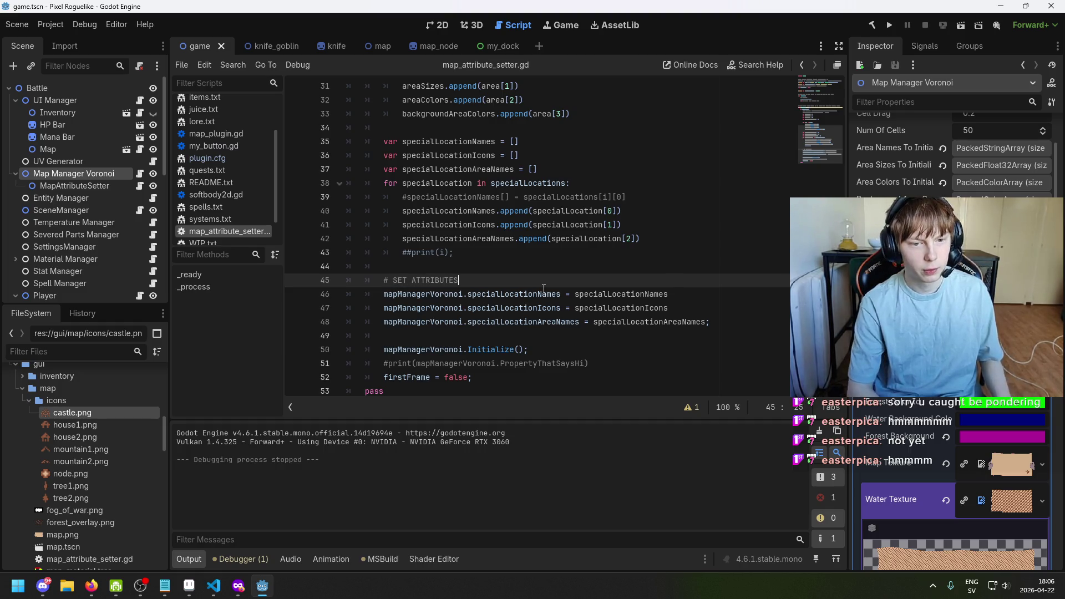
key("ctrl+s")
Start a 'mapManagerVoronoi.' line beneath the comment using autocomplete.
left_click(732, 327)
key("Return")
key("Return")
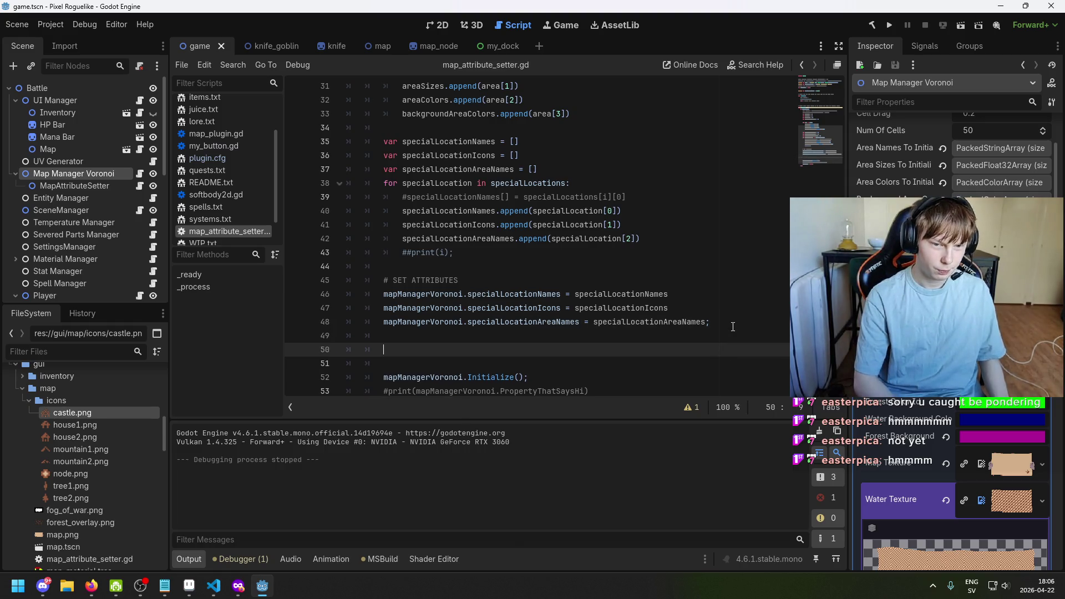
key("BackSpace")
key("BackSpace")
left_click(555, 283)
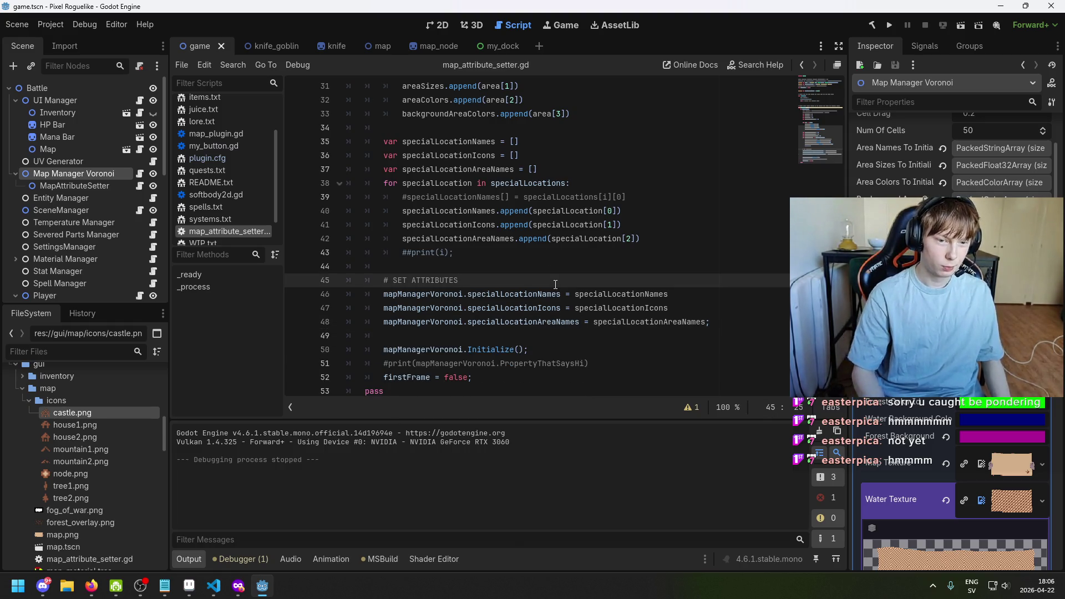
key("Return")
key("Return")
key("Up")
type("mapMana")
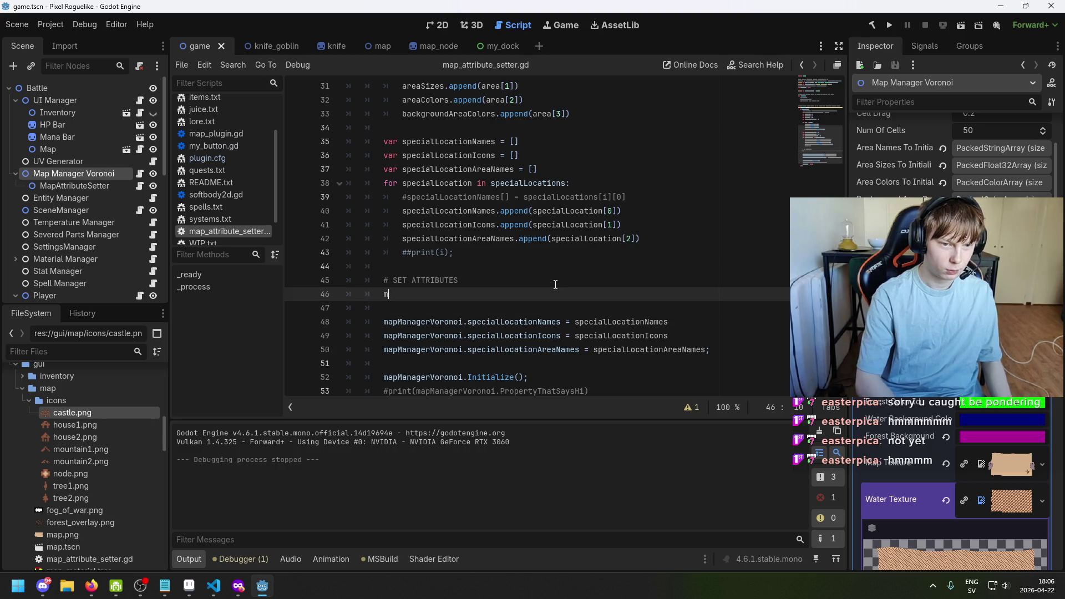
key("Return")
type(".")
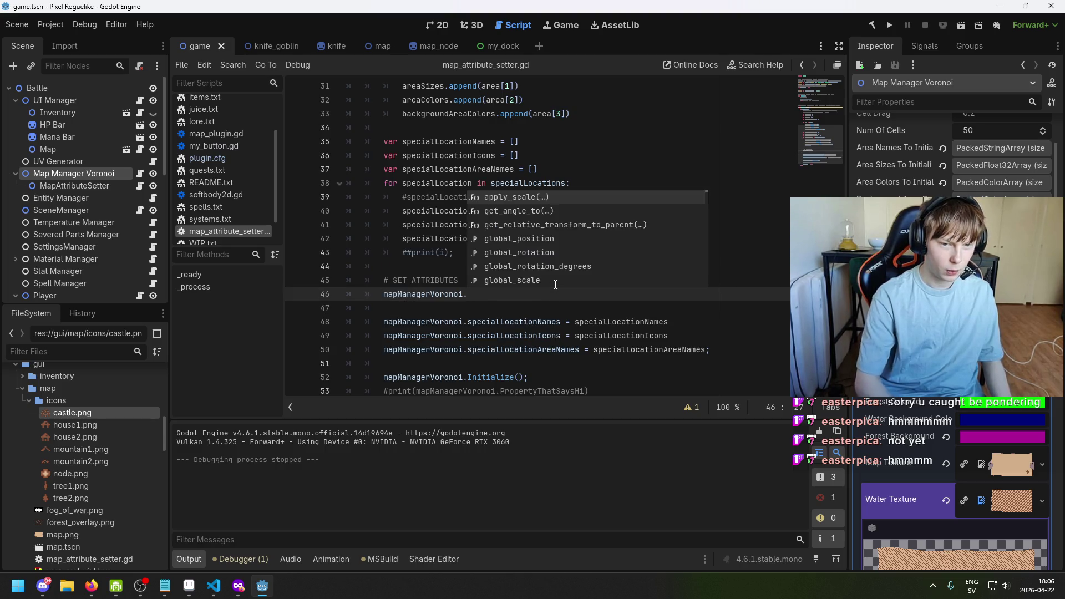
scroll(443, 252, "up", 5)
scroll(443, 252, "down", 3)
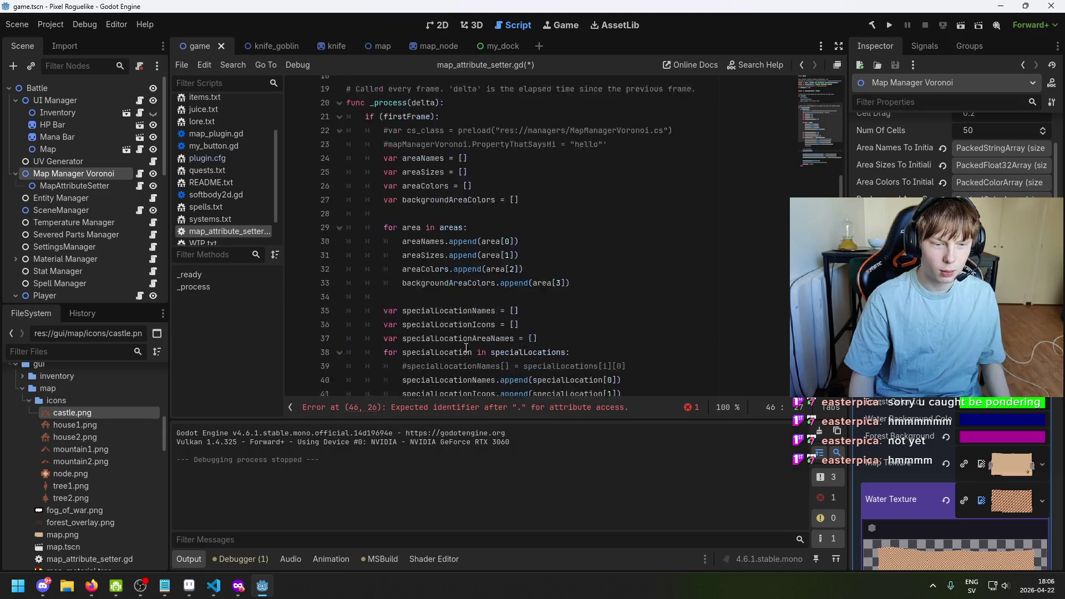
left_click(214, 587)
Copy the areaNamesToInitialize field name from MapManagerVoronoi.cs and paste it after mapManagerVoronoi. in Godot.
scroll(299, 239, "up", 2)
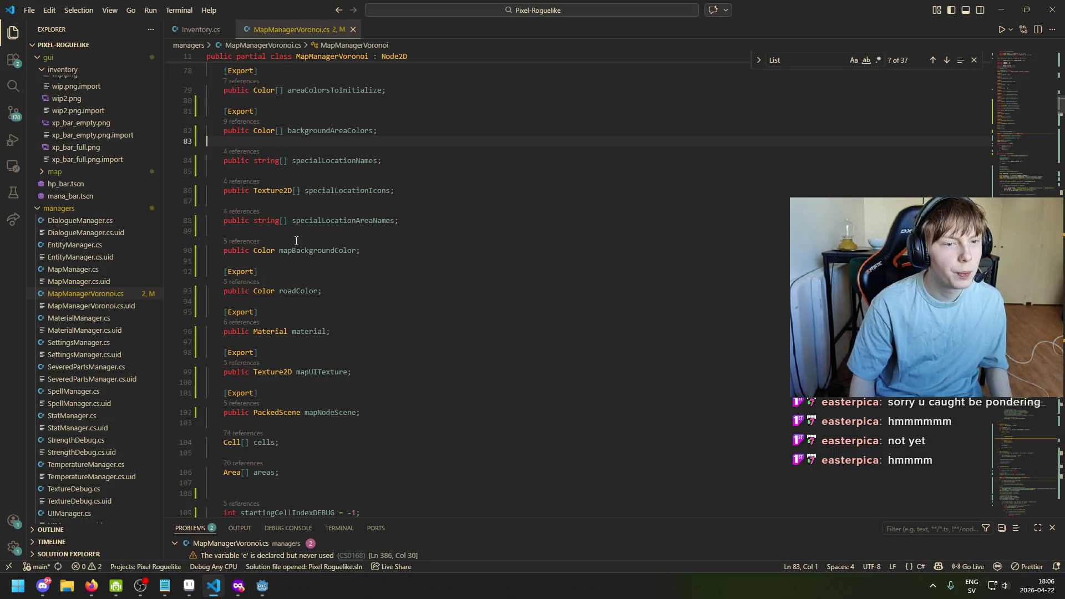
left_click(237, 186)
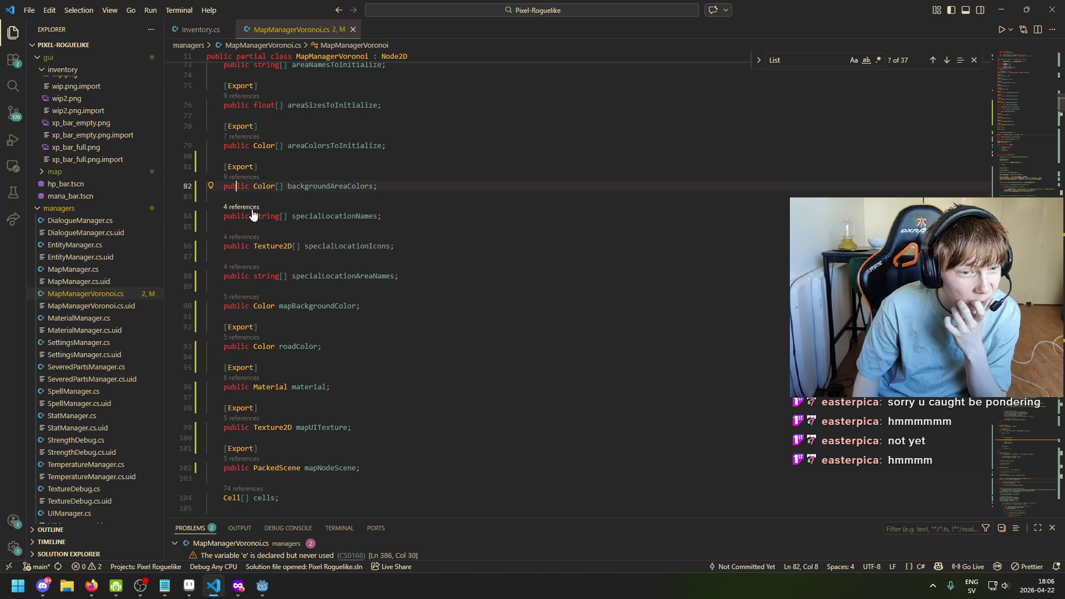
scroll(301, 242, "up", 2)
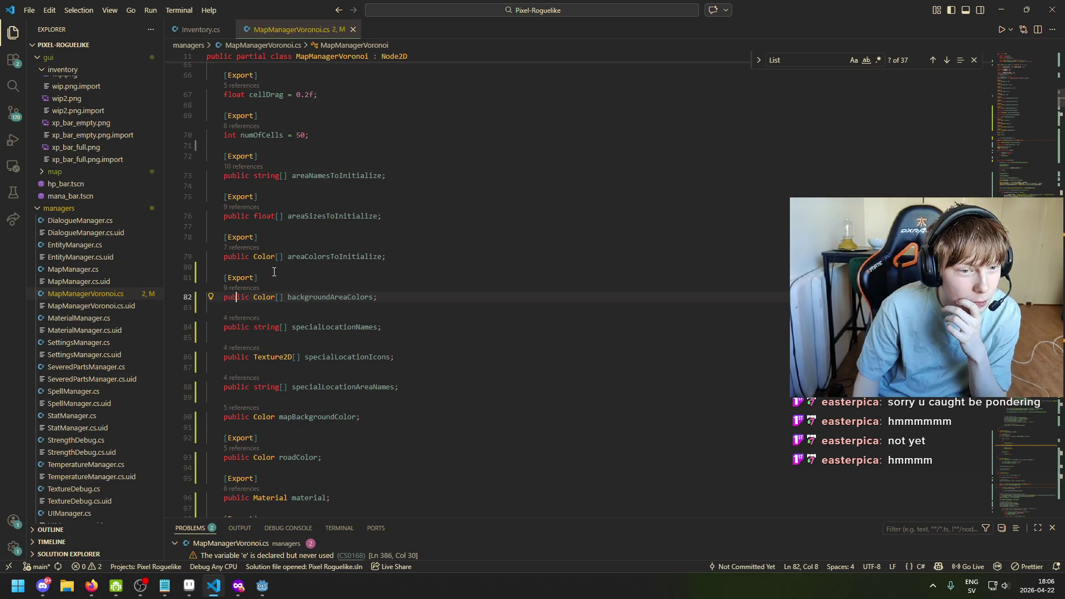
scroll(324, 202, "up", 1)
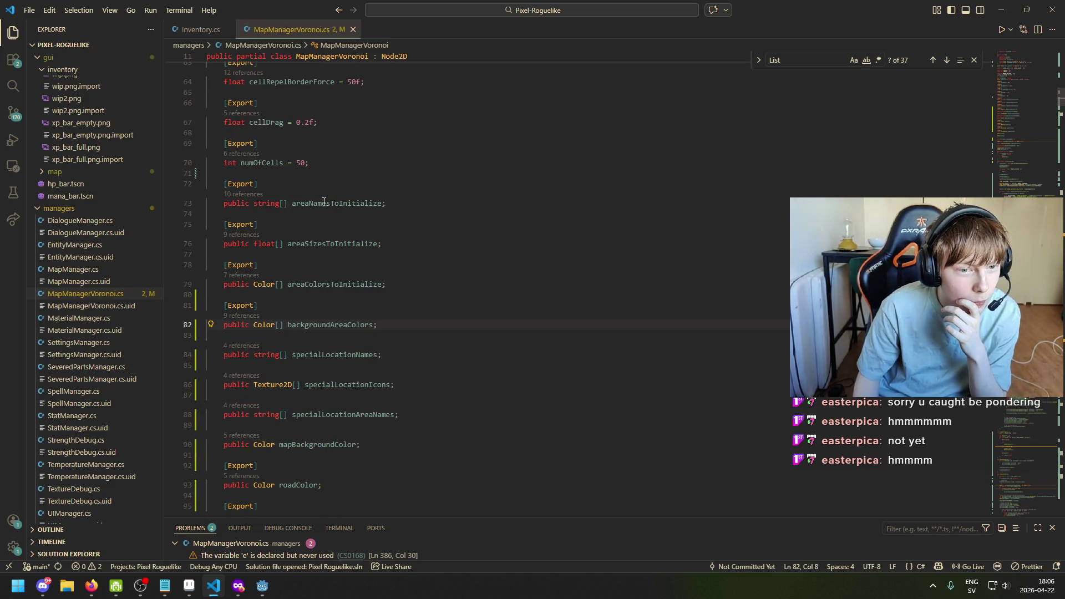
double_click(381, 204)
key("ctrl+c")
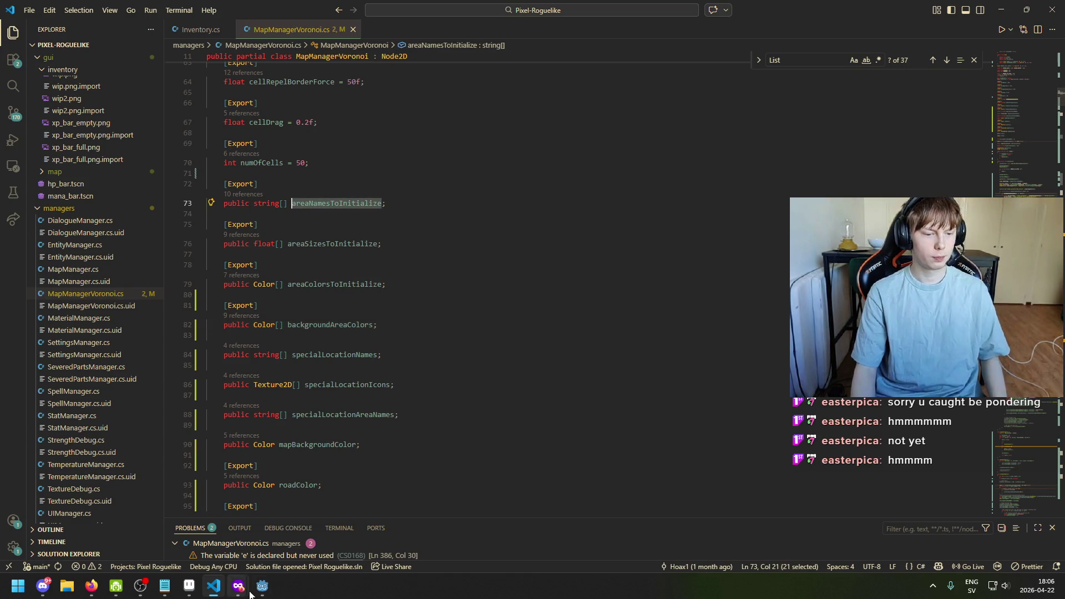
left_click(262, 586)
key("ctrl+v")
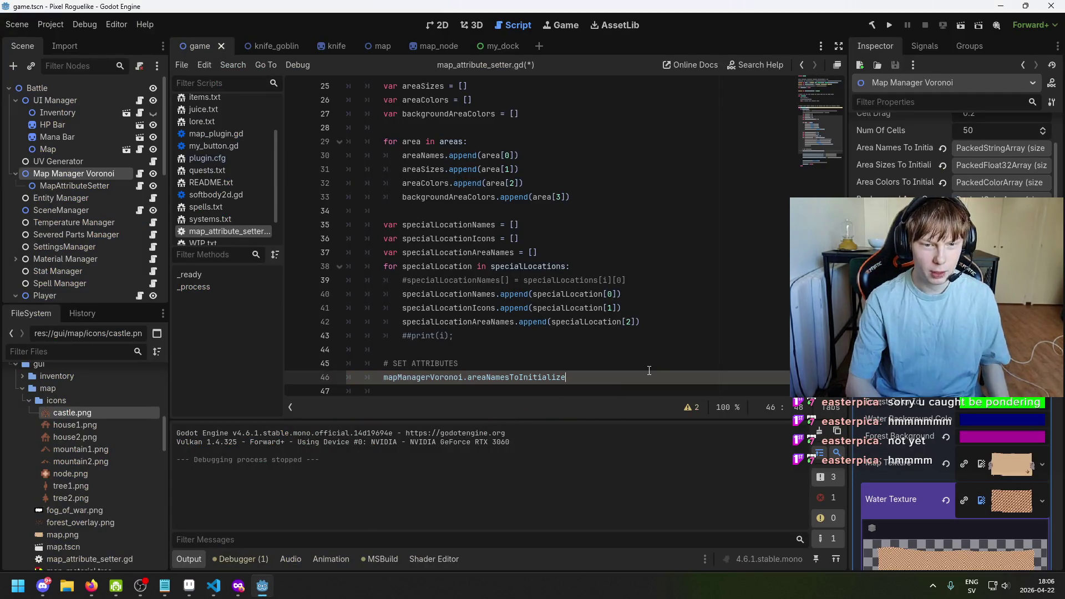
Finish the line assigning areaNames to mapManagerVoronoi and start a new line.
scroll(648, 370, "down", 3)
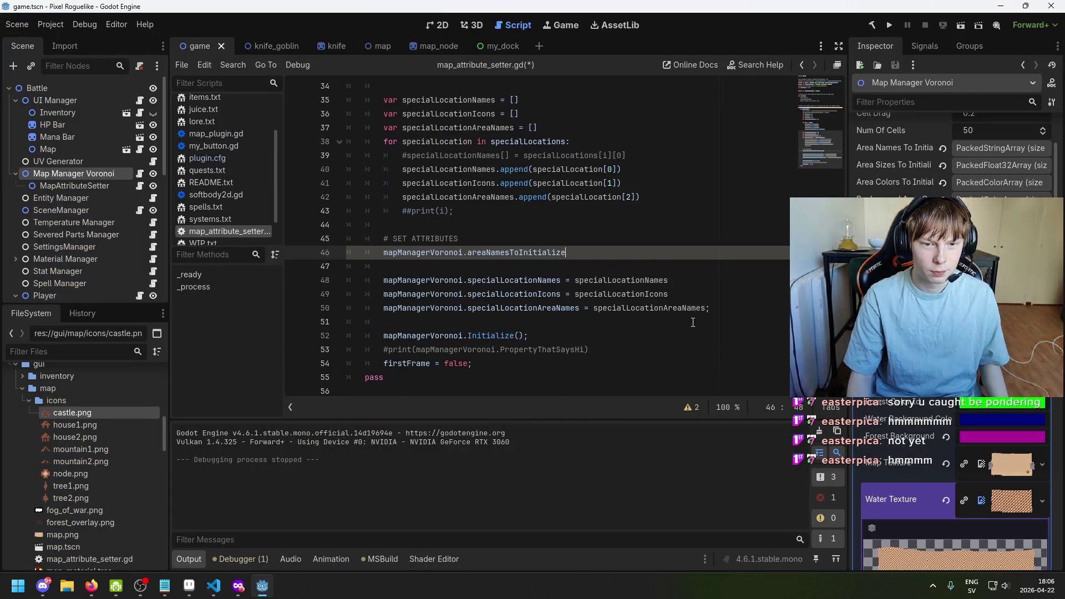
type("=")
scroll(610, 187, "up", 3)
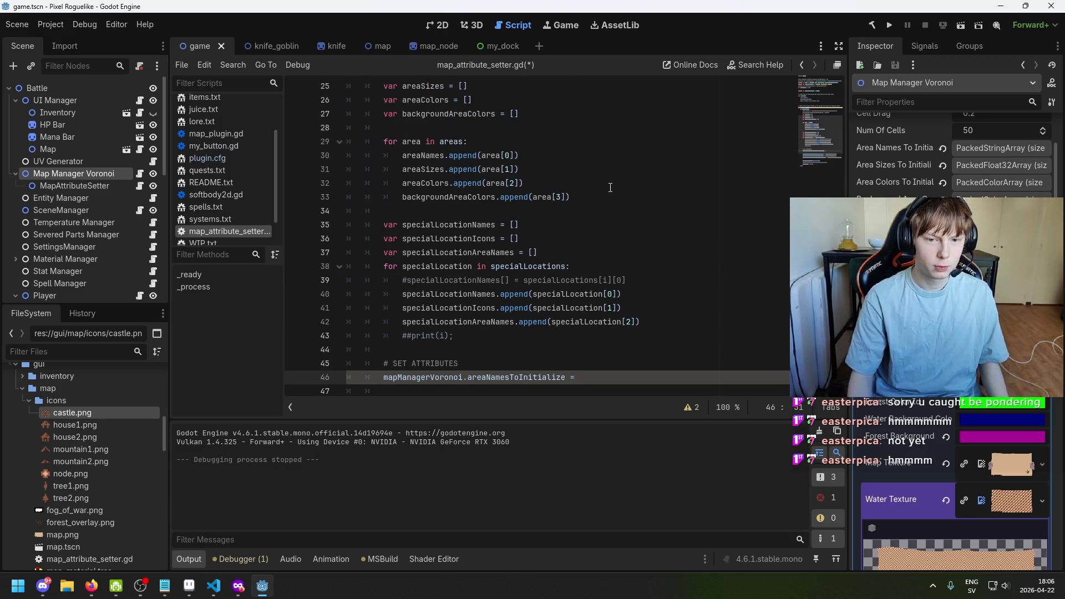
scroll(693, 272, "down", 3)
type("areaNames;")
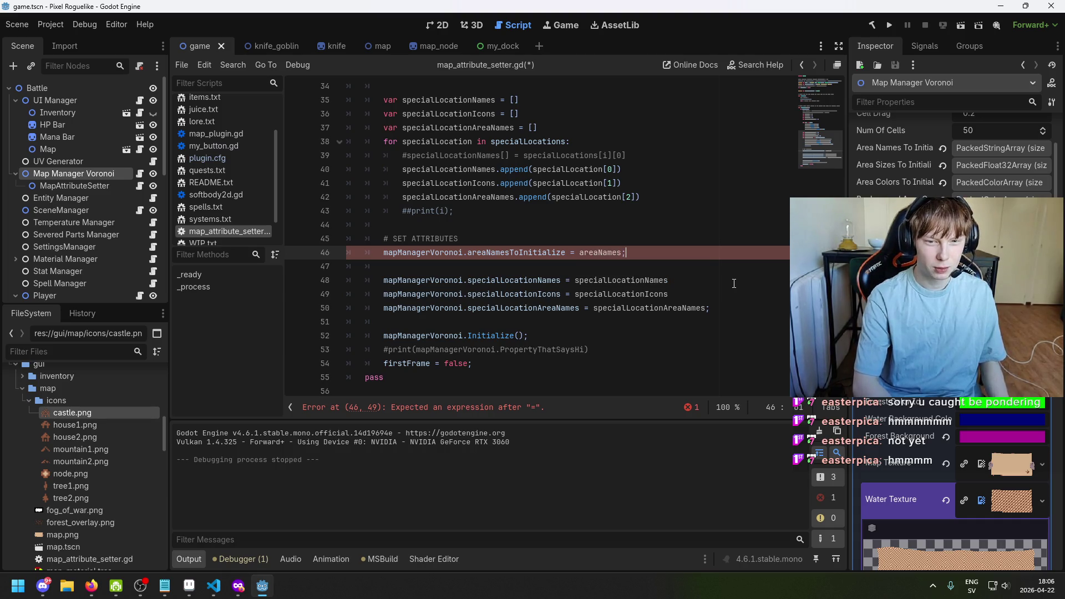
key("BackSpace")
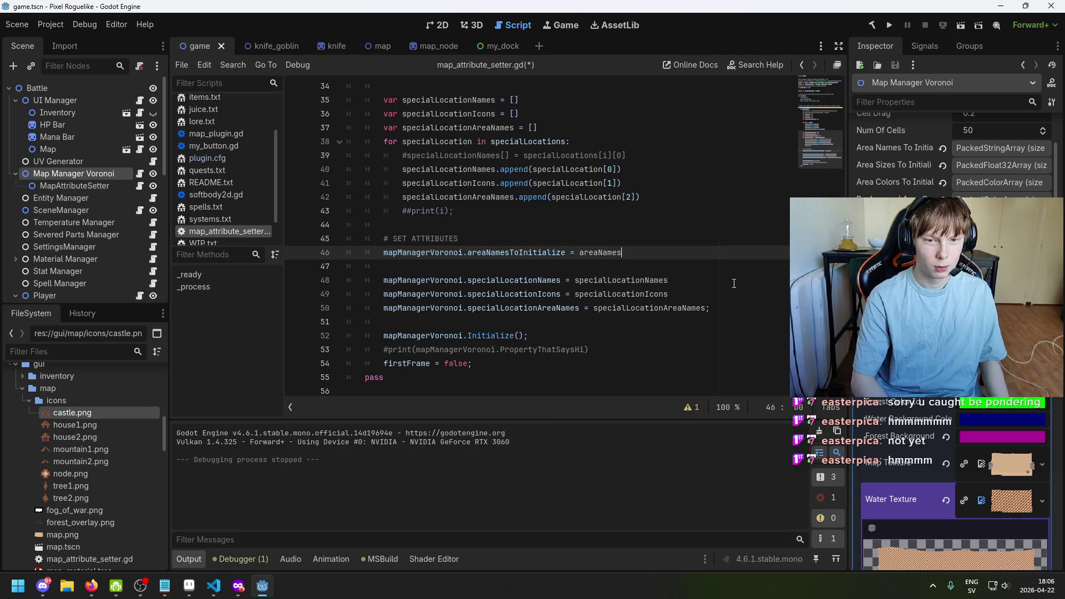
key("Return")
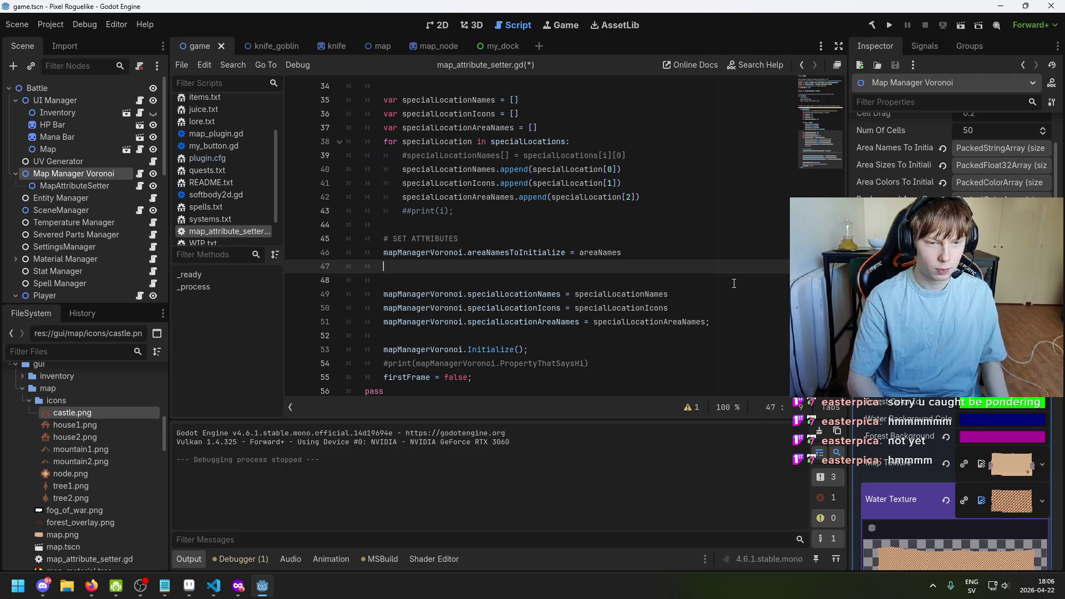
Add mapManagerVoronoi.areaSizesToInitialize = areaSizes, copying the field name from MapManagerVoronoi.cs.
type("mapMana")
key("Return")
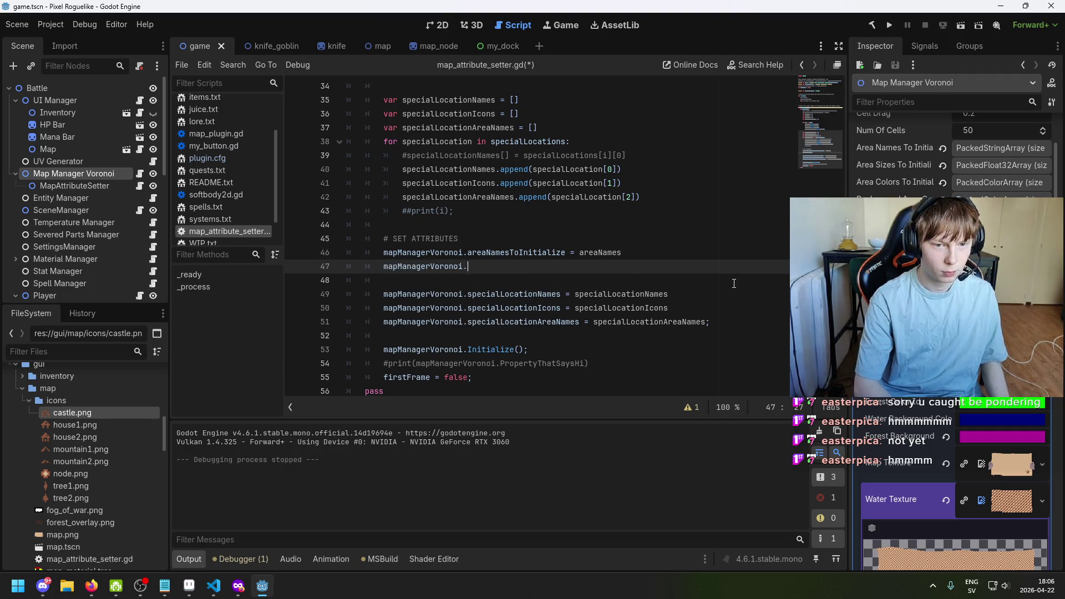
key("alt+Tab")
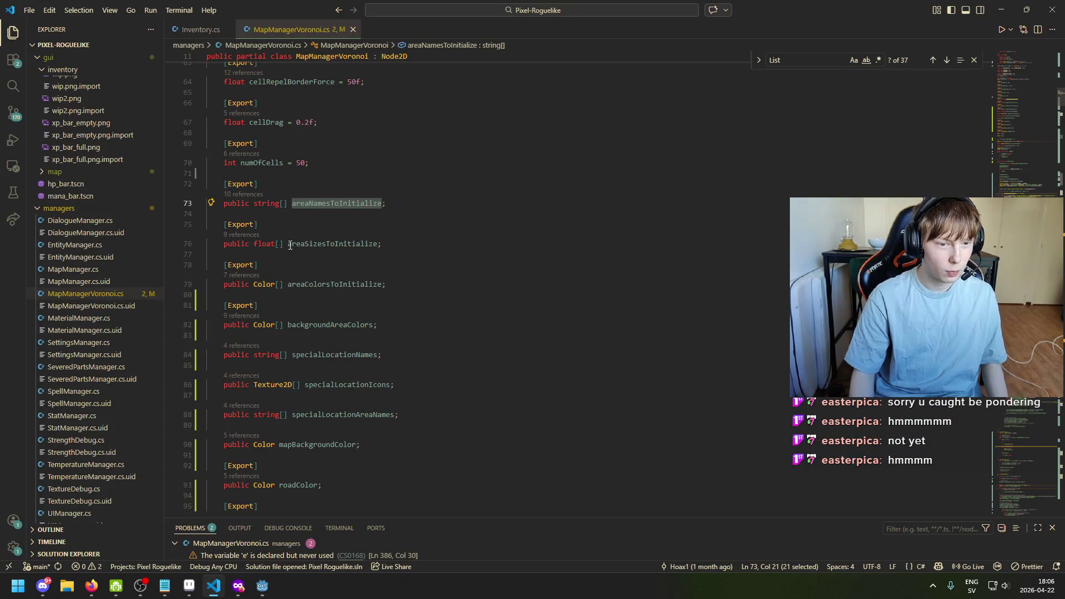
double_click(290, 245)
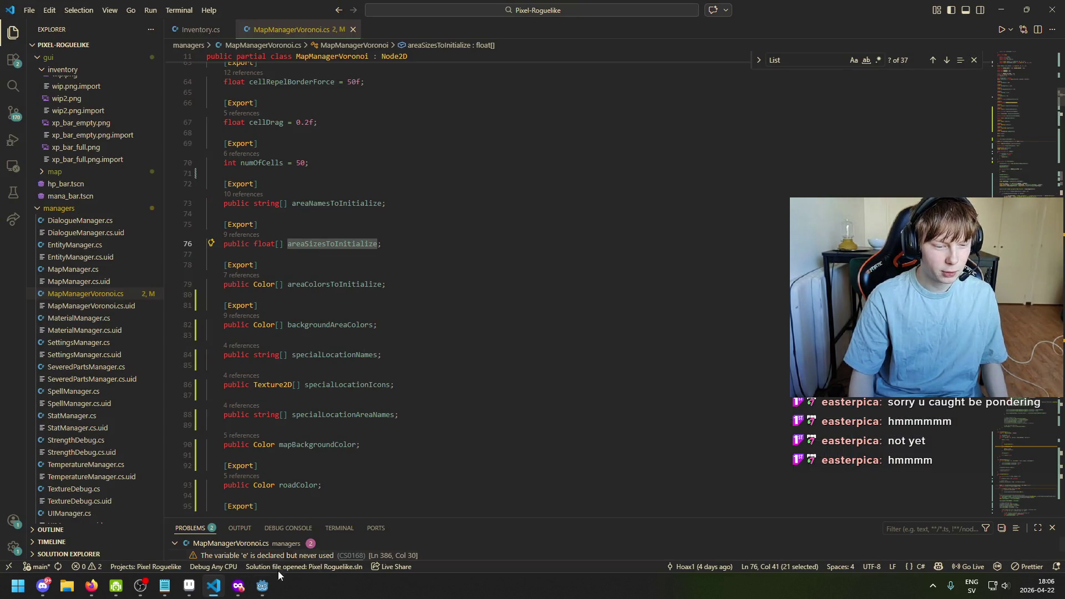
key("alt+Tab")
type("areaSizesToInitialize")
type("= areaSize")
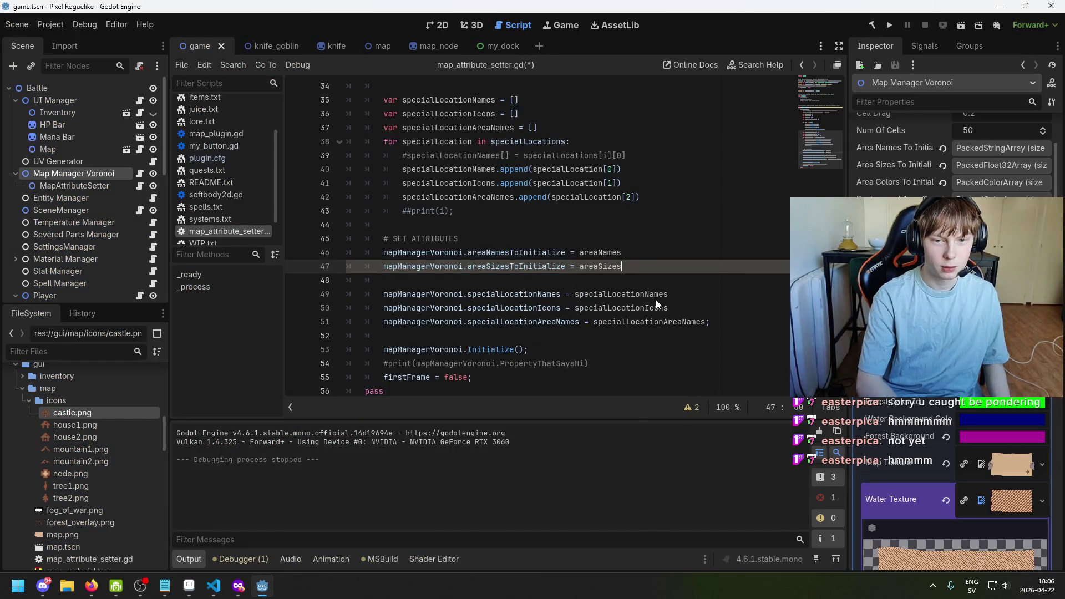
key("Return")
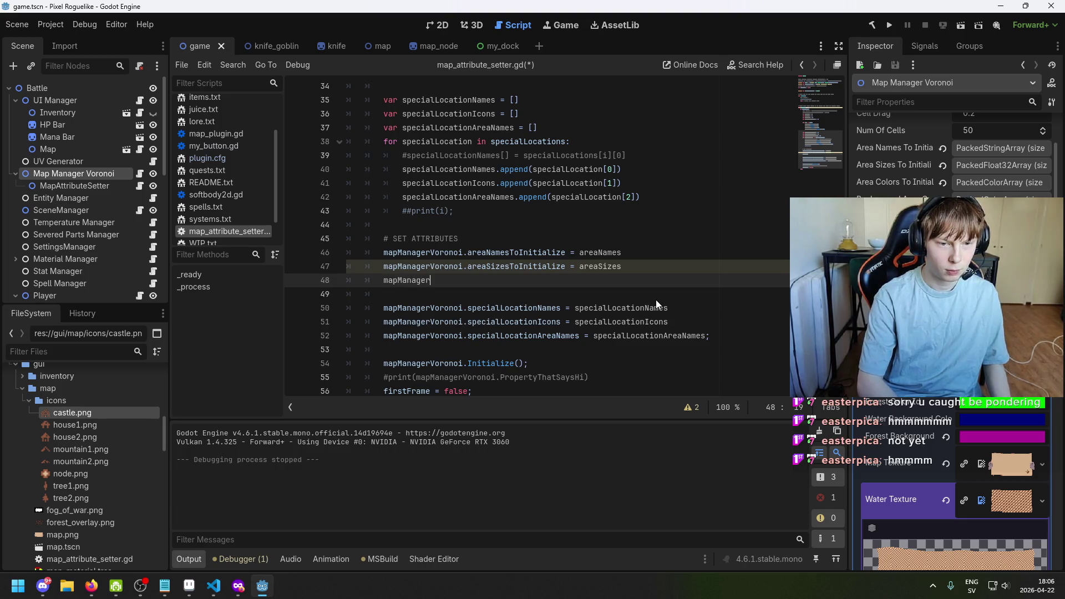
Add mapManagerVoronoi.areaColorsToInitialize = areaColors, copying the field name from the C# code.
type("i.")
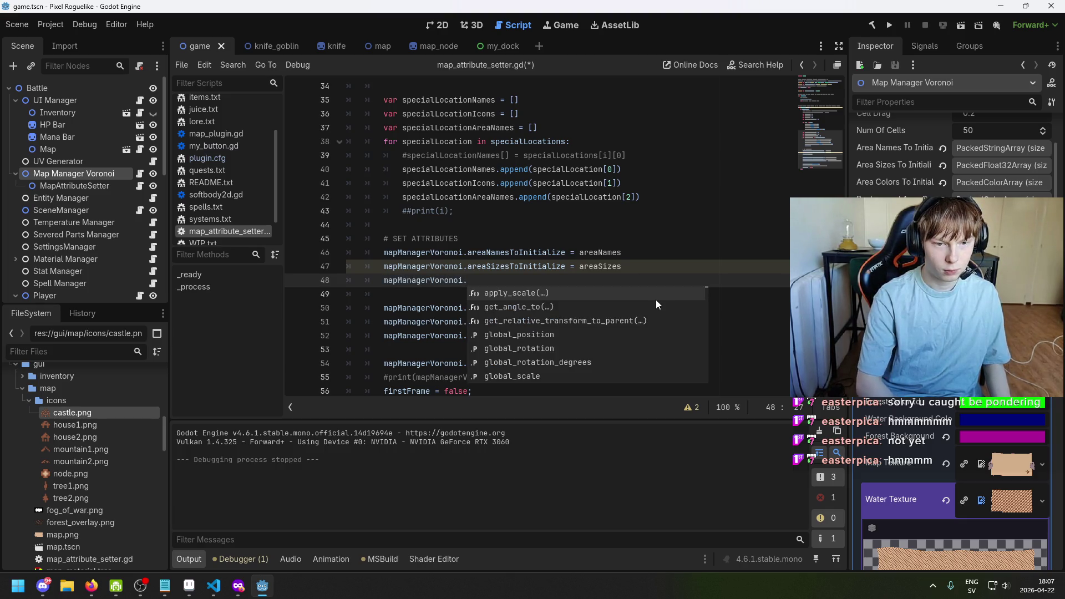
left_click(222, 593)
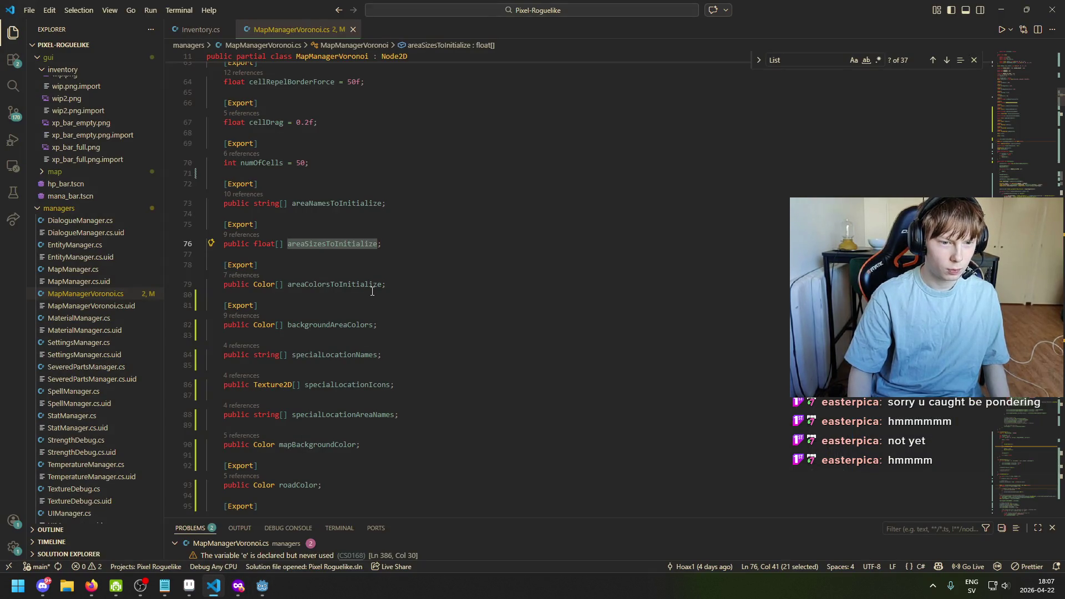
left_click_drag(382, 285, 303, 282)
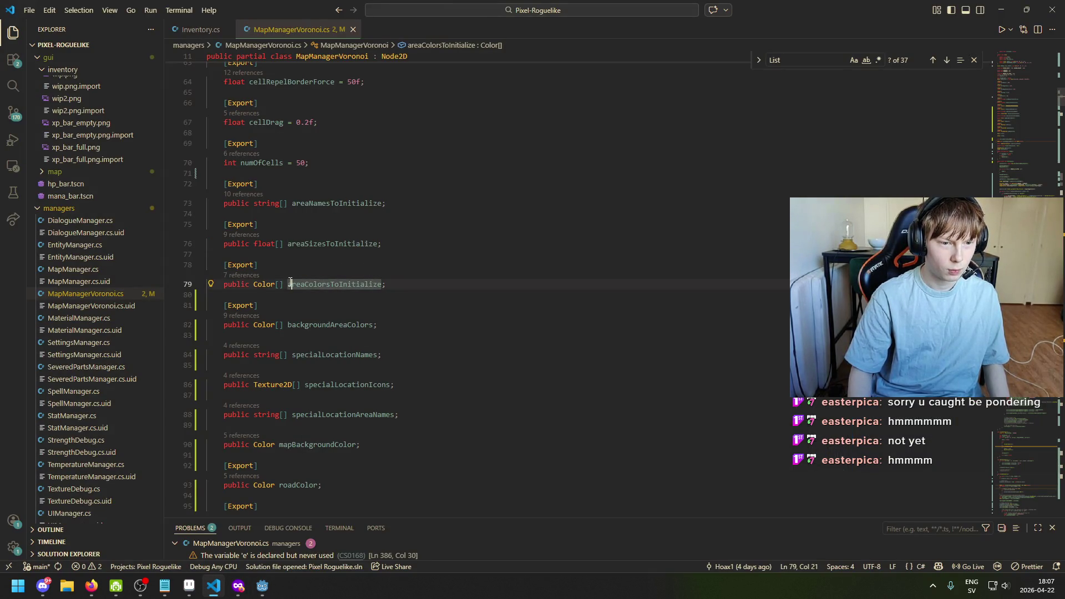
left_click_drag(375, 280, 381, 280)
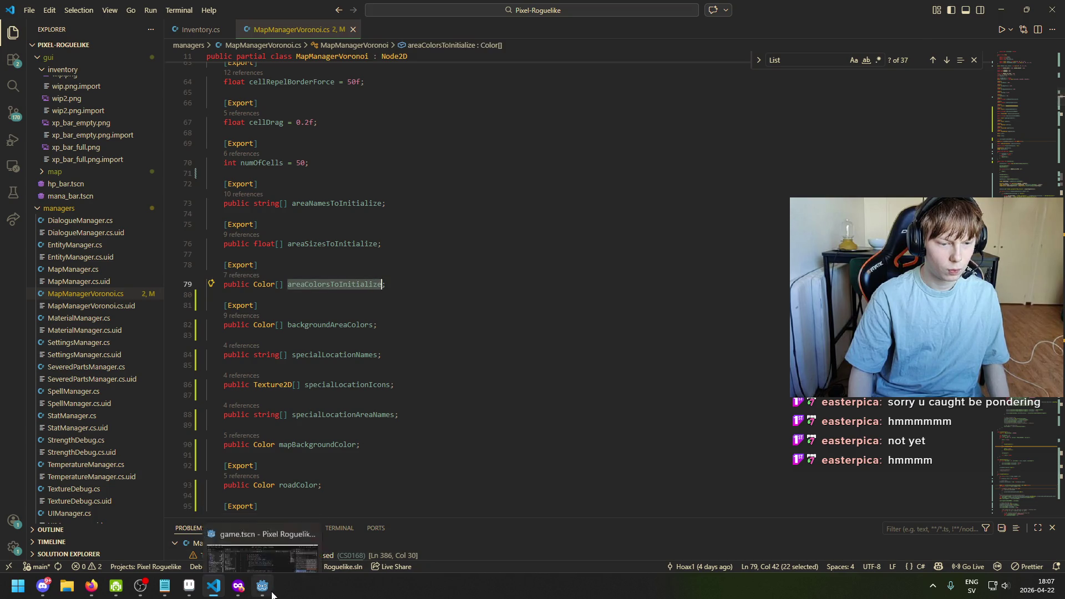
left_click(262, 585)
type("areaColorsToInitialize")
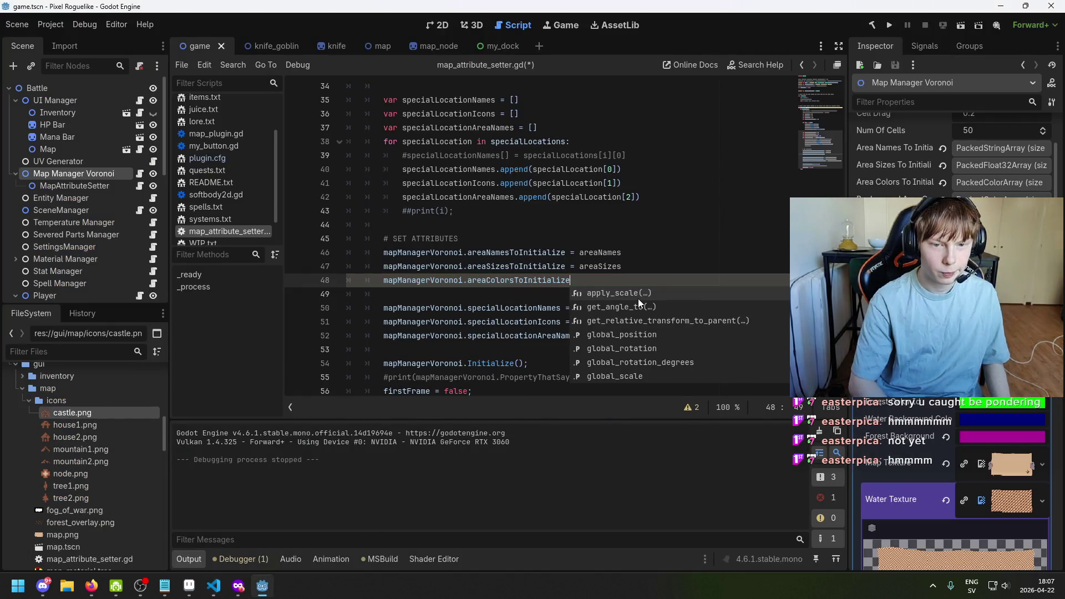
type("= areaColo")
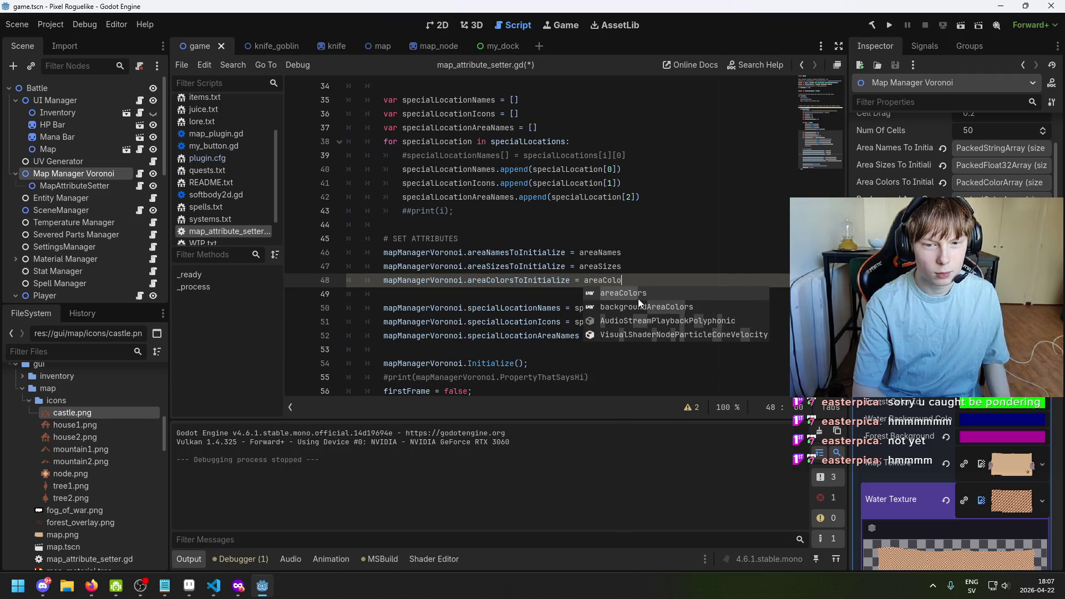
key("Return")
key("Return")
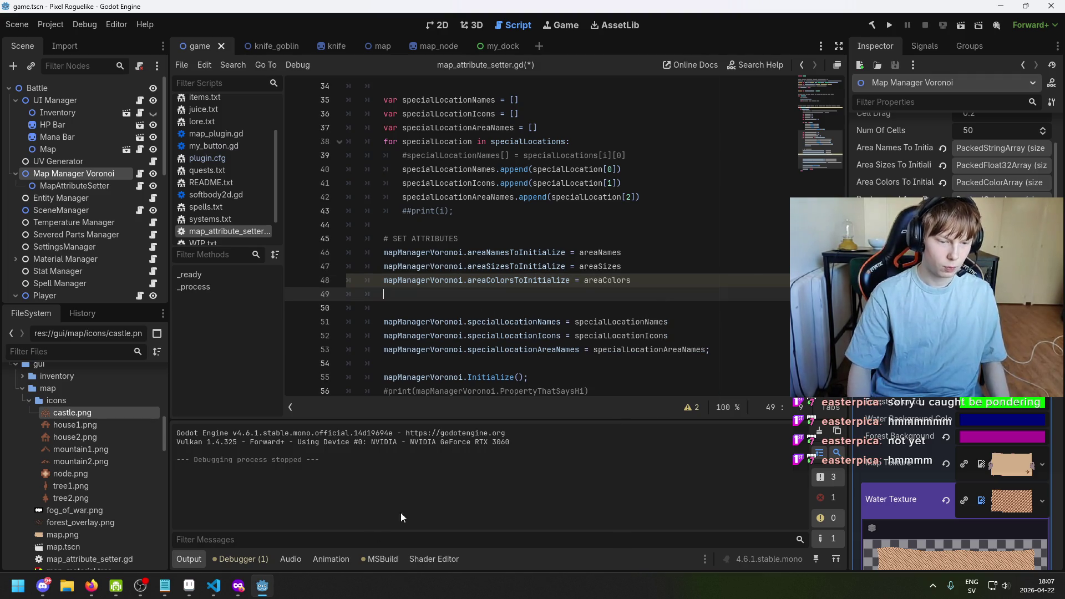
Copy the backgroundAreaColors field name from Visual Studio Code and return to Godot.
mouse_move(221, 591)
left_click(250, 516)
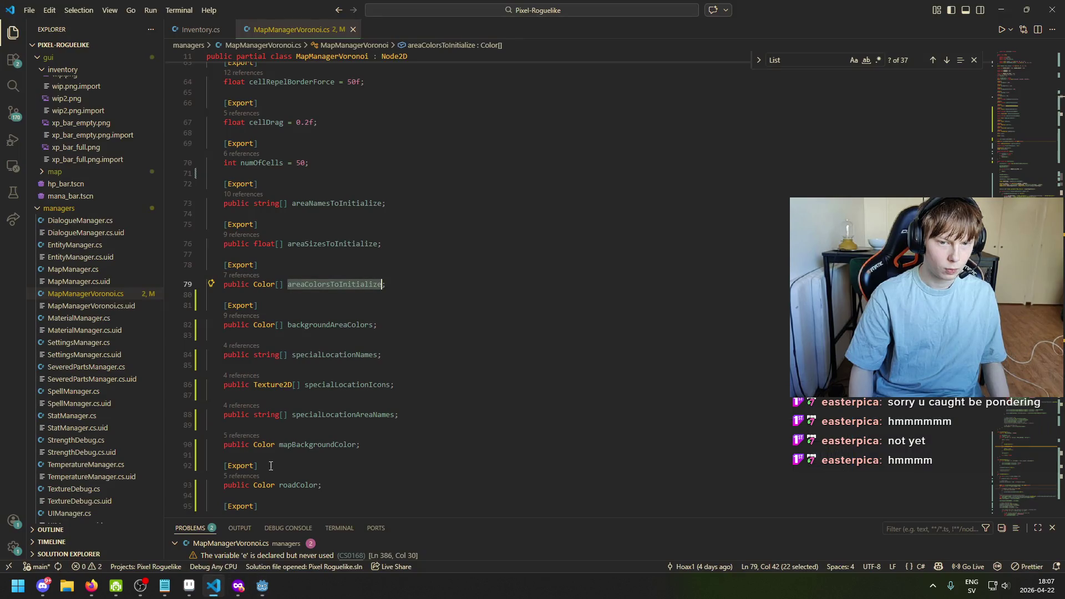
double_click(288, 325)
key("ctrl+c")
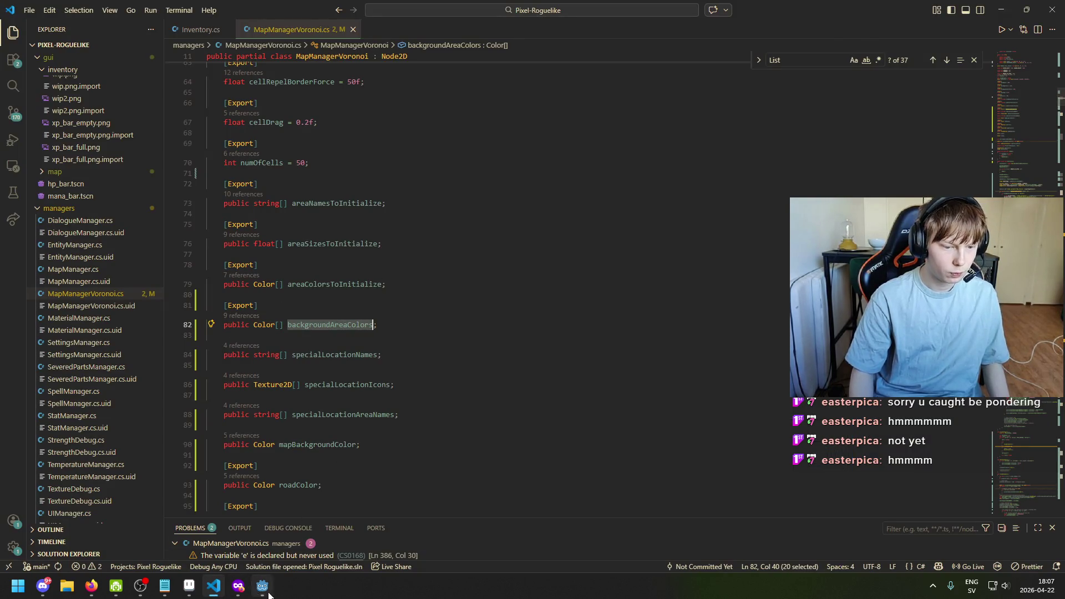
left_click(269, 595)
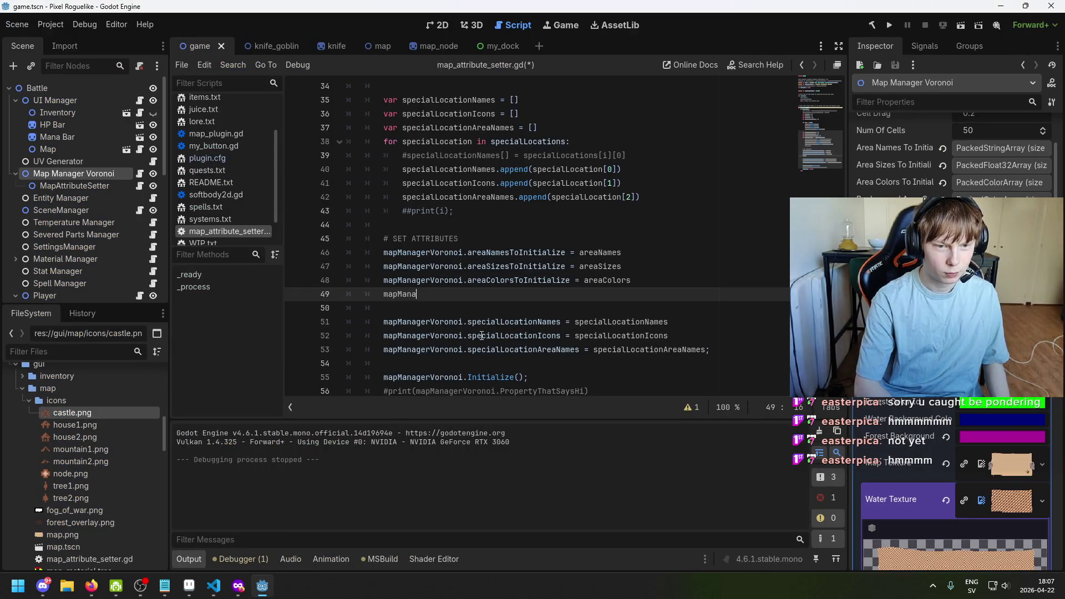
Add mapManagerVoronoi.backgroundAreaColors = backgroundAreaColors and save the script.
type("oron")
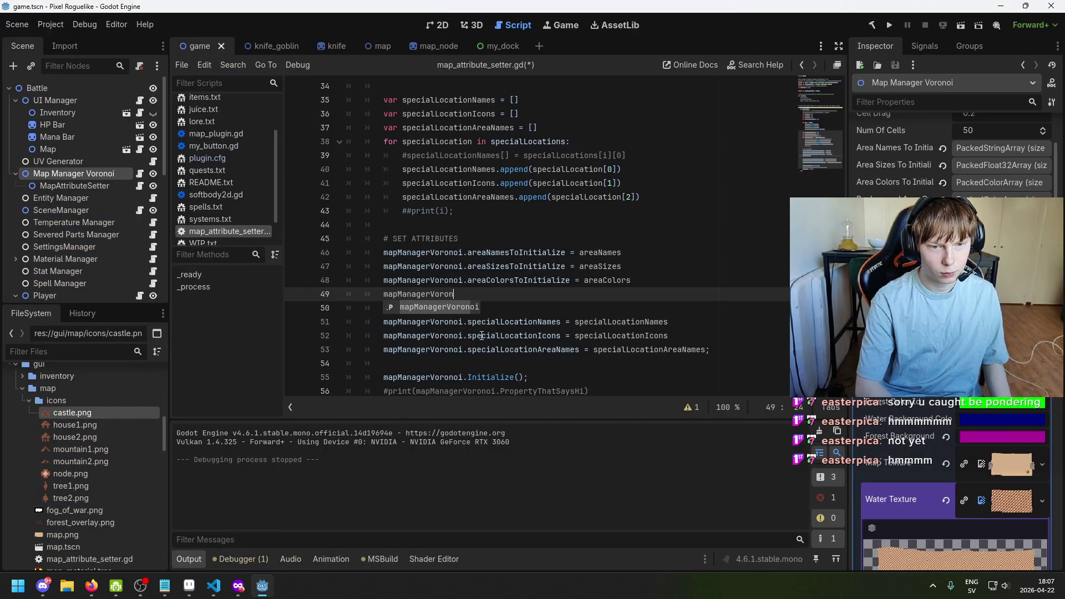
type("i.")
key("ctrl+v")
key("Escape")
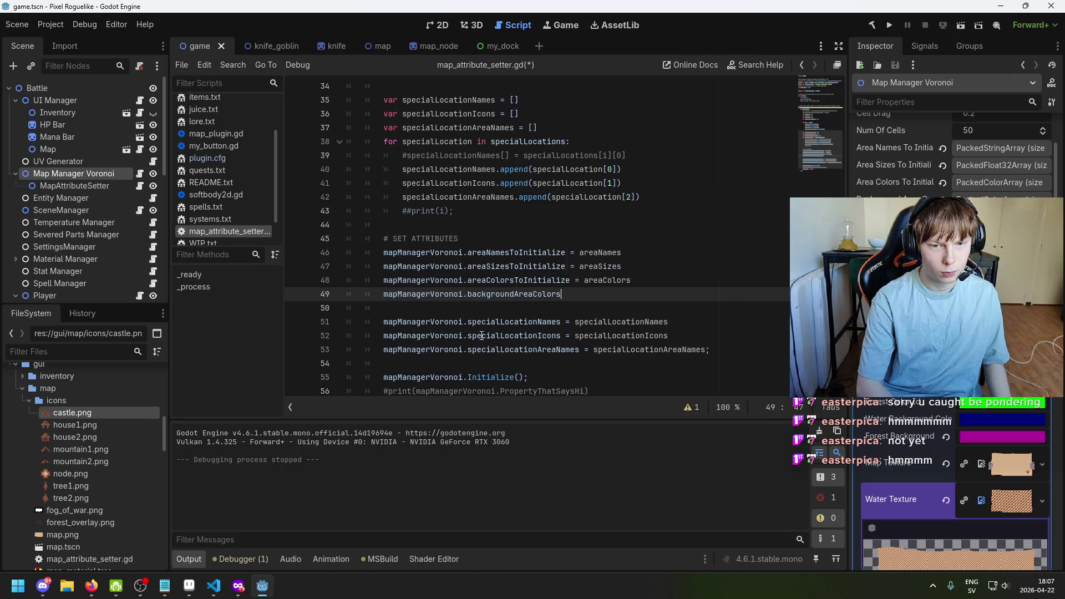
type("ba")
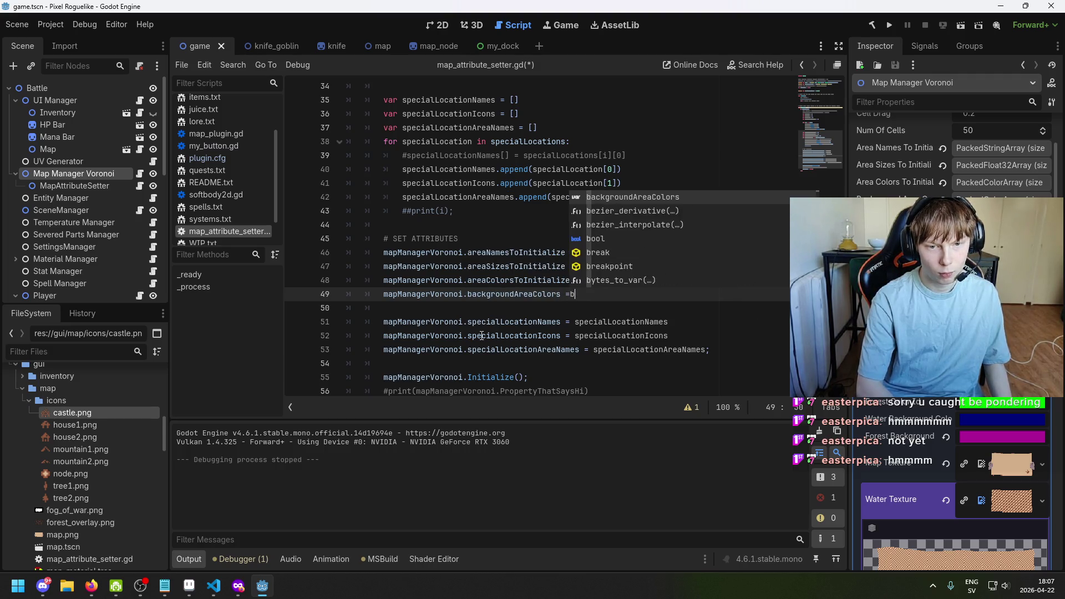
key("Return")
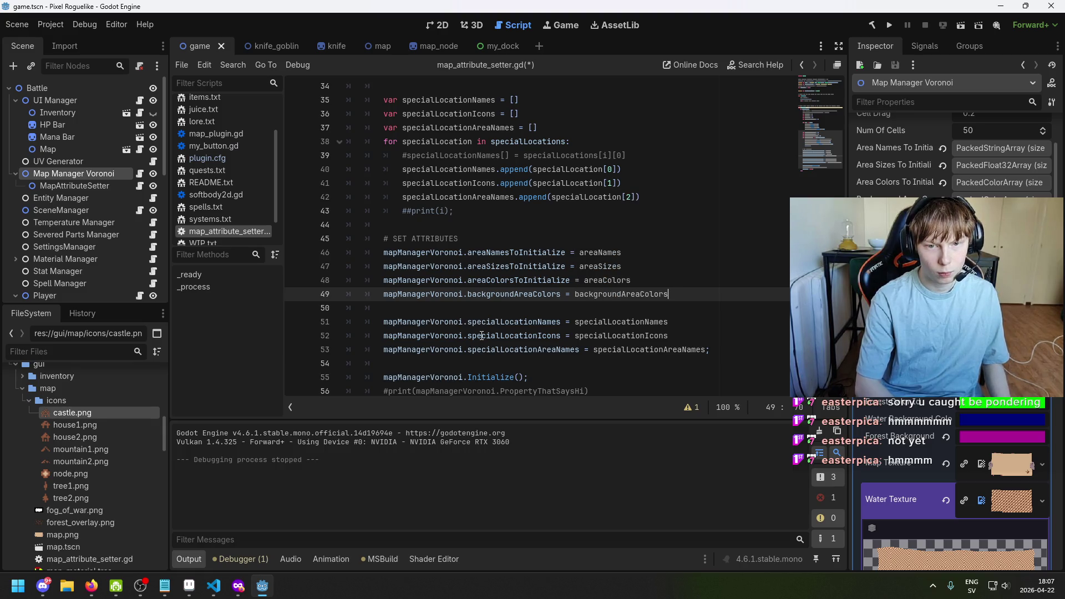
key("ctrl+s")
Review the assignment lines, save again, and select MapAttributeSetter in the Scene dock.
scroll(579, 333, "down", 1)
key("ctrl+s")
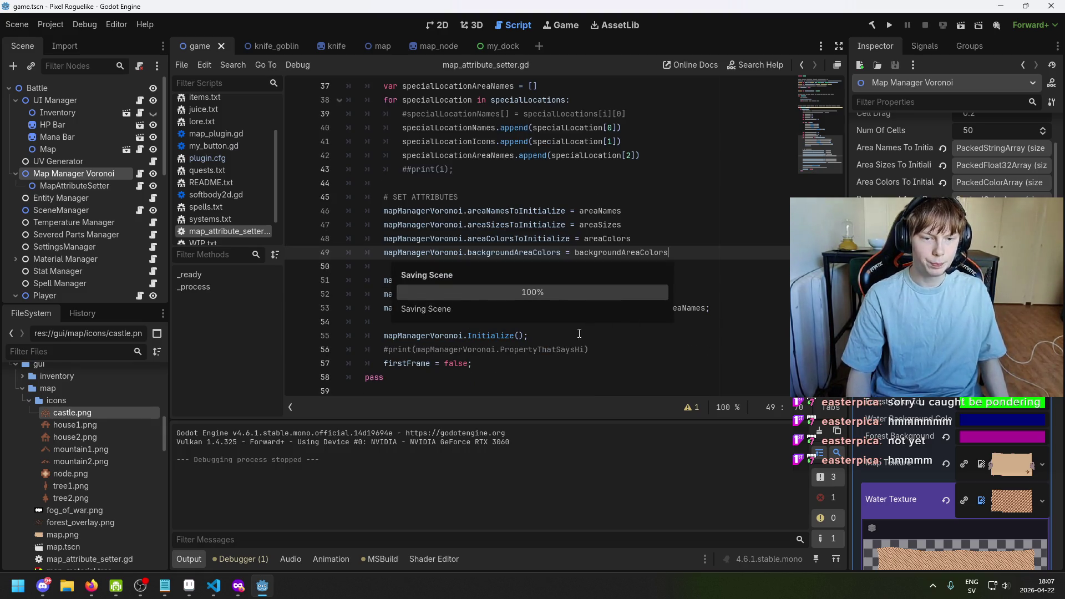
left_click(512, 337)
scroll(580, 341, "up", 2)
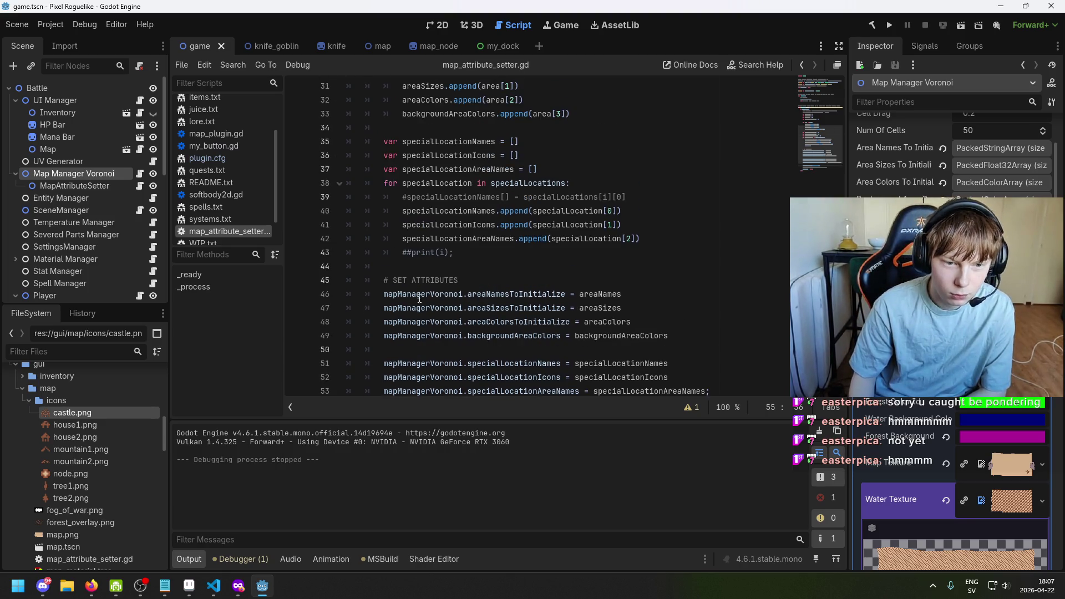
left_click(506, 295)
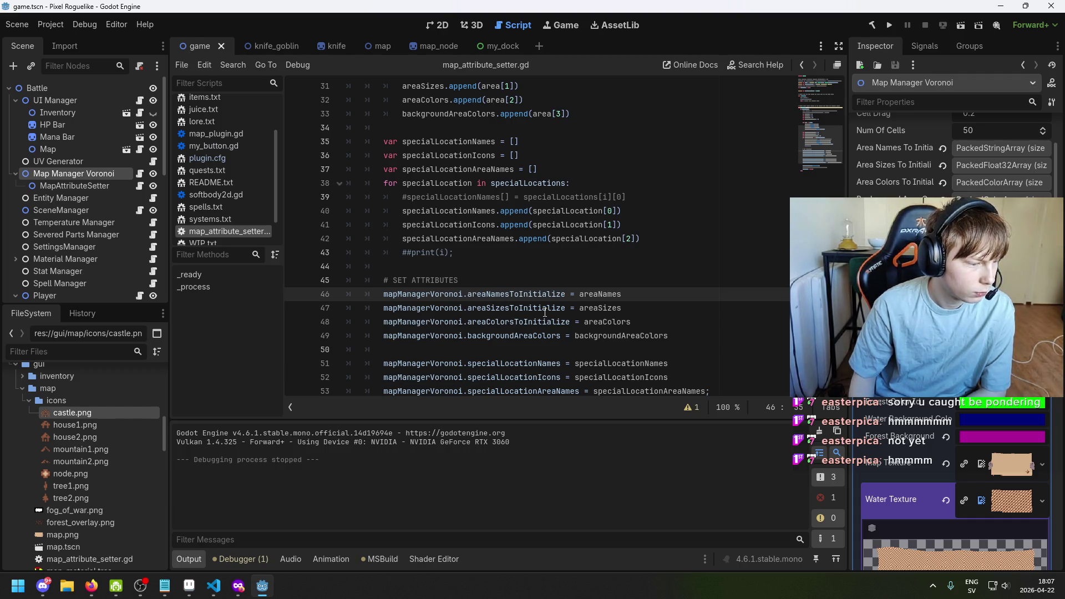
scroll(599, 334, "down", 2)
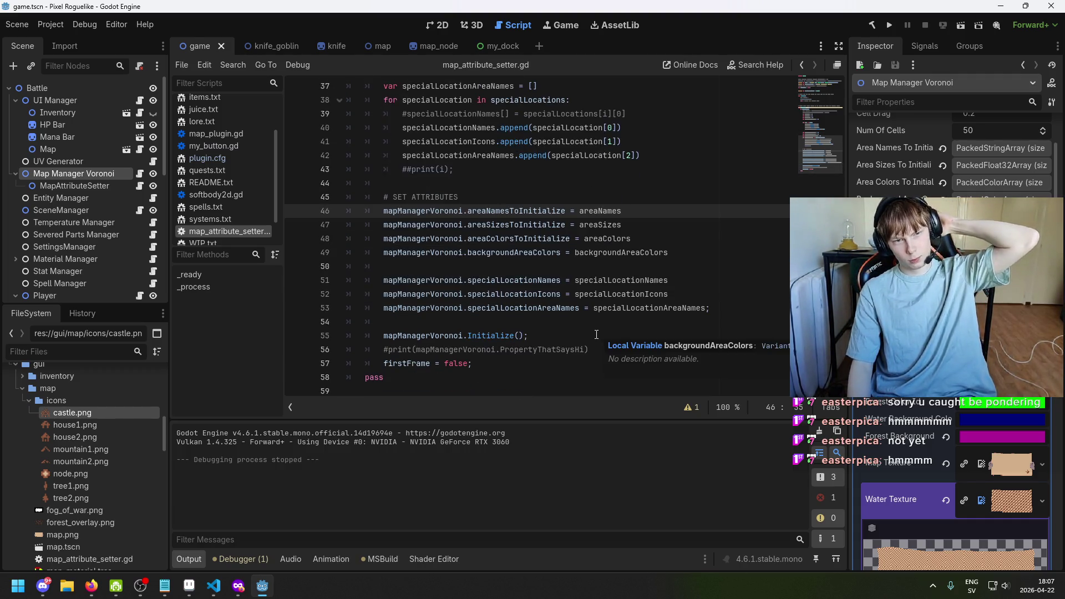
scroll(597, 327, "up", 4)
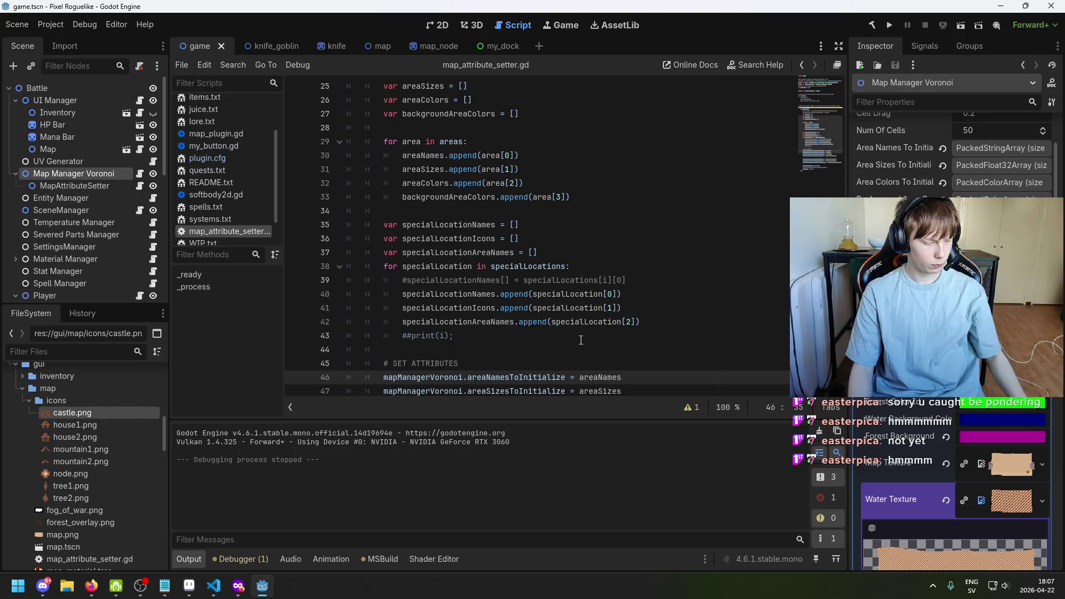
key("ctrl+s")
scroll(534, 269, "up", 1)
scroll(533, 269, "down", 3)
scroll(616, 258, "up", 10)
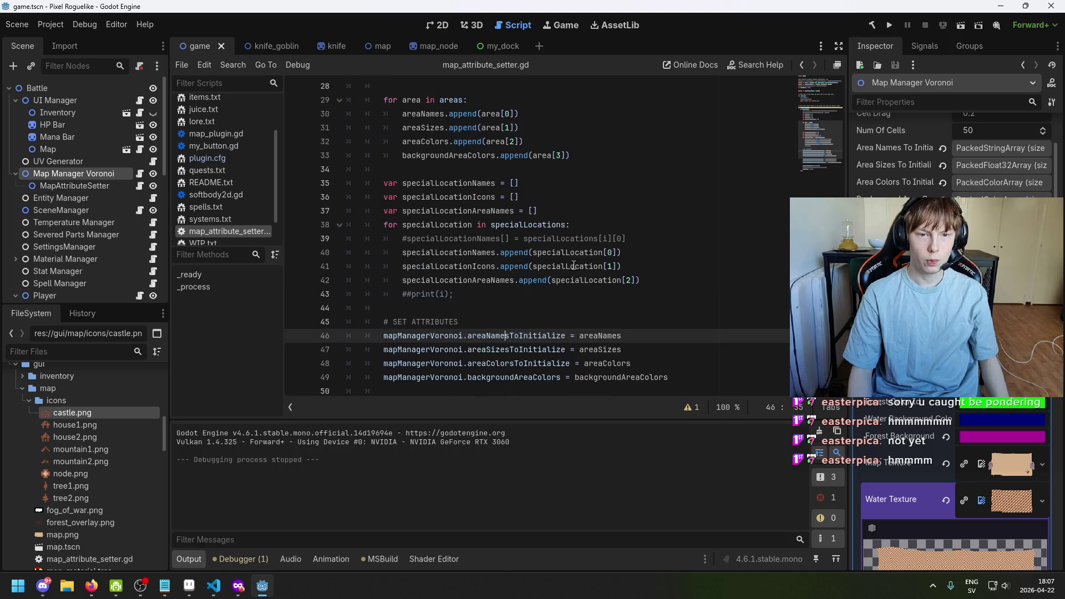
left_click(85, 187)
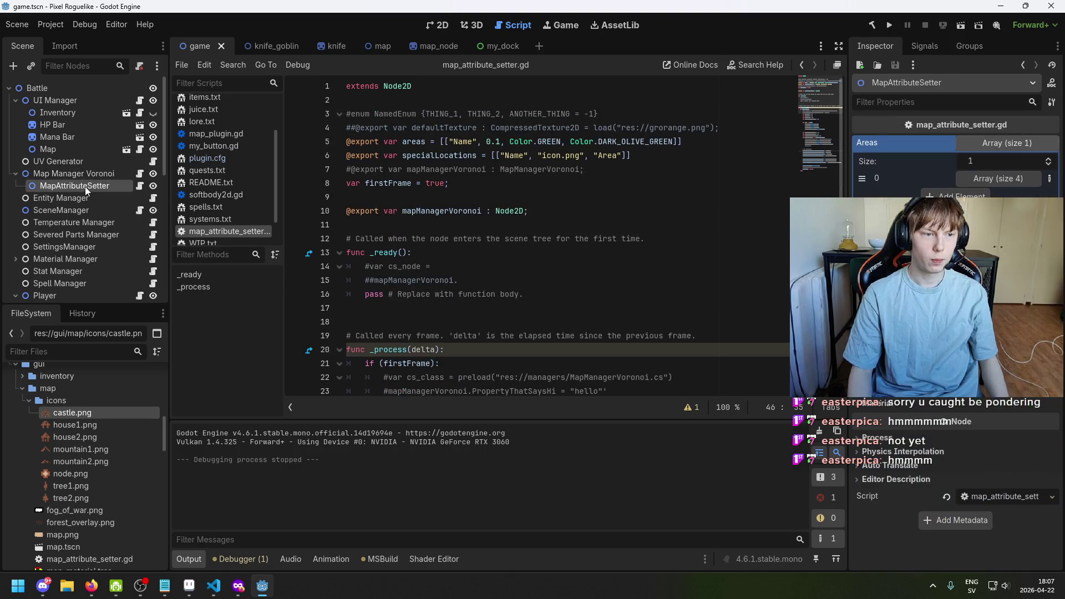
Expand the first Areas entry and compare it with Map Manager Voronoi's shader colour.
left_click(969, 184)
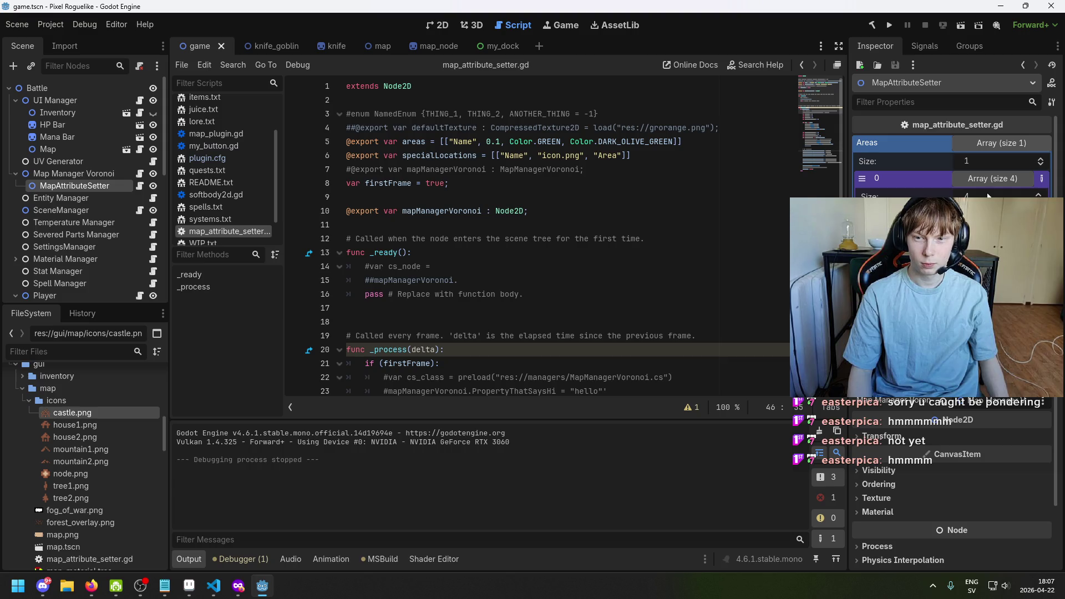
left_click(987, 195)
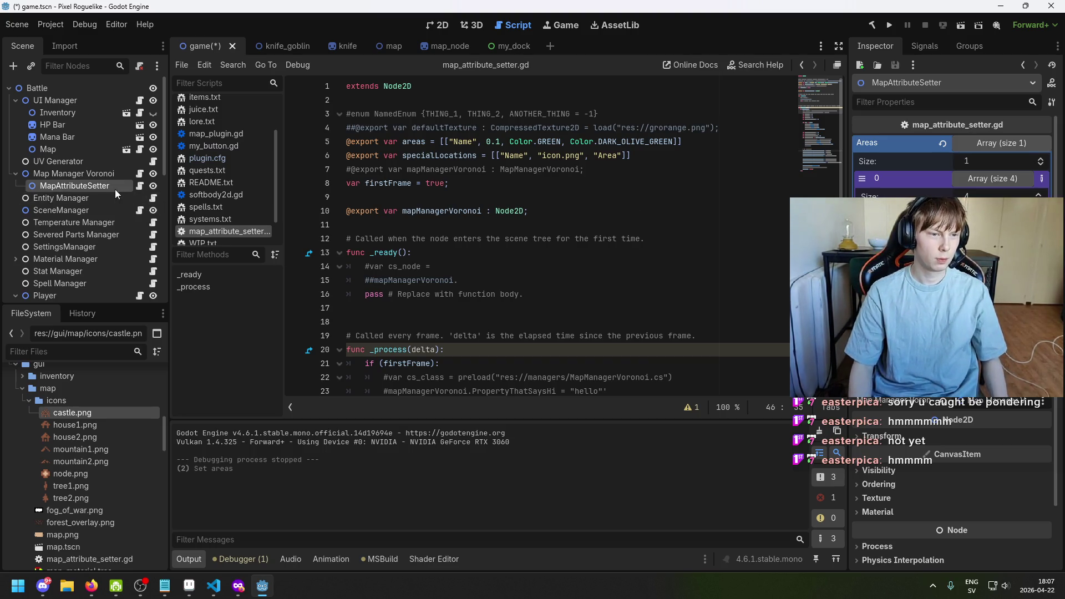
left_click(102, 174)
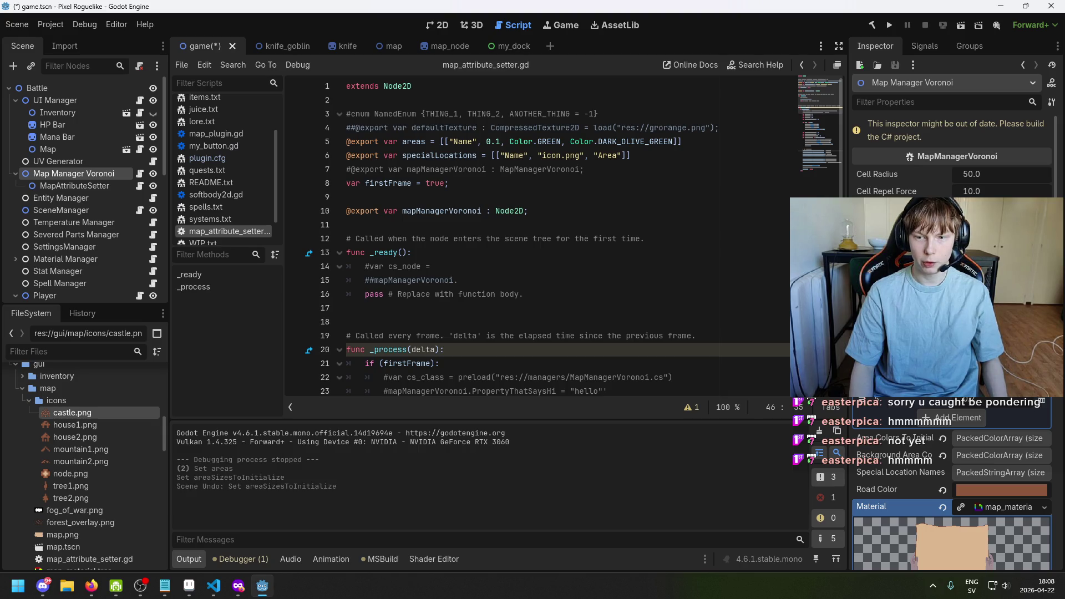
left_click(74, 186)
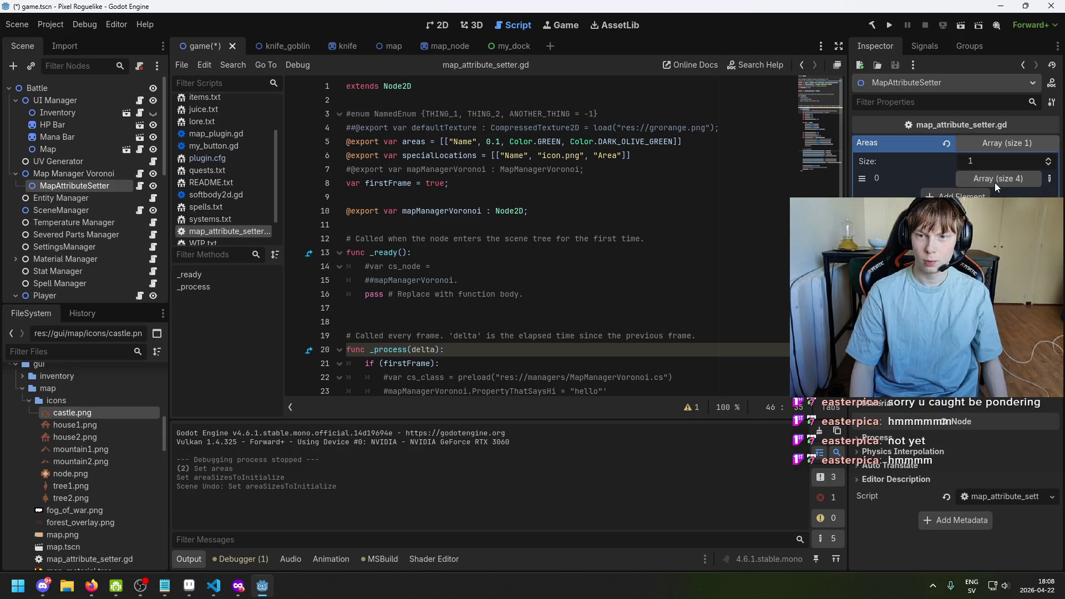
left_click(980, 180)
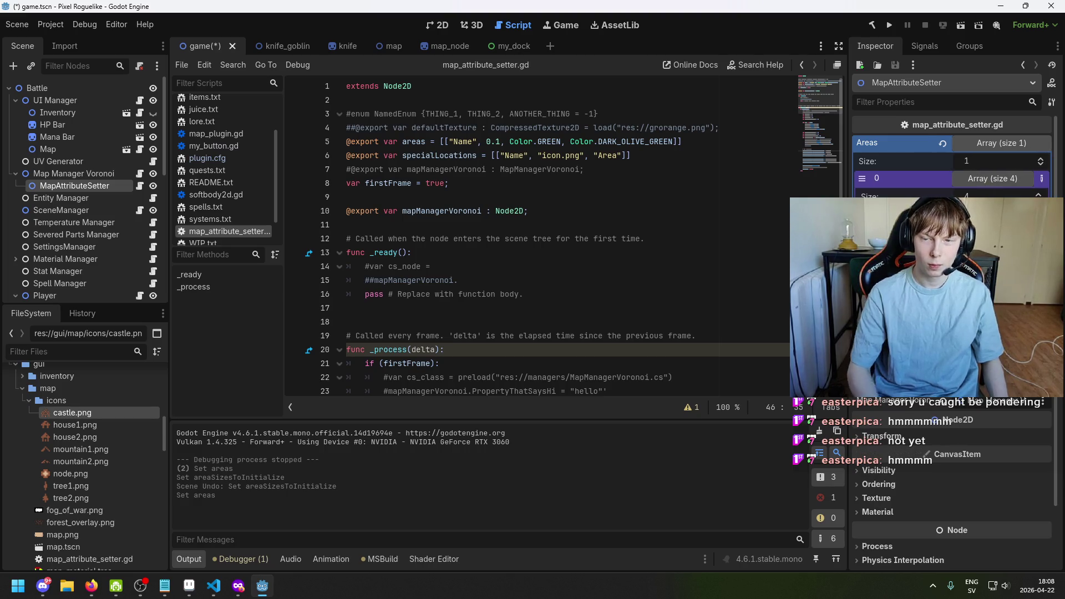
left_click(66, 174)
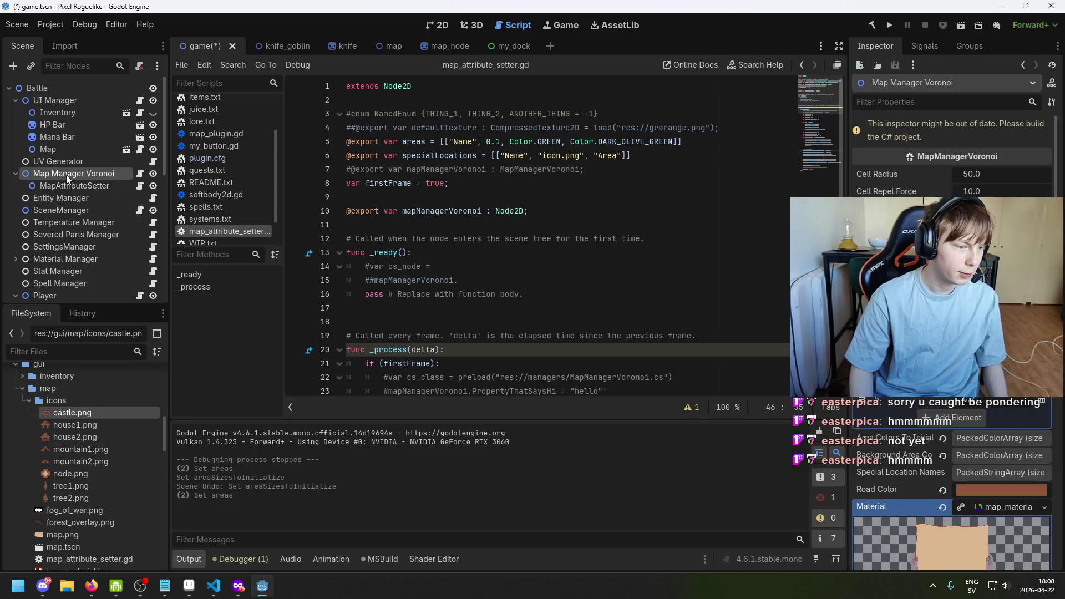
scroll(952, 333, "down", 3)
scroll(952, 482, "down", 3)
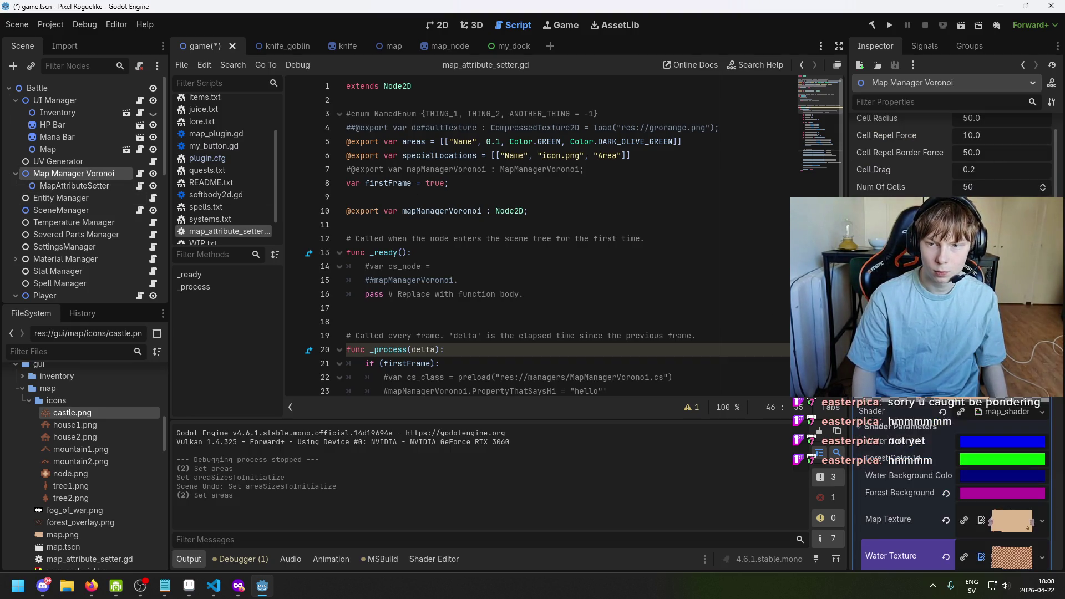
scroll(951, 483, "up", 3)
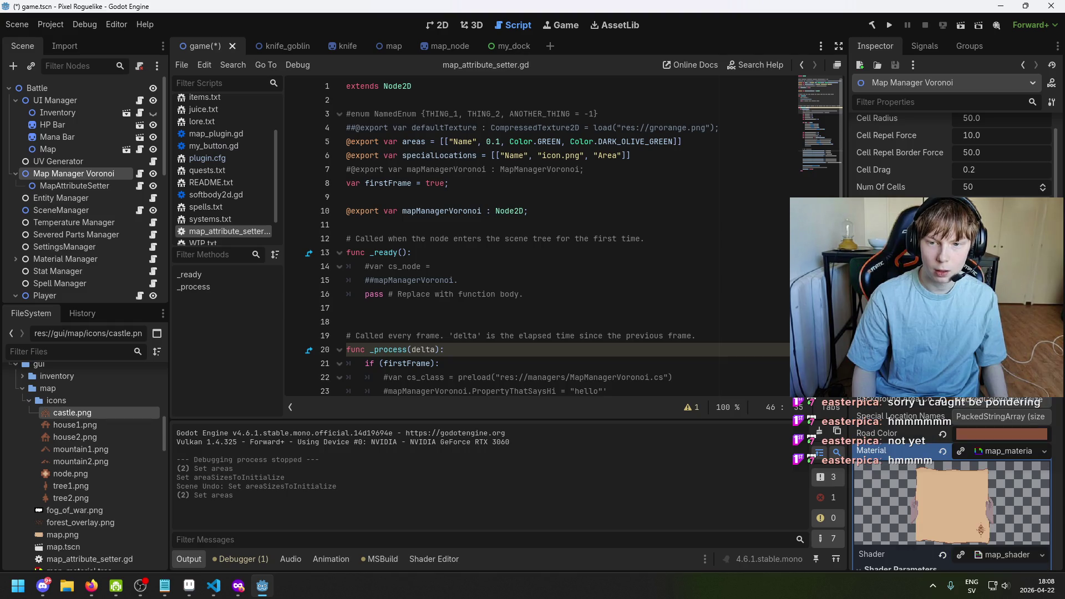
left_click(1001, 434)
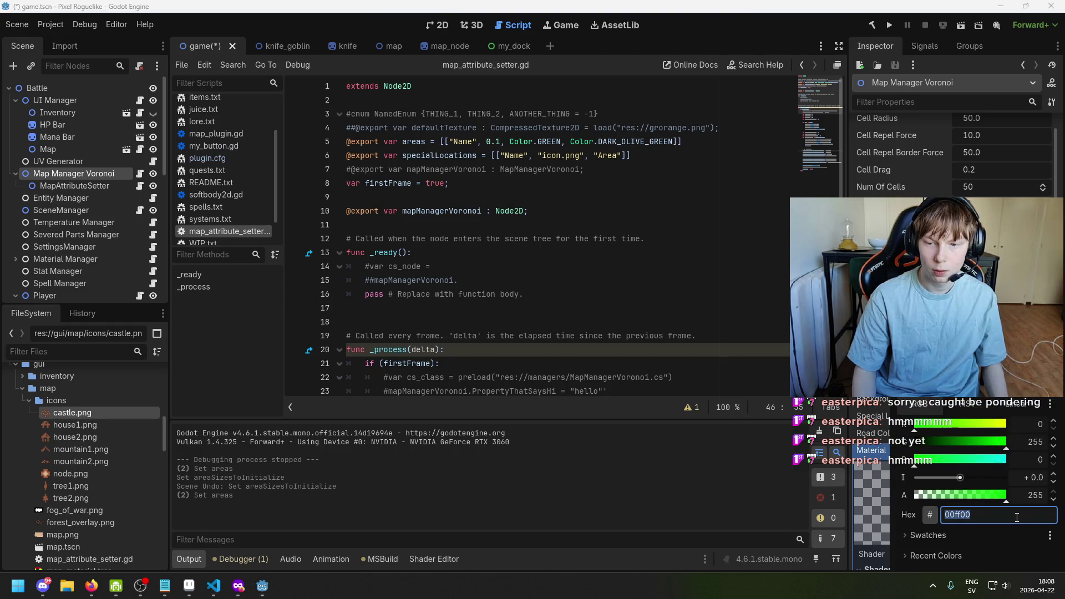
left_click(96, 186)
left_click(95, 186)
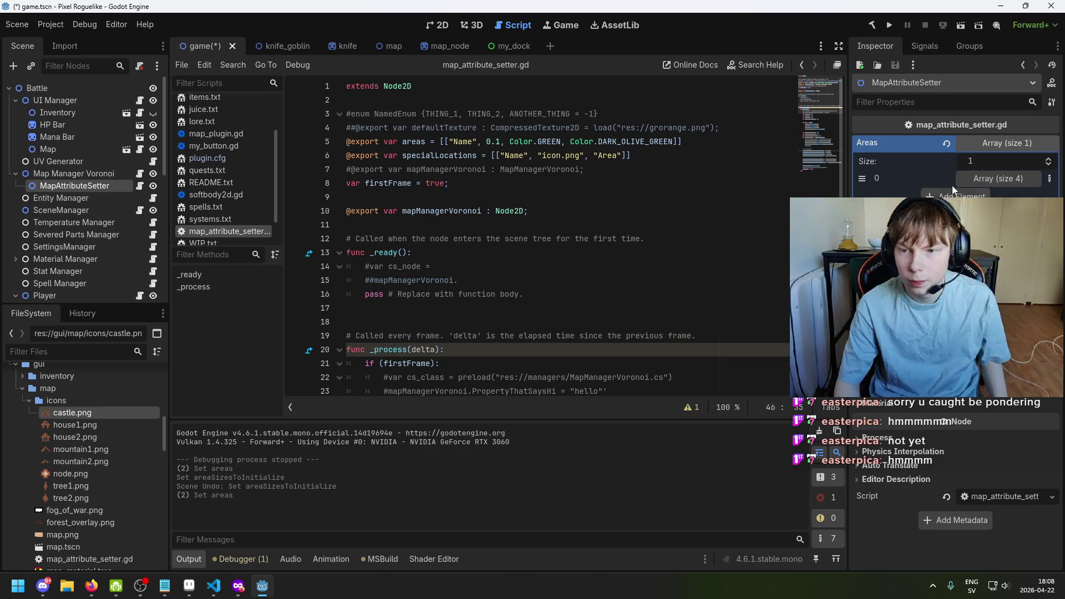
Compare the first area's colour hex with the Voronoi road colour, then save and run the game.
left_click(983, 183)
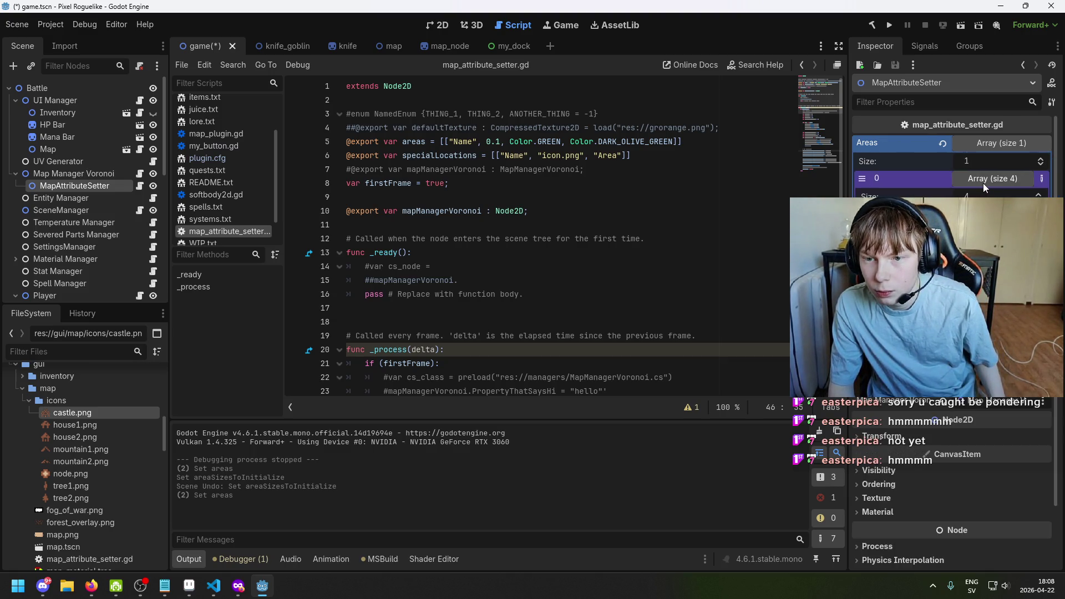
left_click(993, 248)
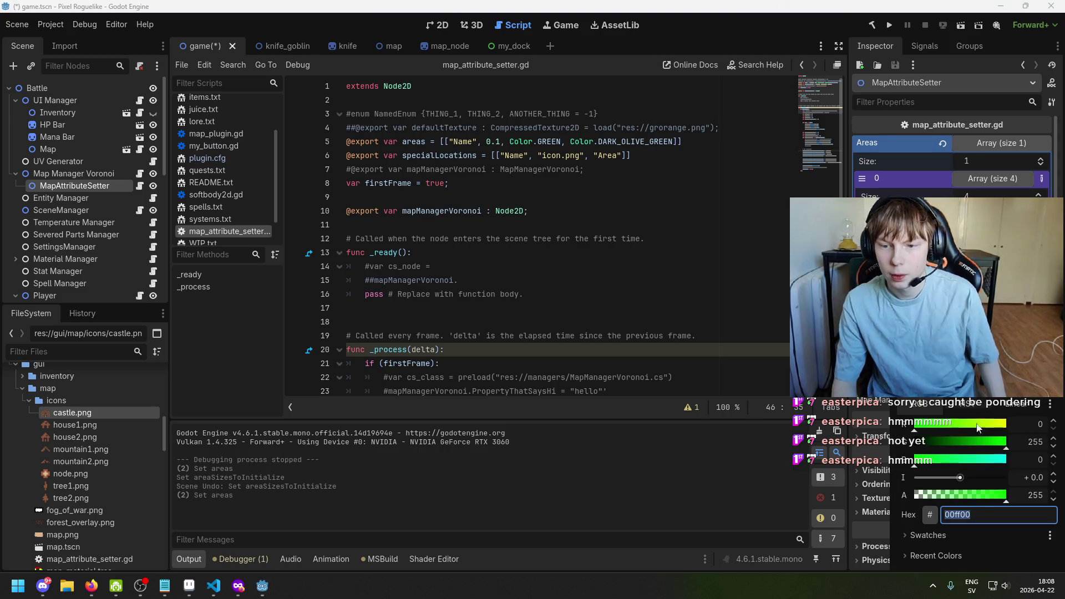
left_click(983, 510)
key("Escape")
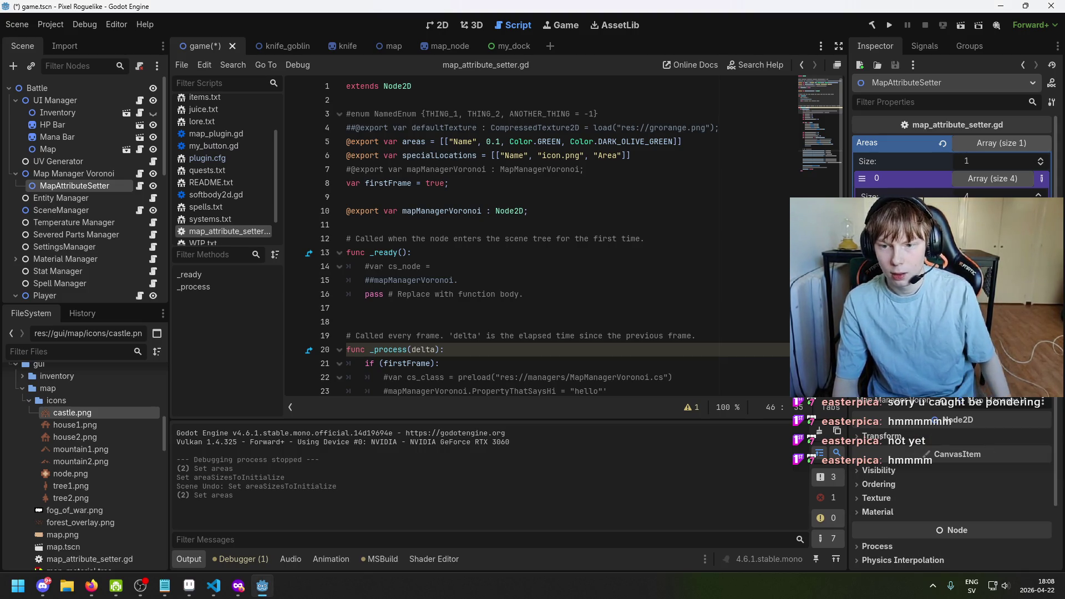
left_click(68, 174)
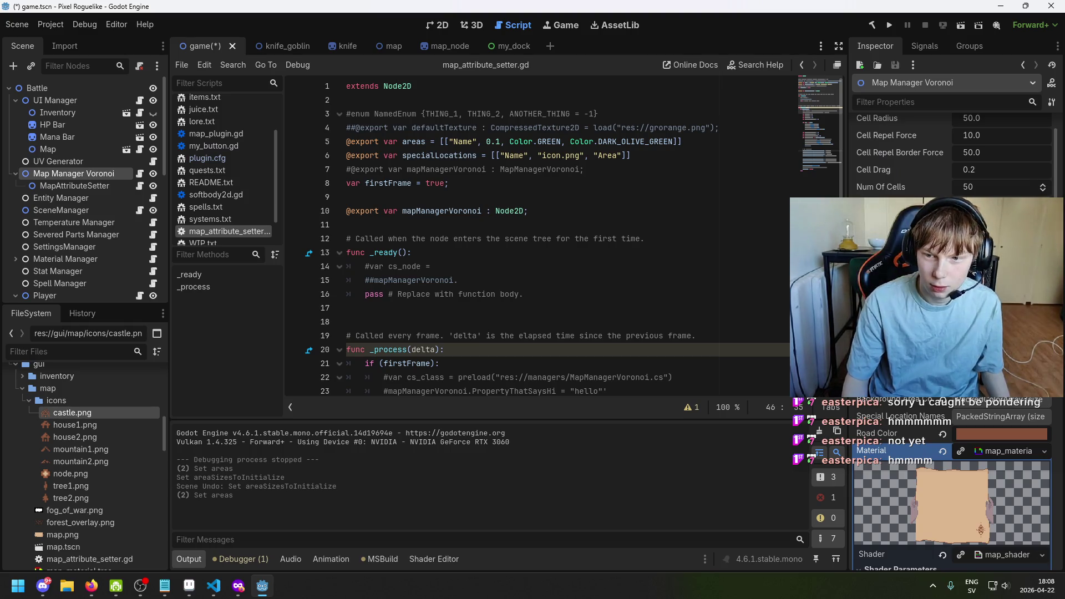
scroll(948, 488, "down", 3)
scroll(948, 488, "up", 3)
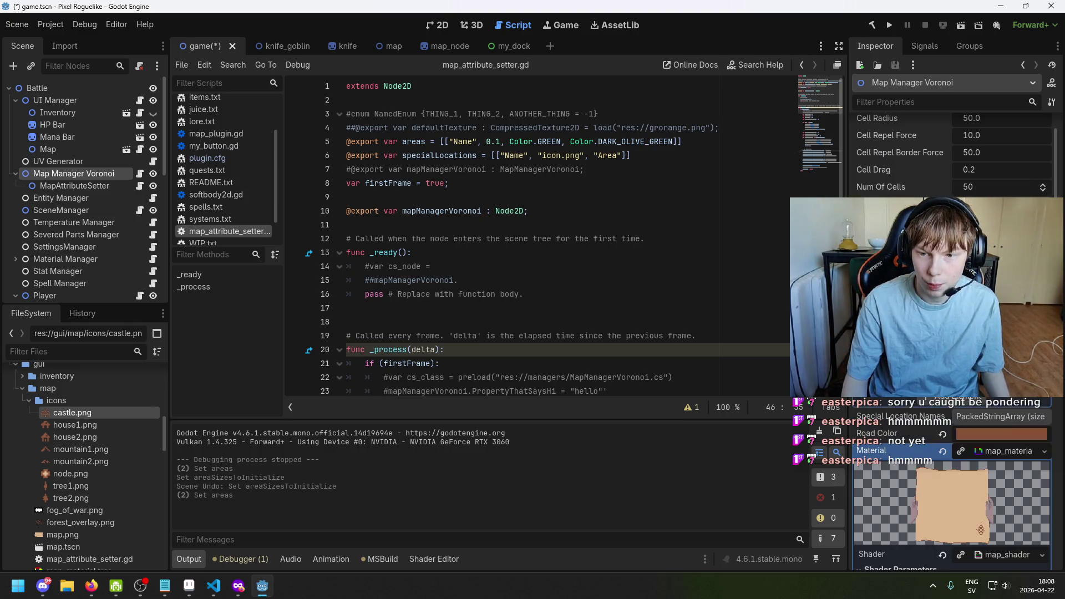
left_click(1001, 434)
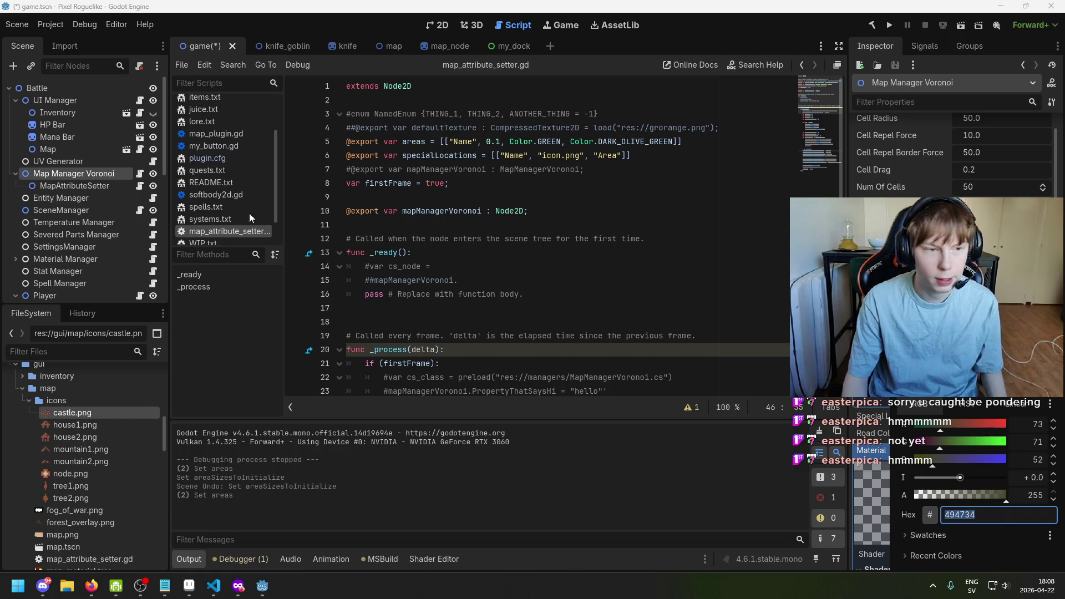
left_click(64, 168)
left_click(74, 185)
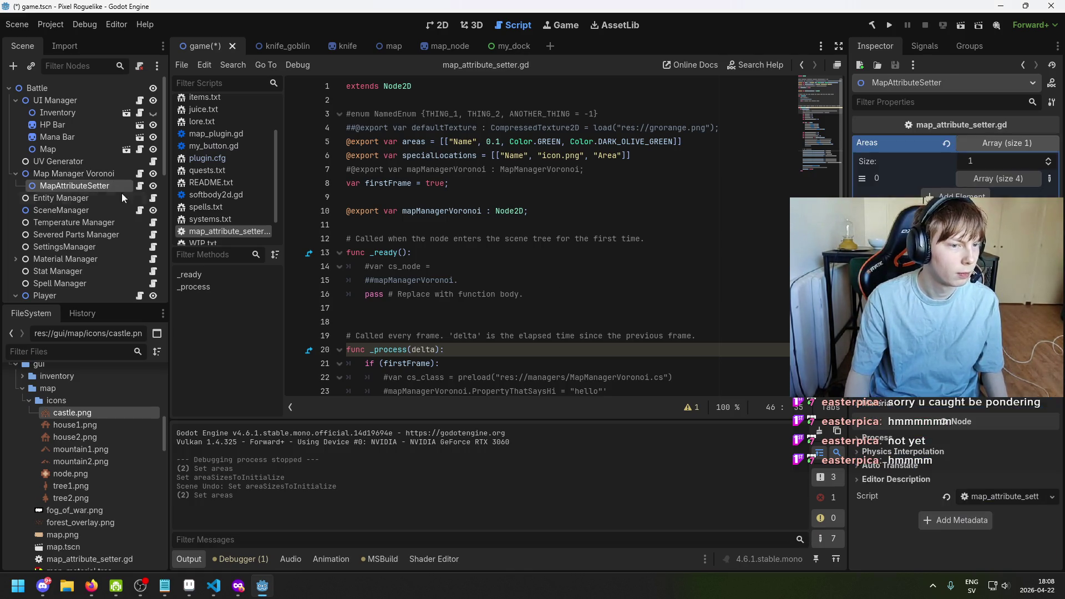
left_click(991, 181)
left_click(999, 385)
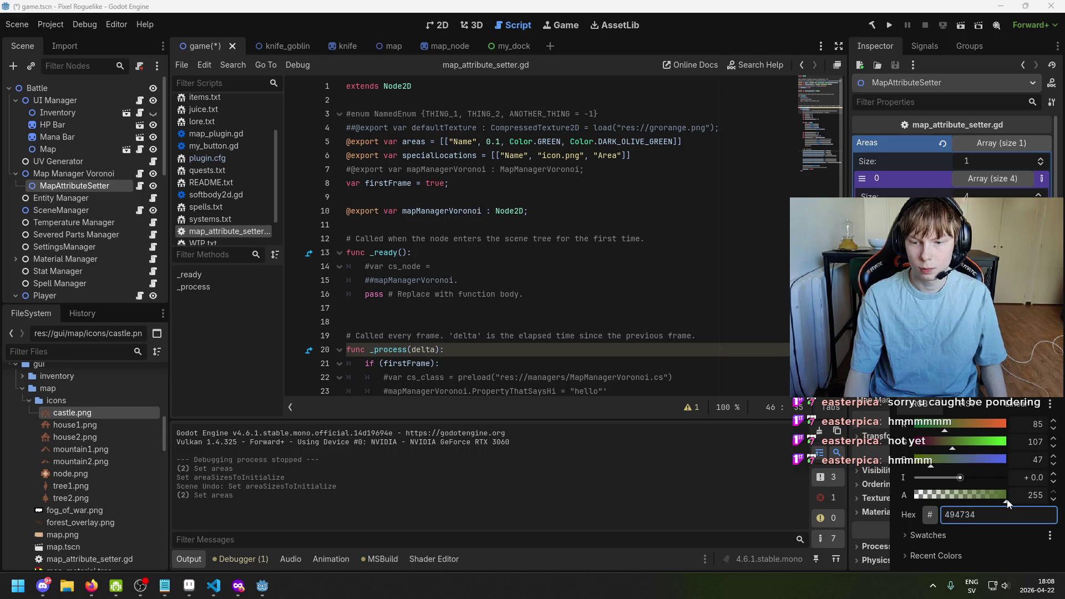
key("Escape")
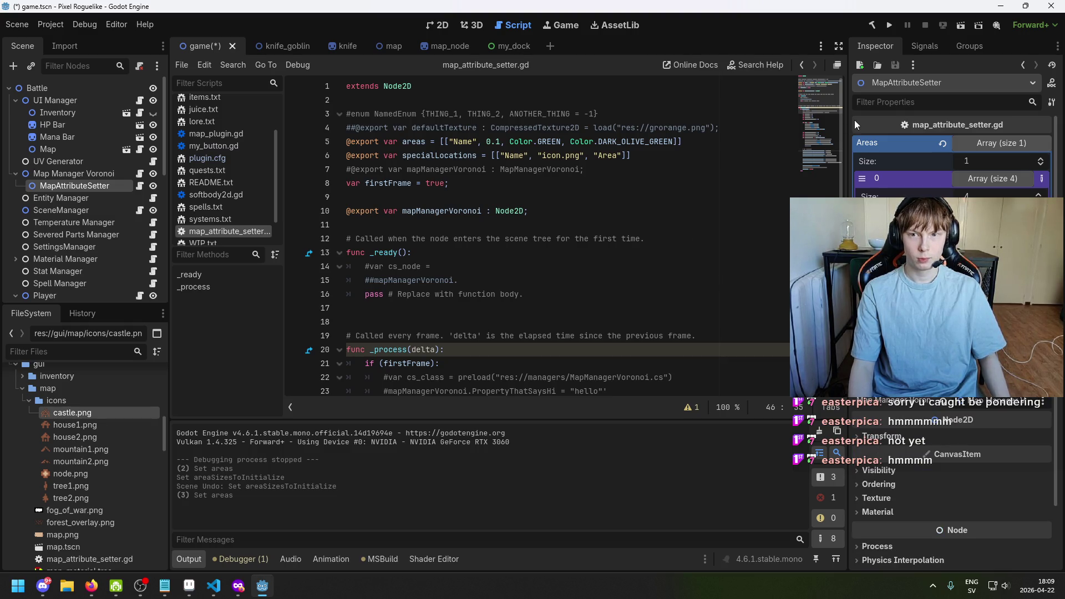
left_click(890, 24)
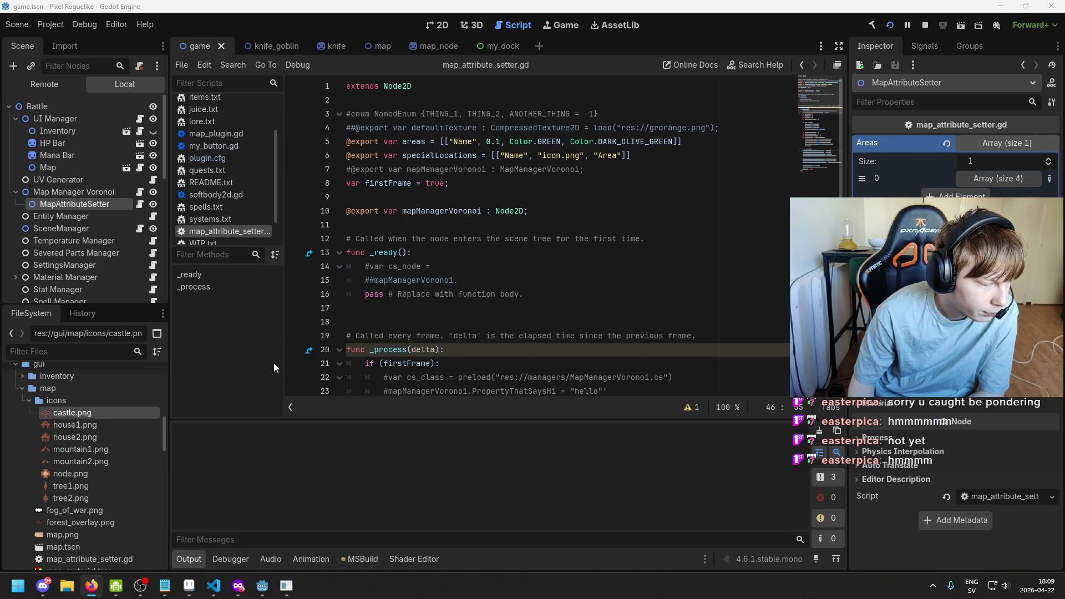
View the generated map in the running game, close it, and relaunch.
mouse_move(281, 589)
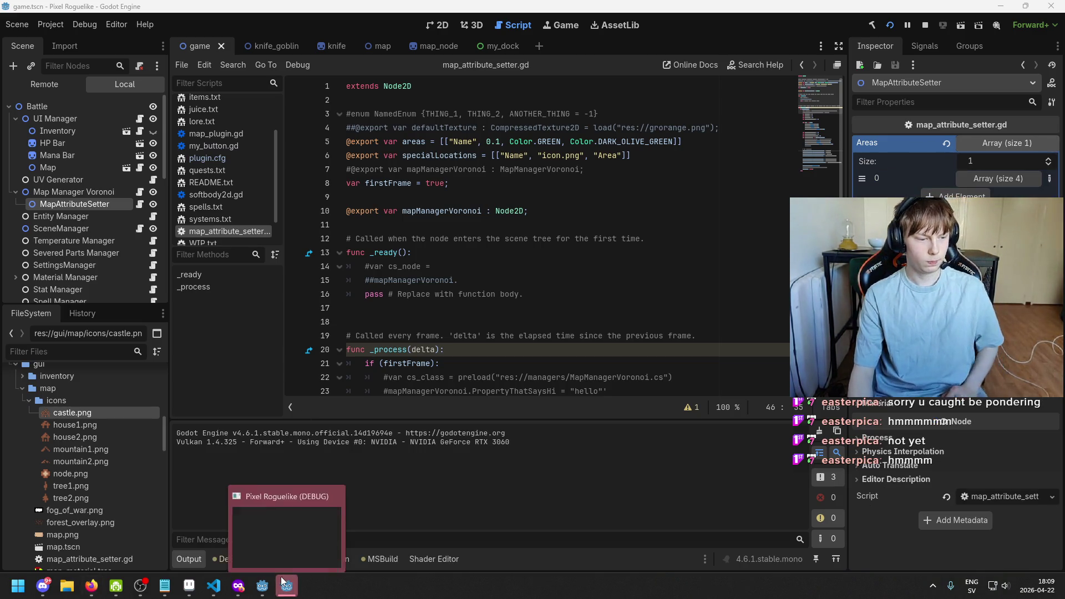
left_click(292, 516)
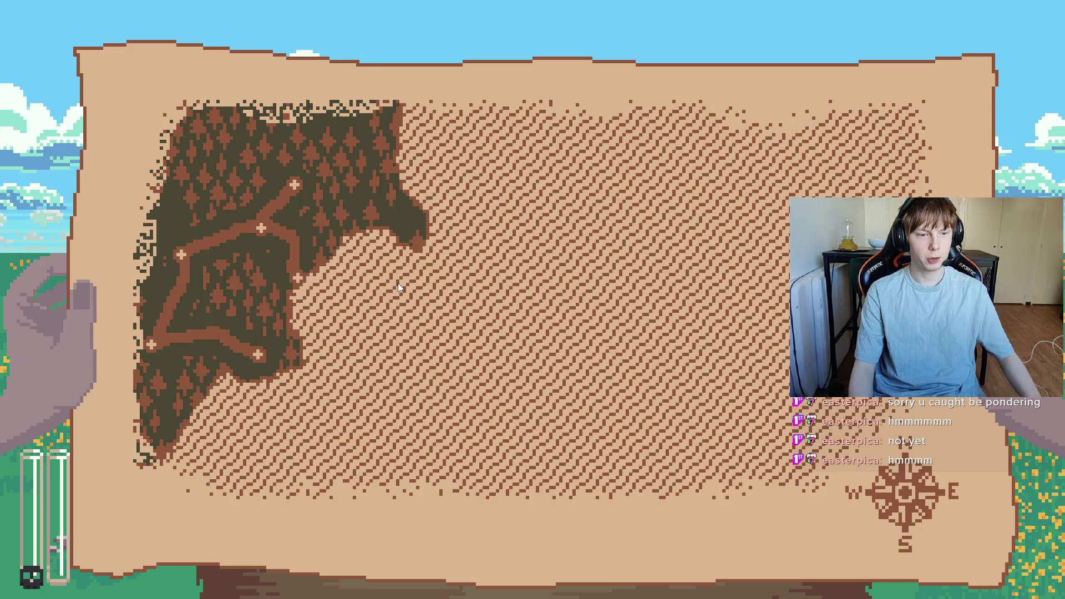
key("alt+F4")
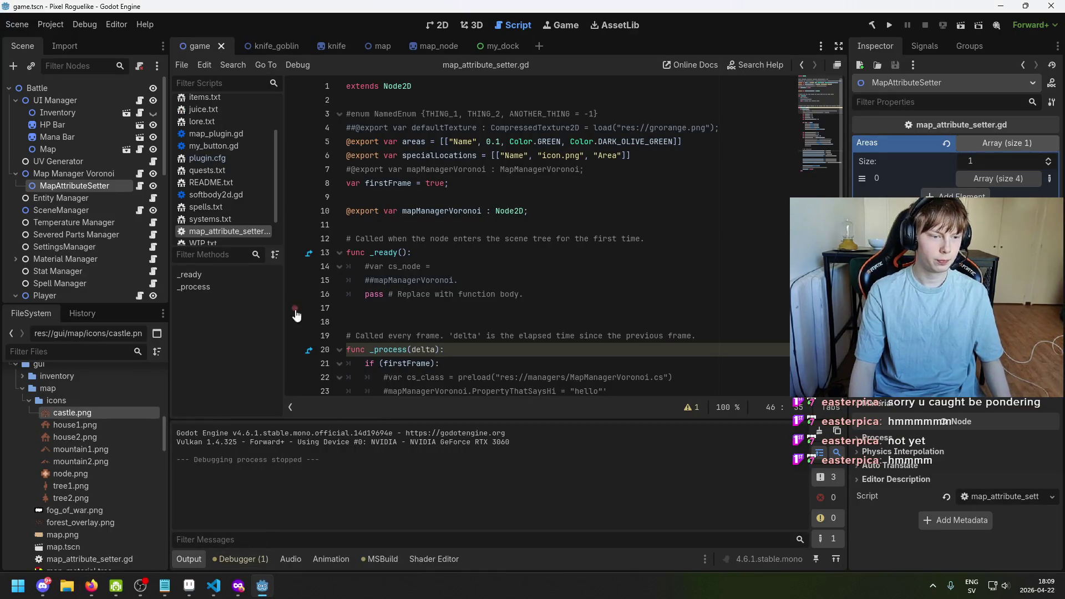
left_click(890, 25)
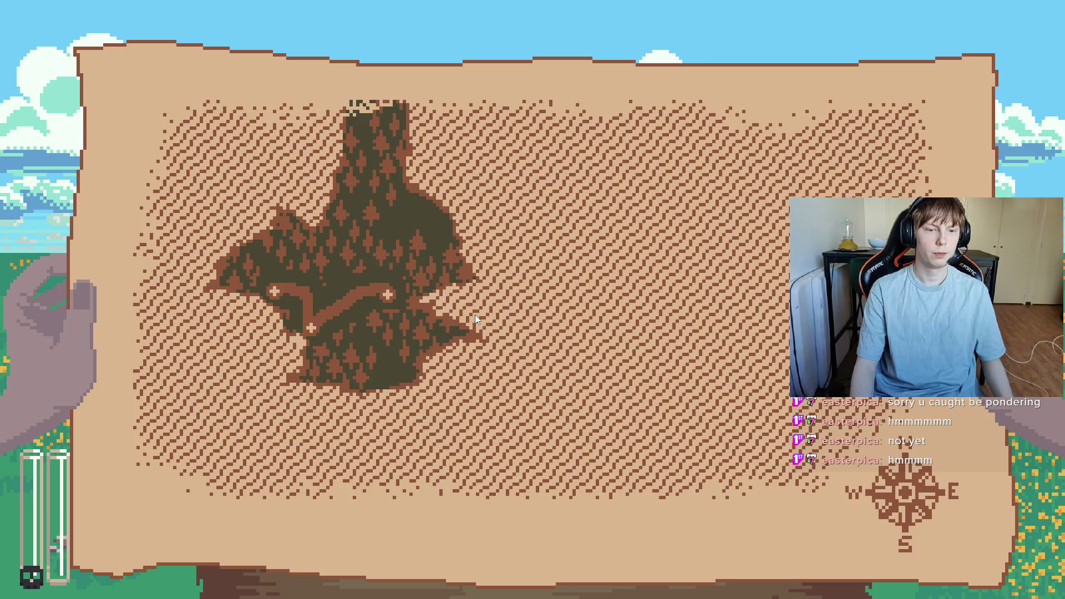
Inspect MapAttributeSetter and Map Manager Voronoi in the Remote scene tree, then stop the game.
key("alt+Tab")
left_click(43, 84)
left_click(76, 166)
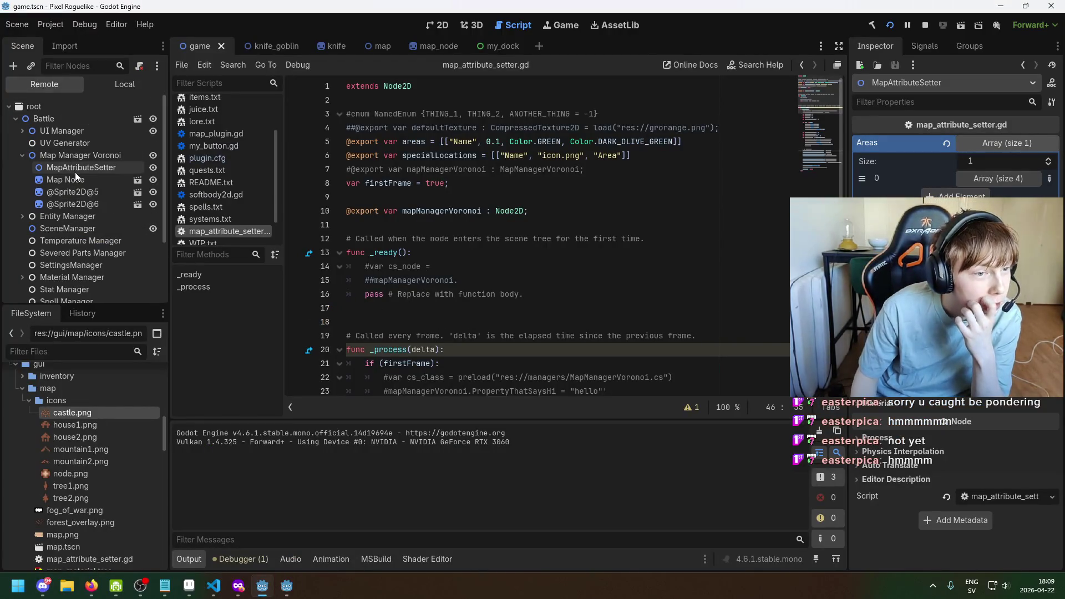
left_click(79, 154)
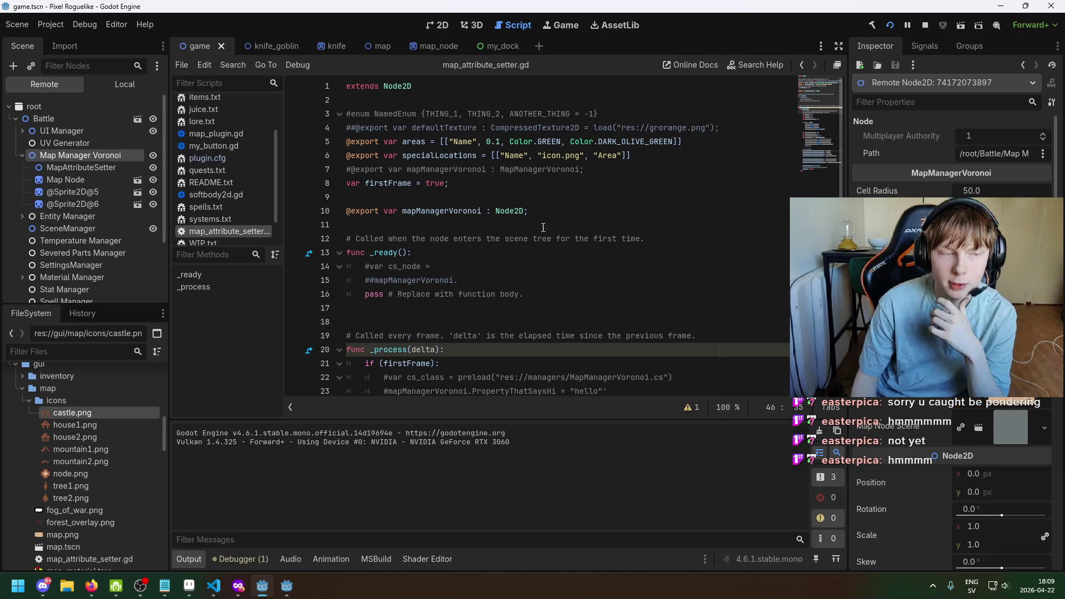
left_click(924, 25)
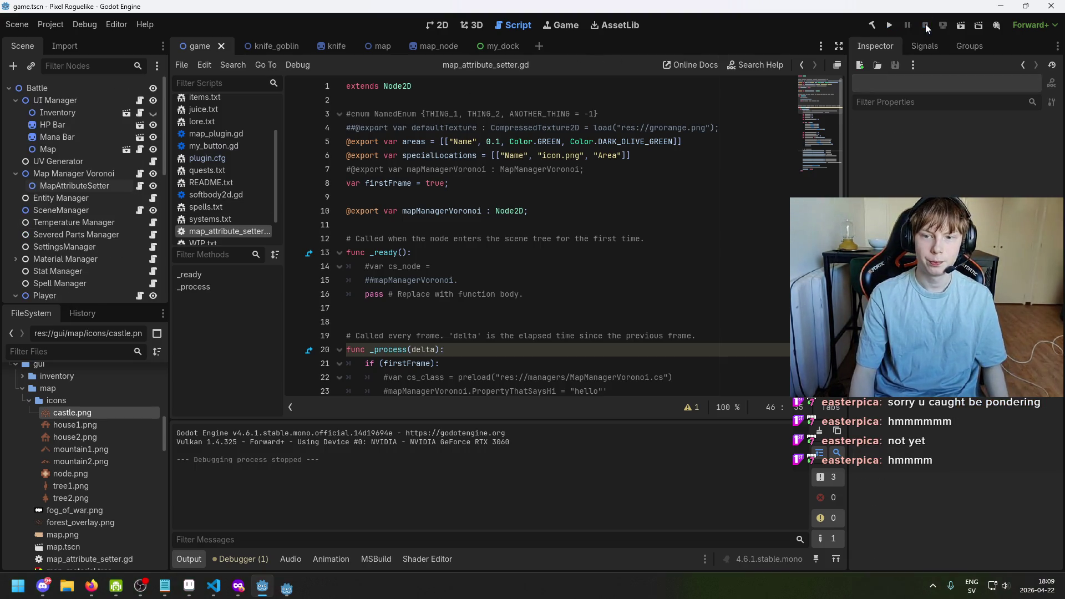
Expand Map Manager Voronoi's area names list and look through its area properties.
left_click(88, 175)
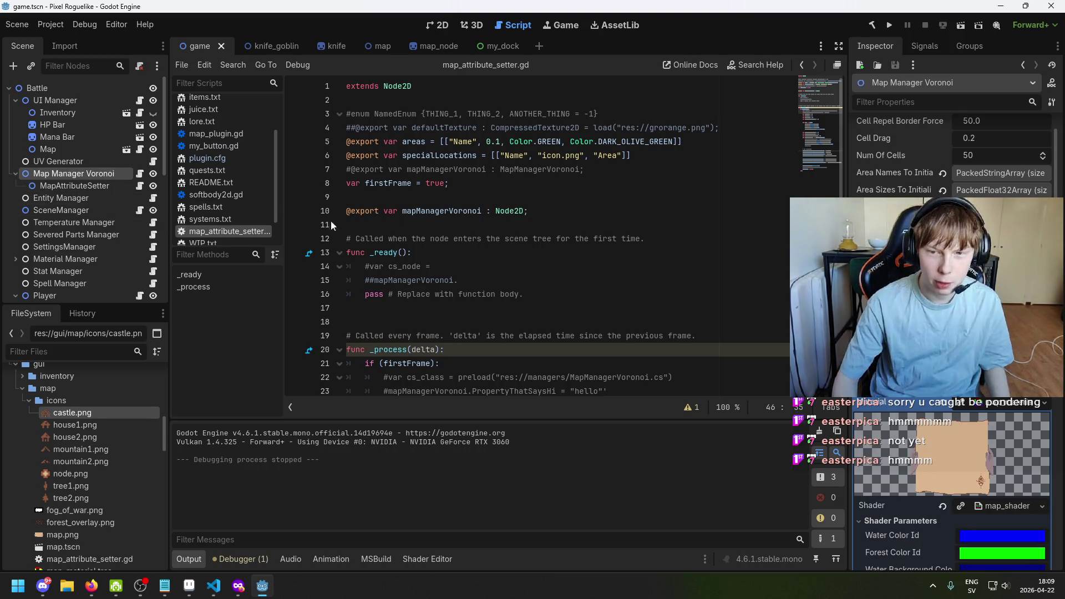
left_click(985, 173)
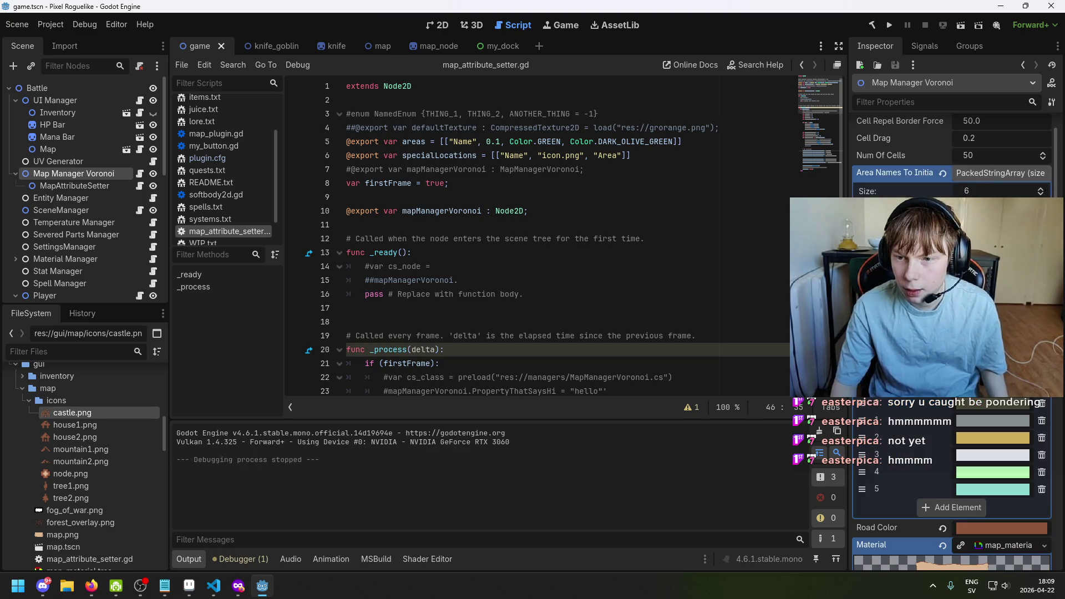
left_click(70, 198)
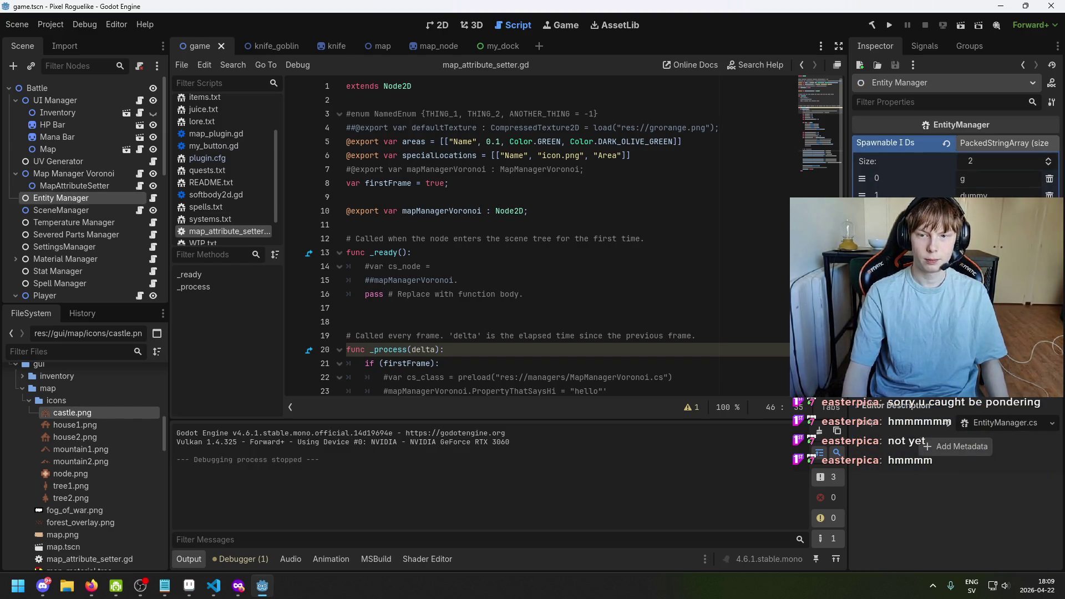
left_click(84, 185)
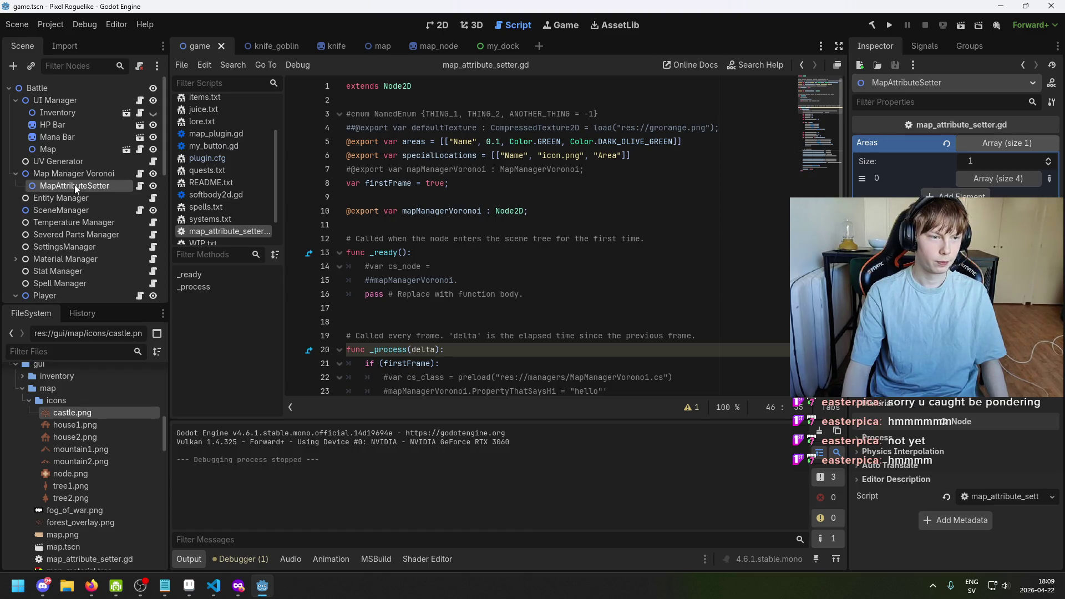
left_click(79, 174)
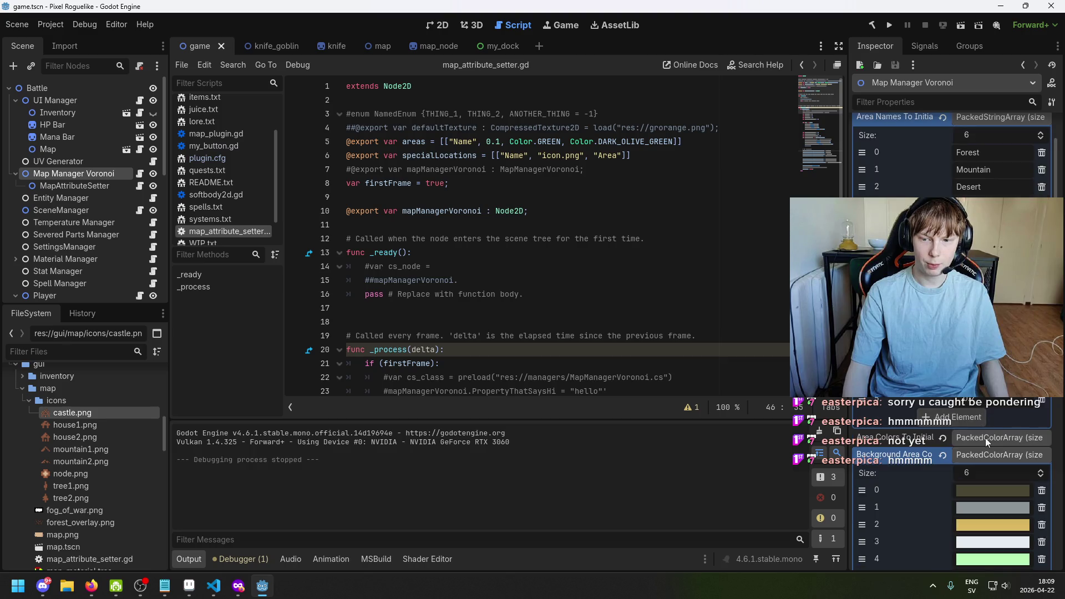
scroll(762, 352, "down", 1)
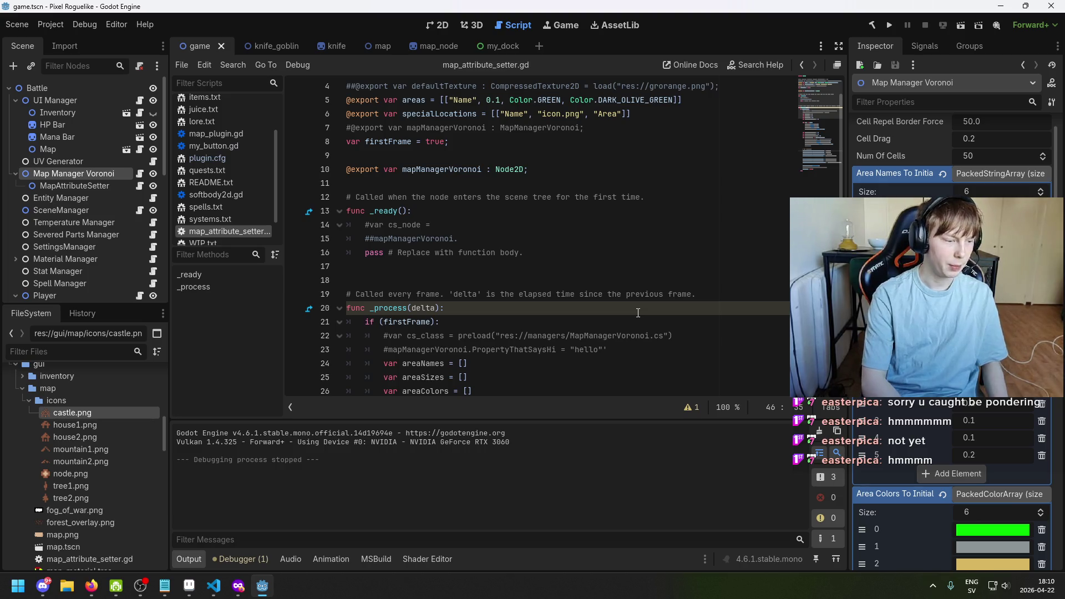
Launch Paint from the Start menu search.
key("super")
type("paint")
key("Return")
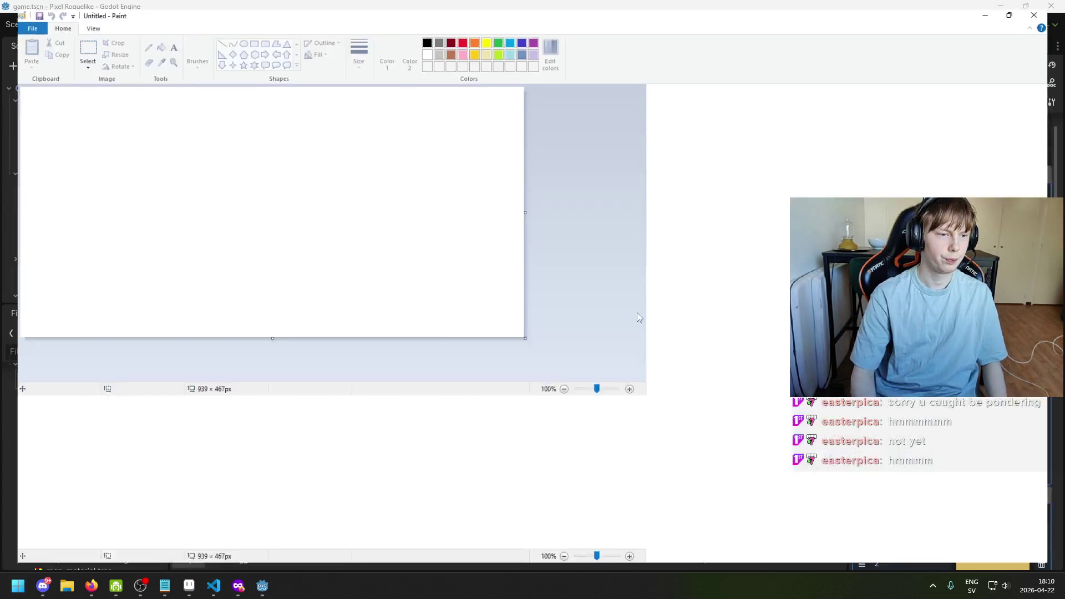
Paste the screenshot into Paint's blank canvas, look it over, and return to Godot.
key("ctrl+v")
scroll(665, 287, "down", 2)
scroll(752, 113, "up", 3)
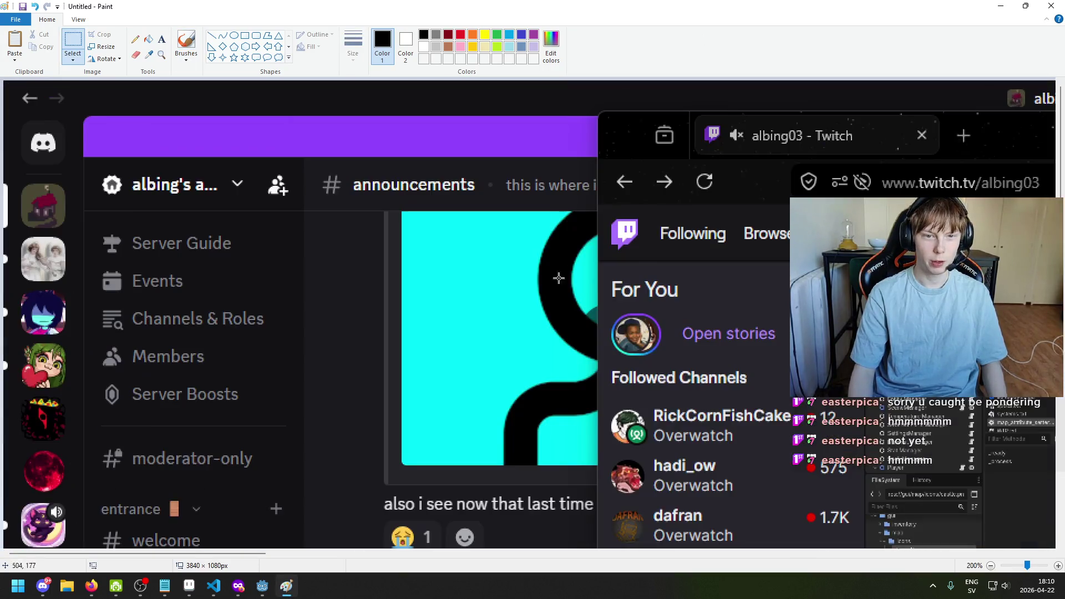
key("alt+Tab")
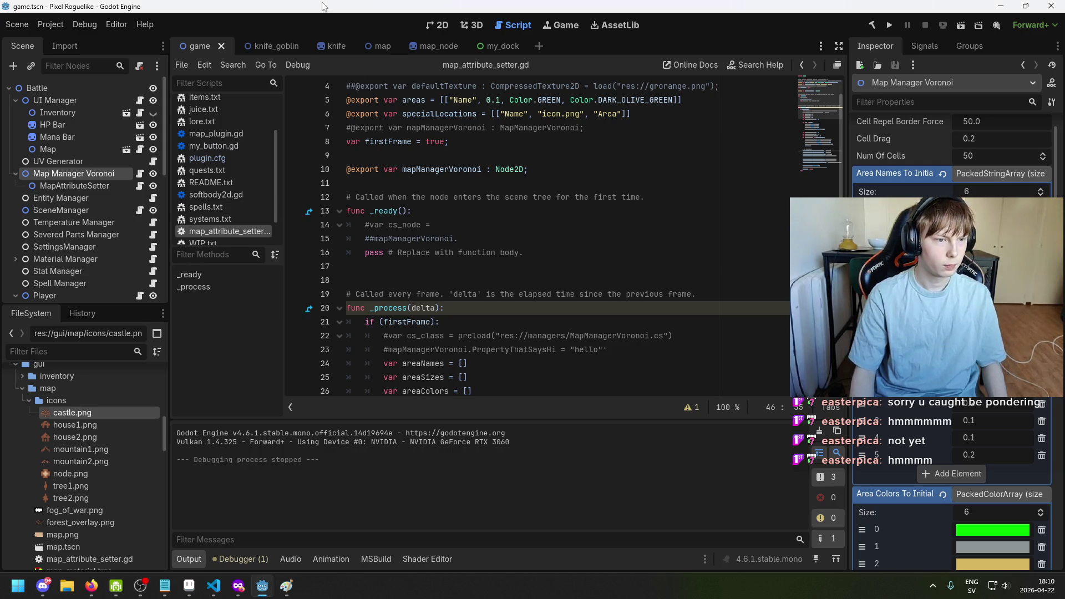
Expand MapAttributeSetter's first area and add a second Areas entry.
left_click(74, 186)
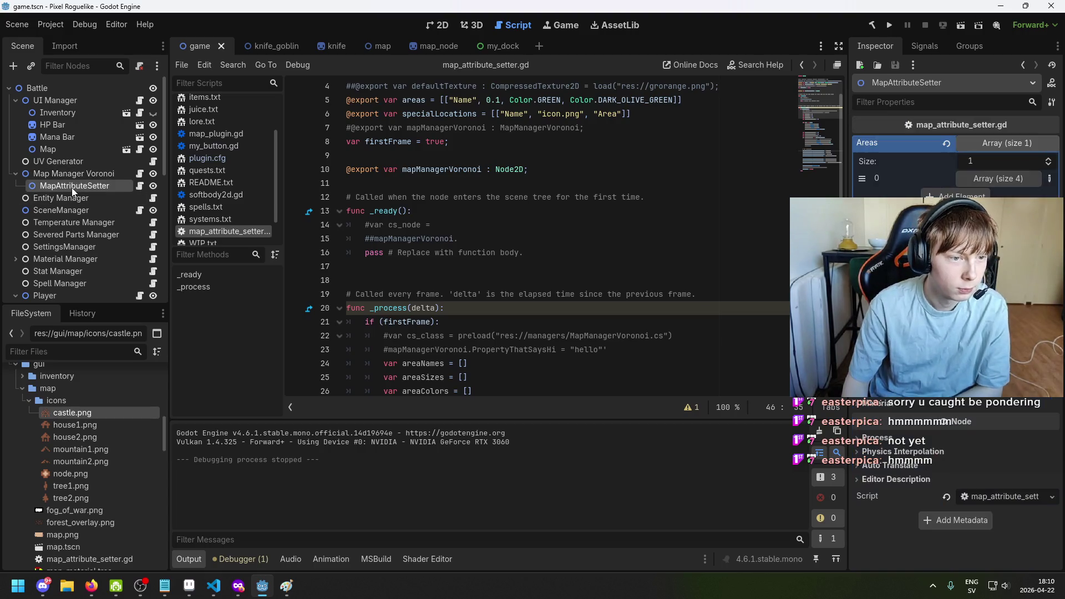
left_click(990, 177)
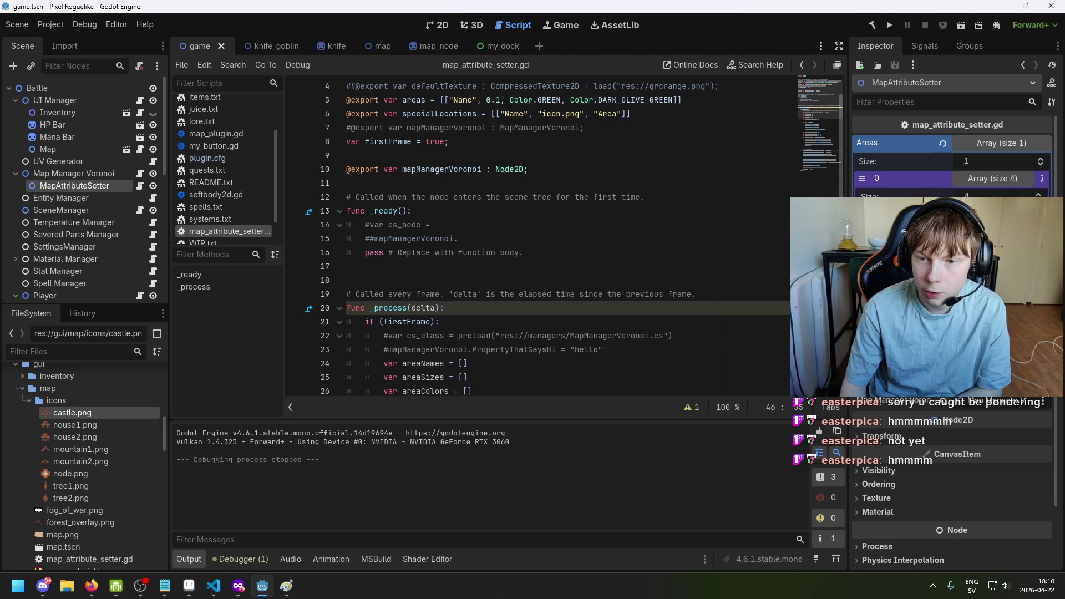
left_click(943, 384)
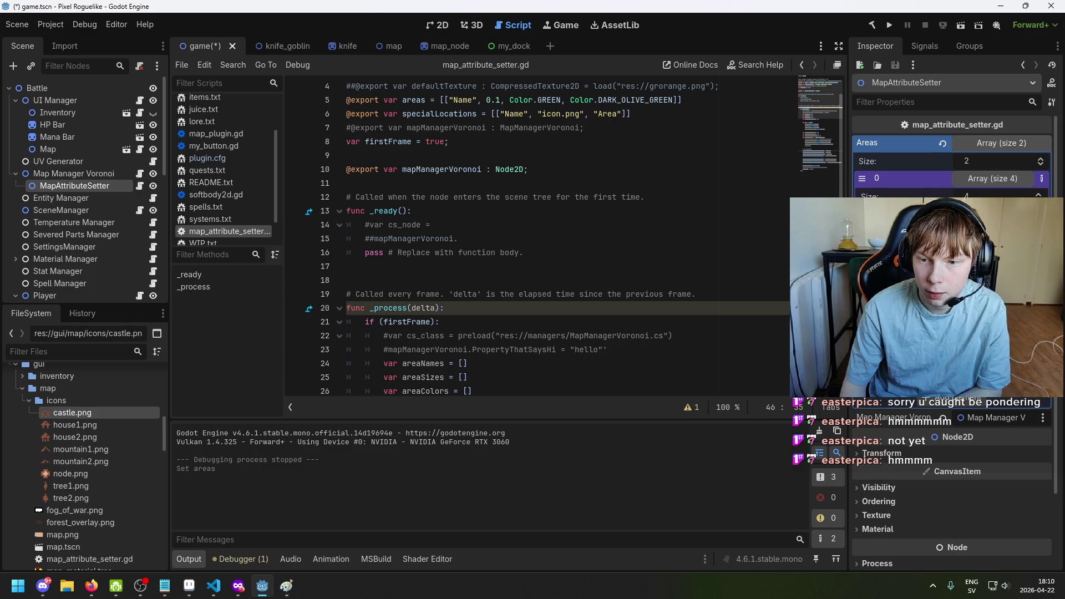
left_click(943, 325)
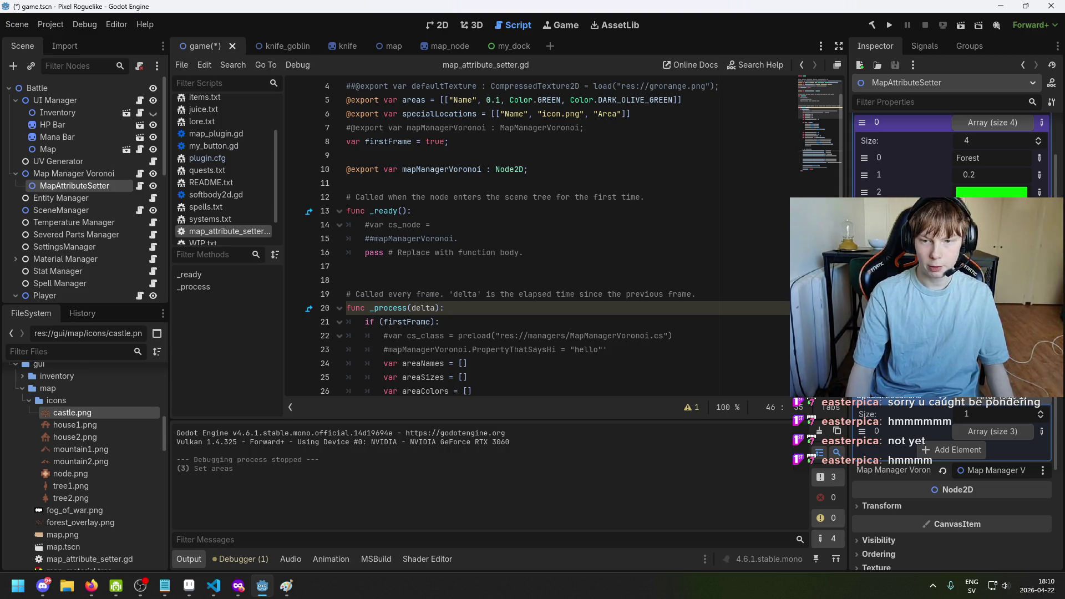
scroll(968, 402, "up", 1)
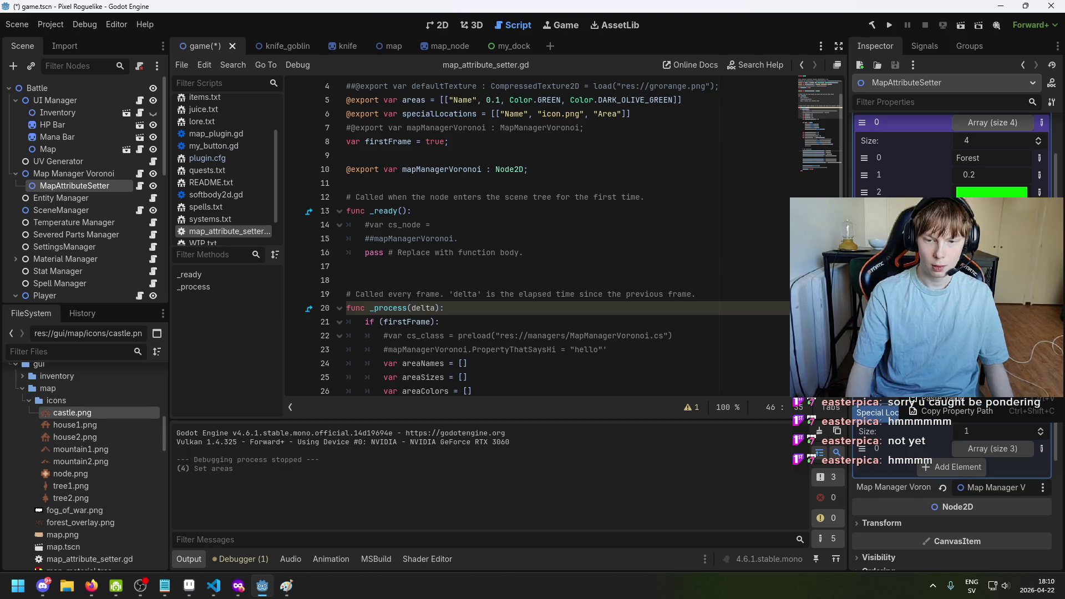
Add further Areas entries, including Mountain and Desert, up to five.
left_click(968, 397)
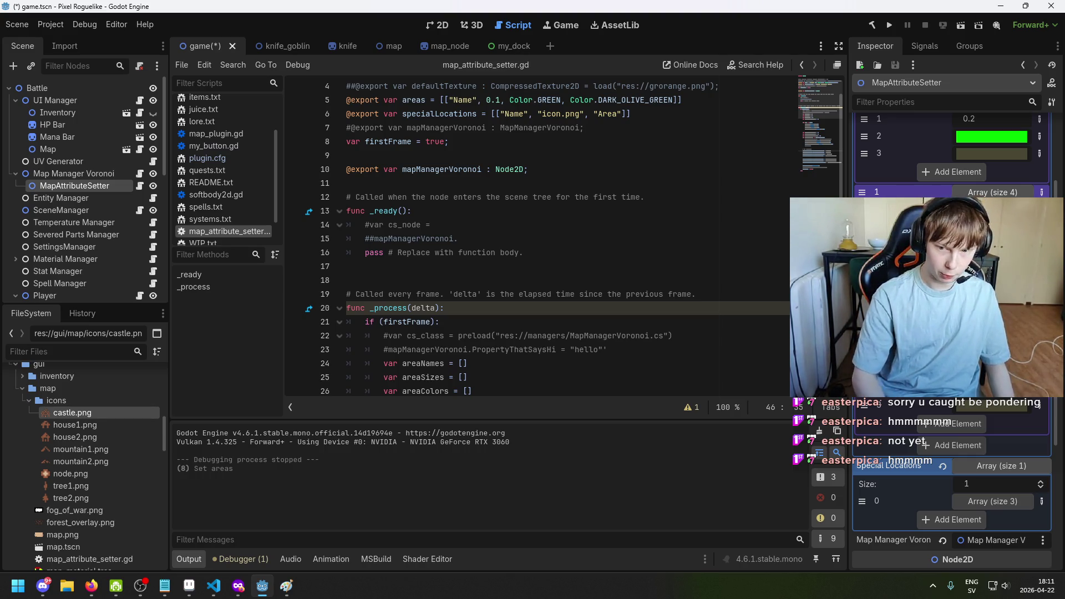
left_click(960, 446)
left_click(975, 444)
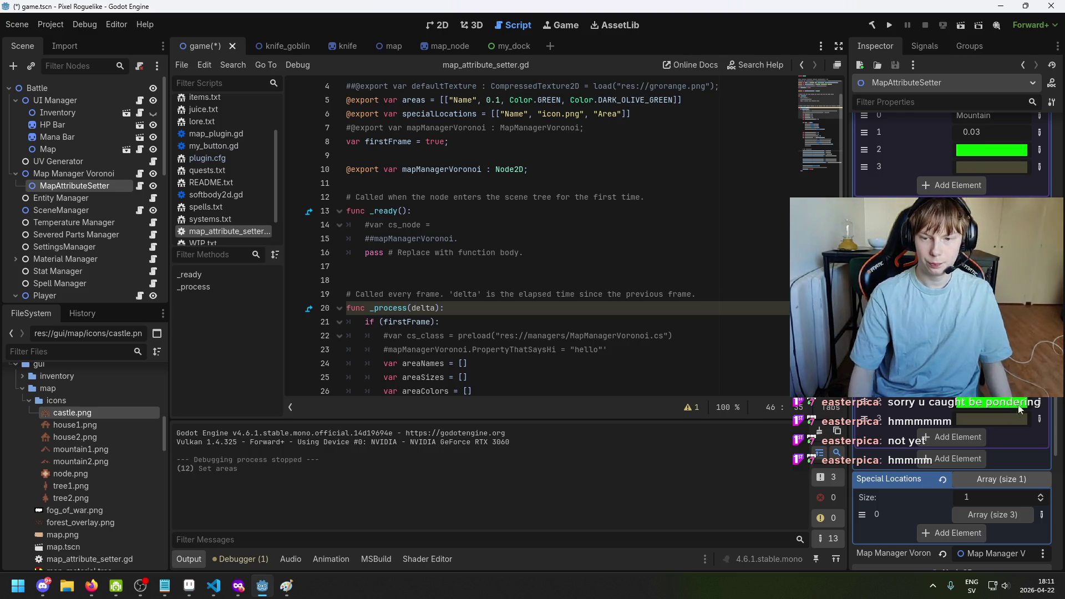
left_click(960, 443)
right_click(943, 461)
left_click(954, 479)
left_click(993, 458)
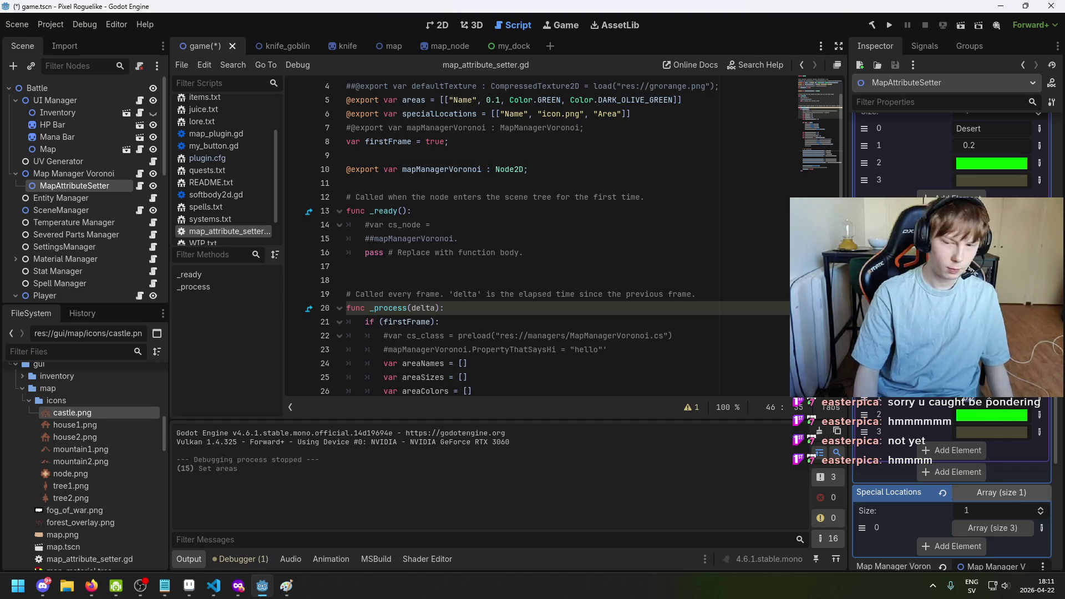
Add a sixth entry from a copied area, rename it Mushroom, and set size 0.2.
left_click(956, 472)
right_click(924, 478)
left_click(924, 496)
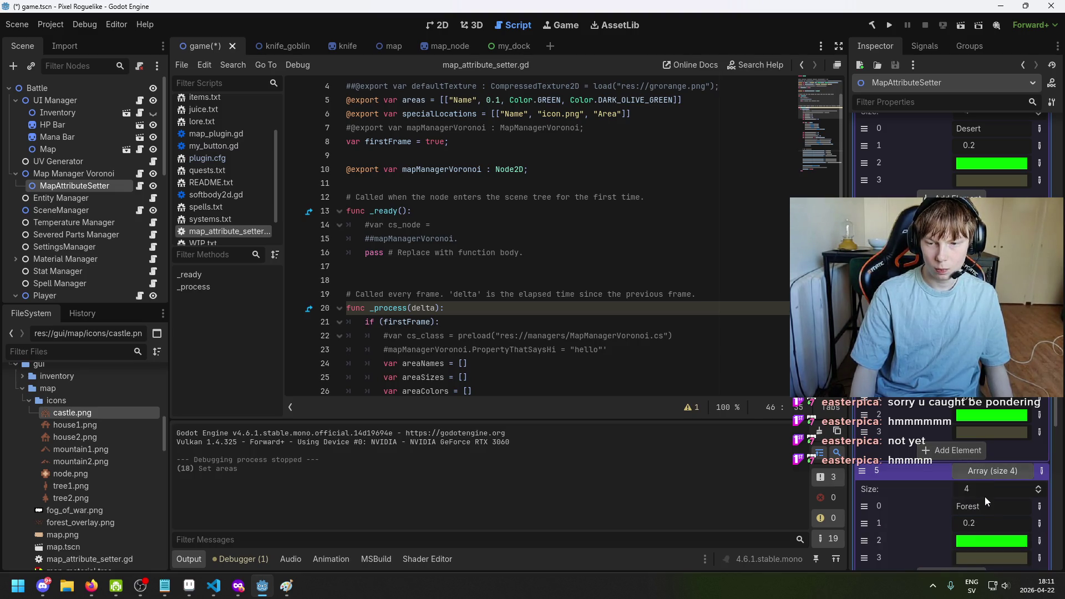
double_click(987, 506)
type("Mushroom")
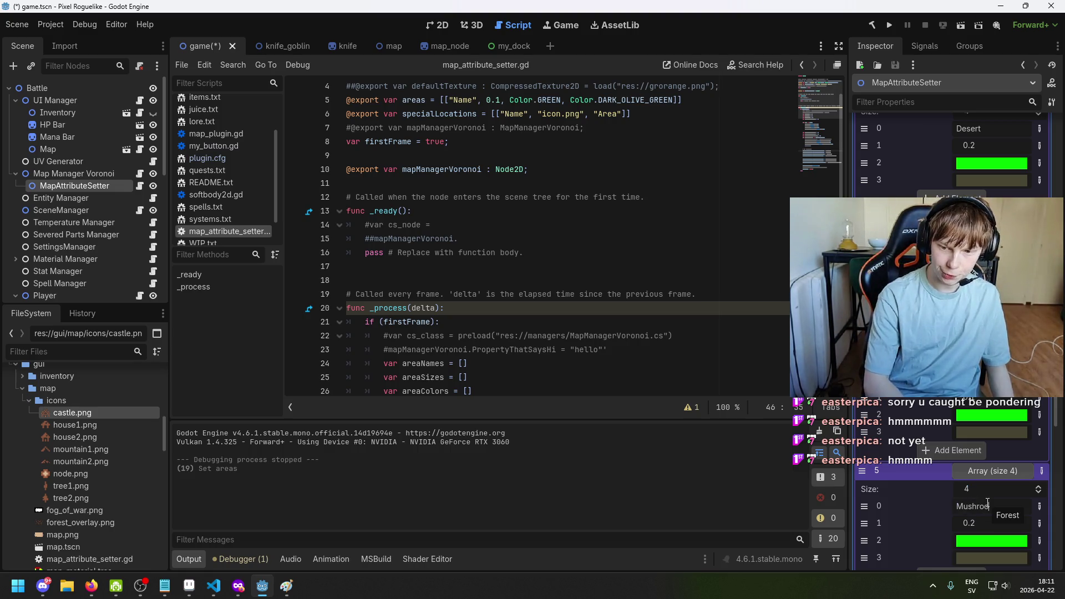
left_click(1001, 523)
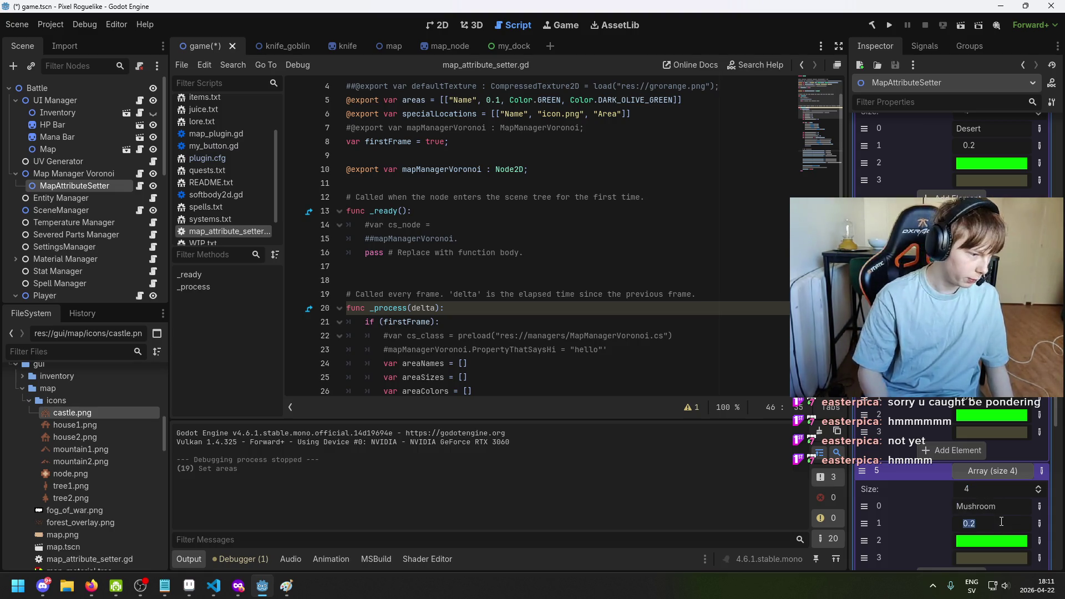
Review the Areas list against the browser reference and save game.tscn.
scroll(998, 505, "down", 3)
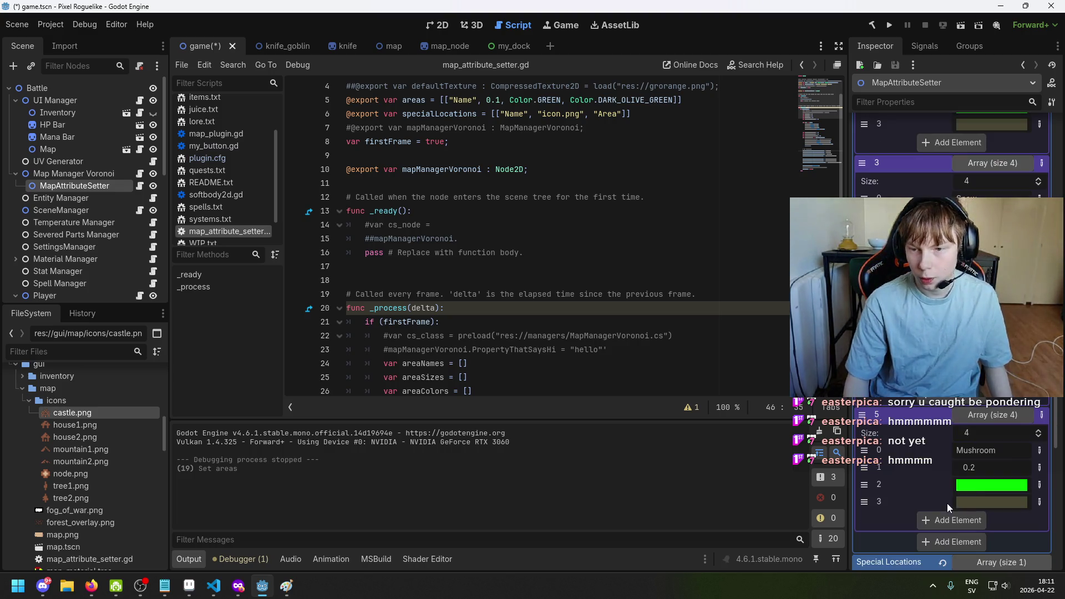
scroll(941, 435, "up", 10)
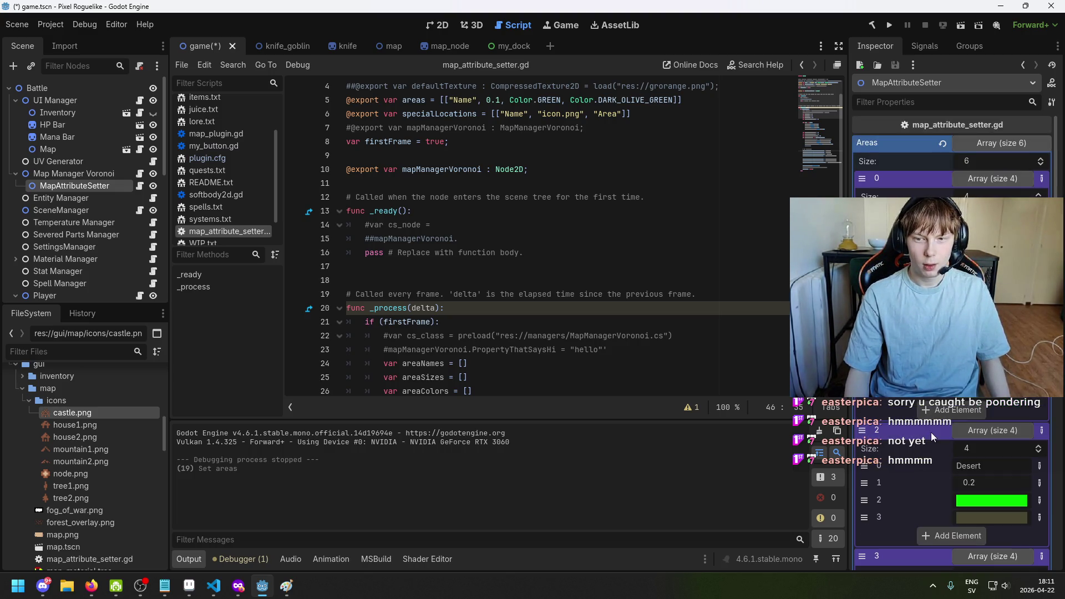
scroll(933, 427, "down", 5)
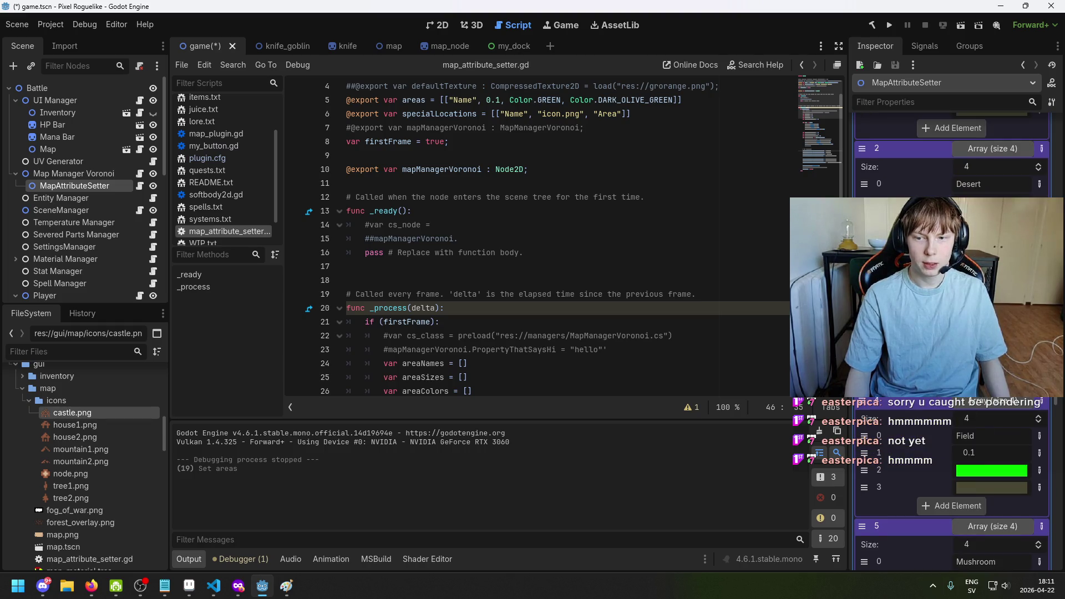
scroll(951, 344, "up", 2)
scroll(974, 185, "up", 3)
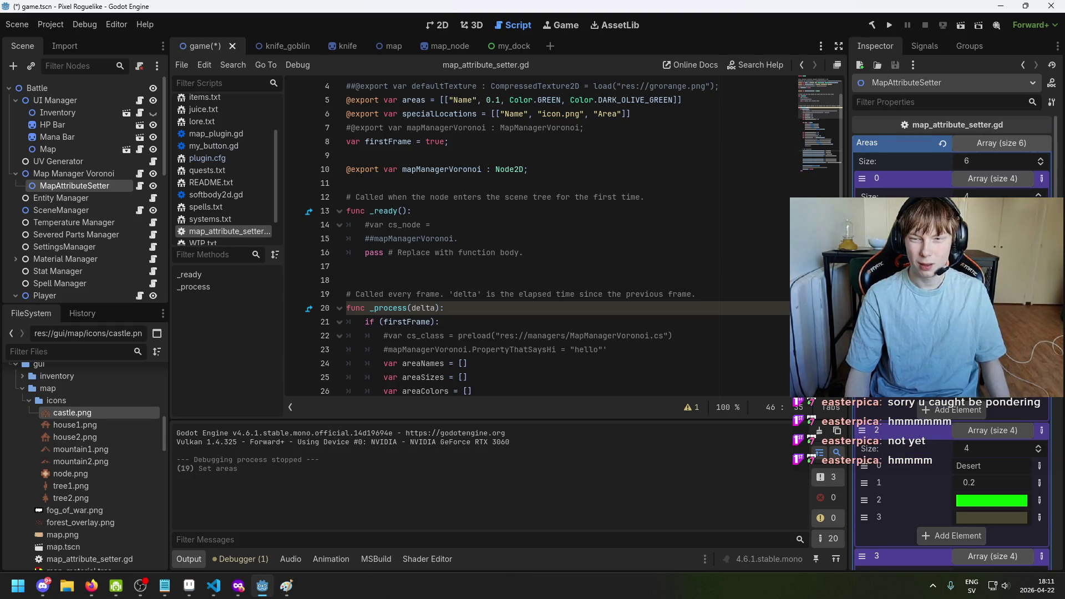
scroll(1001, 185, "down", 1)
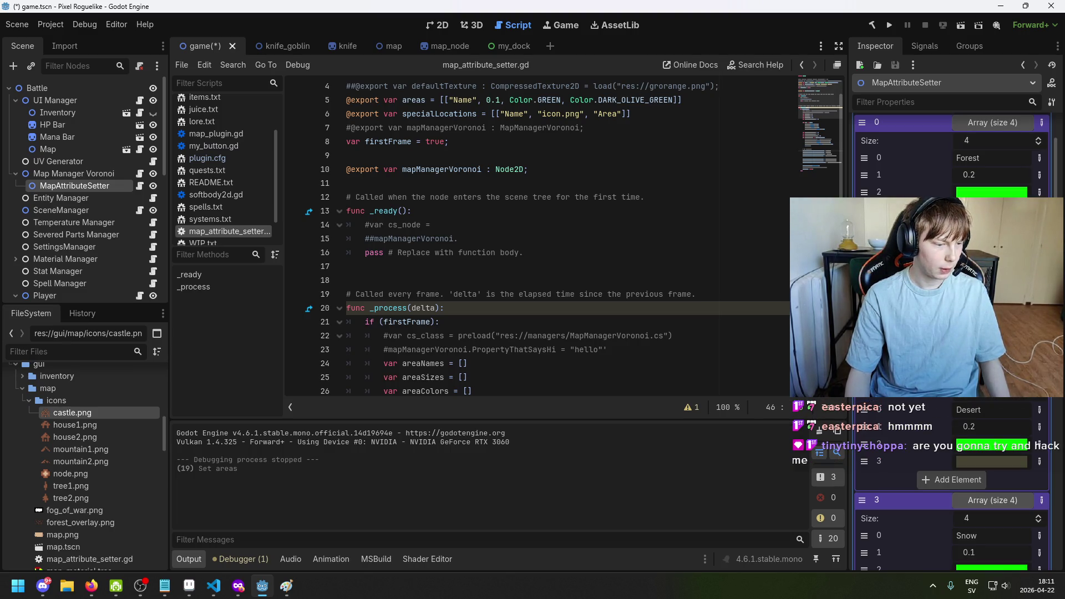
scroll(1001, 185, "up", 1)
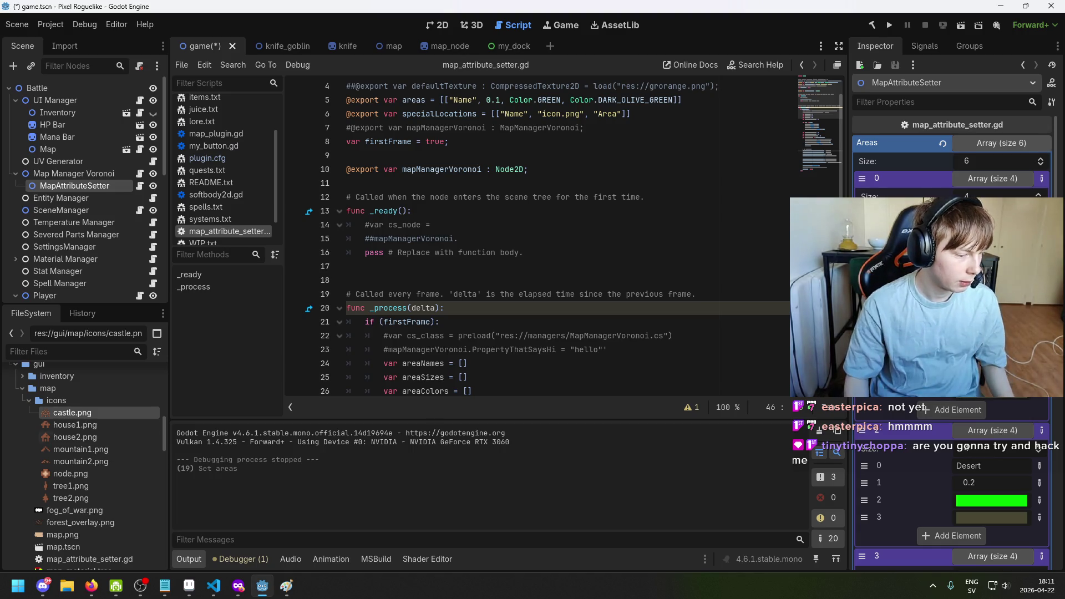
key("alt+Tab")
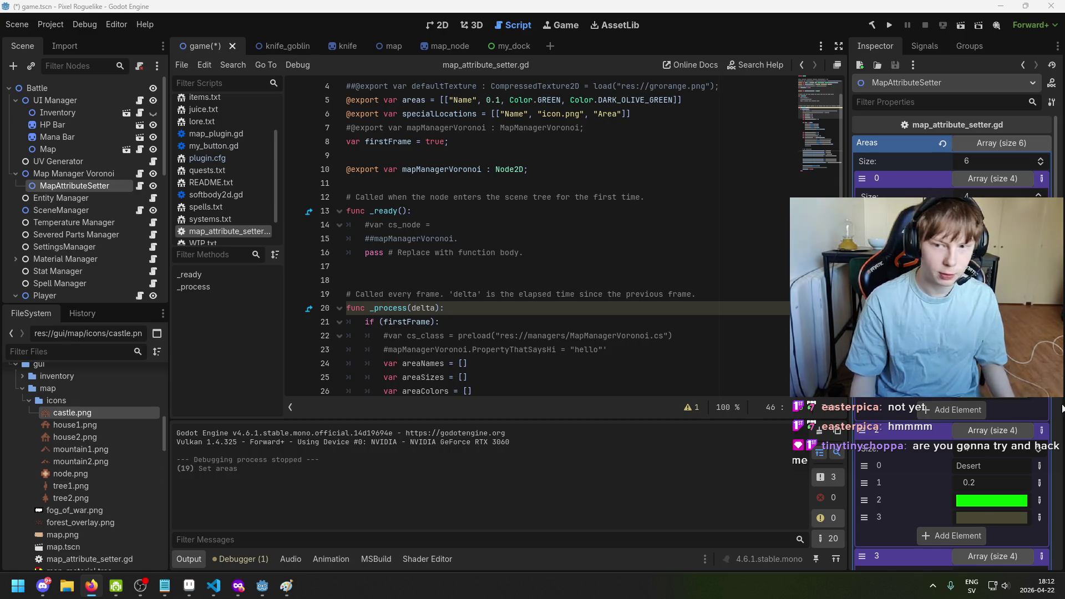
key("alt+Tab")
key("ctrl+s")
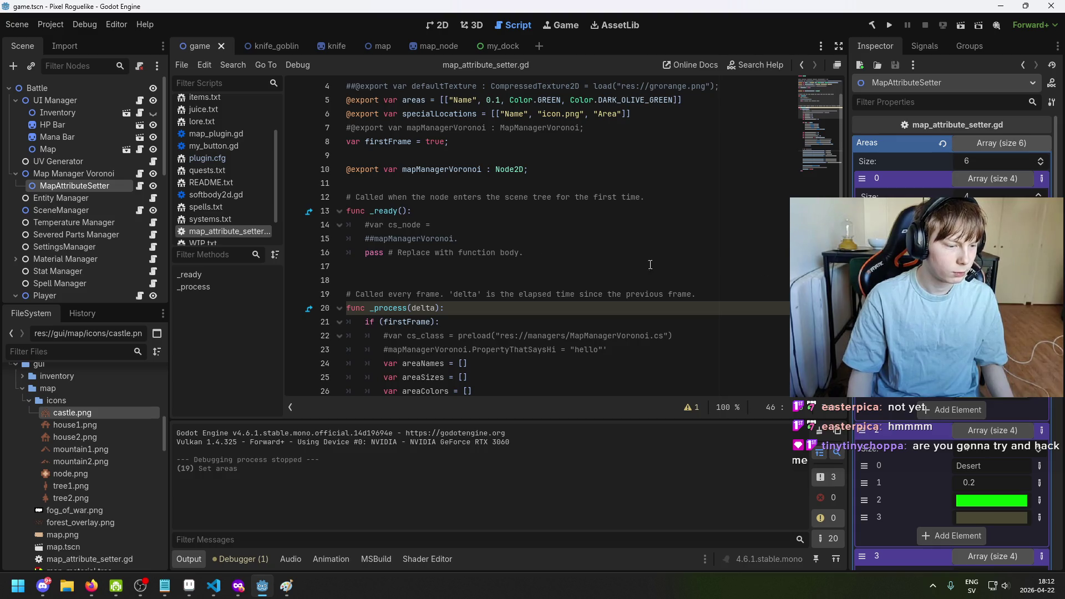
left_click(87, 176)
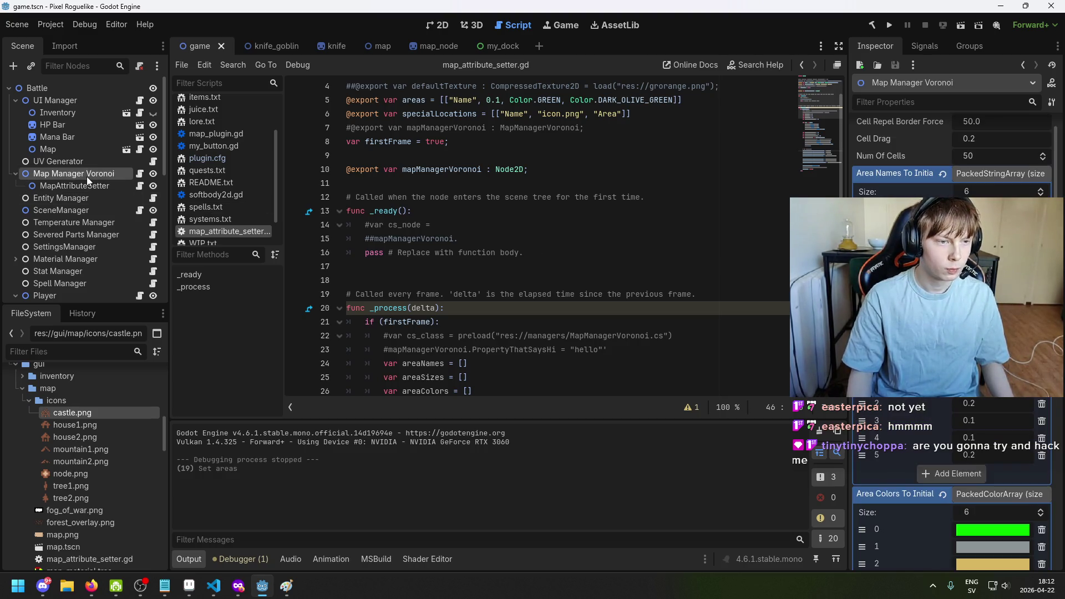
scroll(1019, 413, "down", 3)
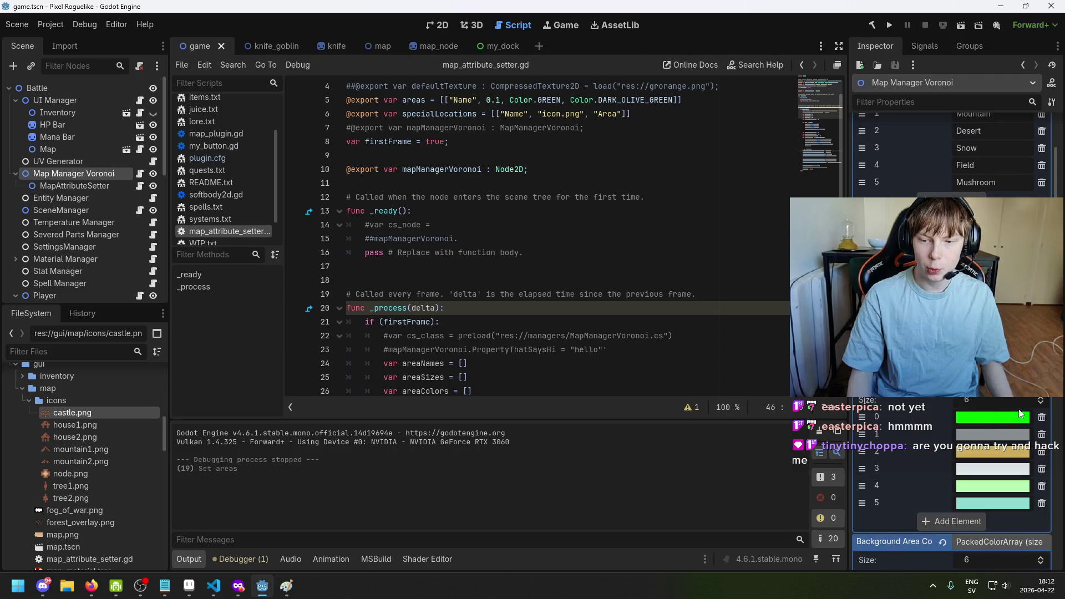
left_click(984, 421)
left_click(982, 432)
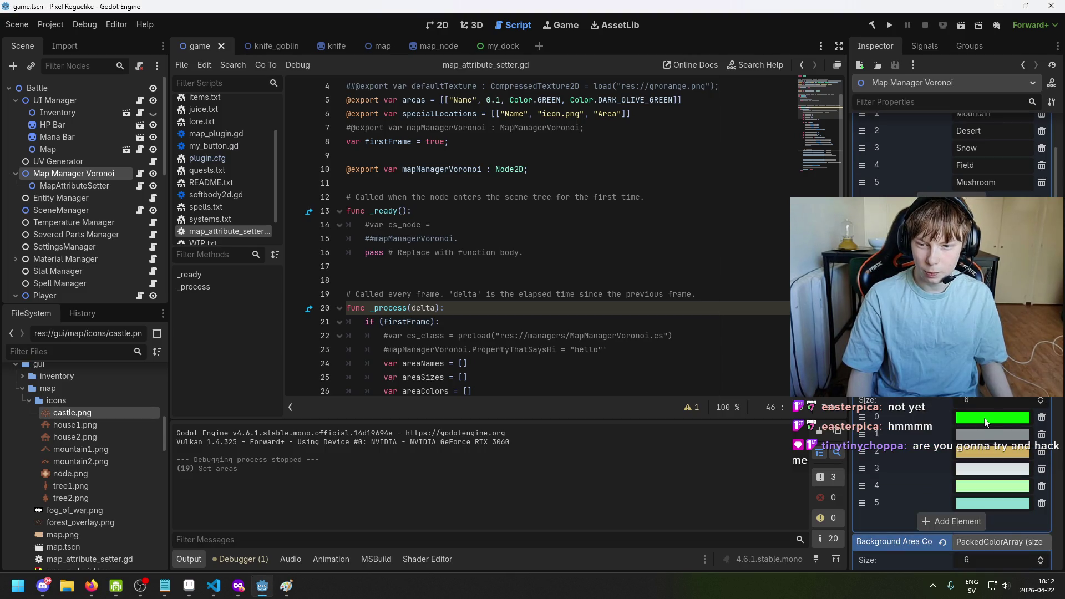
mouse_move(990, 433)
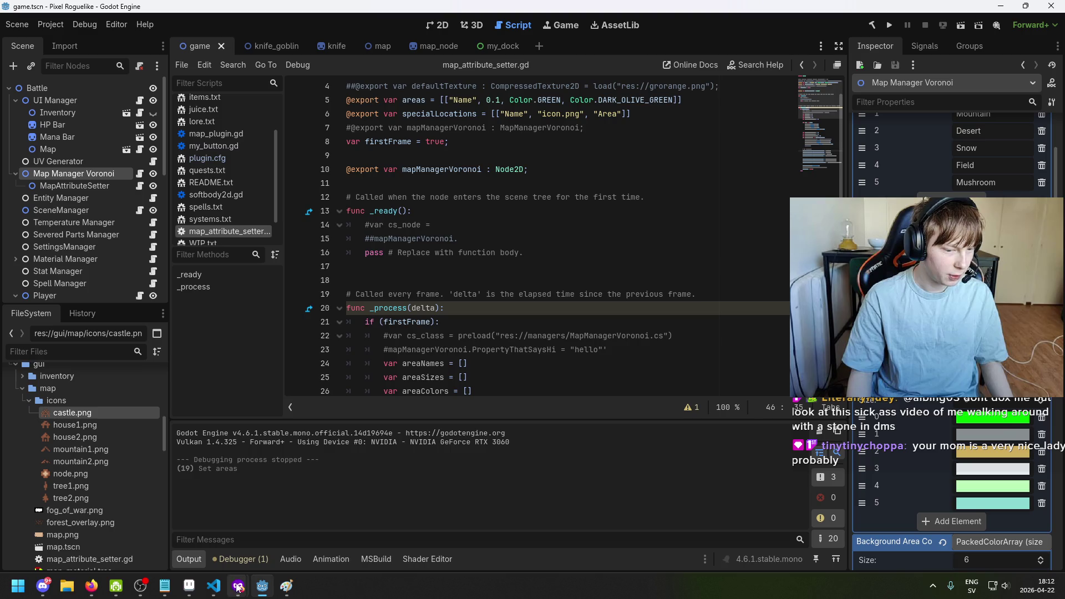
mouse_move(43, 590)
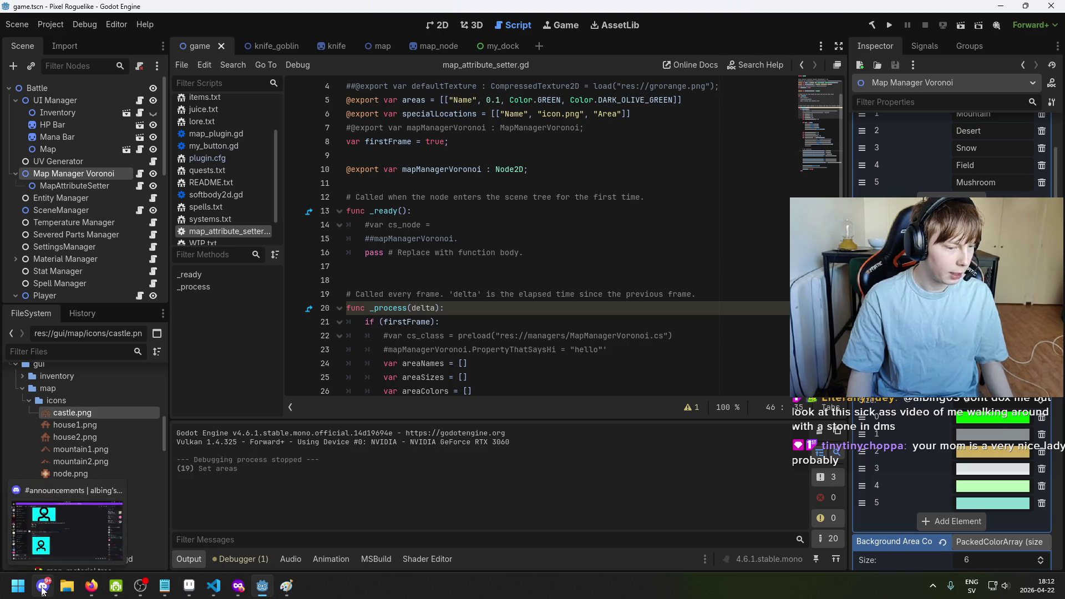
left_click(43, 589)
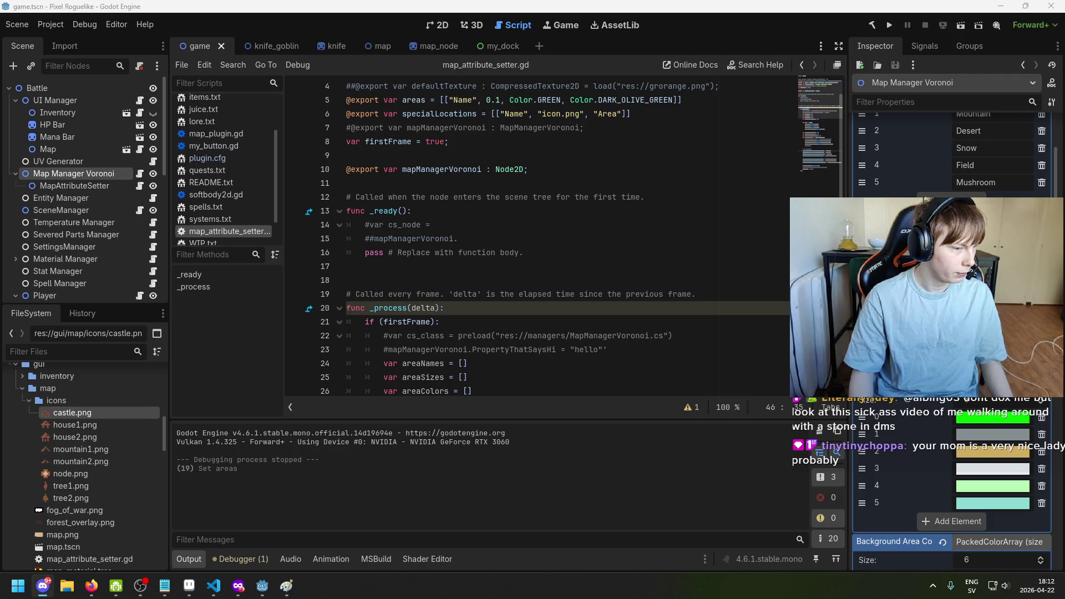
key("alt+Tab")
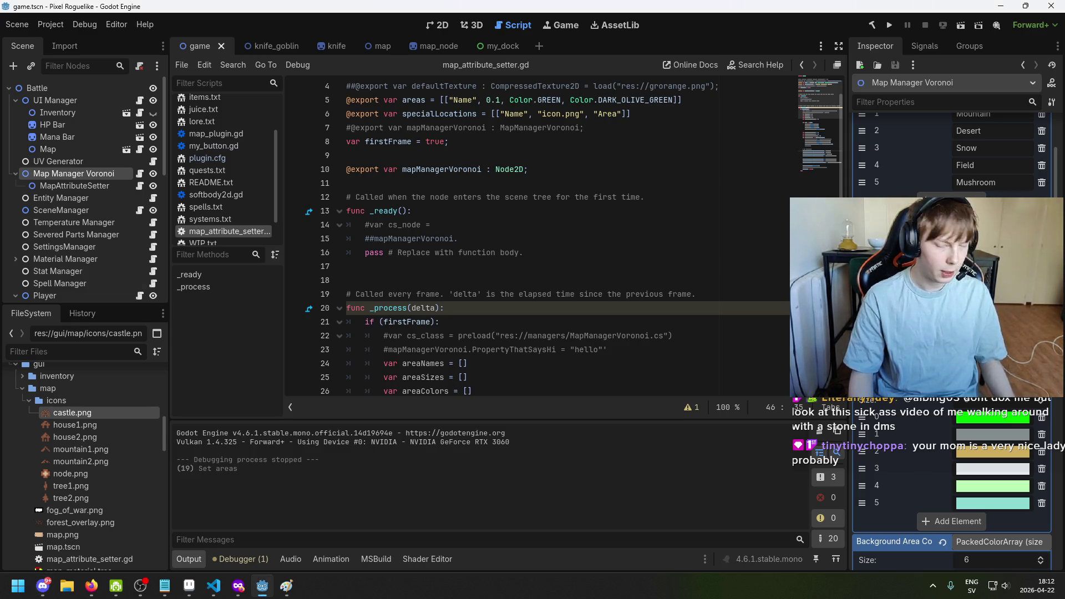
left_click(80, 182)
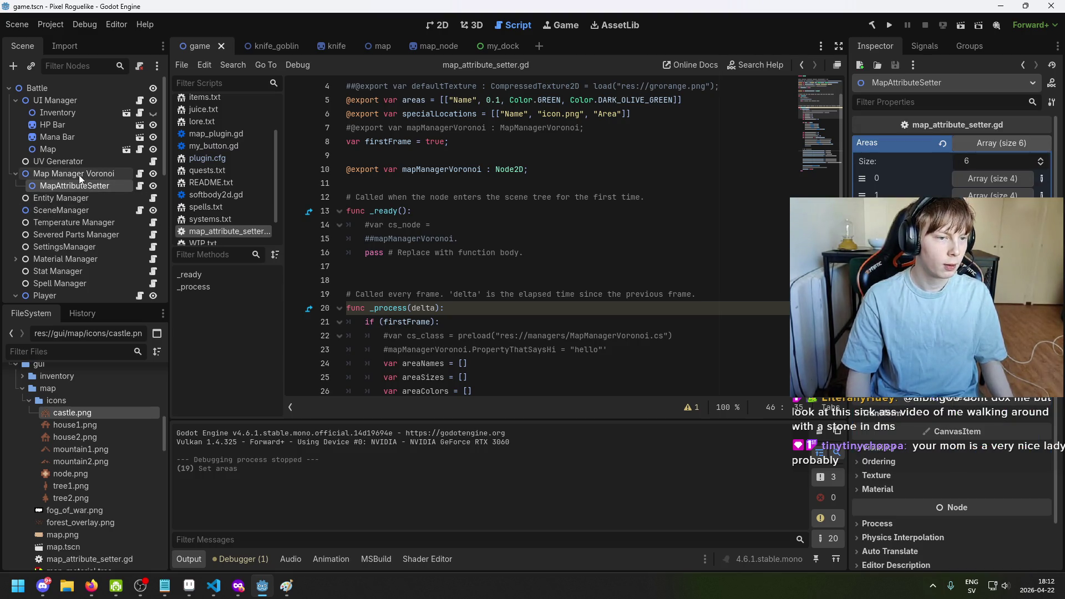
Compare Map Manager Voronoi's area colours with MapAttributeSetter's first Areas entry.
scroll(951, 305, "down", 2)
scroll(951, 149, "up", 2)
left_click(986, 178)
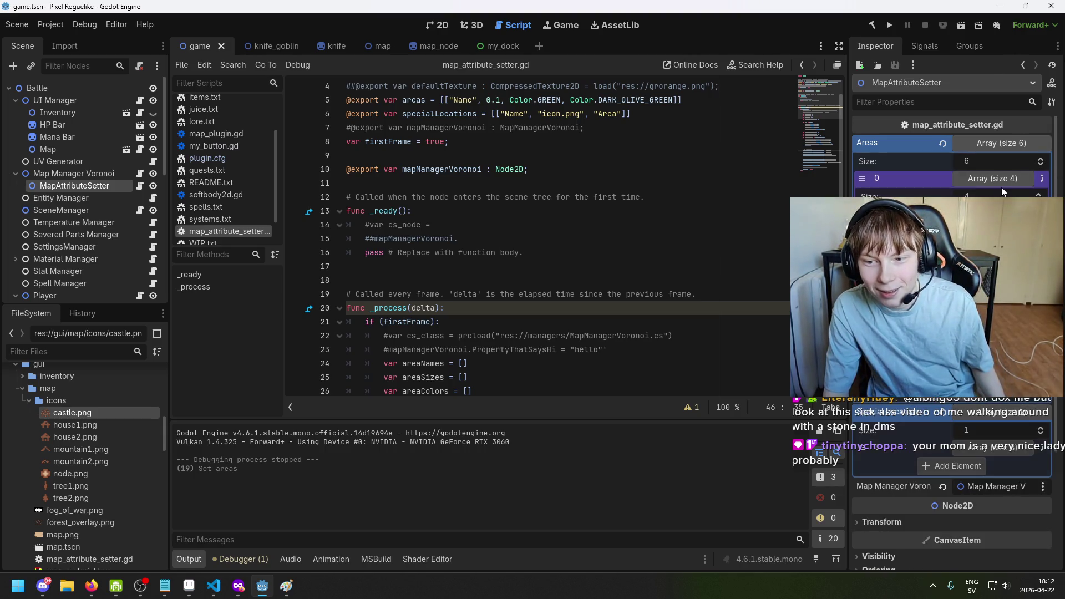
left_click(79, 173)
left_click(82, 184)
left_click(85, 172)
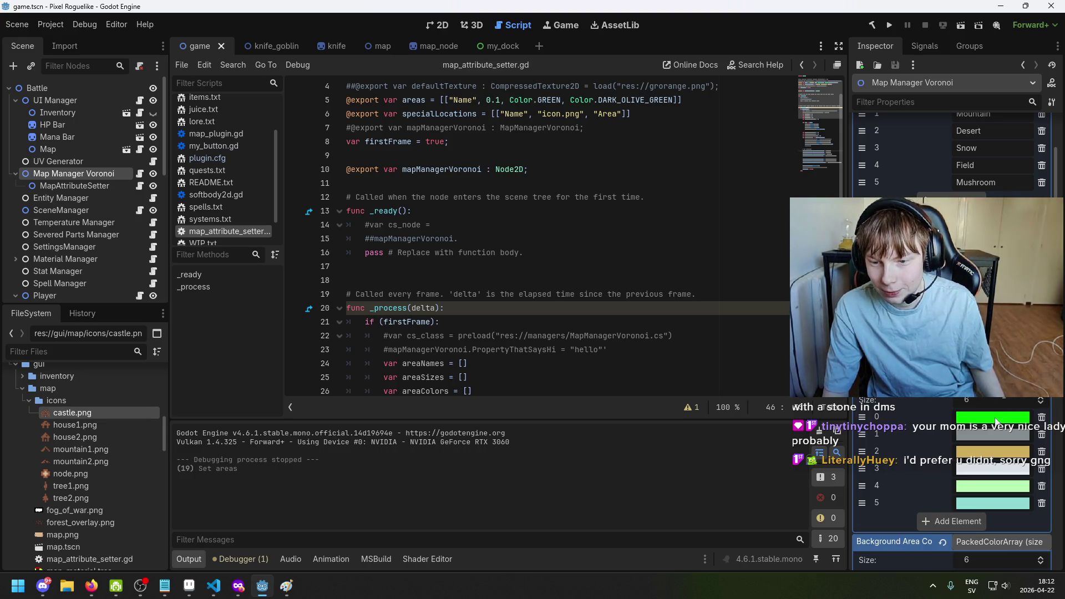
scroll(995, 422, "down", 1)
left_click(992, 430)
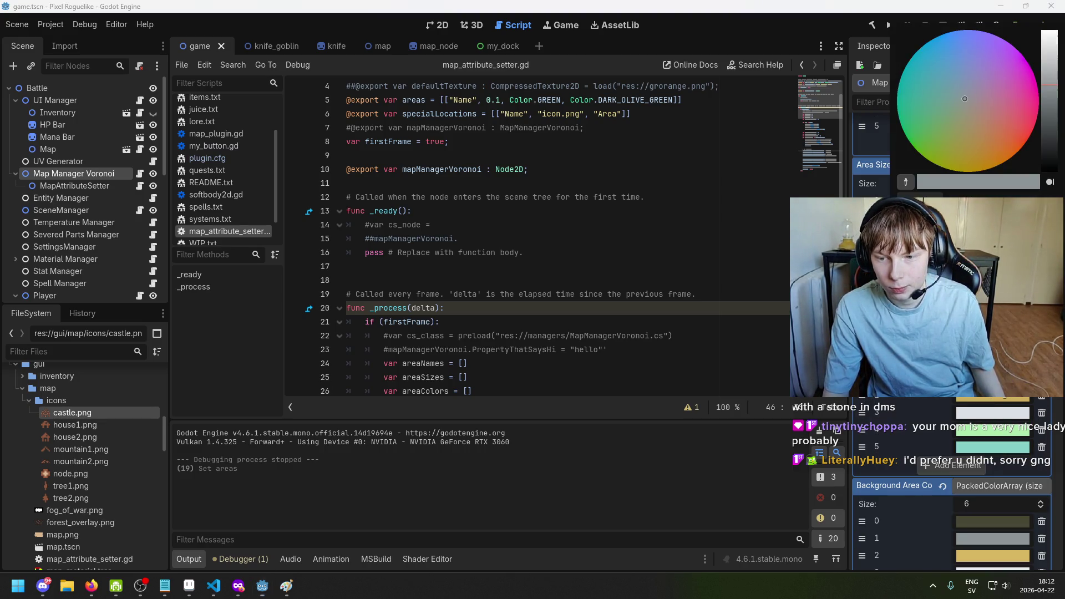
left_click(977, 398)
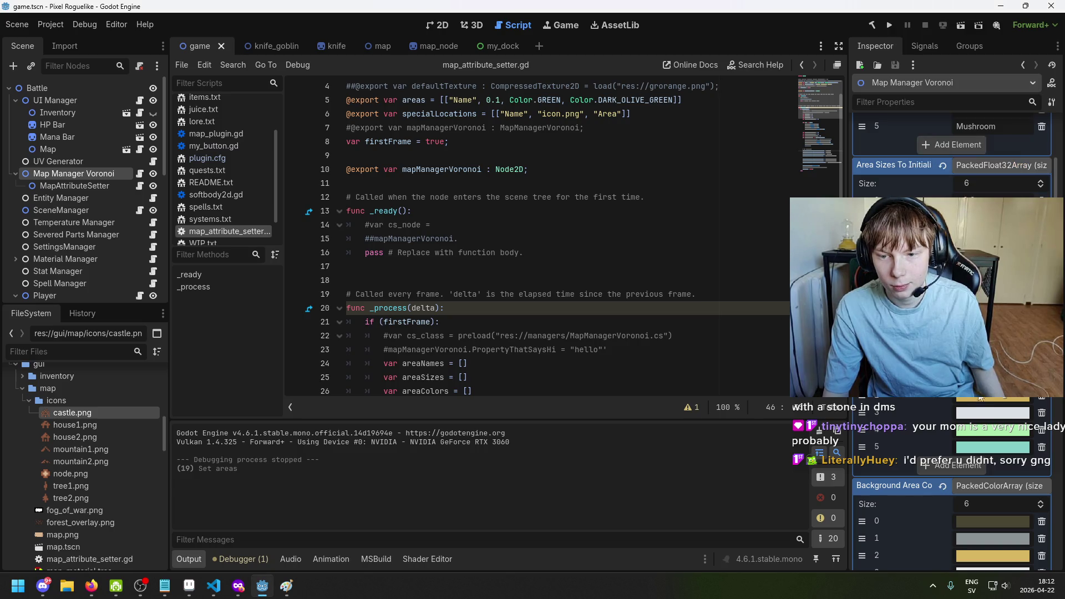
left_click(91, 187)
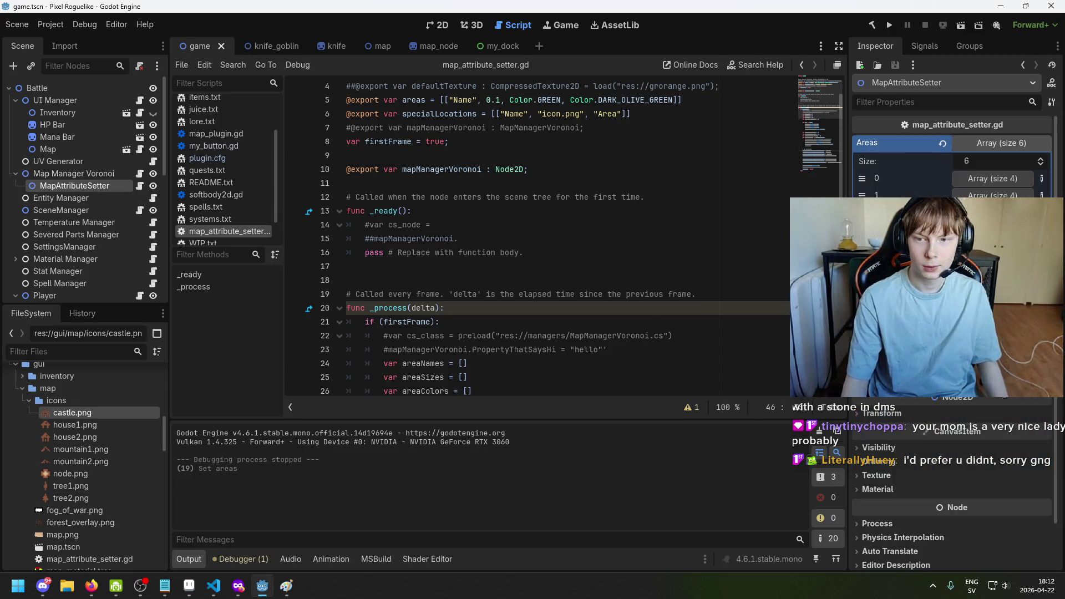
Paste new hex values into both colour swatches of Areas element 1.
left_click(992, 195)
left_click(992, 388)
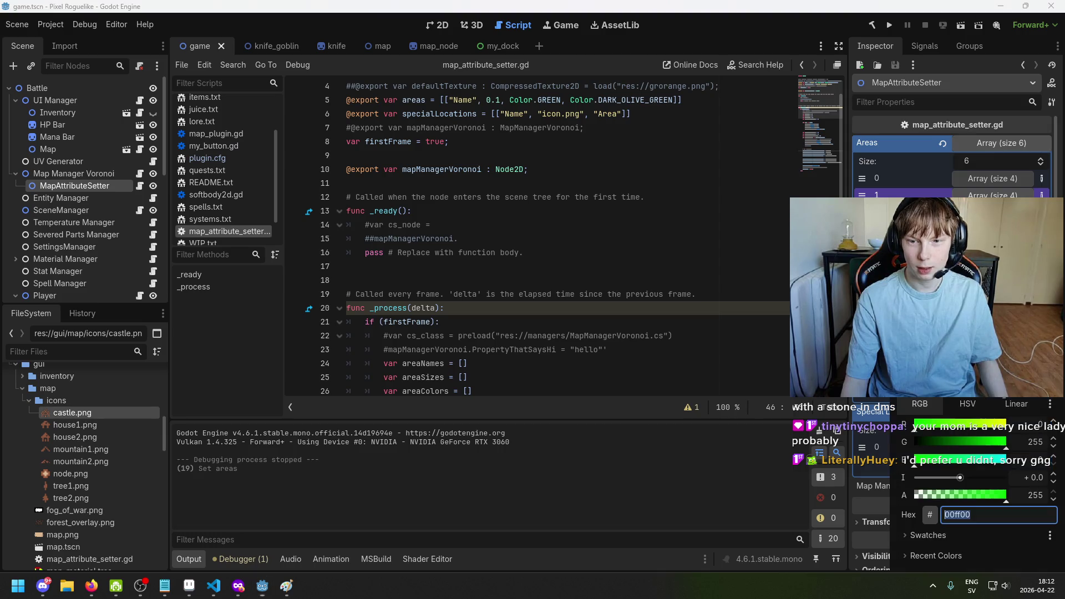
type("8c9496")
key("Return")
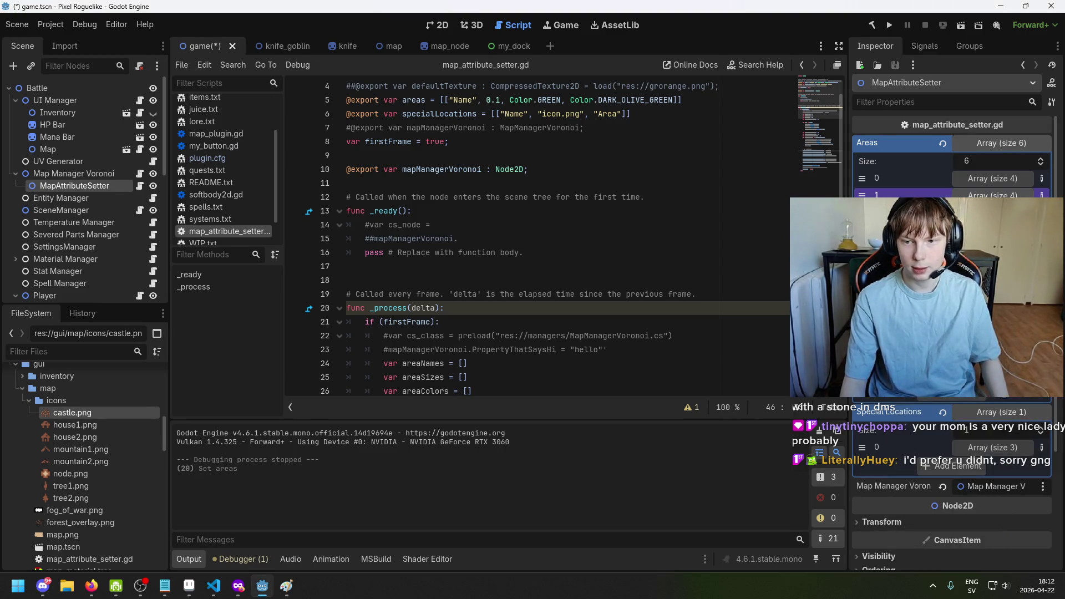
left_click(993, 388)
left_click(1008, 518)
type("8c9496")
key("Return")
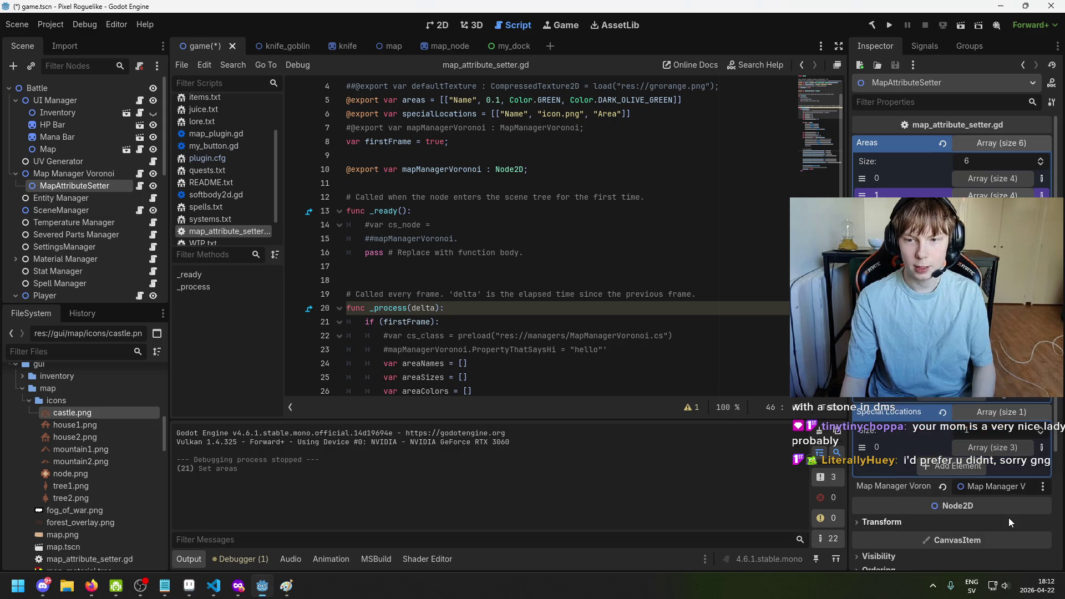
left_click(55, 173)
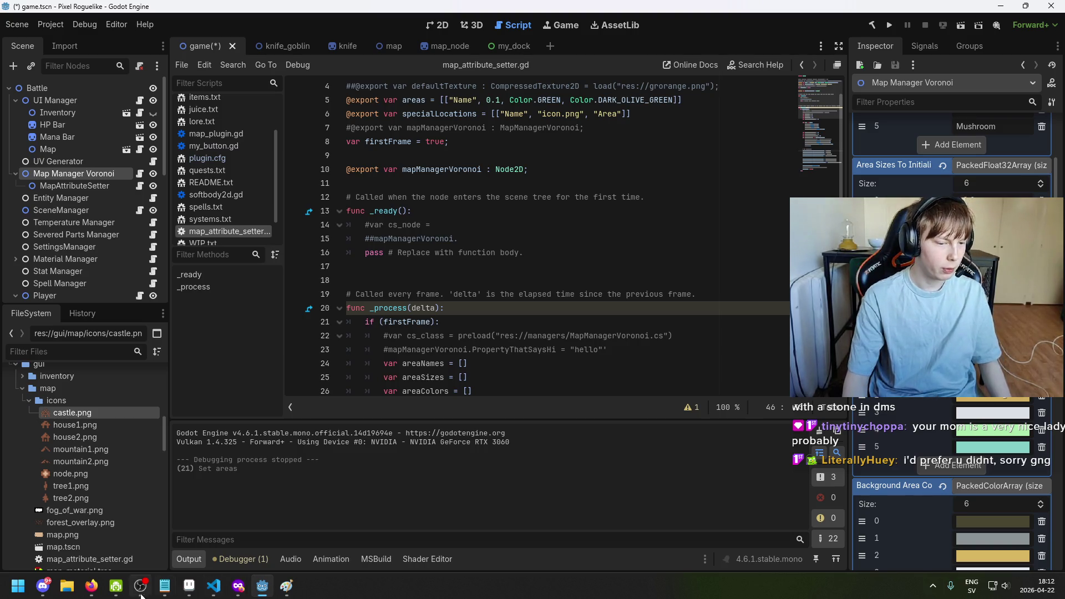
left_click(42, 588)
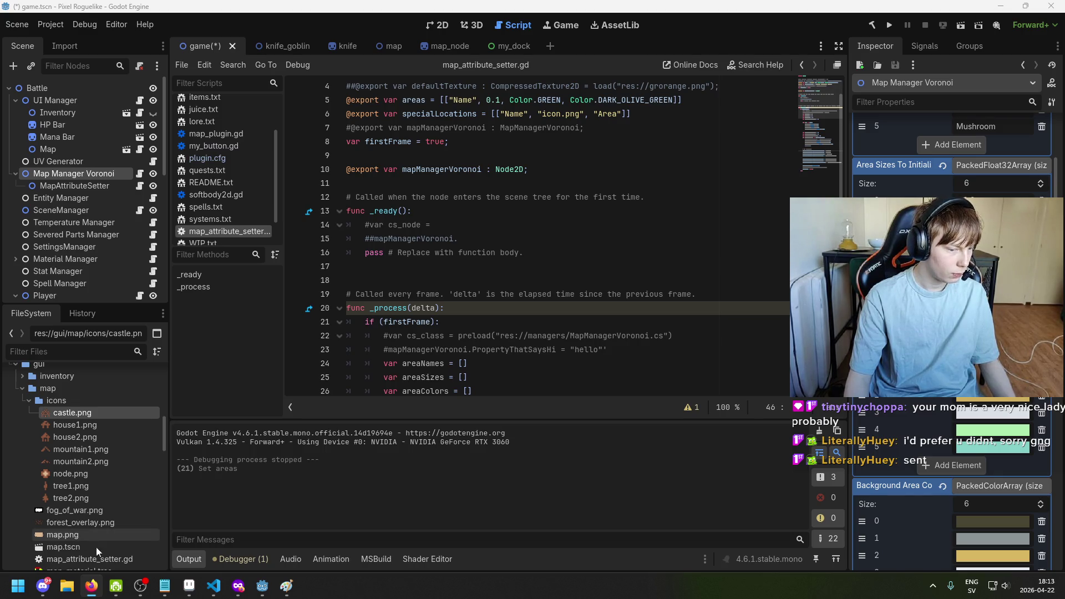
Come back from OBS and Discord to the Godot editor and save the game scene with Ctrl+S.
mouse_move(39, 595)
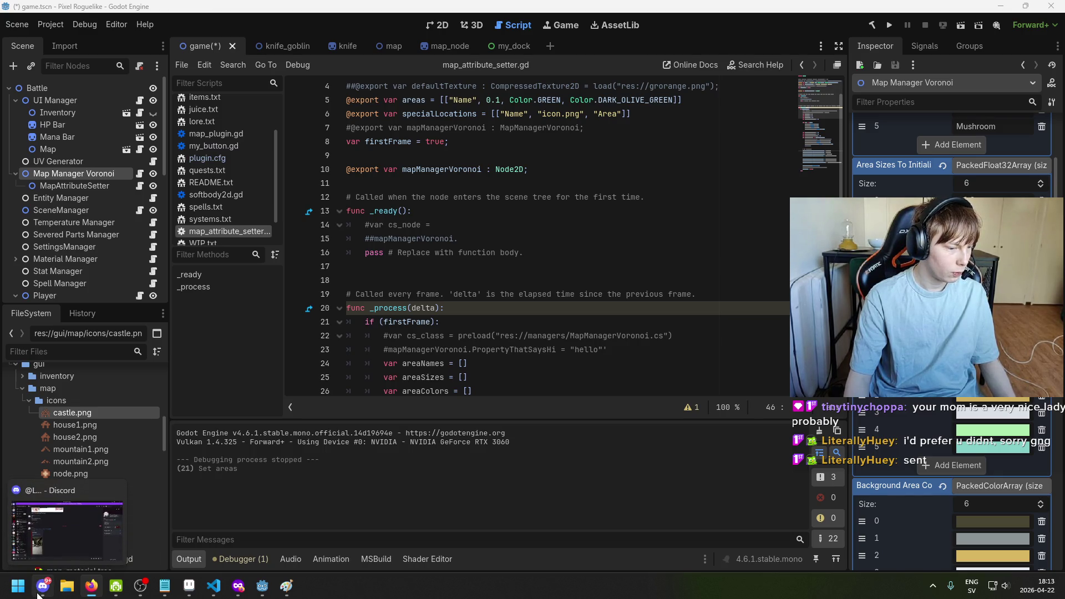
left_click(146, 597)
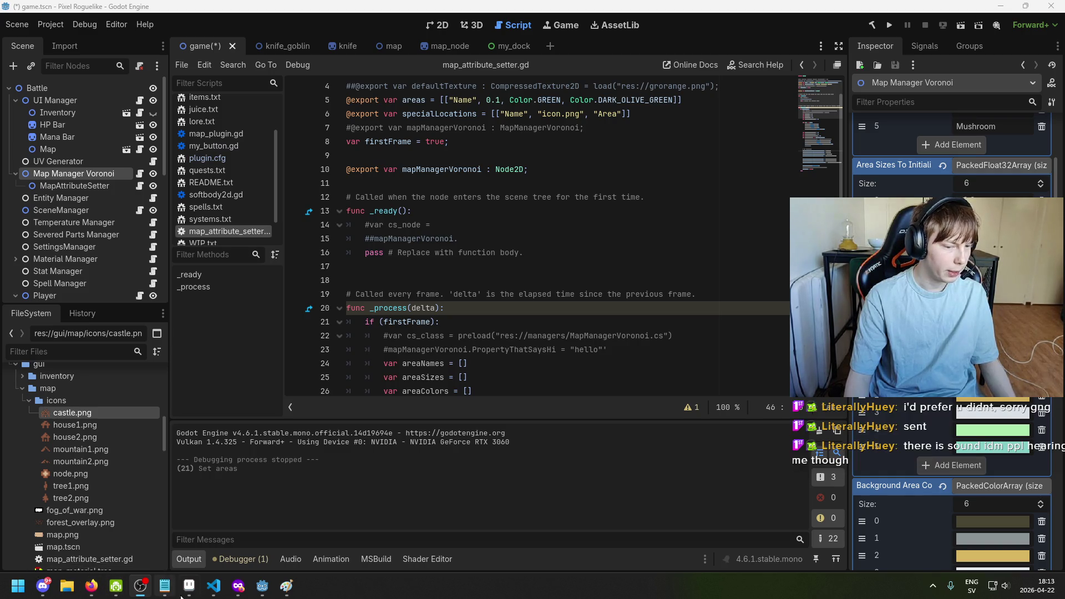
left_click(40, 592)
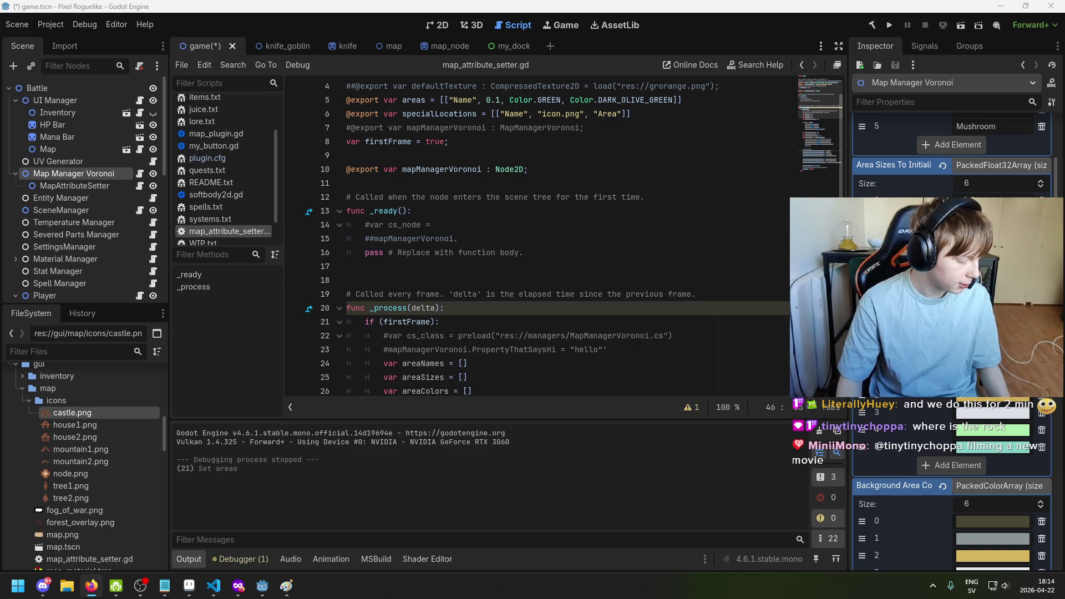
left_click(467, 309)
key("ctrl+s")
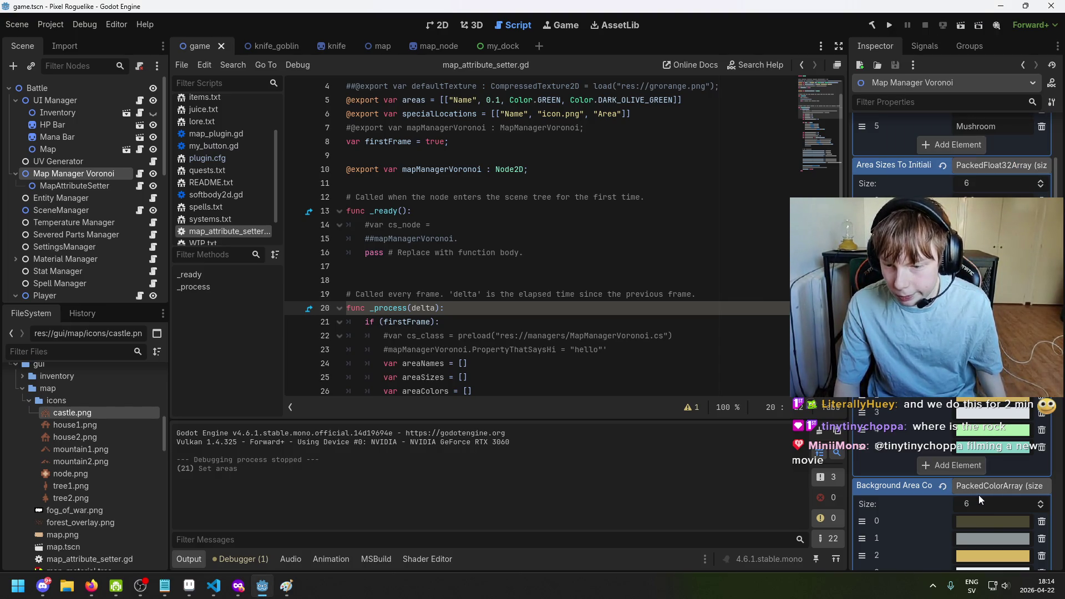
scroll(919, 511, "down", 3)
scroll(920, 507, "down", 1)
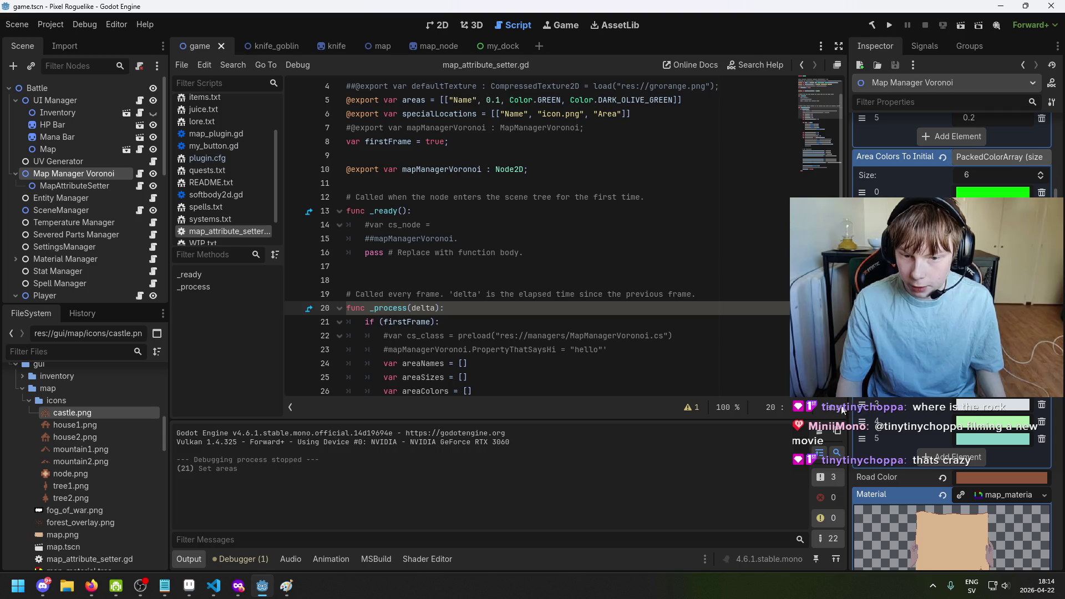
mouse_move(296, 595)
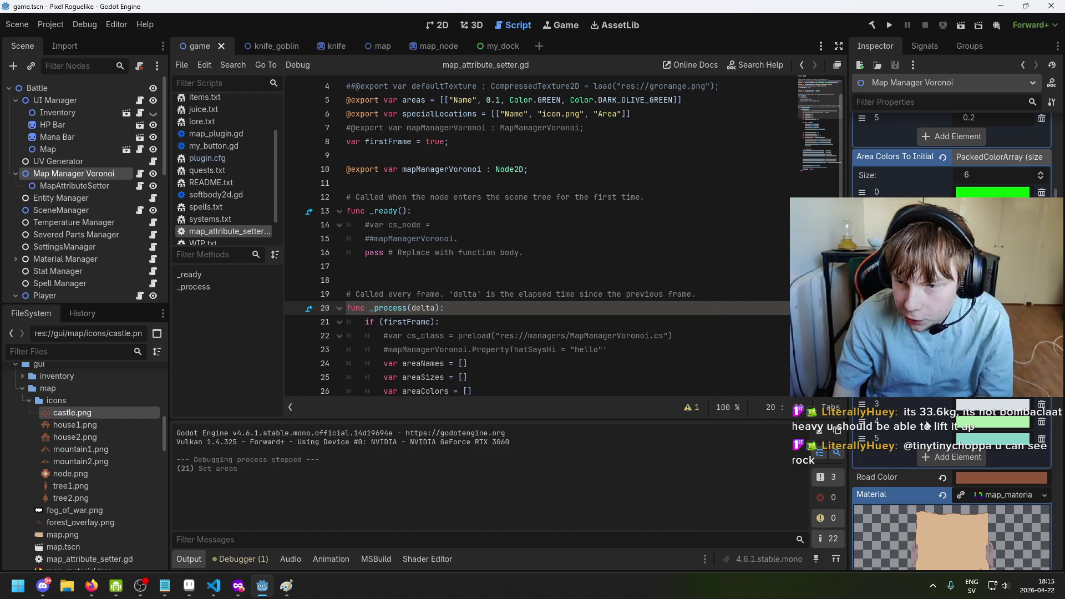
Read a Map Manager Voronoi area colour's hex, then expand MapAttributeSetter's Areas element 1.
left_click(992, 404)
left_click(1001, 509)
left_click(88, 178)
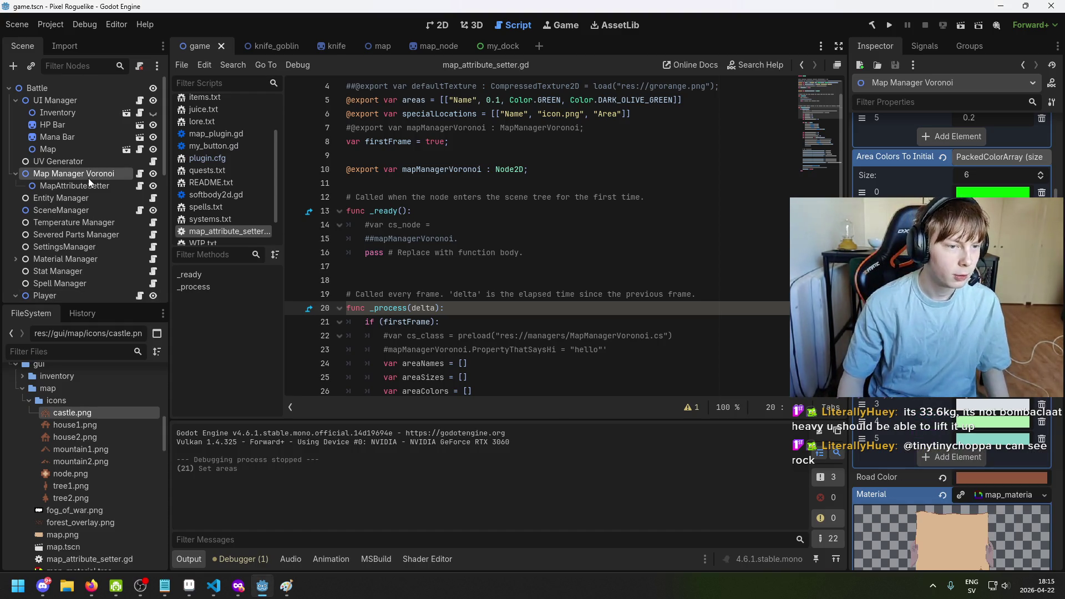
left_click(74, 185)
left_click(1022, 193)
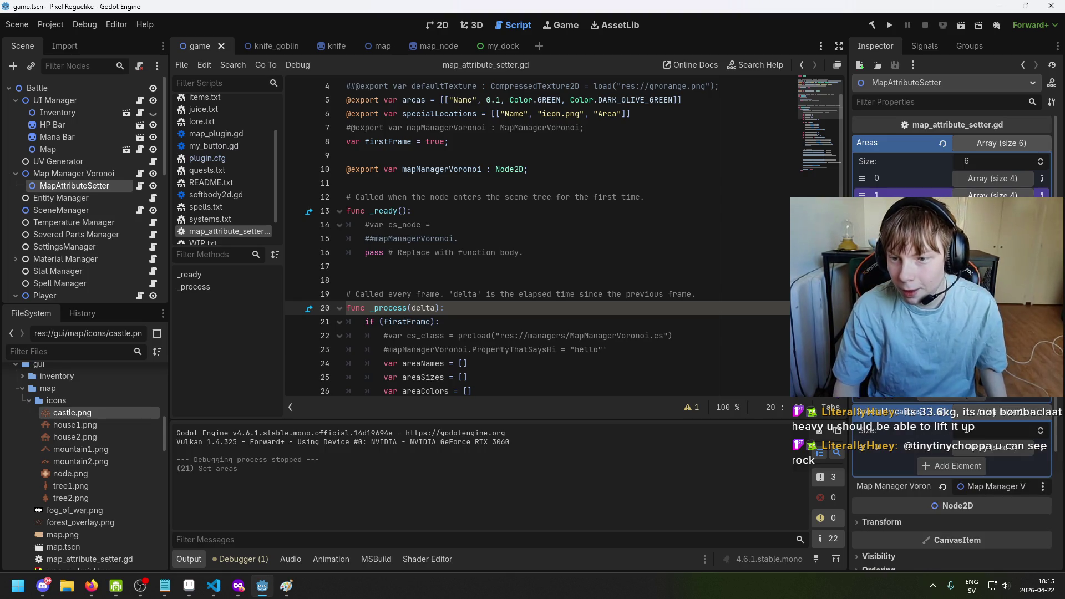
Apply a Map Manager Voronoi area colour to a MapAttributeSetter Areas entry.
left_click(89, 174)
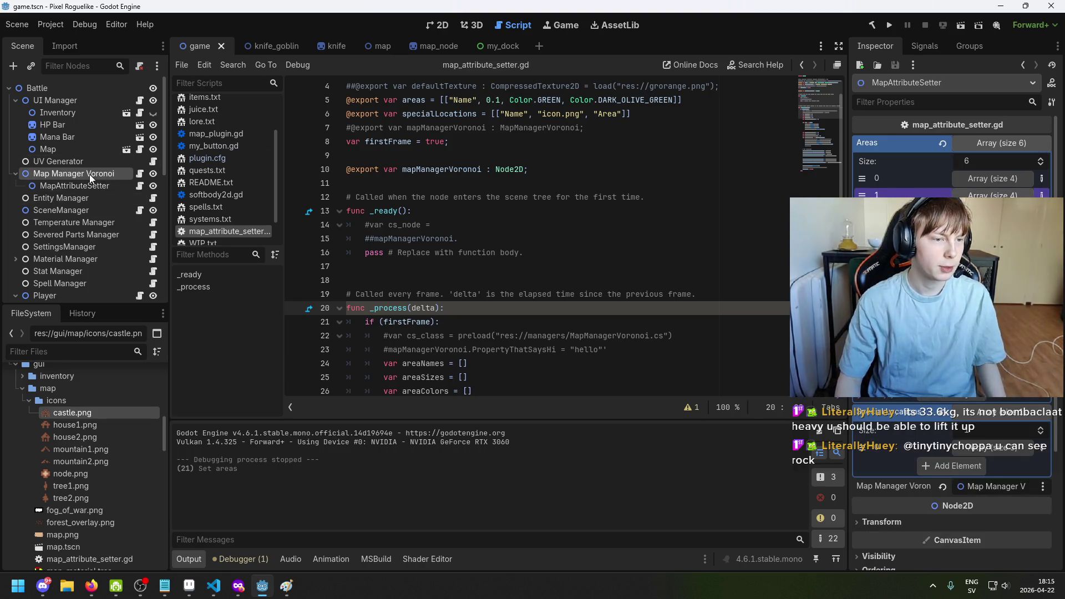
left_click(992, 210)
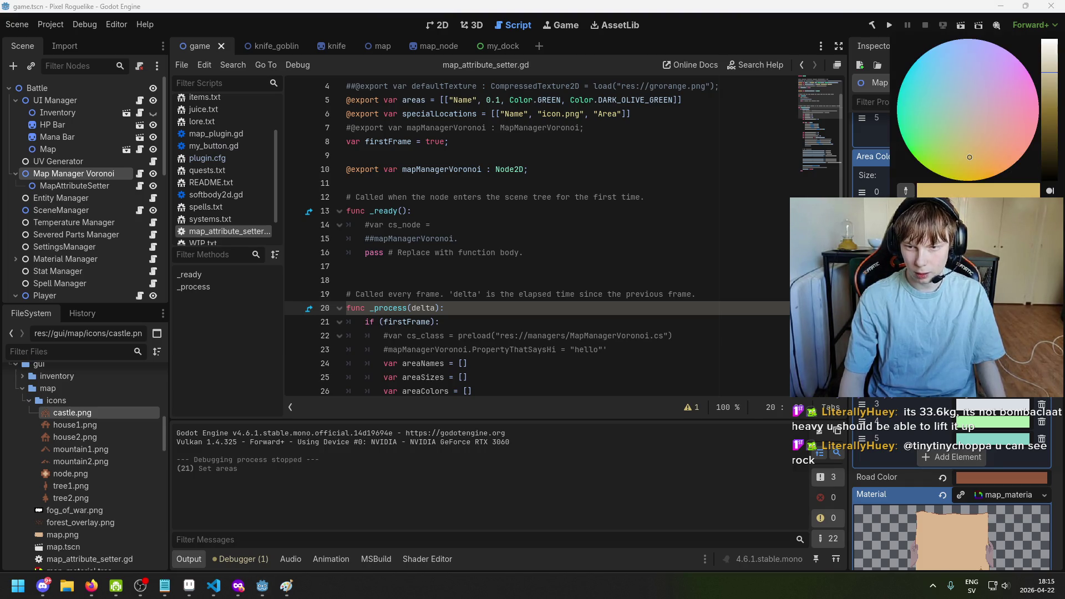
left_click(71, 183)
left_click(72, 184)
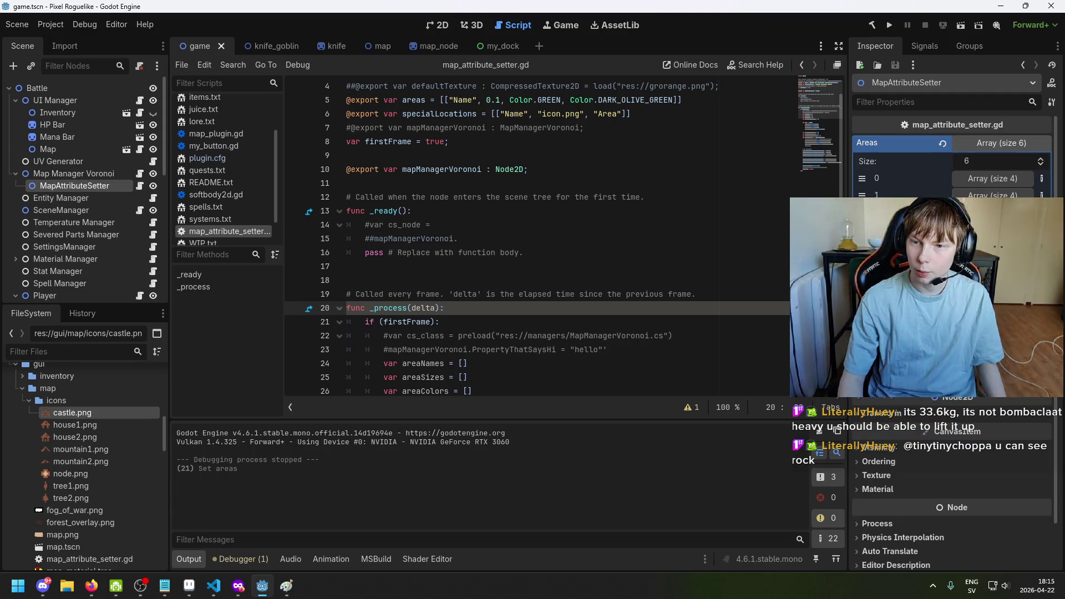
left_click(992, 388)
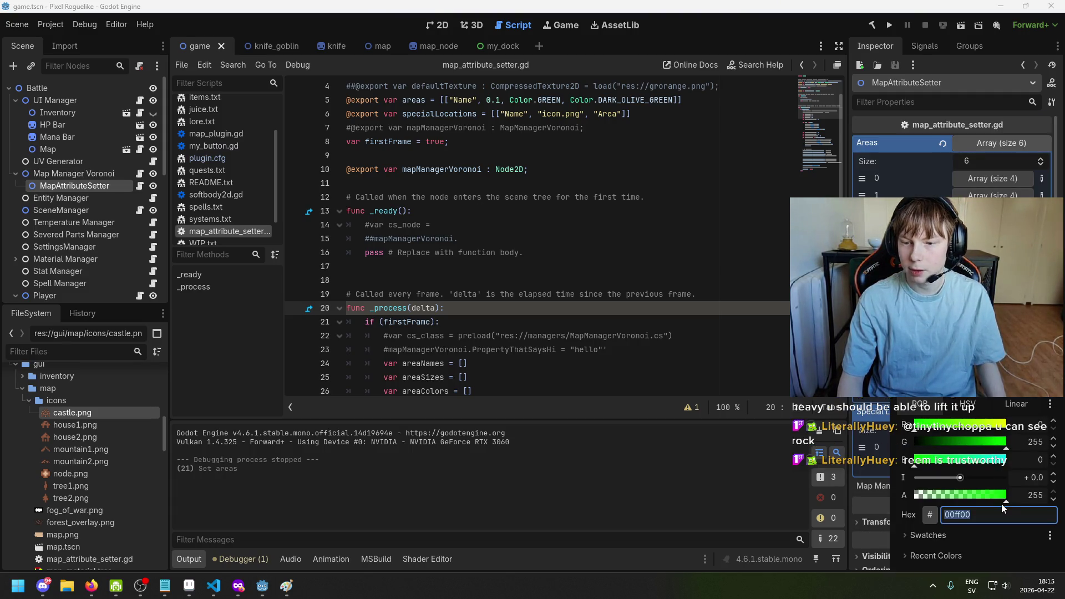
left_click(999, 467)
left_click(993, 299)
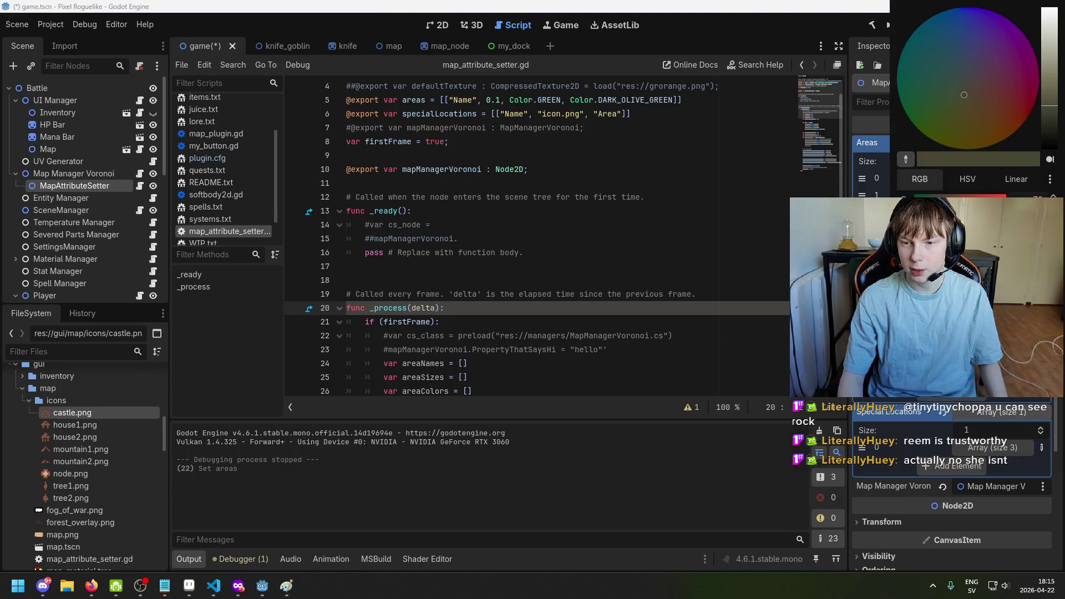
key("Escape")
Copy the next area colour and expand the Snow (element 3) and Desert (element 2) Areas entries.
left_click(73, 174)
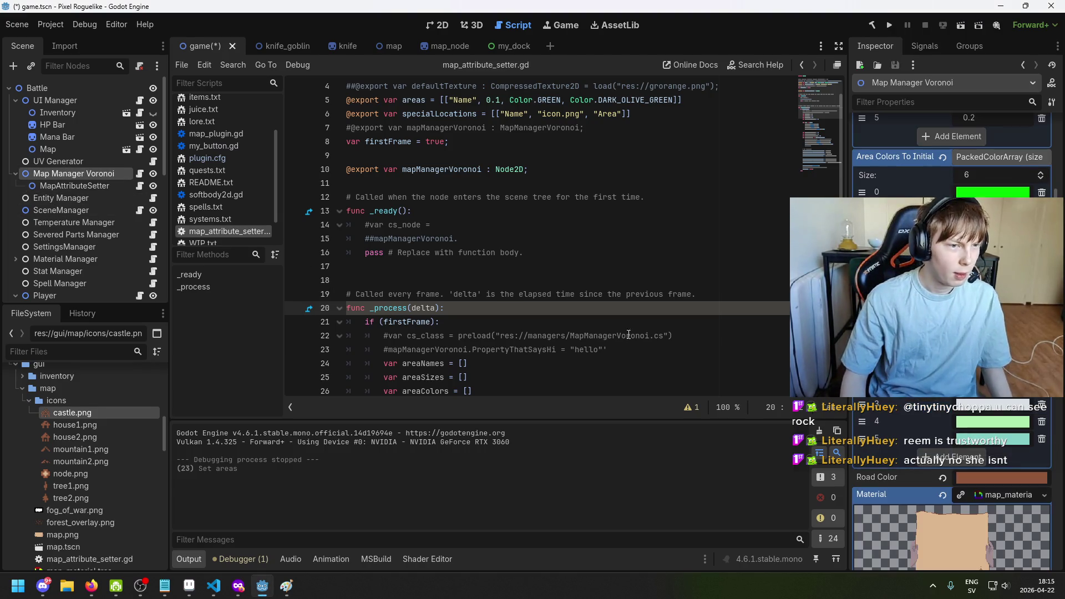
left_click(1002, 403)
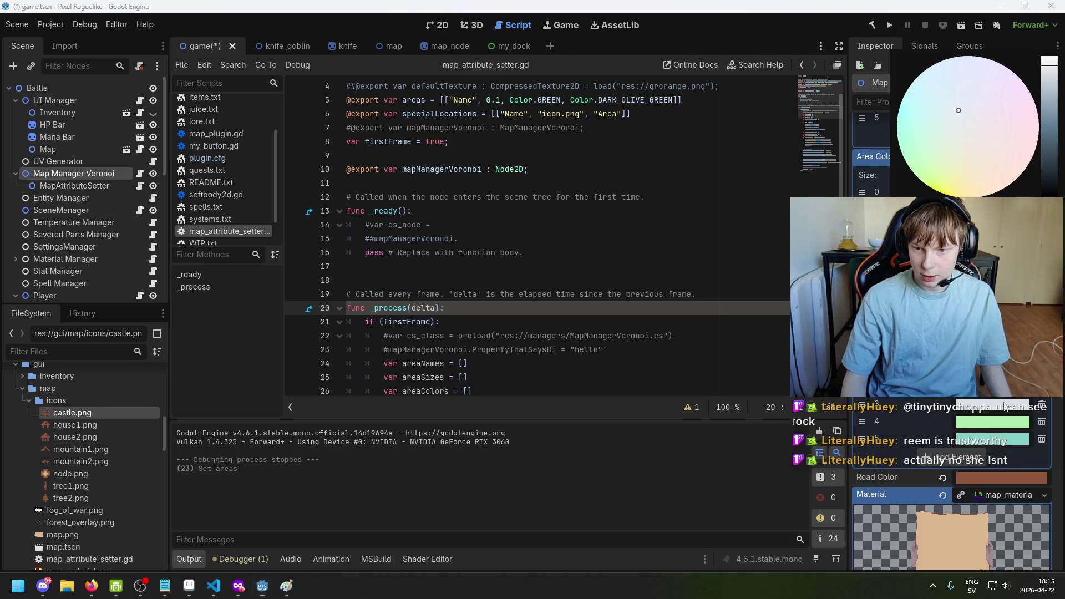
left_click(64, 188)
left_click(78, 187)
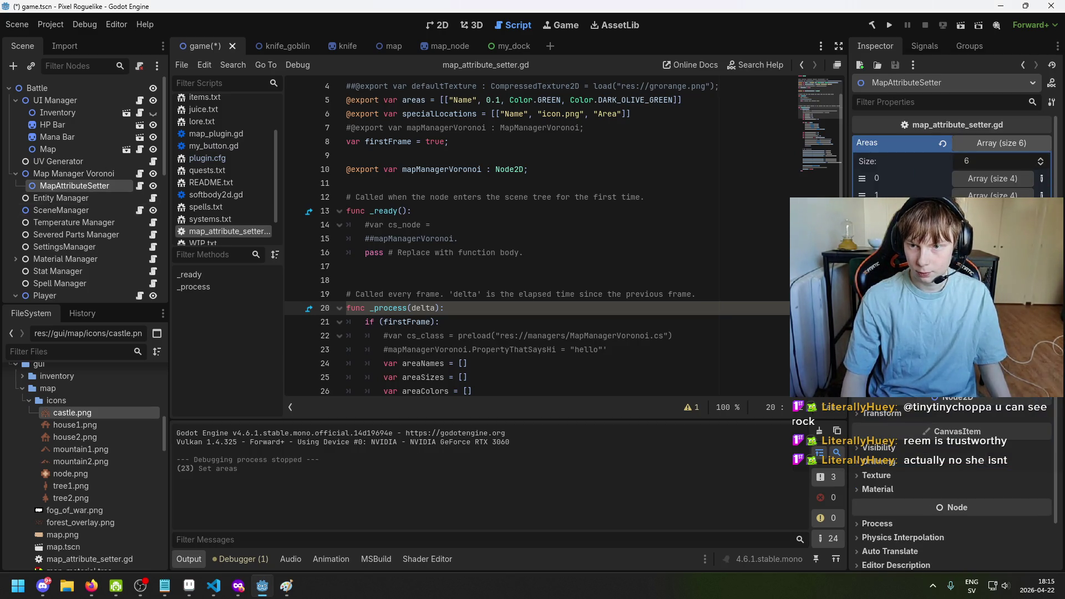
left_click(1003, 244)
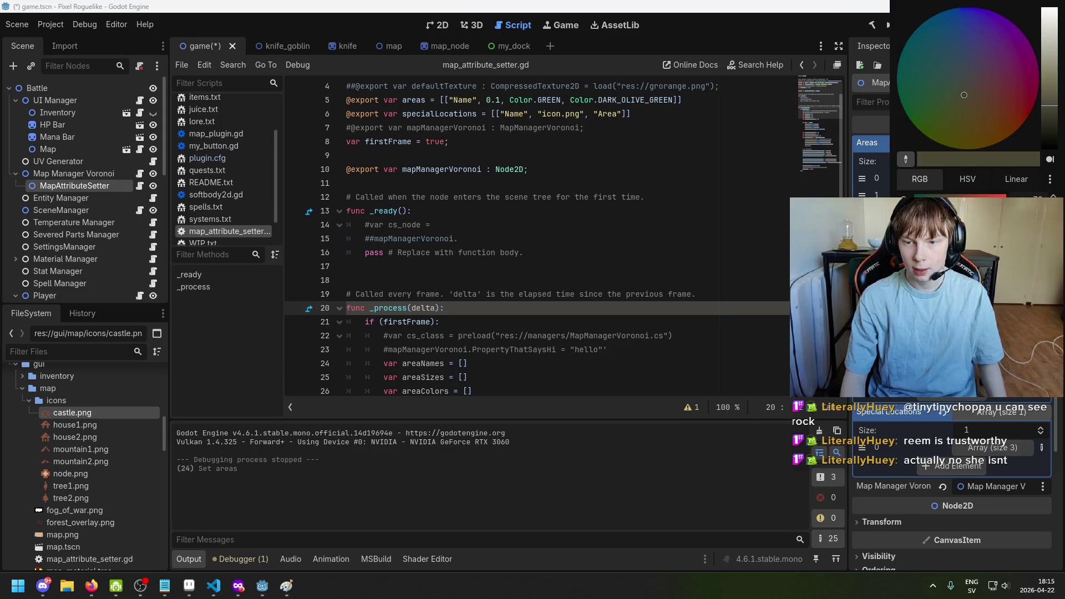
left_click(989, 185)
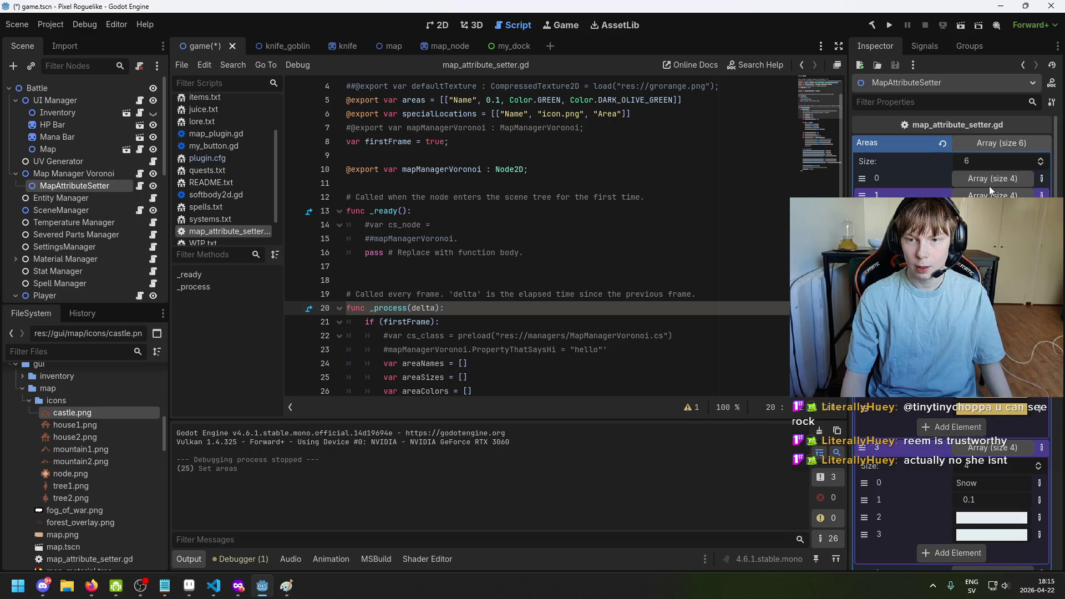
scroll(952, 494, "down", 2)
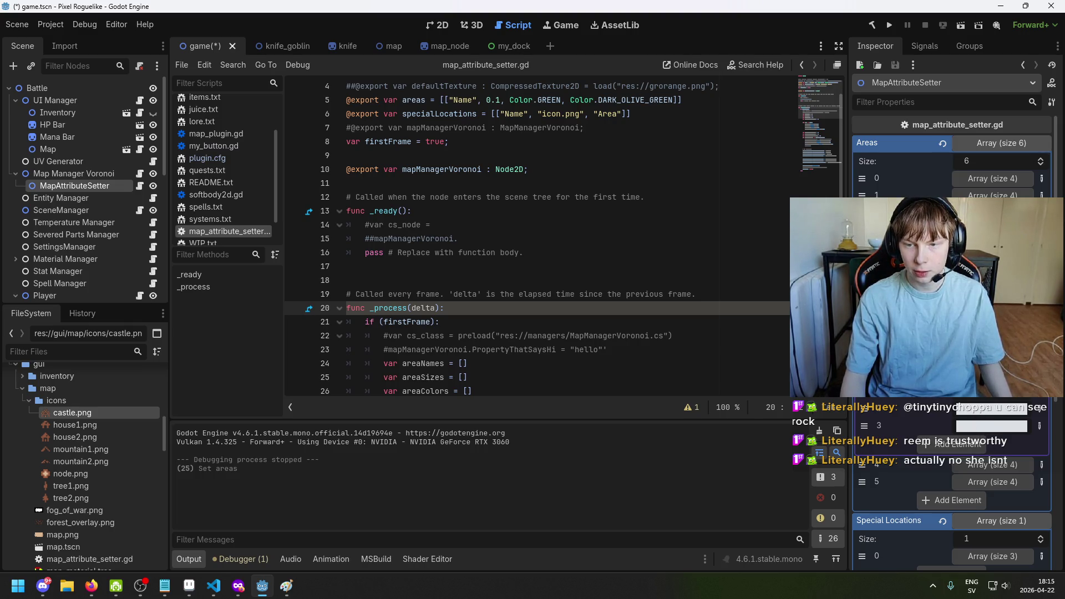
scroll(951, 487, "down", 3)
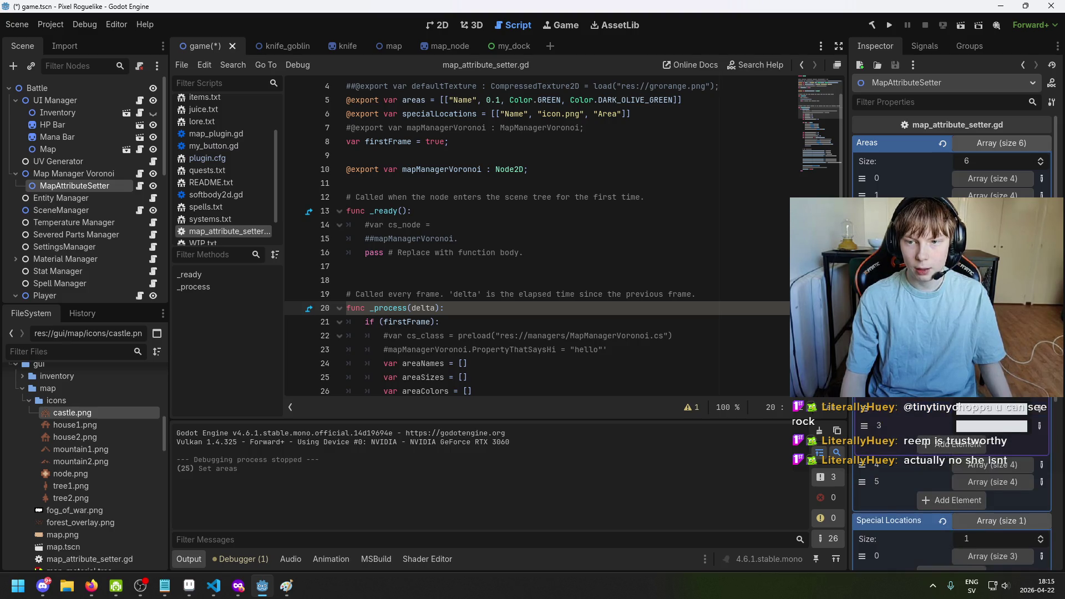
scroll(952, 488, "up", 3)
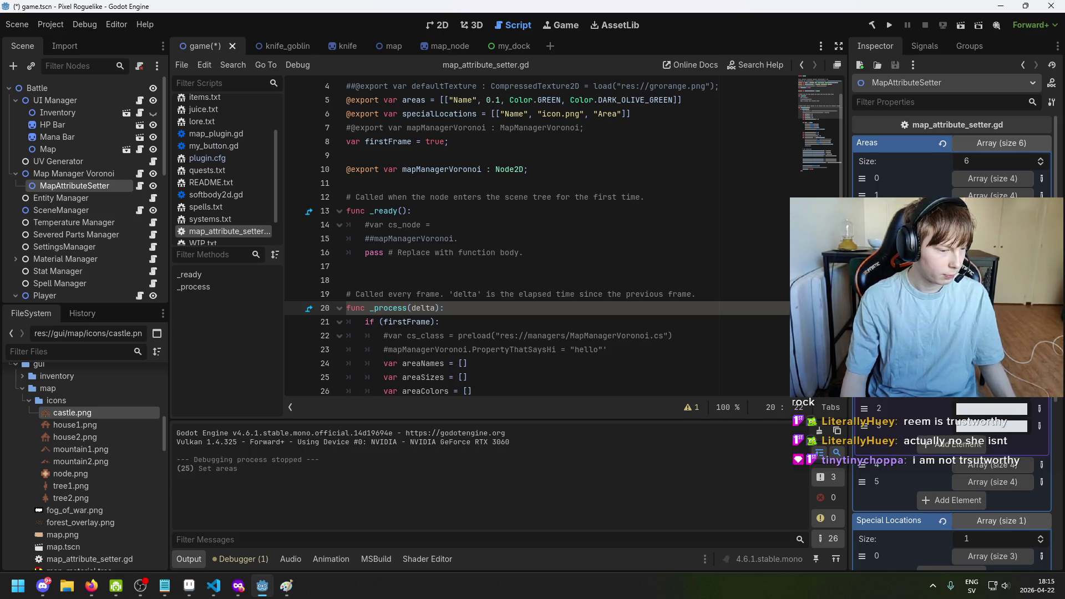
left_click(991, 408)
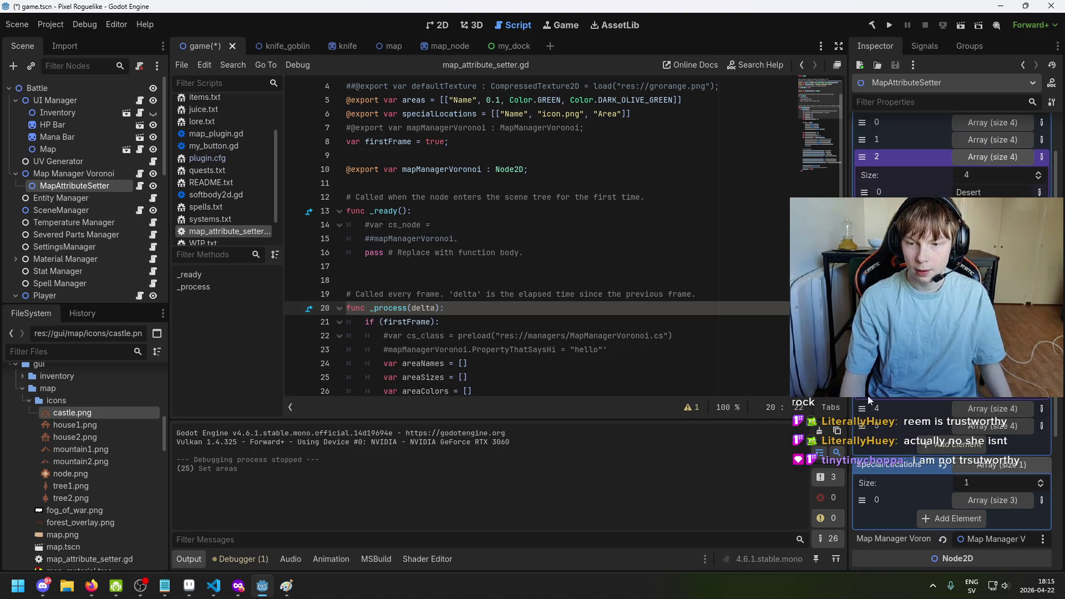
Undo the accidental change to Map Manager Voronoi's area sizes.
left_click(69, 174)
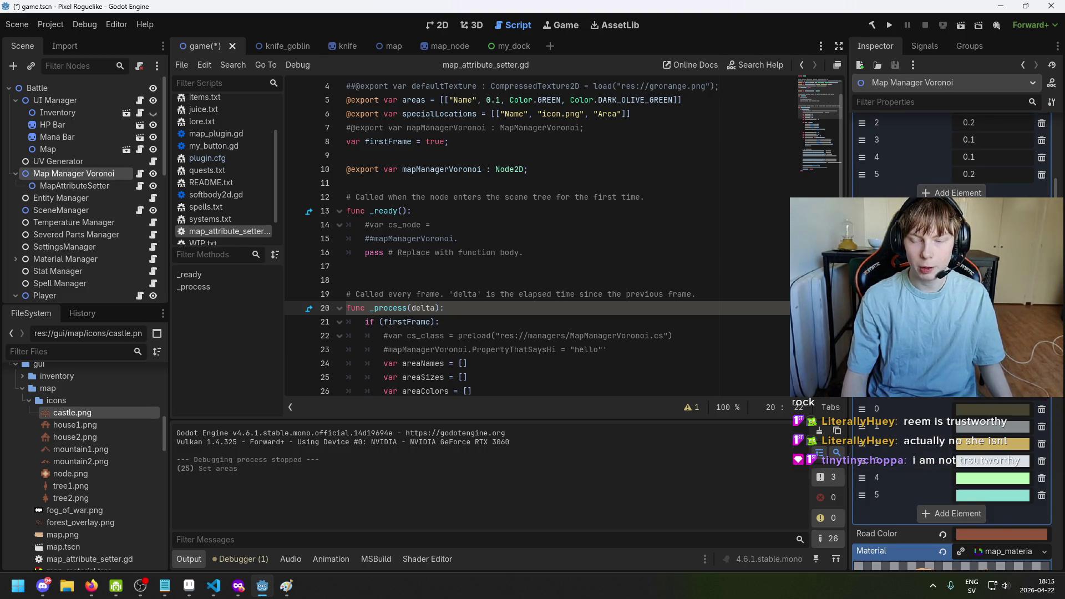
scroll(951, 333, "up", 3)
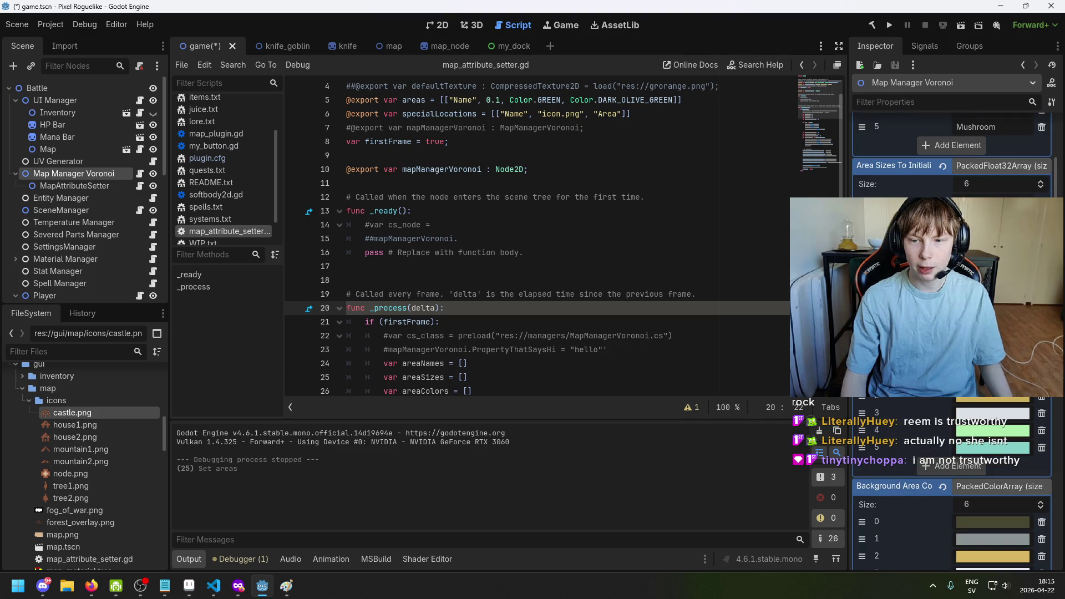
key("ctrl+z")
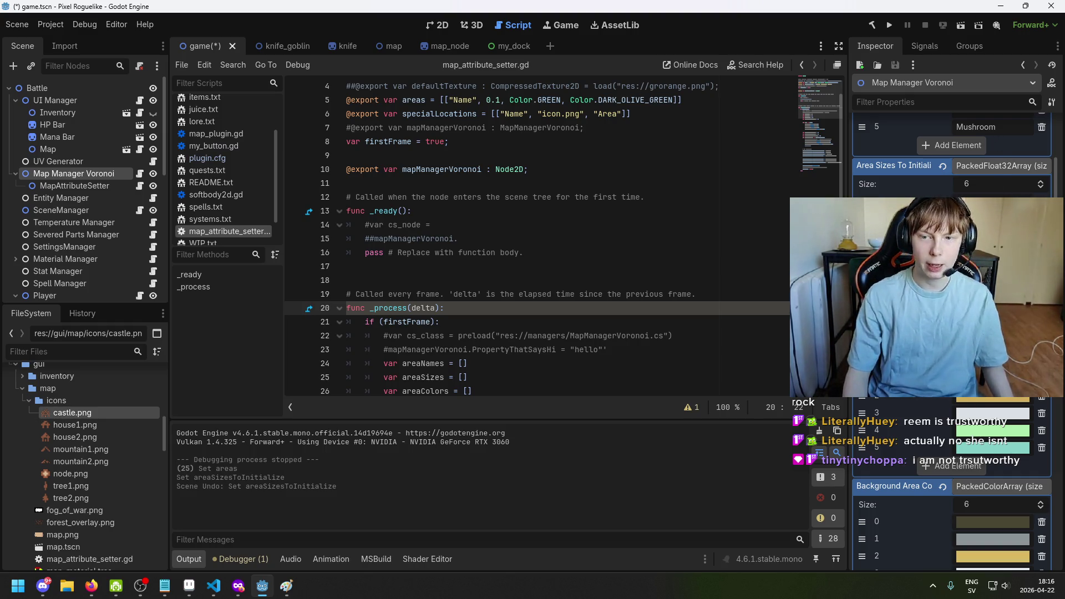
left_click(74, 185)
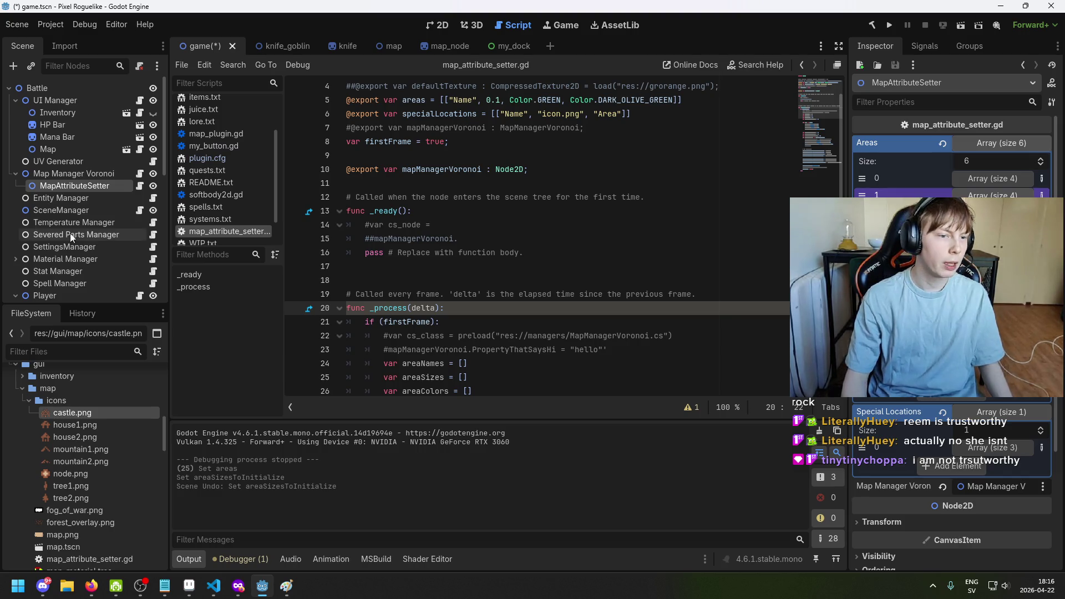
Place the caret on the empty line 2 at the top of the script.
scroll(550, 258, "up", 1)
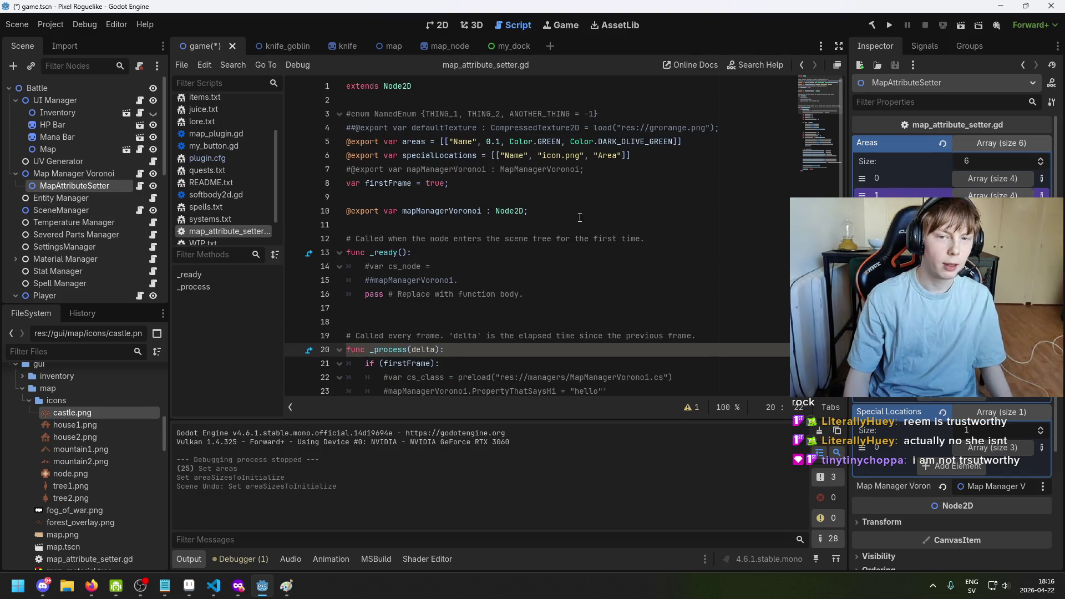
left_click(534, 145)
key("Up")
key("Up")
key("Up")
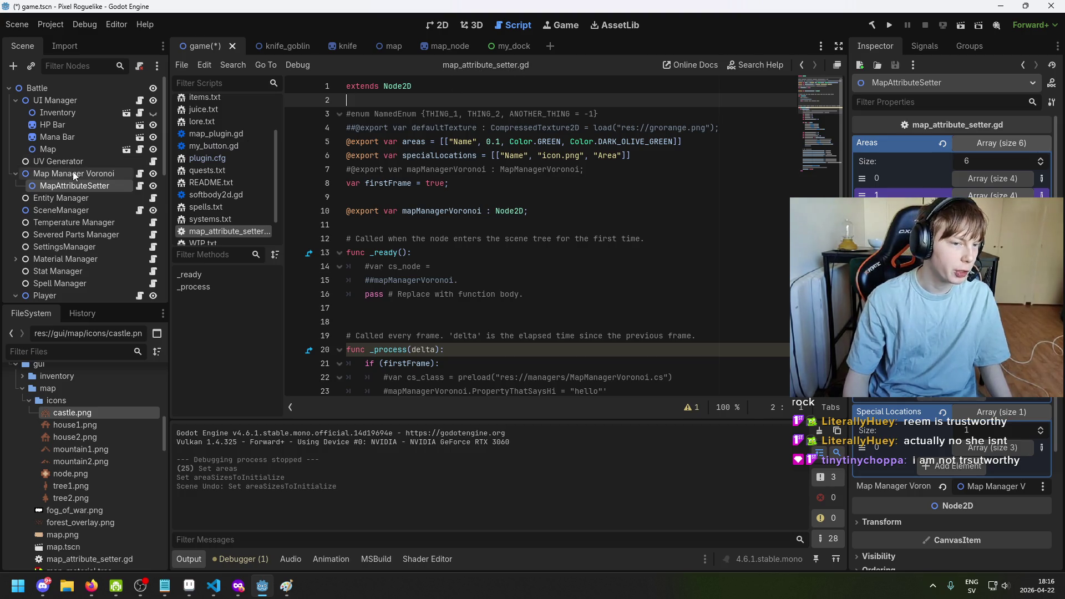
scroll(951, 333, "down", 2)
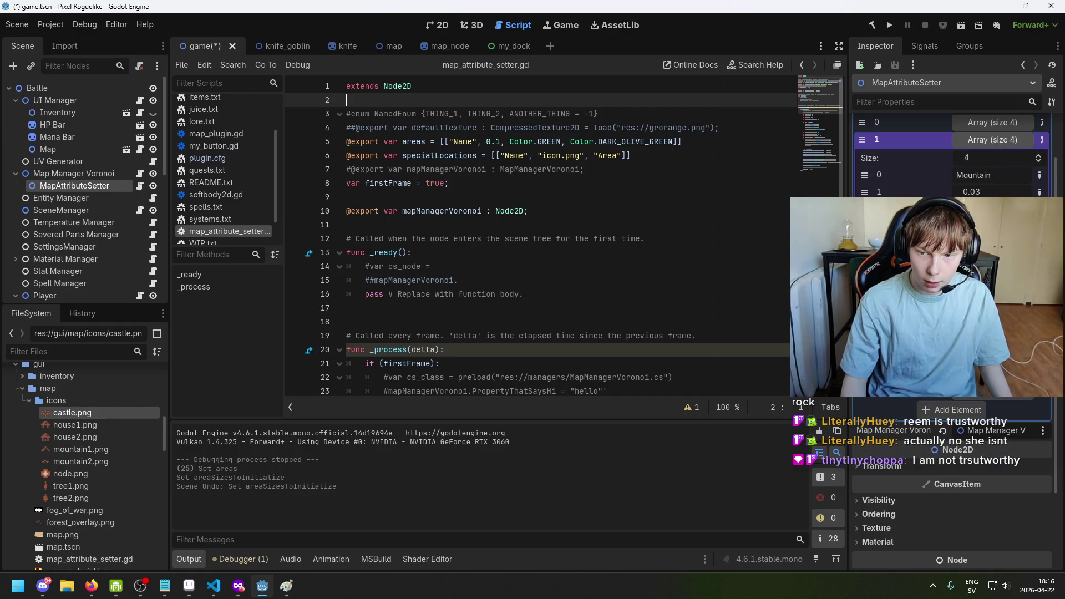
scroll(951, 333, "down", 2)
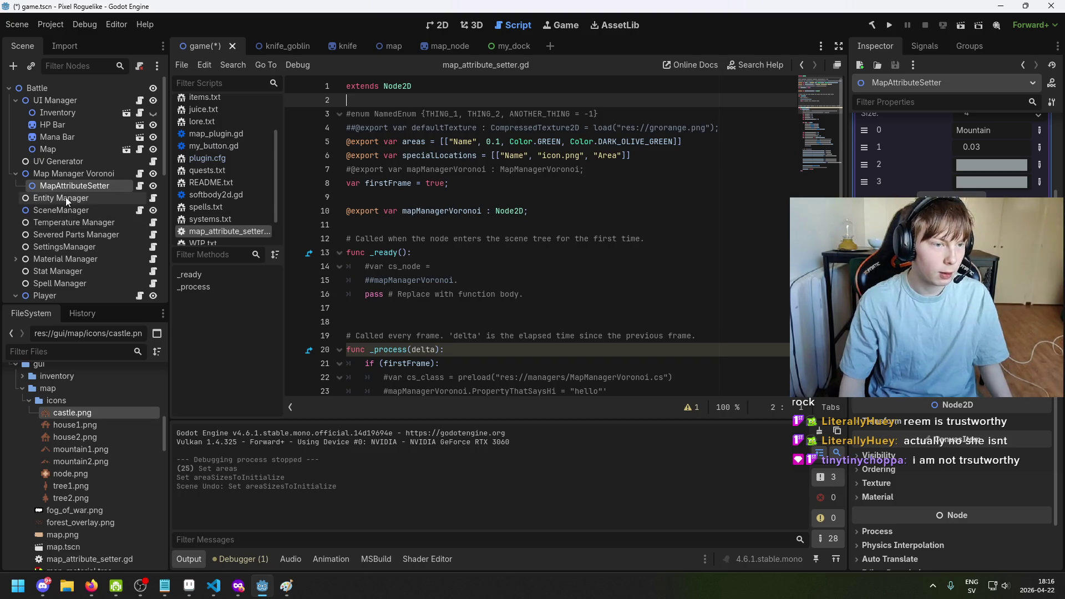
Copy area element 4's colour from Map Manager Voronoi into MapAttributeSetter's Areas entry 4.
left_click(67, 173)
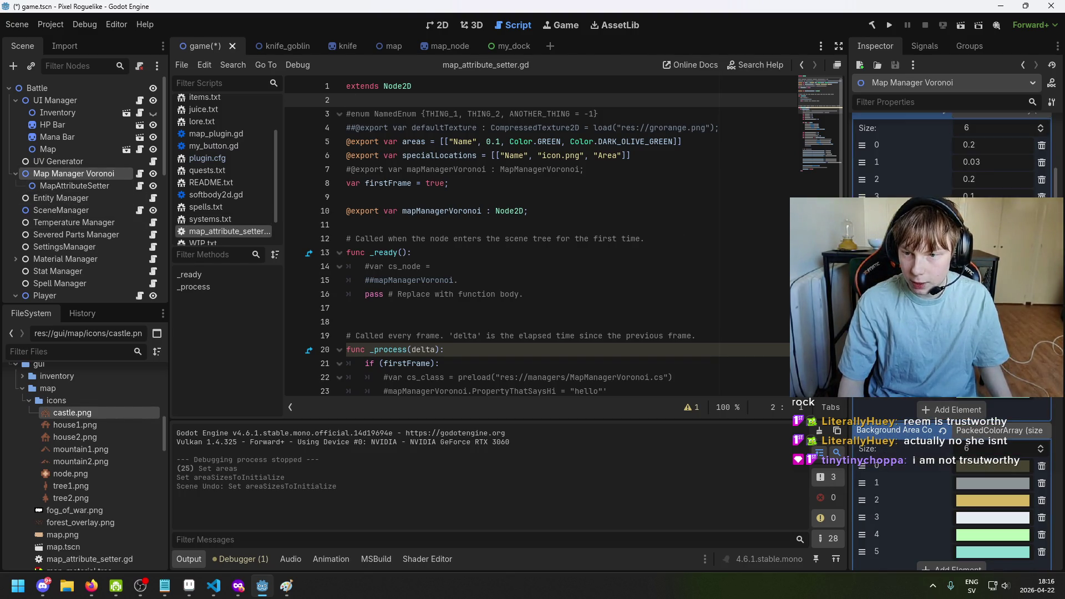
scroll(951, 494, "down", 5)
scroll(951, 493, "down", 5)
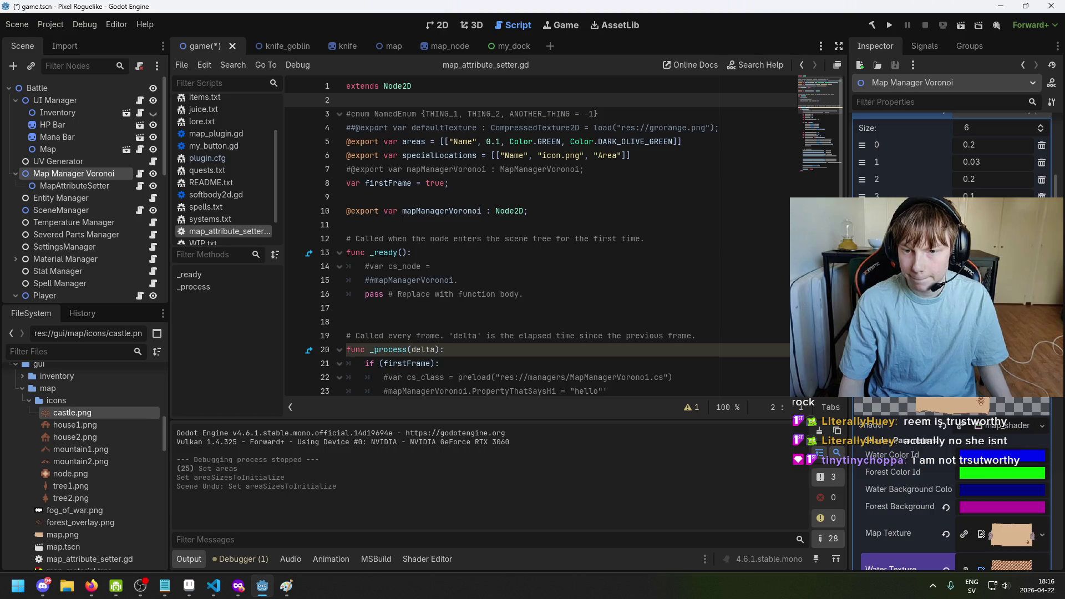
scroll(951, 494, "up", 10)
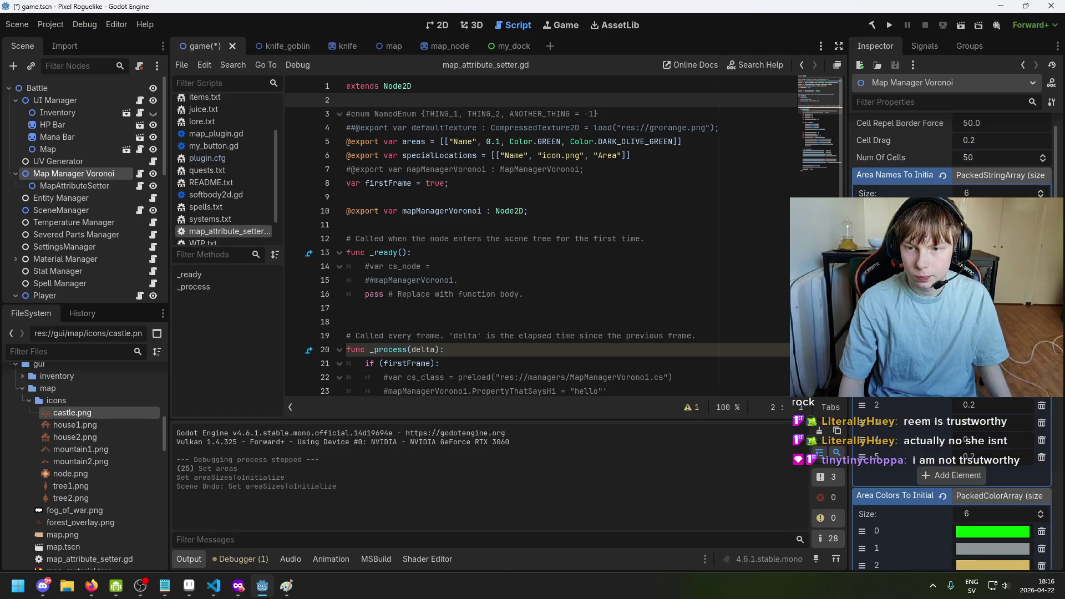
scroll(951, 494, "down", 4)
scroll(993, 428, "down", 2)
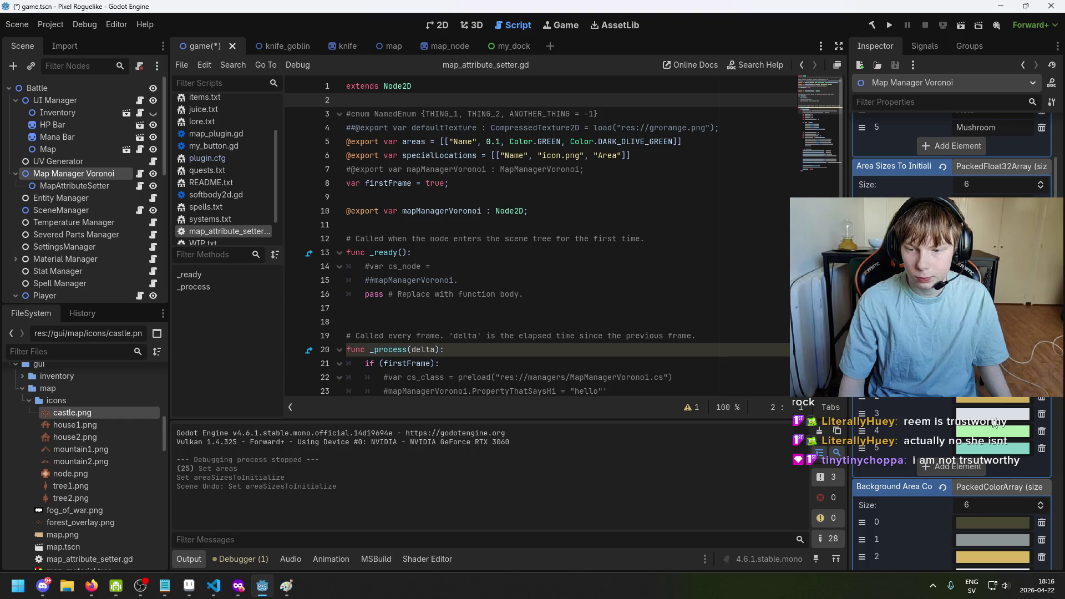
left_click(986, 434)
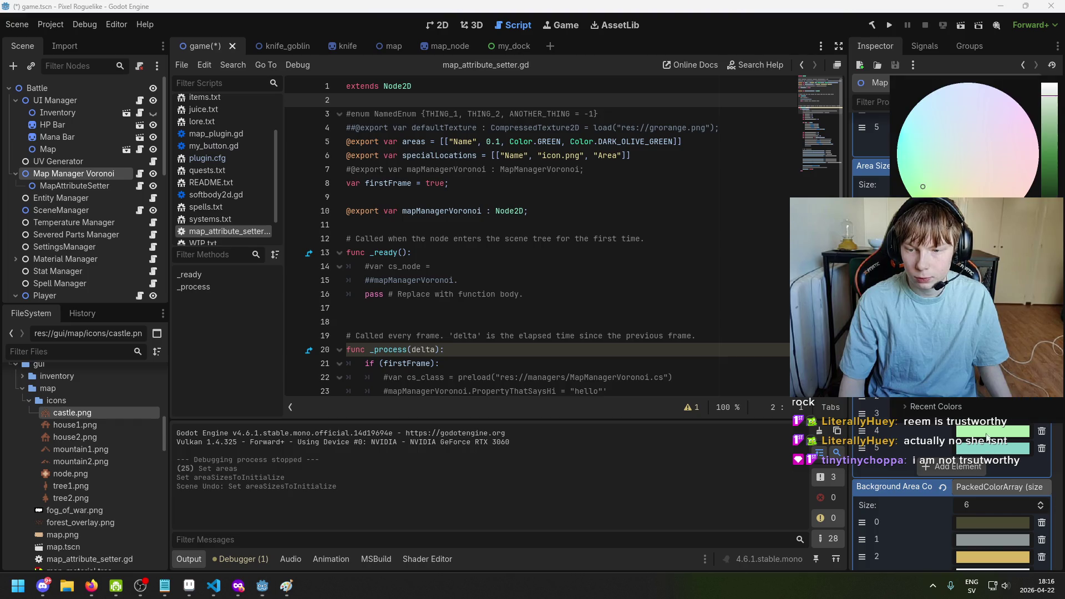
left_click(70, 179)
left_click(73, 187)
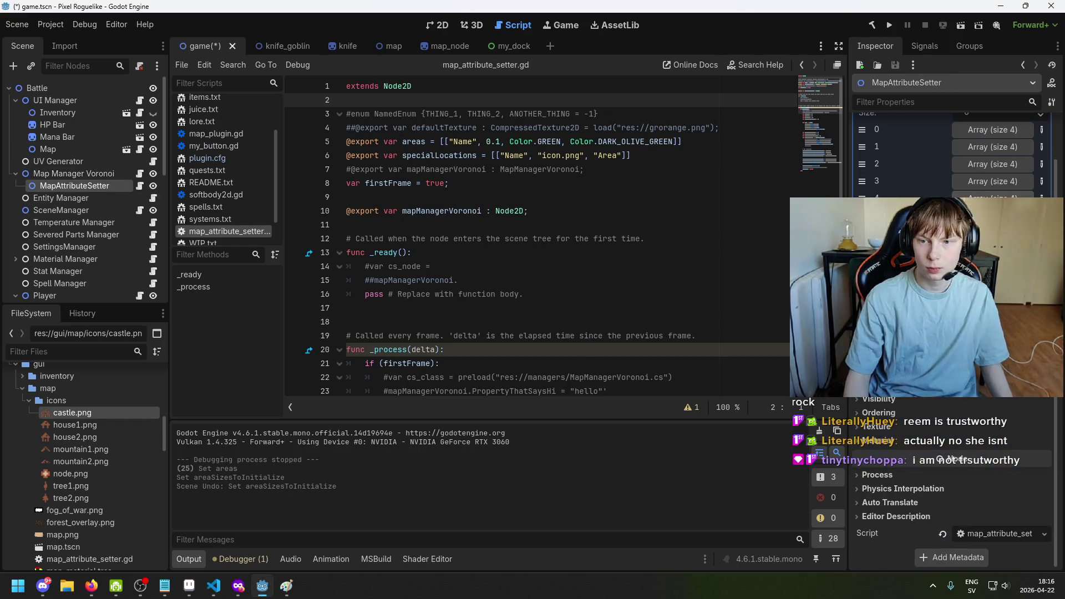
left_click(992, 198)
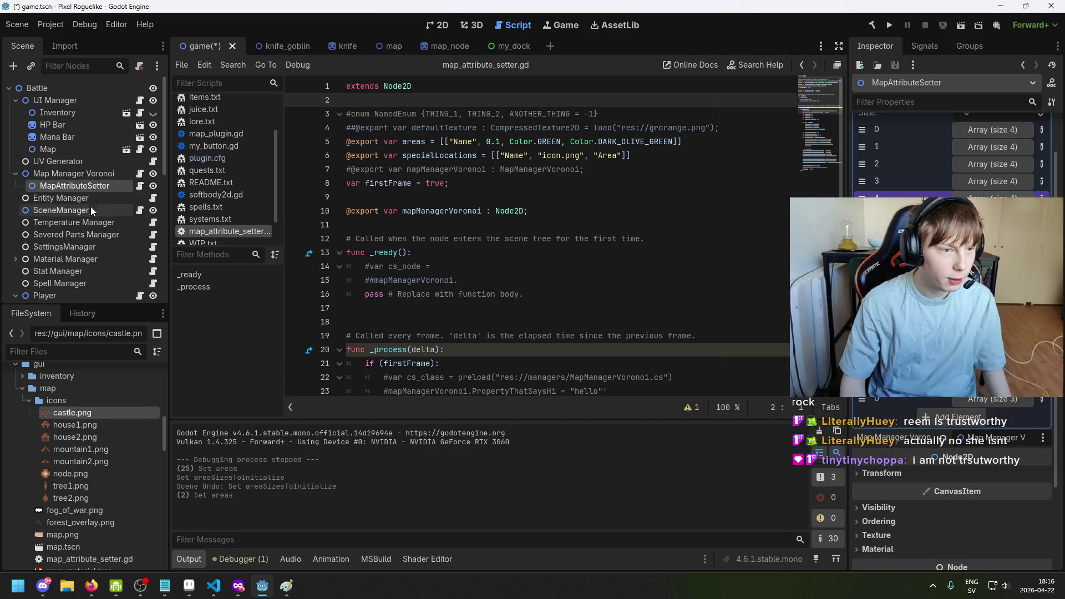
Copy the last area colour for the Mushroom entry (size 0.2) and save game.tscn.
left_click(73, 174)
left_click(993, 495)
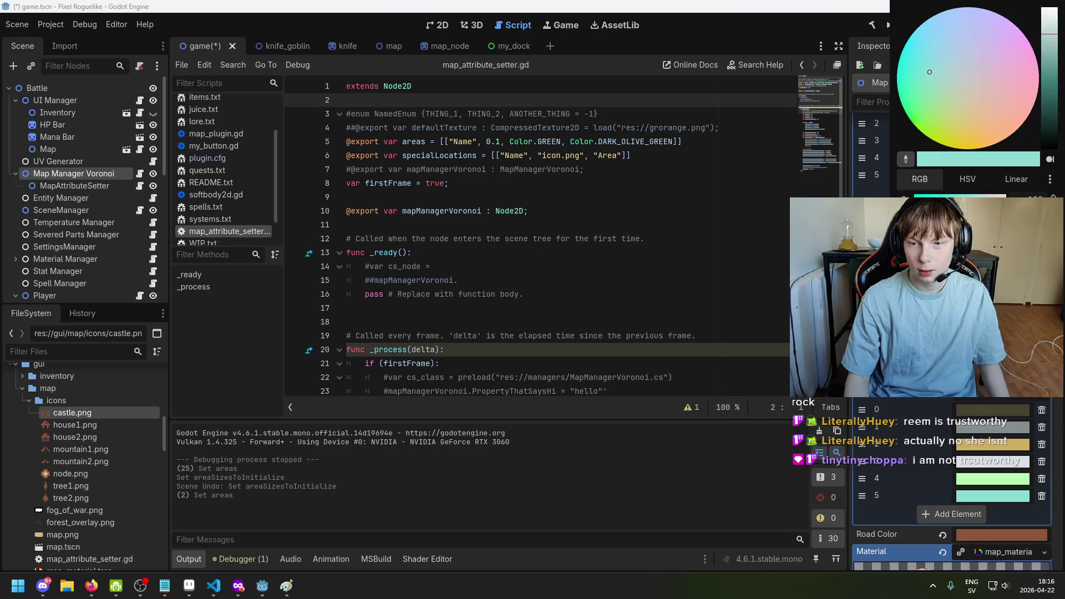
key("Escape")
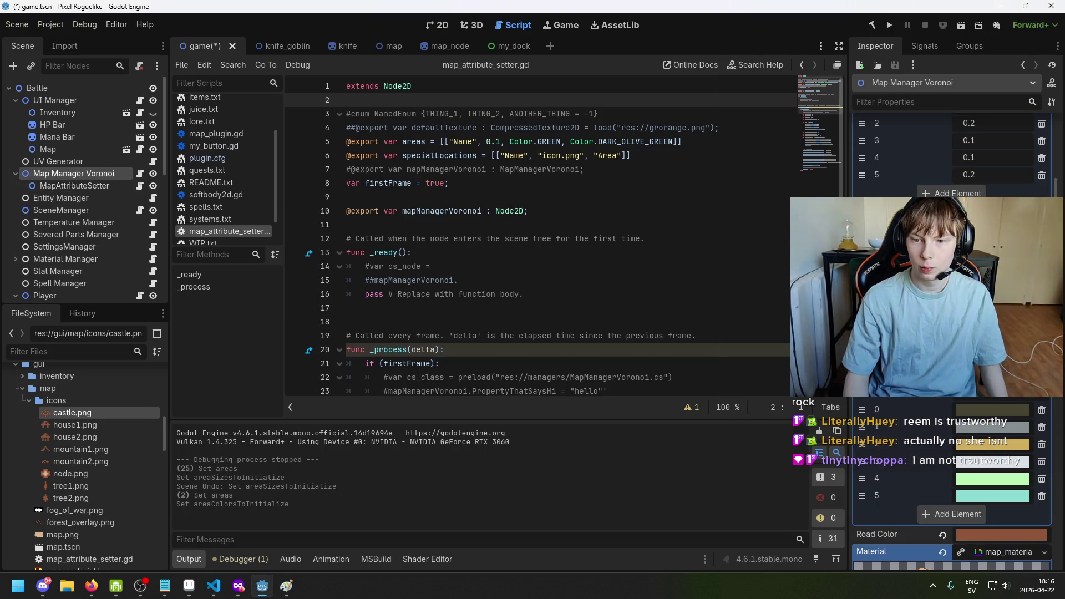
scroll(952, 483, "down", 3)
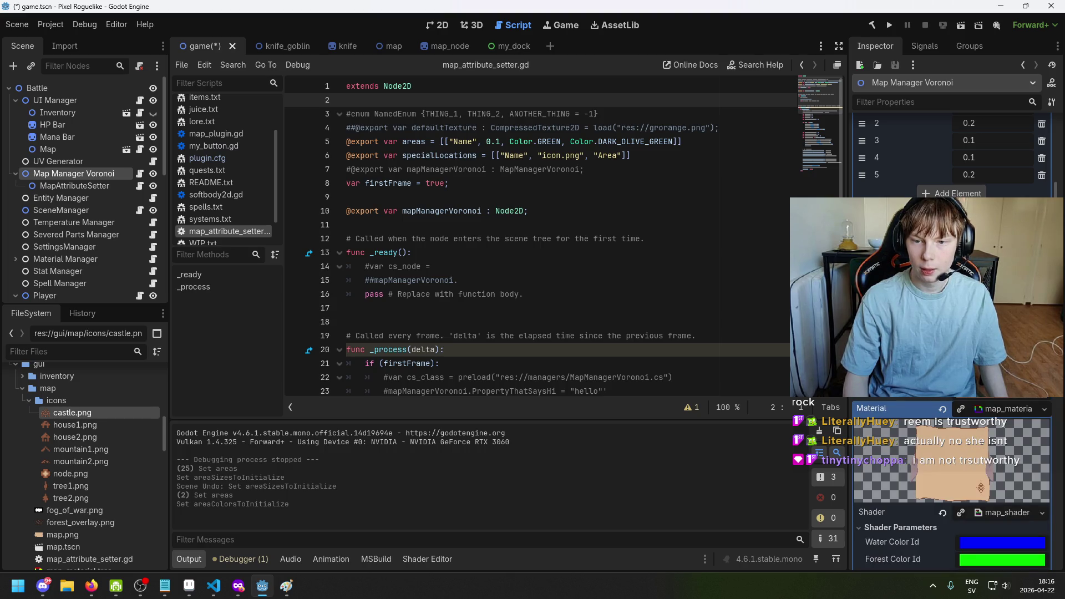
scroll(952, 482, "up", 2)
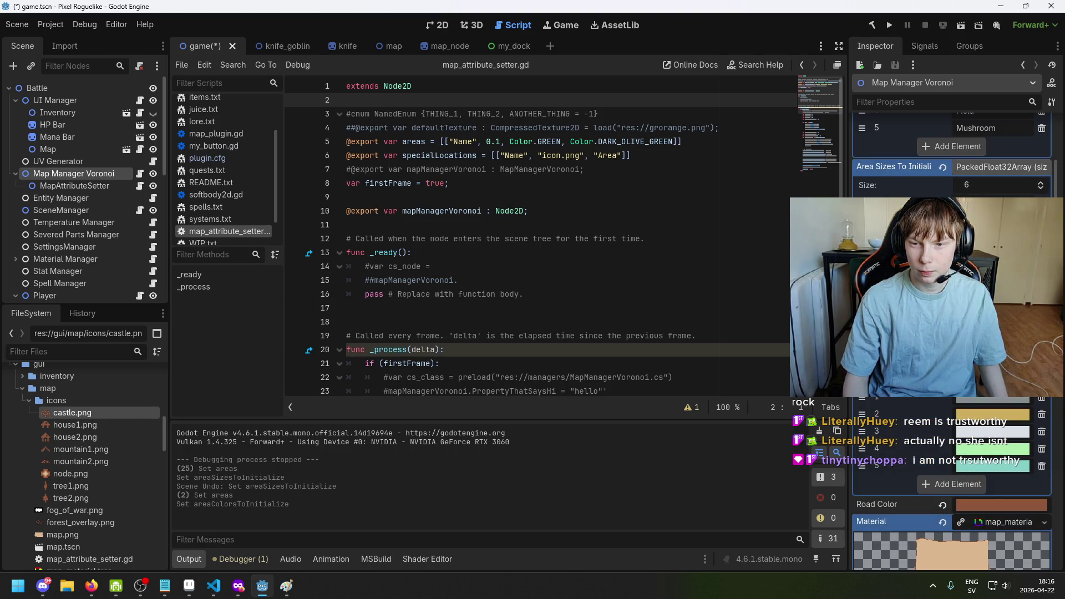
left_click(95, 186)
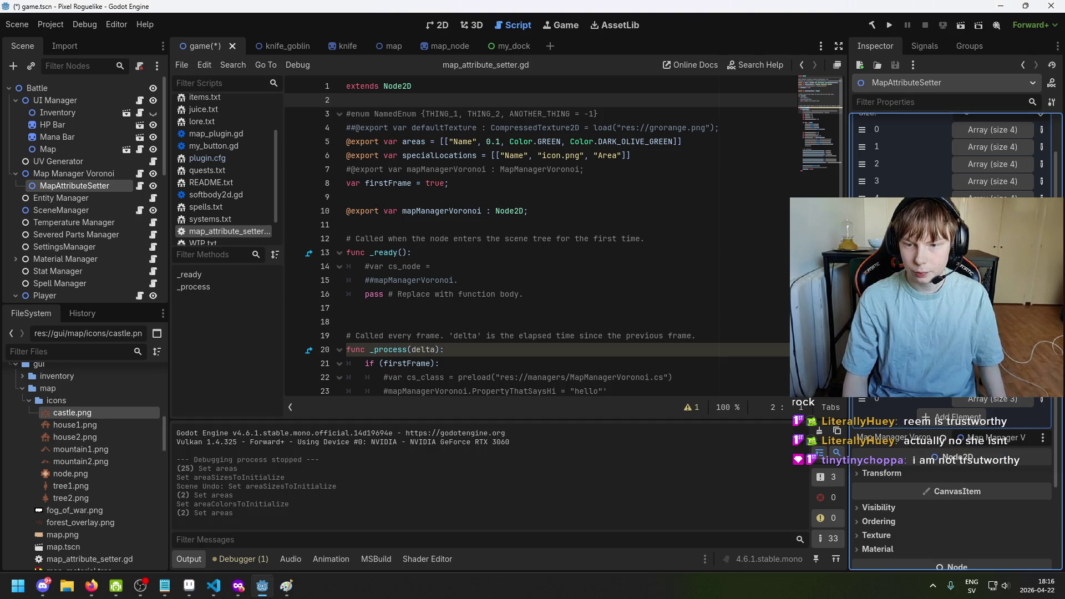
scroll(958, 396, "down", 2)
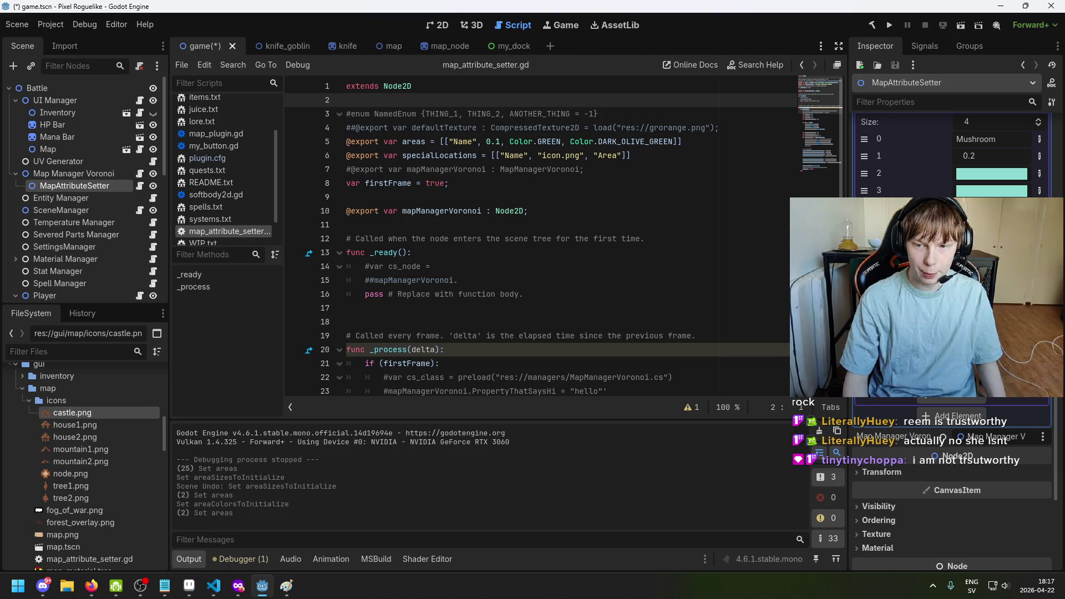
scroll(963, 440, "down", 5)
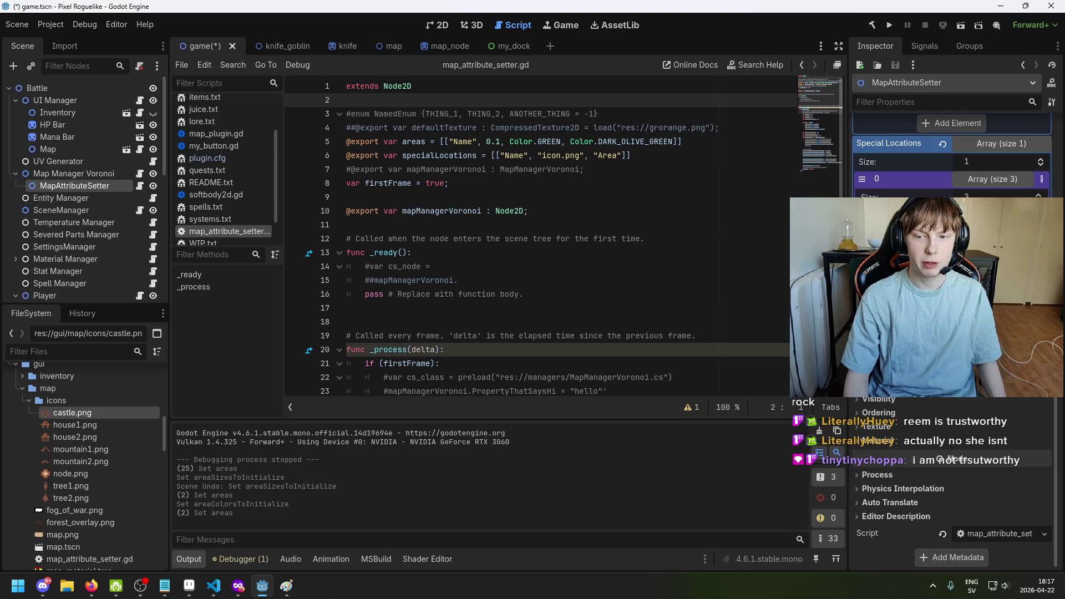
key("ctrl+s")
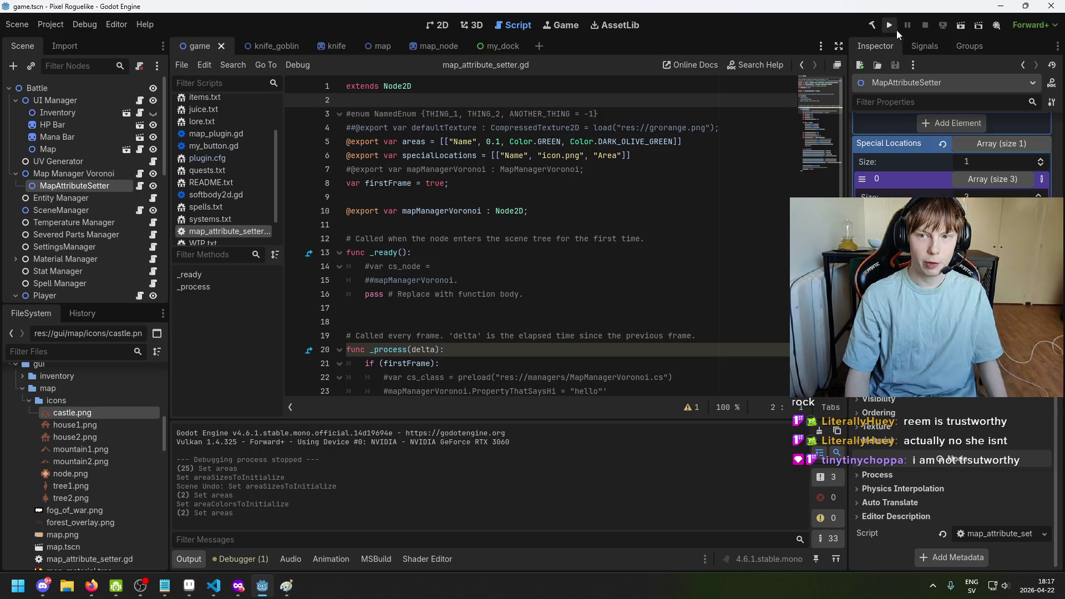
Play the game to view the six-coloured Voronoi map, then stop it with F8.
left_click(891, 29)
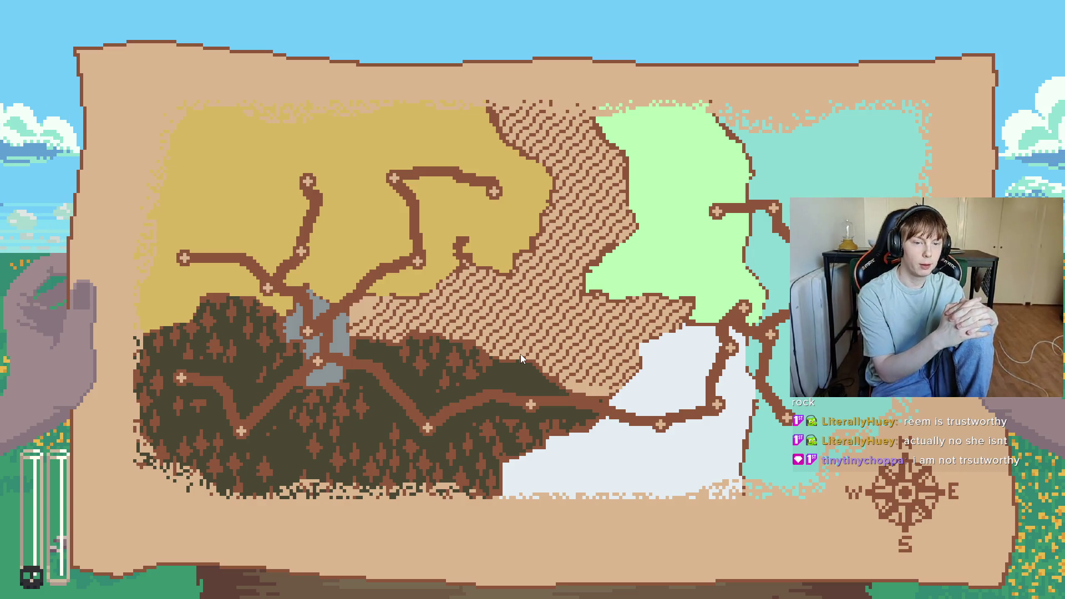
key("F8")
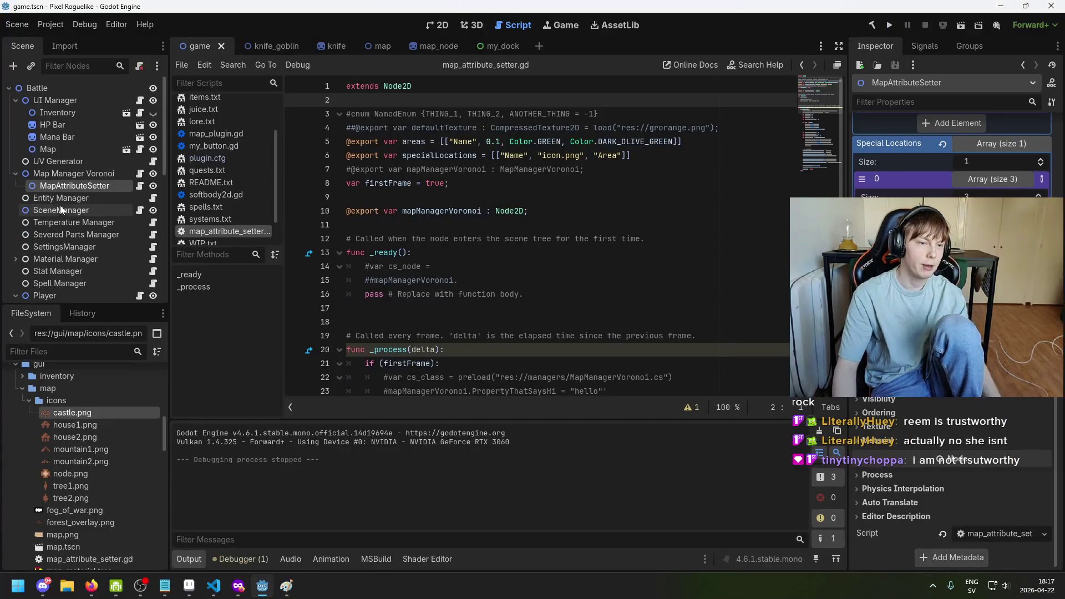
left_click(75, 185)
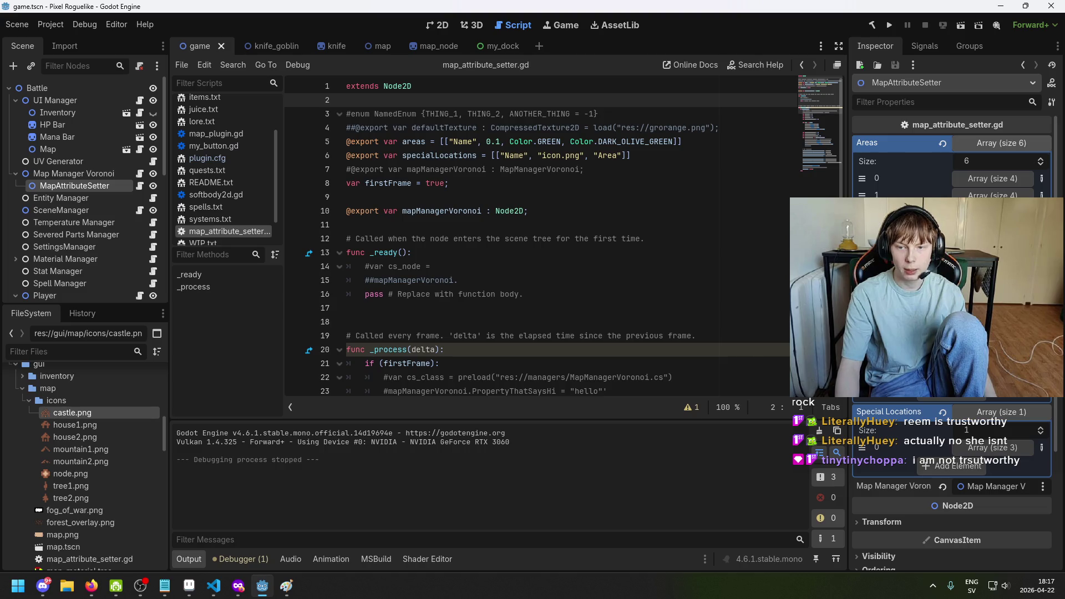
left_click(73, 173)
scroll(967, 413, "down", 3)
scroll(966, 412, "up", 5)
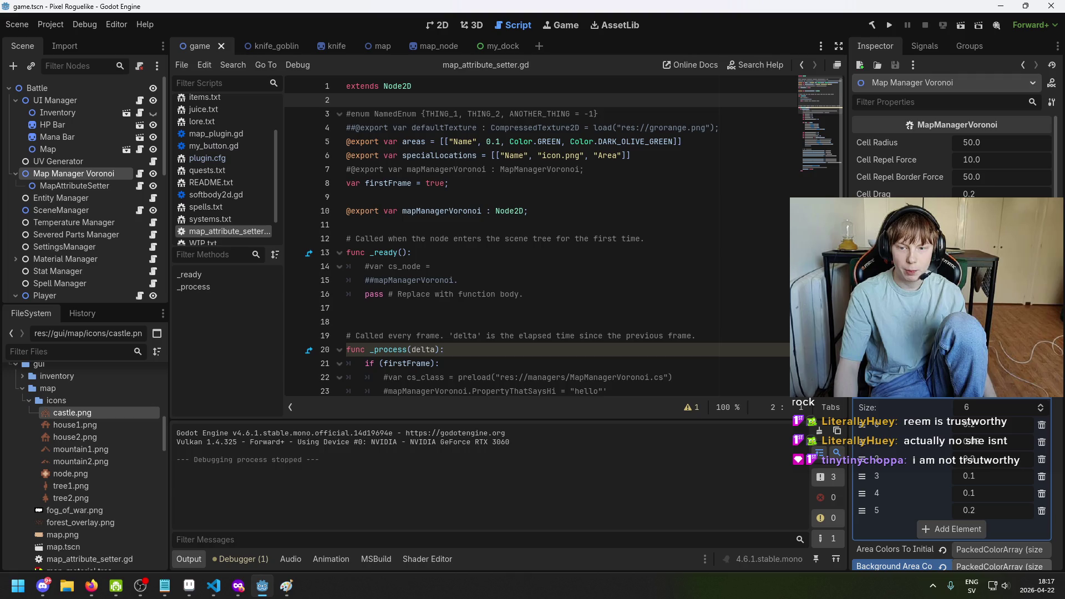
scroll(951, 413, "down", 3)
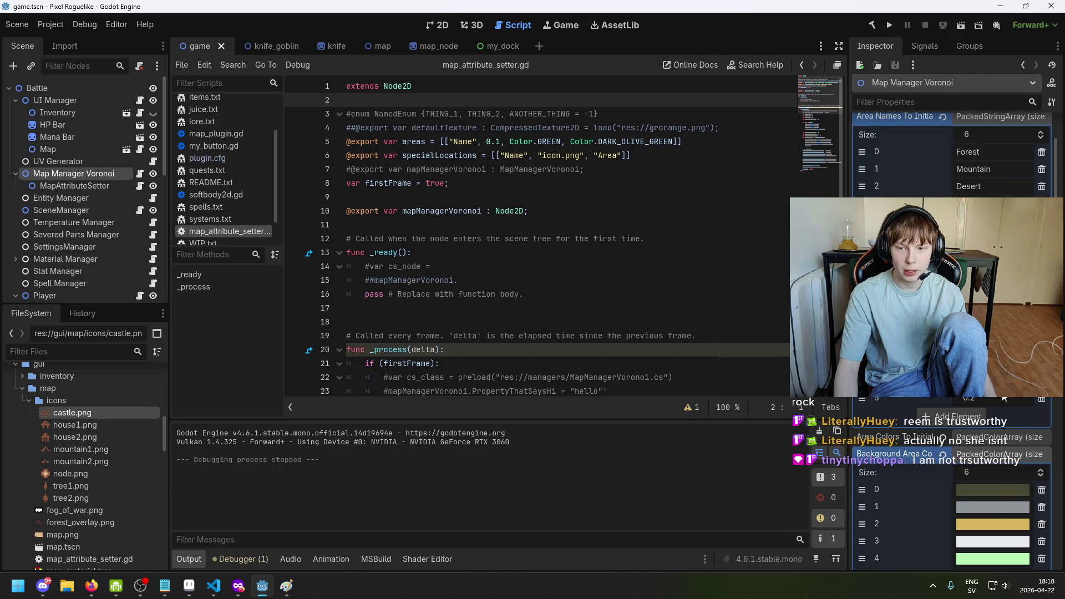
scroll(998, 516, "down", 3)
scroll(951, 344, "up", 6)
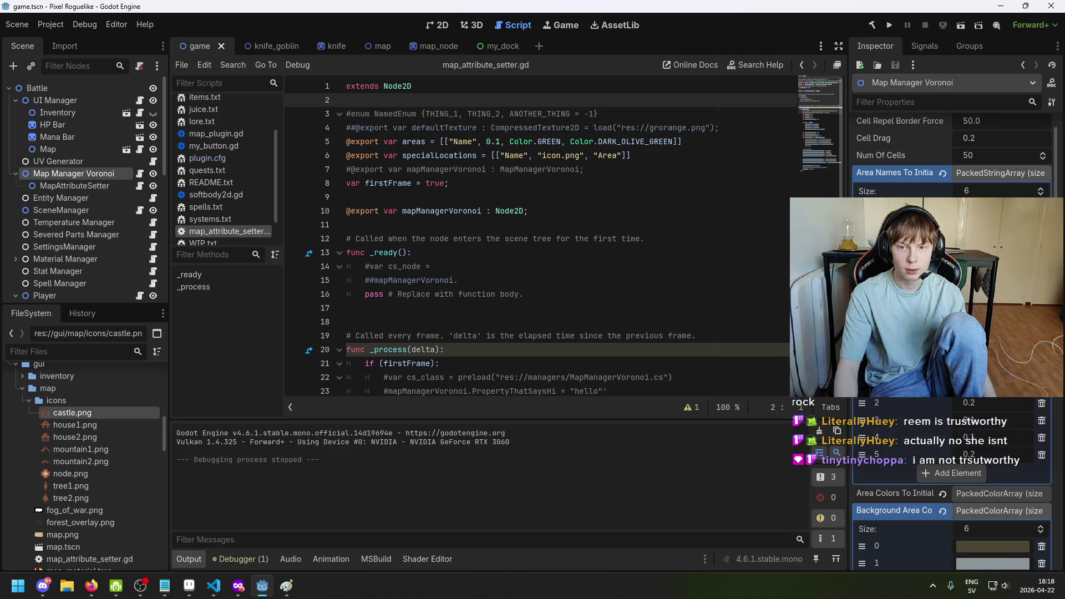
scroll(952, 406, "down", 6)
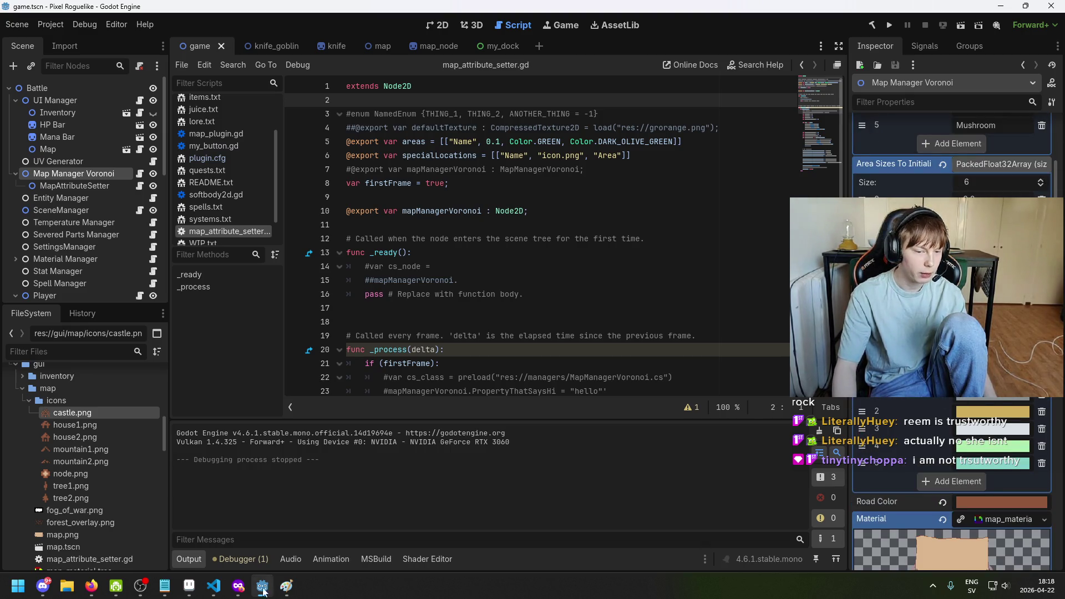
left_click(213, 586)
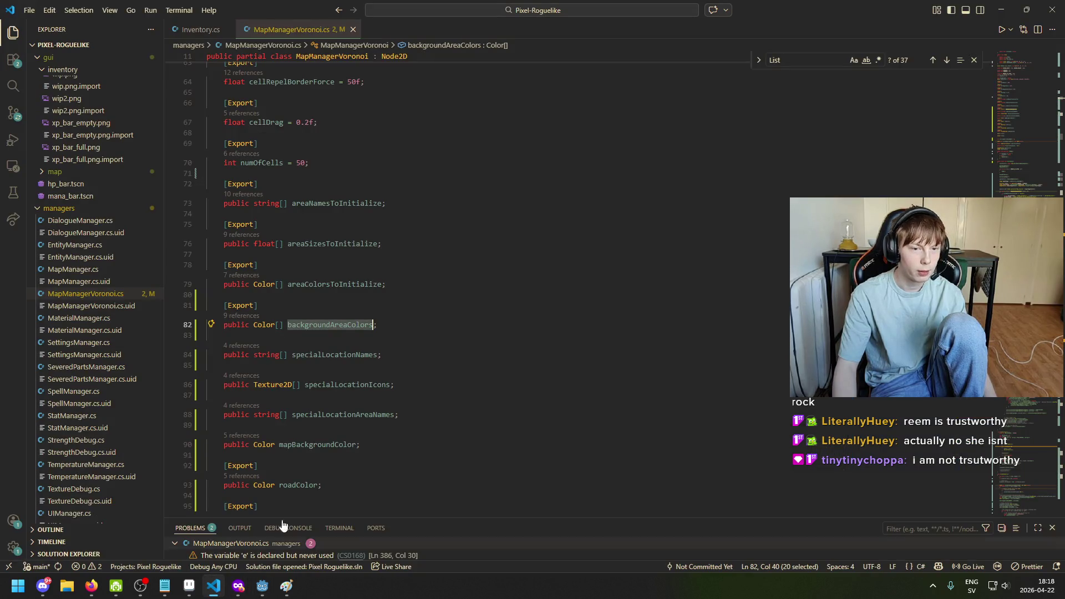
Delete the [Export] lines above backgroundAreaColors, areaColorsToInitialize, areaSizesToInitialize and areaNamesToInitialize, then save.
left_click(268, 306)
key("shift+Up")
key("BackSpace")
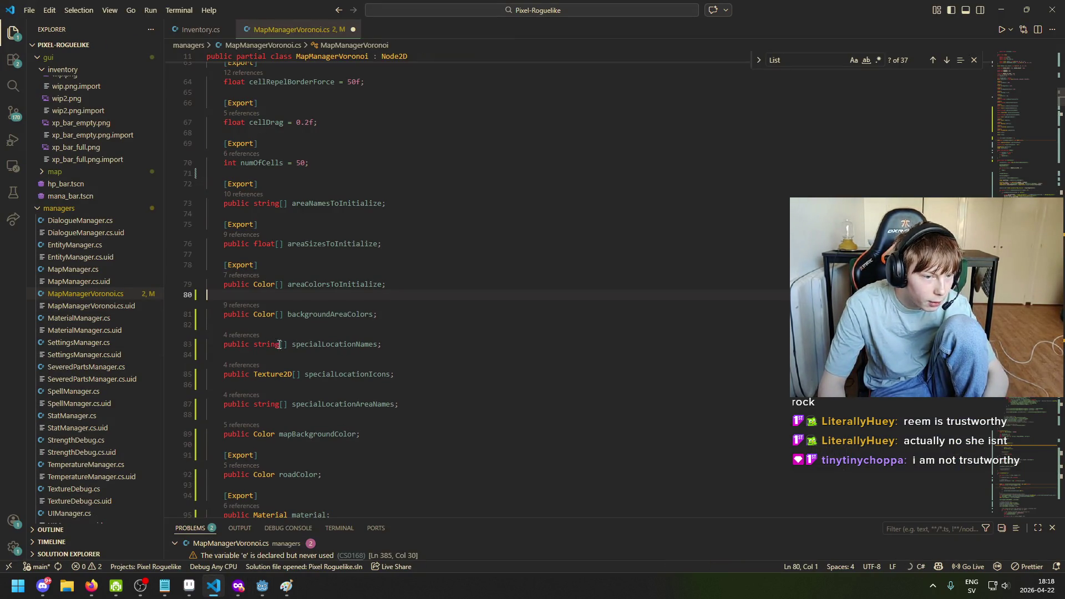
left_click_drag(209, 284, 189, 266)
key("BackSpace")
left_click_drag(257, 224, 185, 228)
key("BackSpace")
key("BackSpace")
left_click_drag(276, 187, 192, 185)
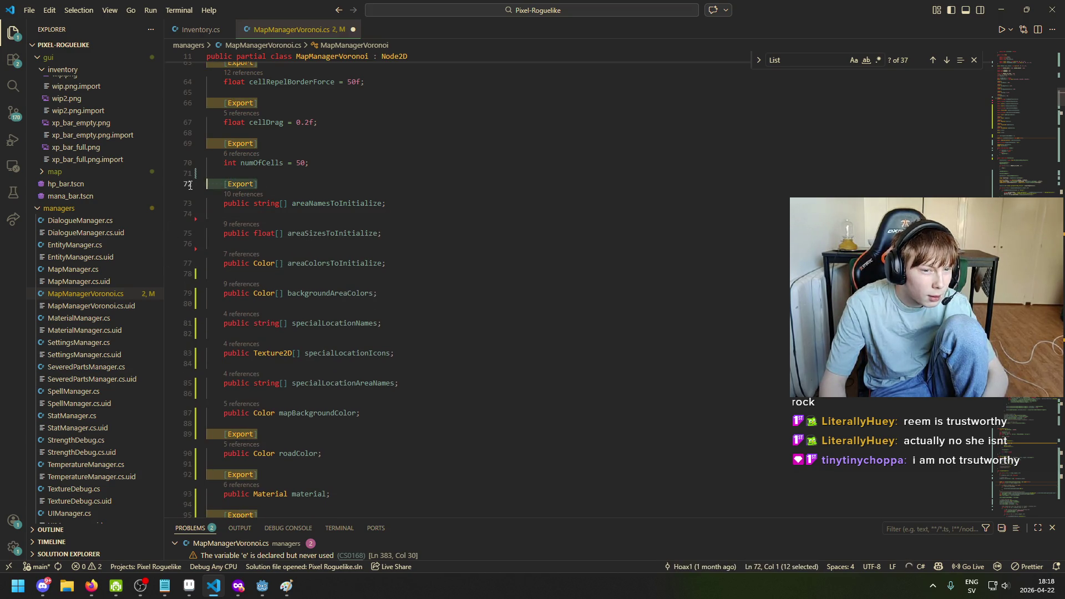
key("BackSpace")
key("BackSpace")
key("ctrl+s")
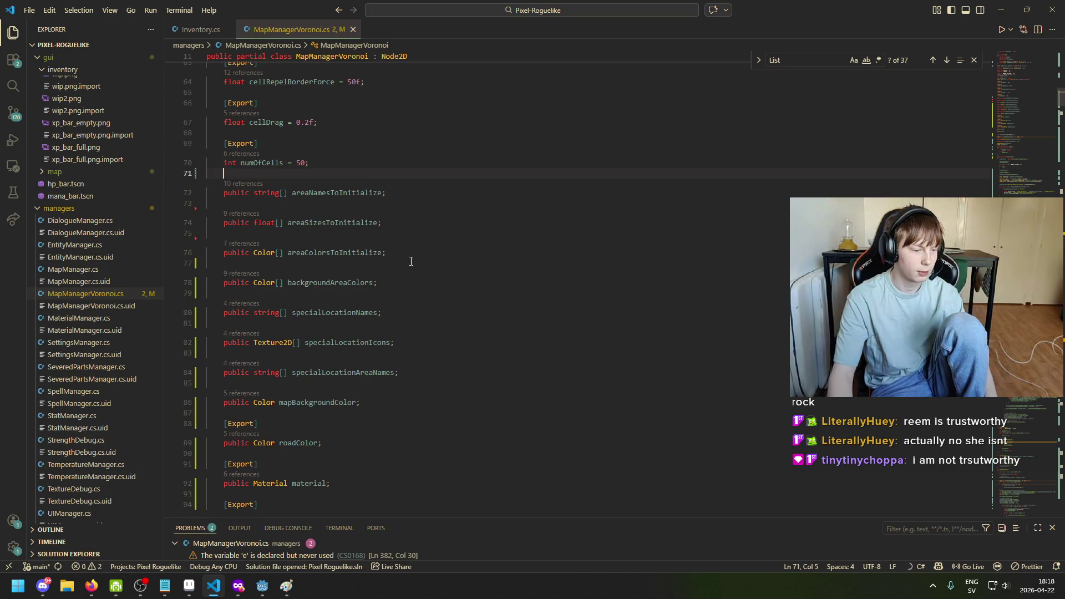